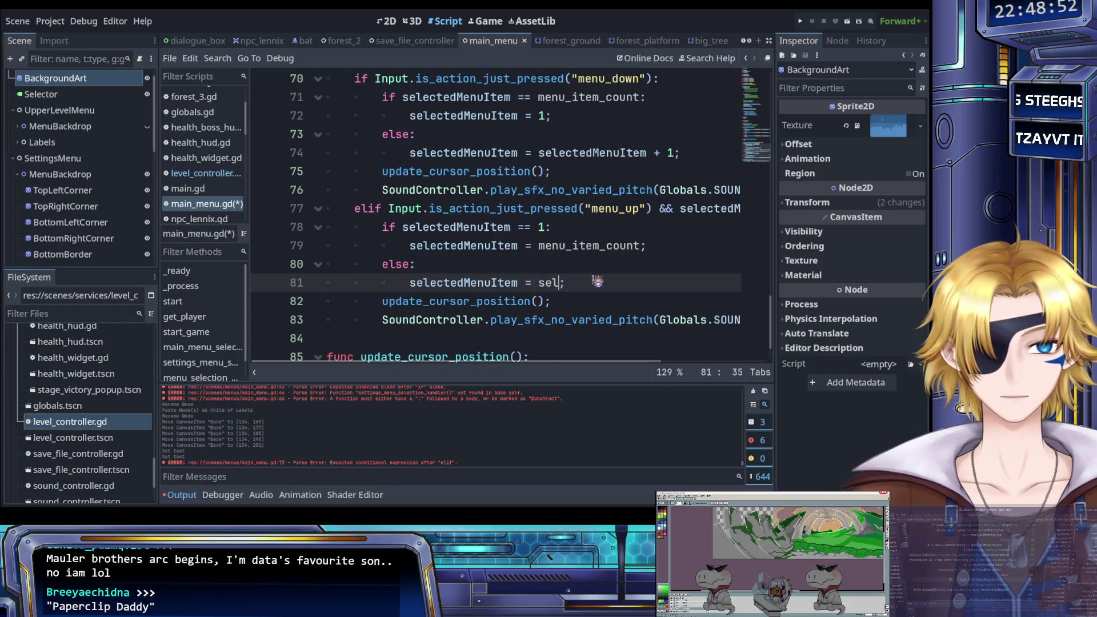
Complete line 81 as selectedMenuItem = selectedMenuItem - 1 and save main_menu.gd.
key("Return")
type("- 1")
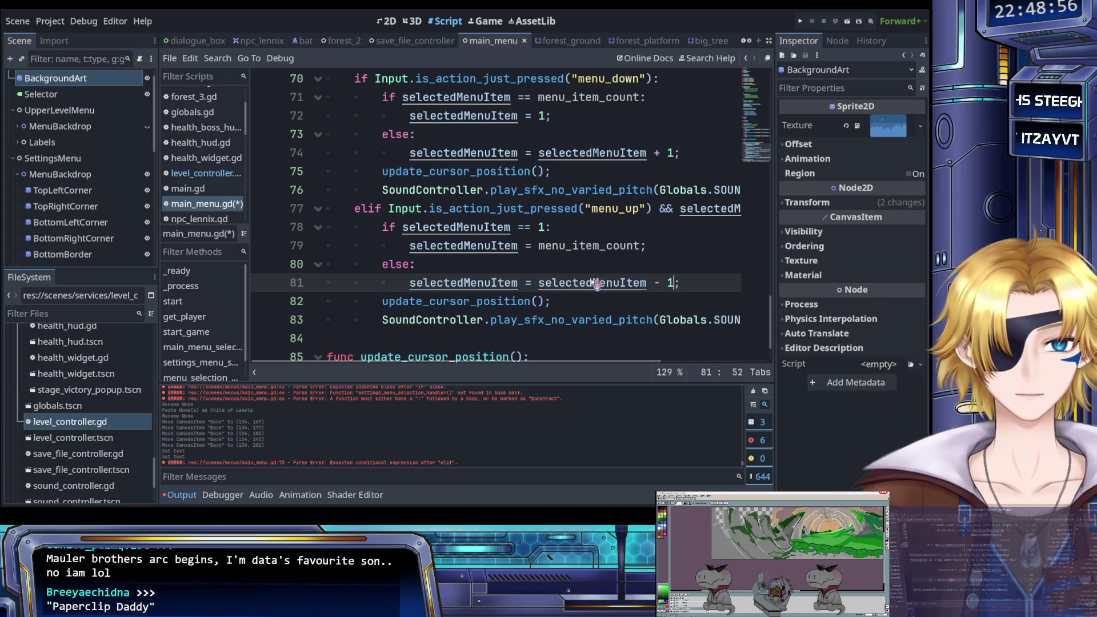
key("ctrl+s")
left_click(573, 298)
scroll(537, 295, "up", 5)
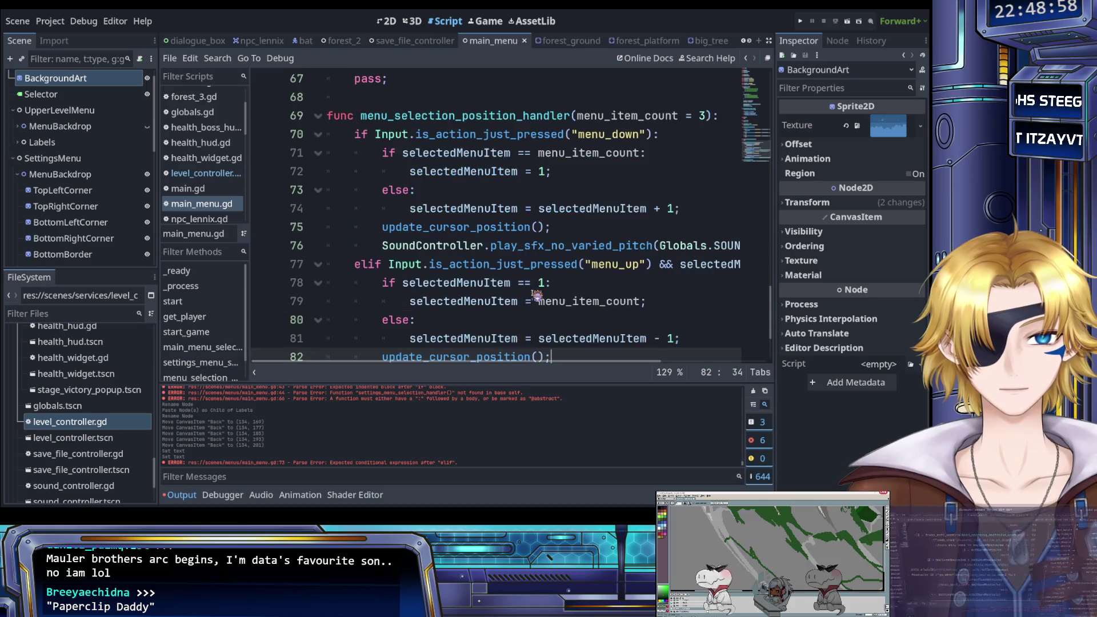
scroll(528, 294, "down", 5)
scroll(527, 293, "up", 2)
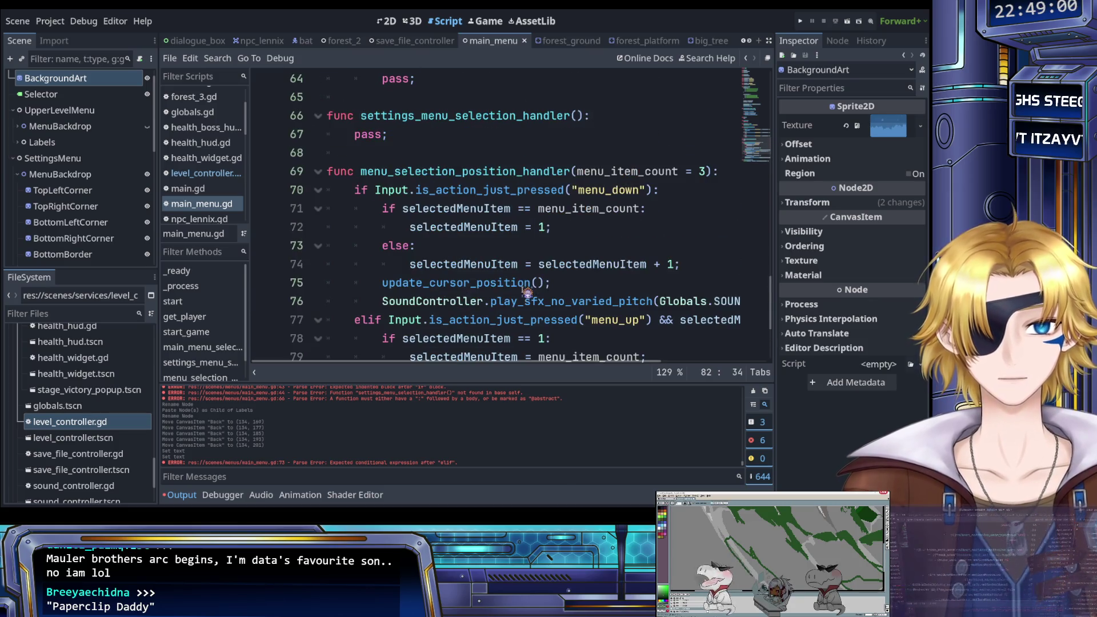
key("ctrl+s")
scroll(498, 273, "down", 1)
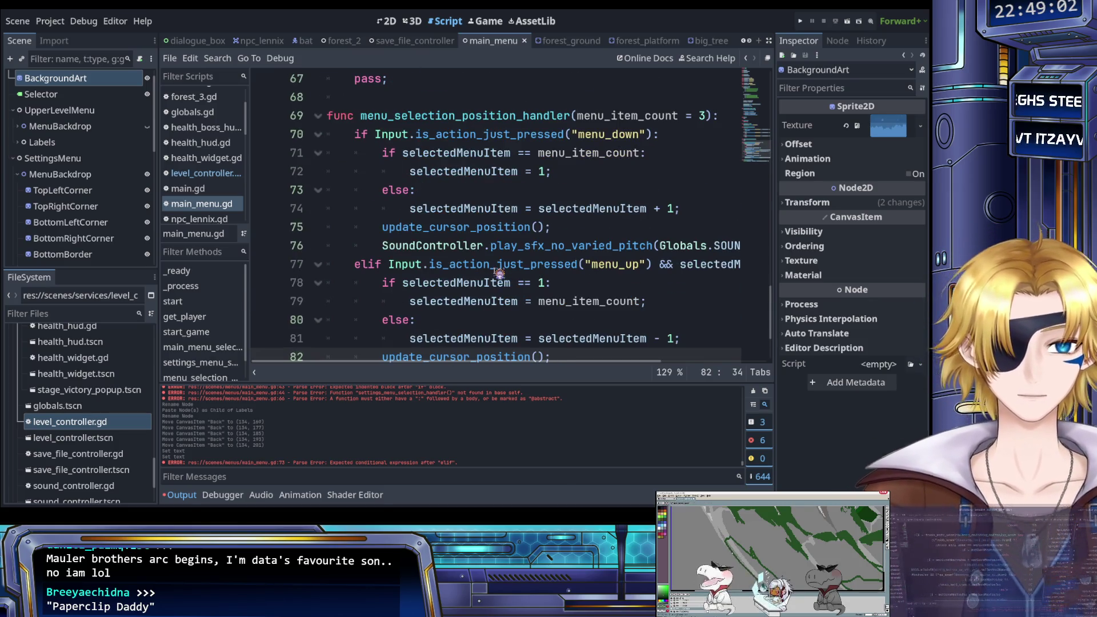
scroll(502, 273, "up", 1)
scroll(505, 273, "up", 3)
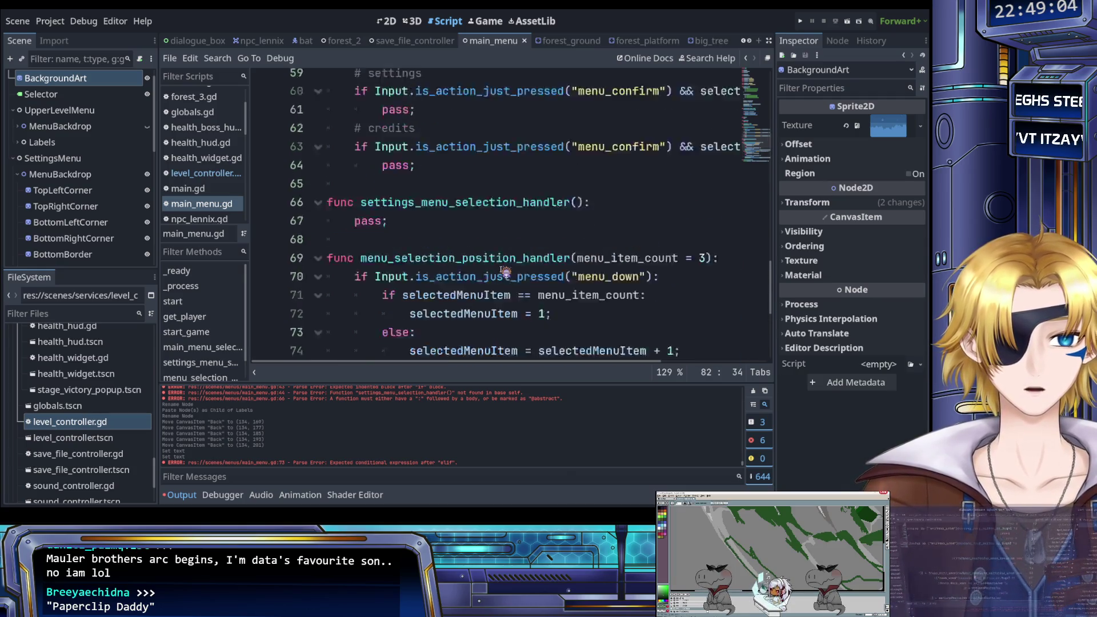
scroll(477, 260, "up", 2)
scroll(476, 260, "up", 10)
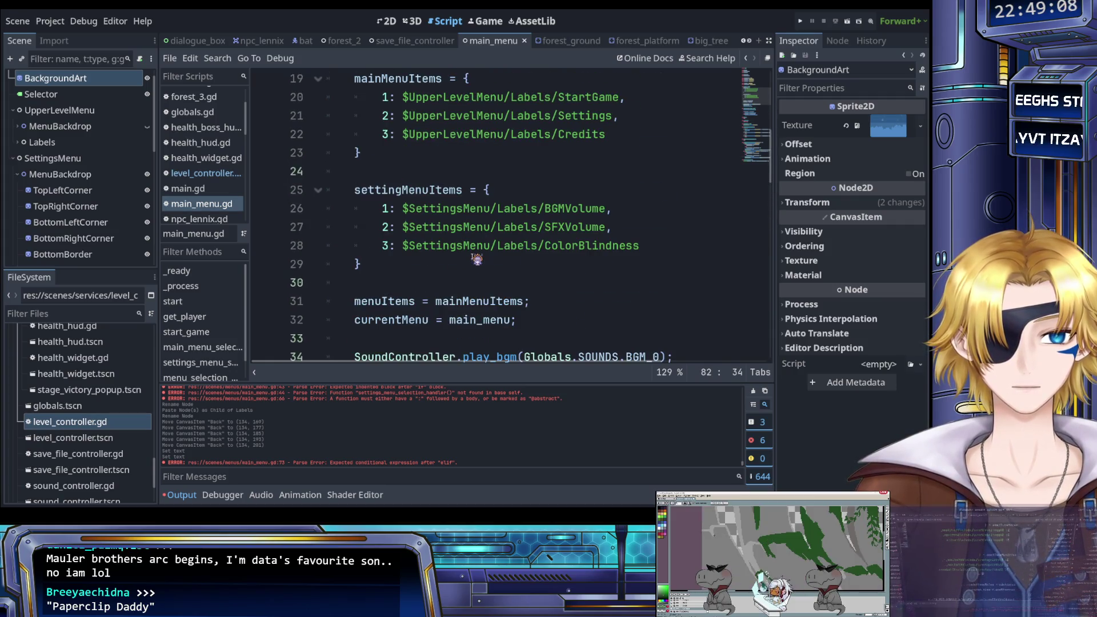
Add the entry 4: $SettingsMenu/Labels/Back after ColorBlindness in settingMenuItems and save.
left_click(655, 245)
type(",")
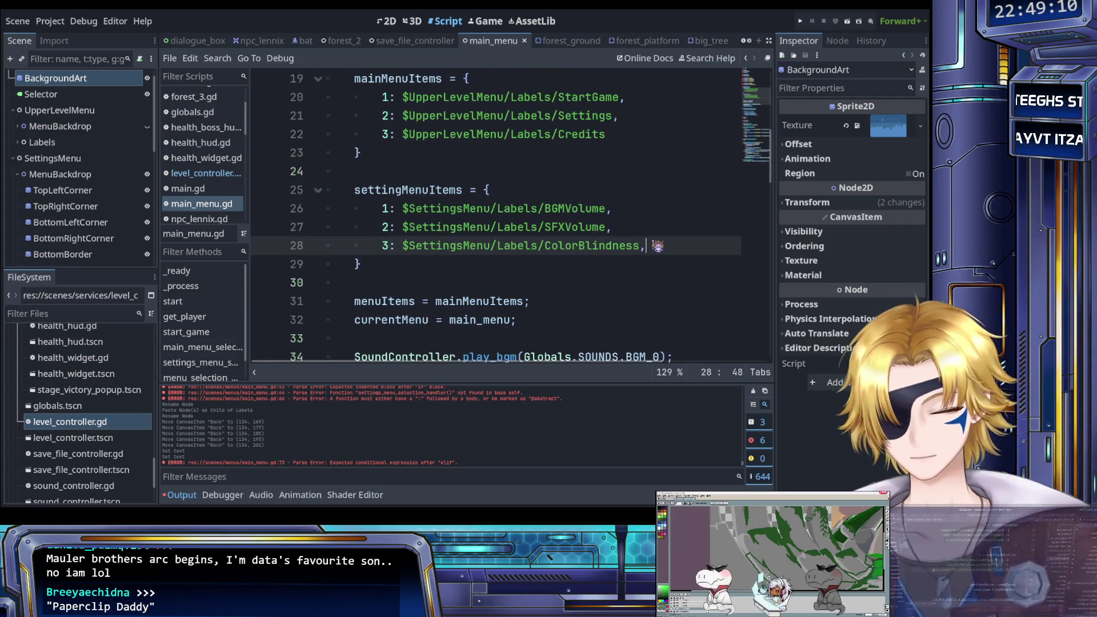
key("Return")
type("4:")
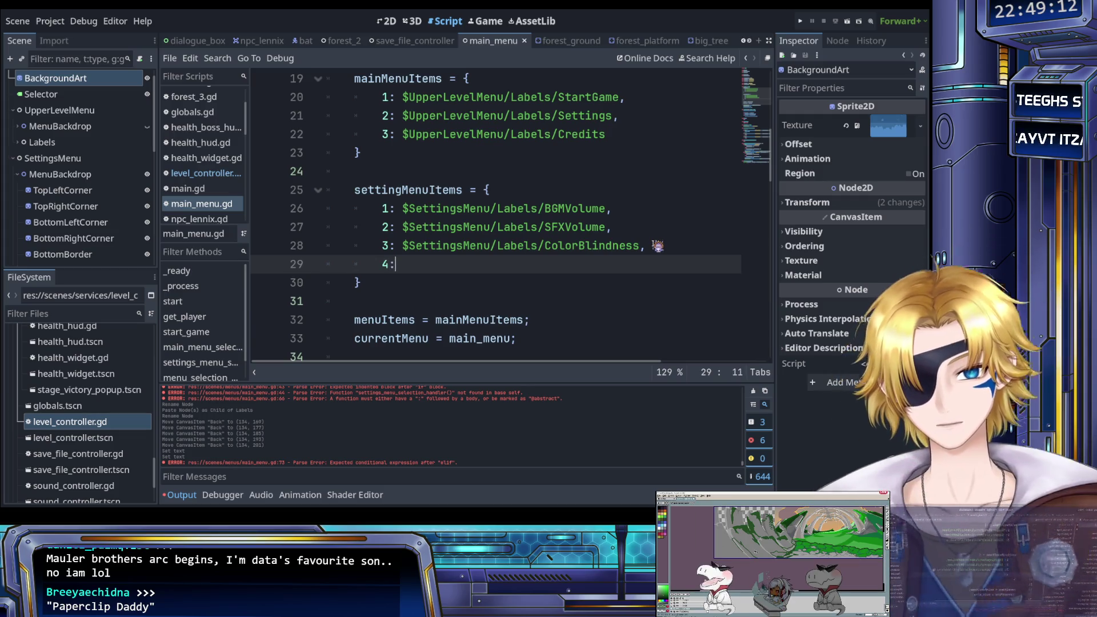
type(" $Set")
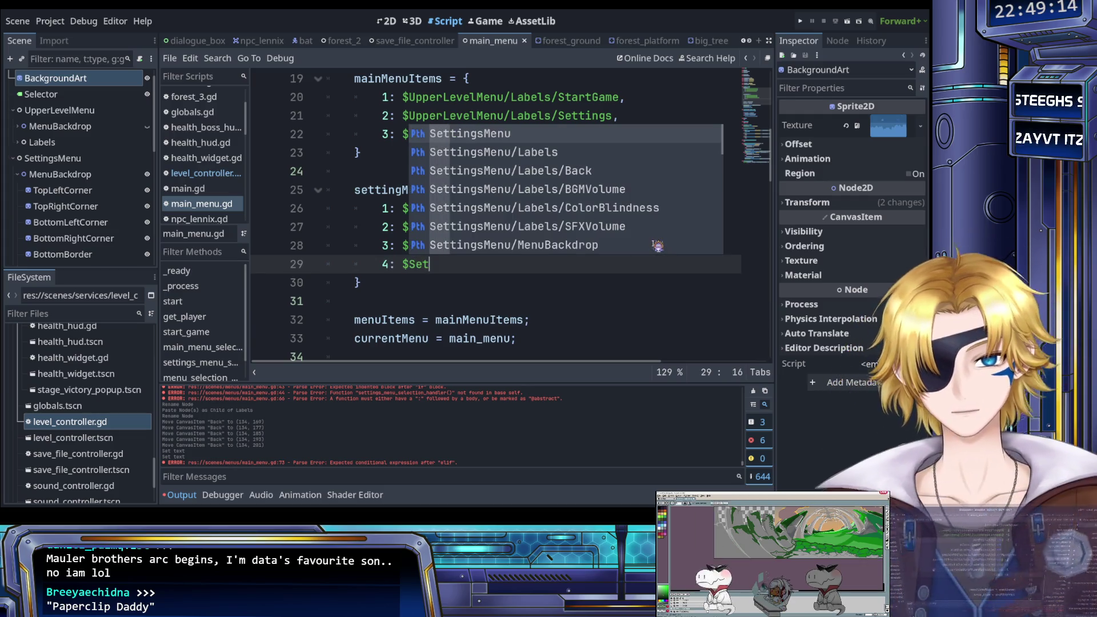
type("t")
key("Down")
key("Down")
key("Down")
key("Up")
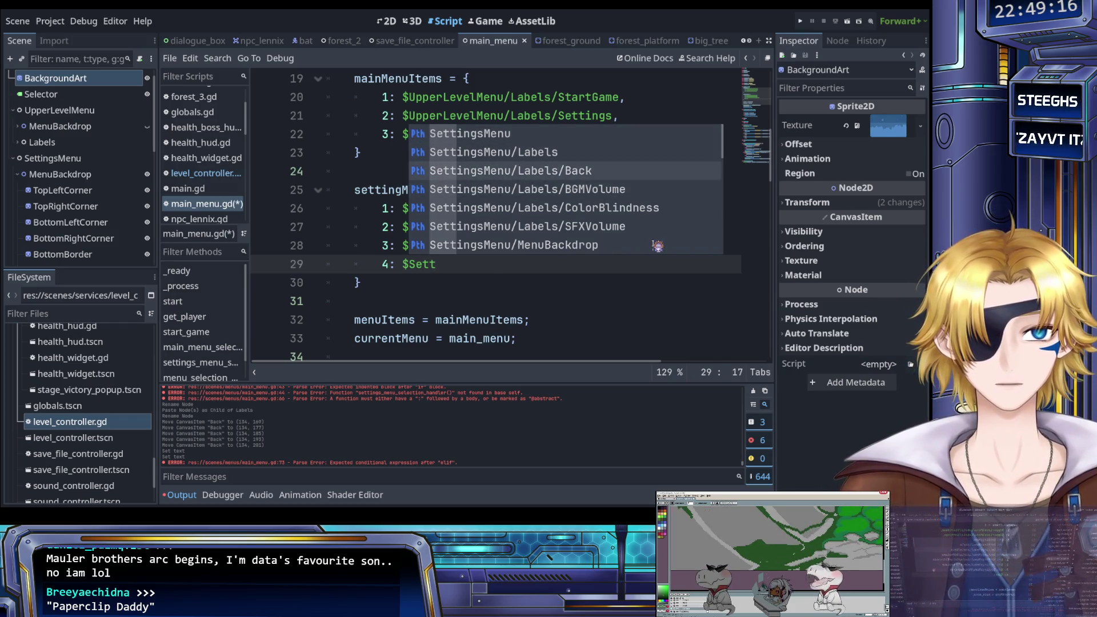
key("Return")
key("ctrl+s")
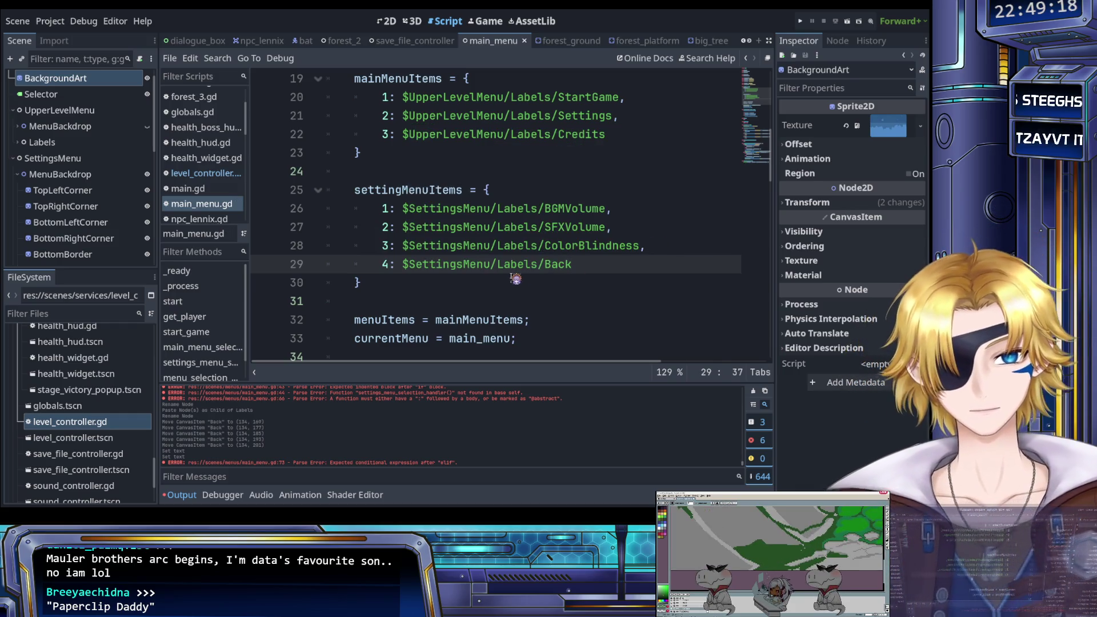
scroll(514, 278, "down", 4)
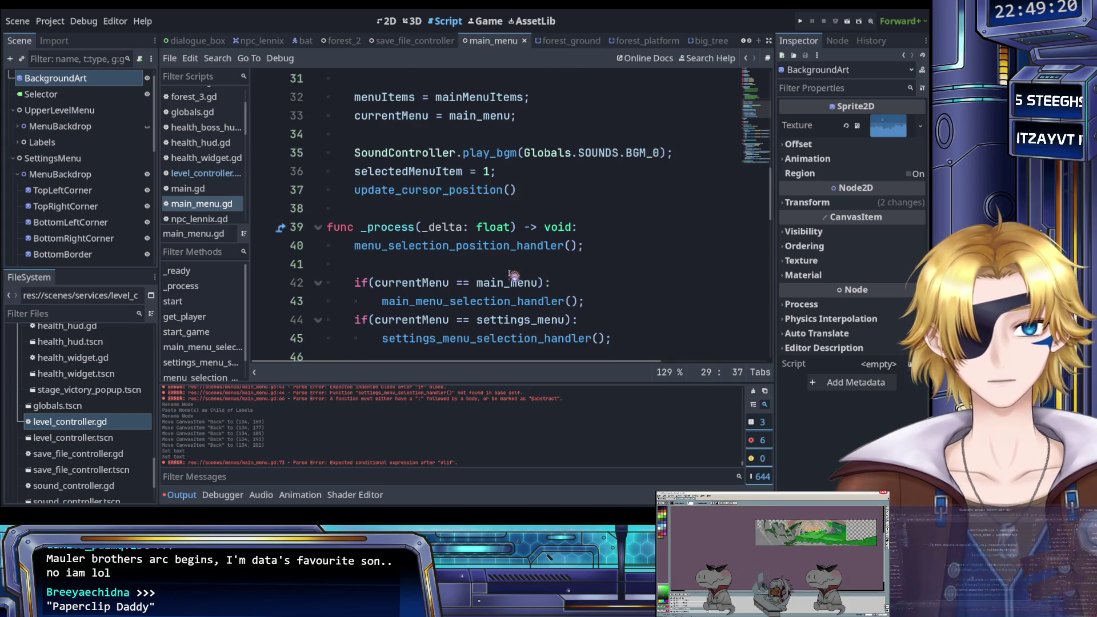
Review the handler calls in _process and position inside menu_selection_position_handler() on line 40.
scroll(513, 276, "up", 4)
scroll(505, 273, "down", 7)
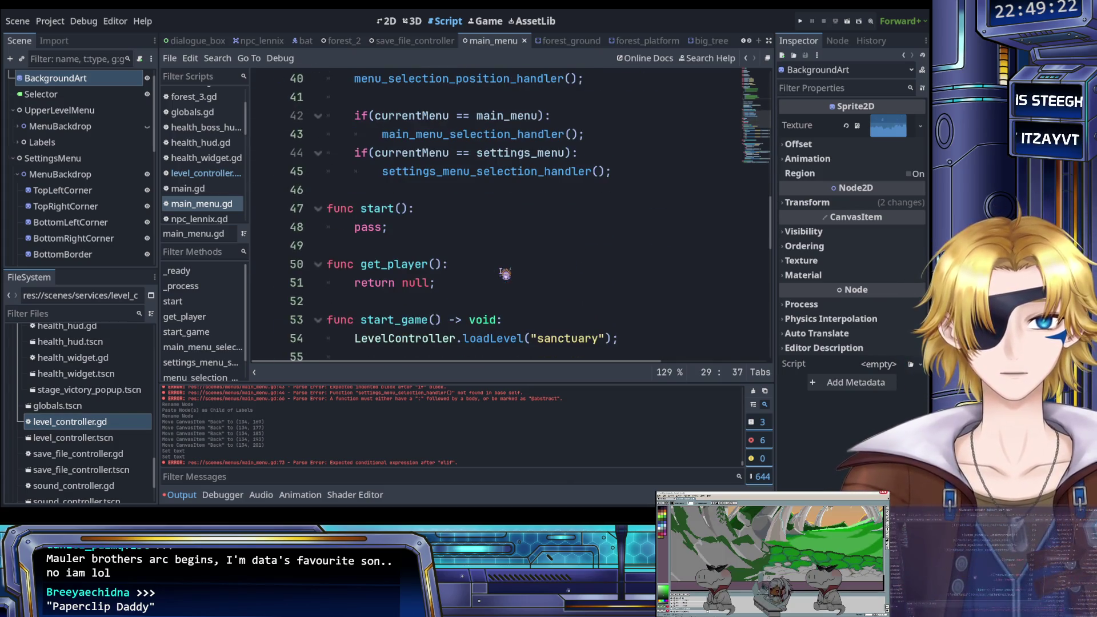
scroll(495, 266, "down", 3)
scroll(485, 264, "up", 5)
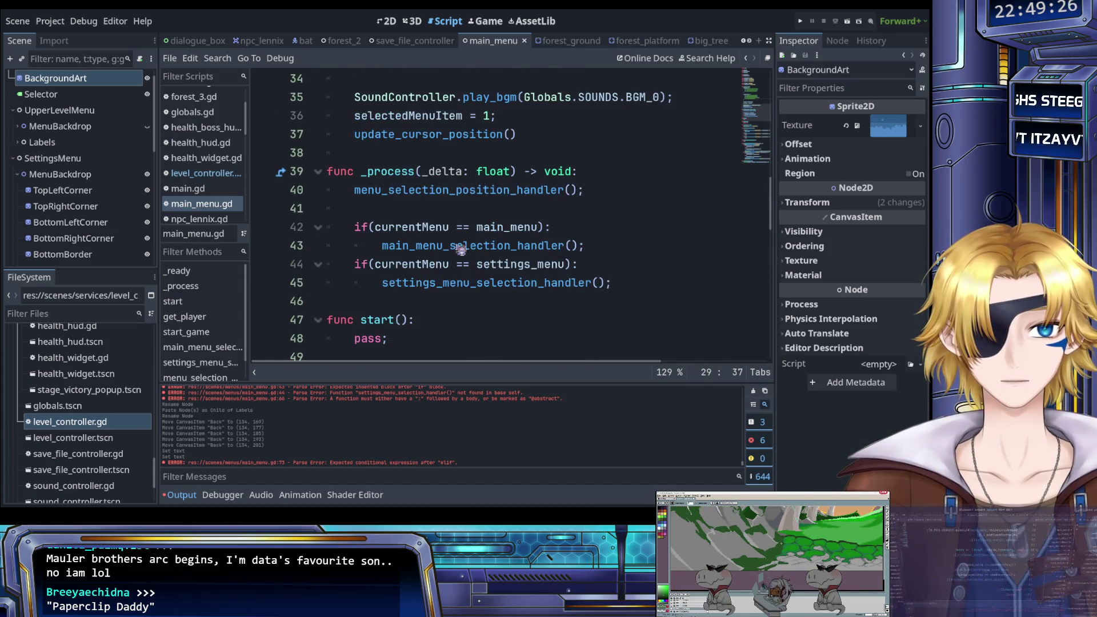
left_click(525, 245)
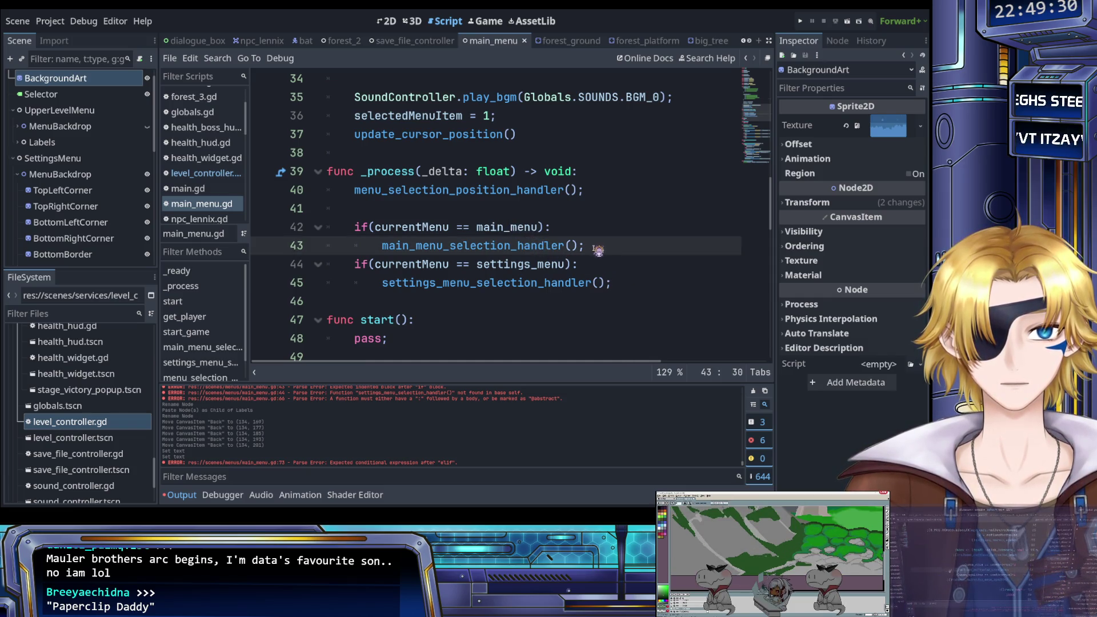
scroll(589, 244, "down", 10)
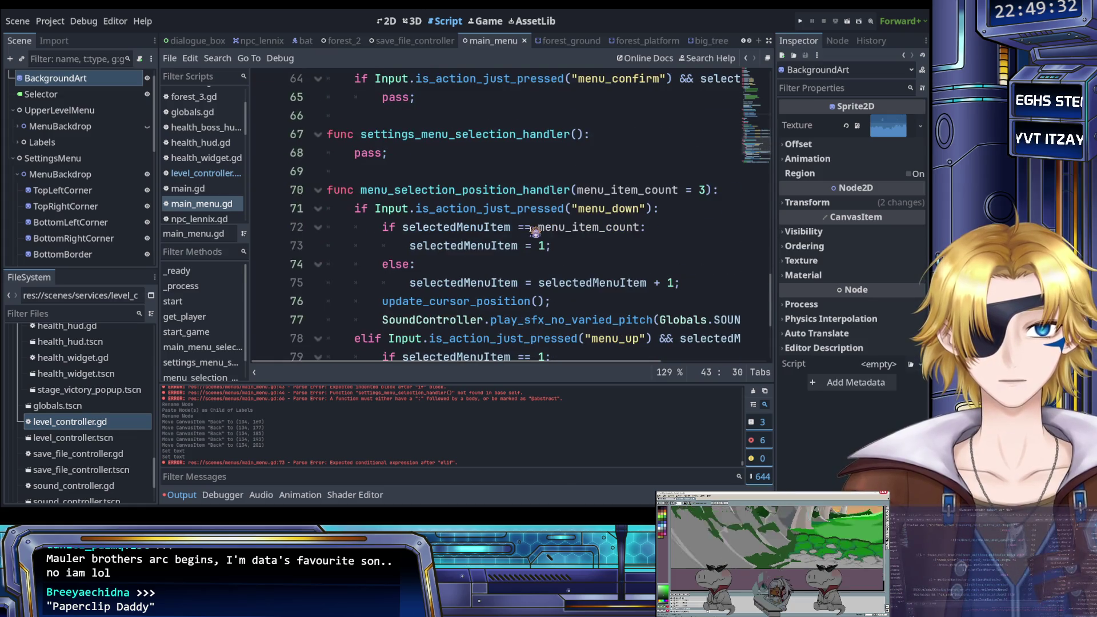
scroll(532, 242, "up", 10)
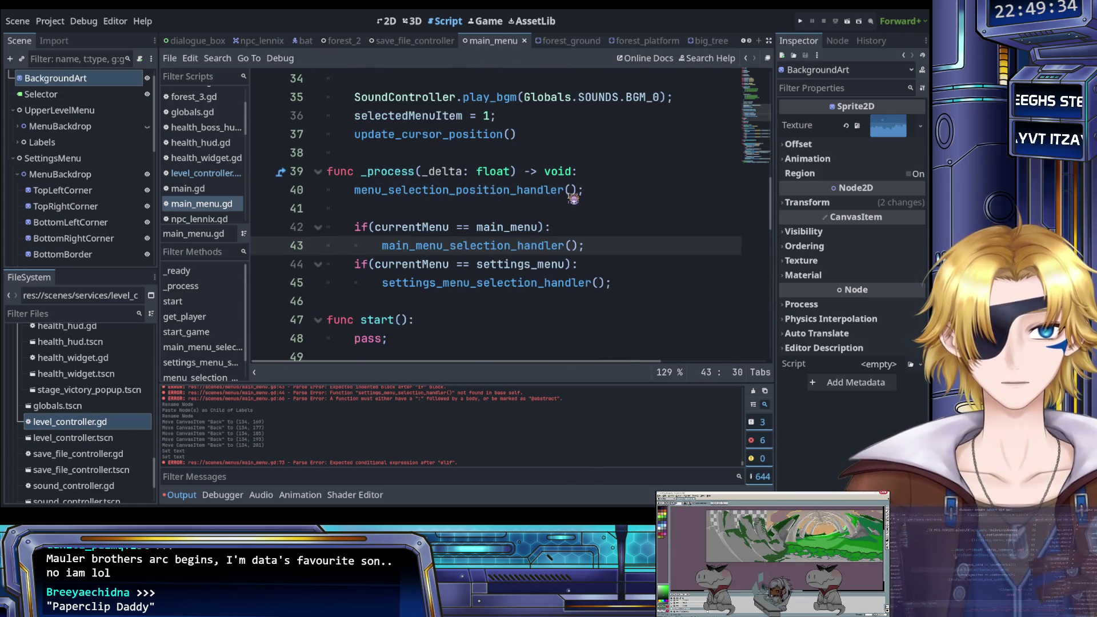
left_click(572, 192)
scroll(583, 217, "up", 4)
scroll(593, 234, "down", 3)
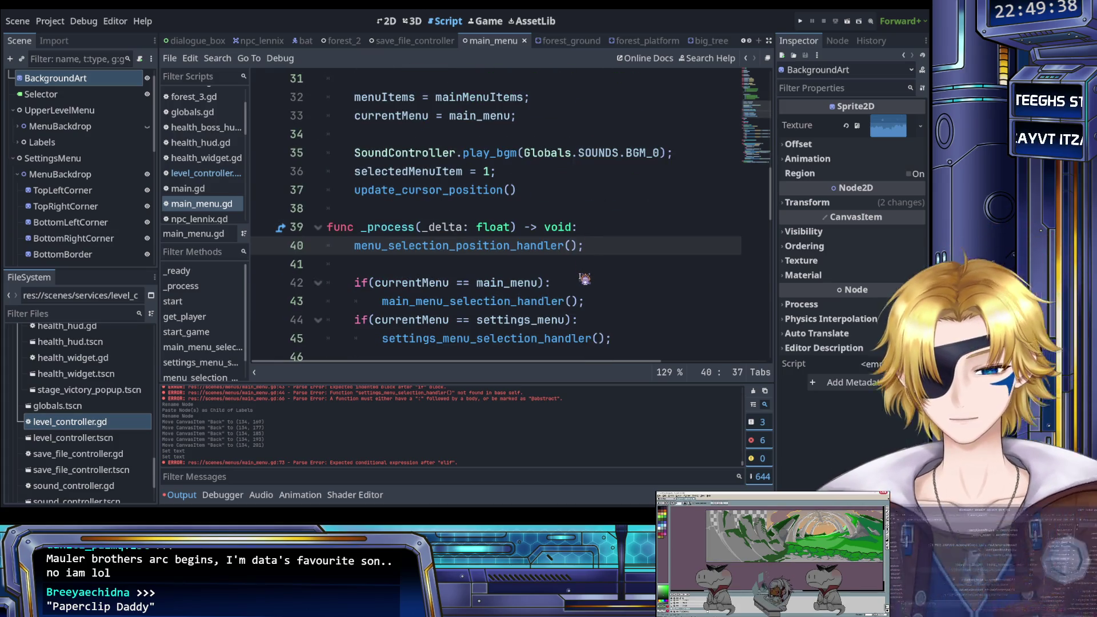
type("cu")
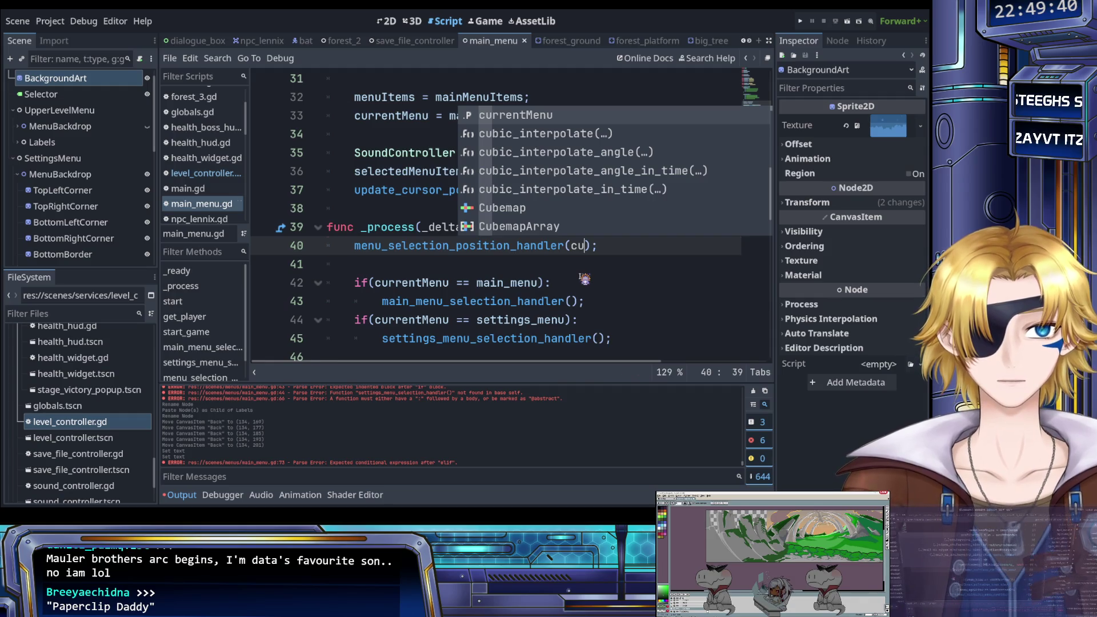
key("BackSpace")
key("BackSpace")
Type menuItems as the argument of menu_selection_position_handler on line 40.
scroll(567, 269, "up", 2)
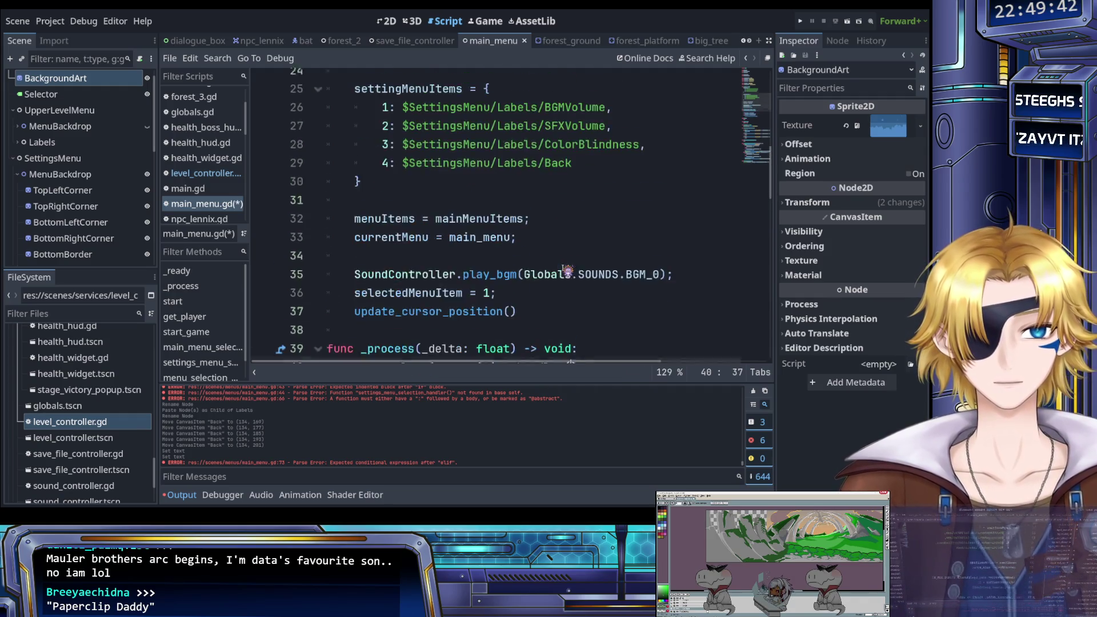
scroll(568, 270, "up", 7)
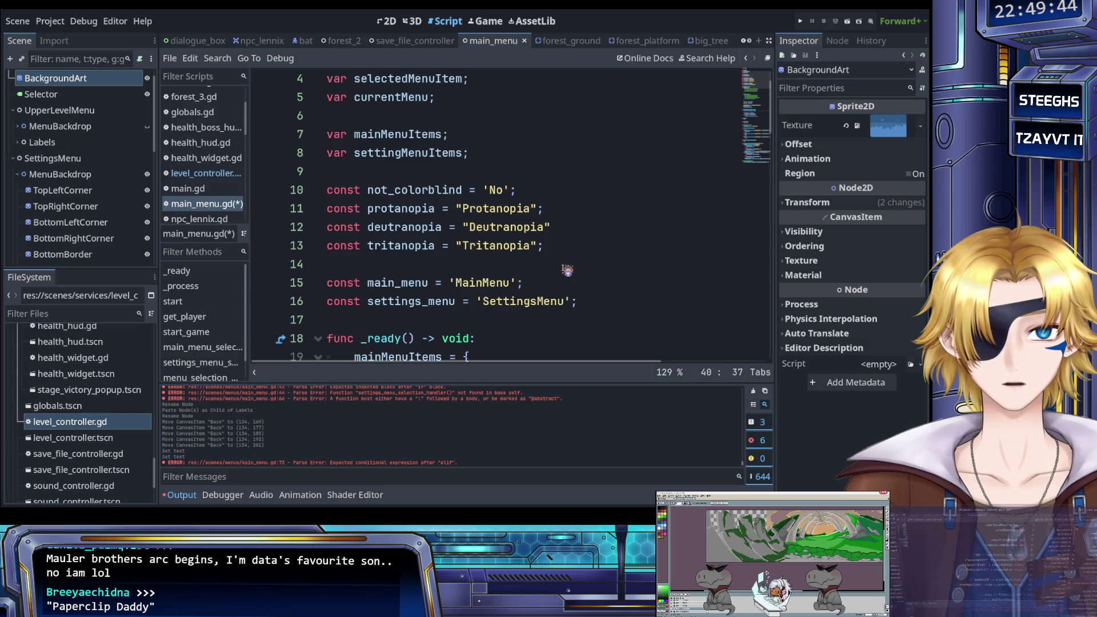
scroll(567, 270, "down", 2)
scroll(567, 270, "up", 3)
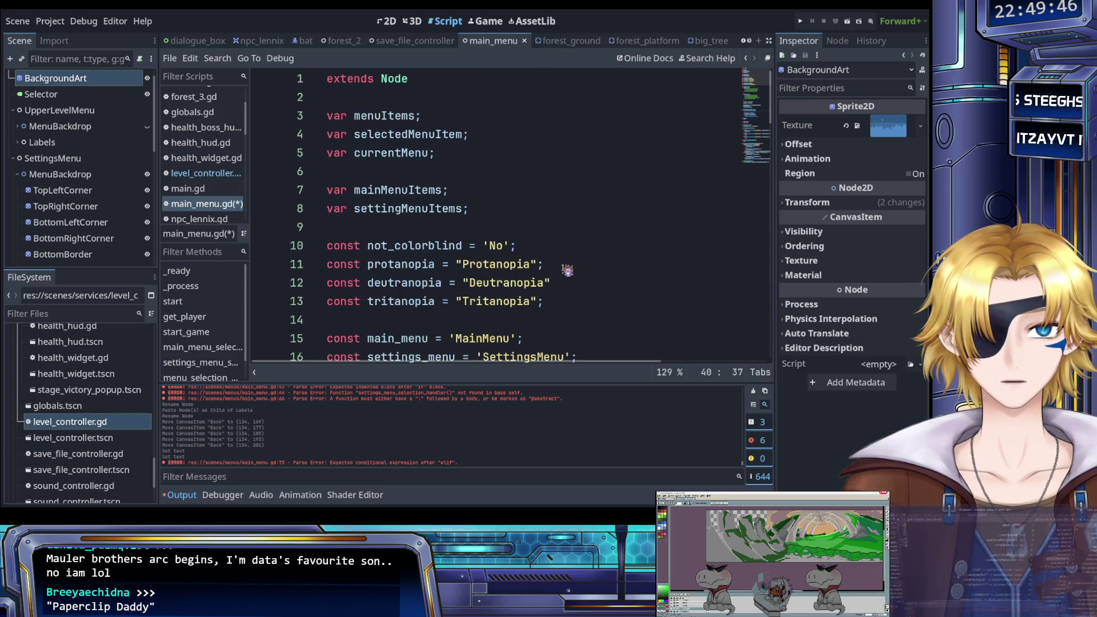
scroll(567, 270, "down", 10)
scroll(568, 270, "up", 2)
scroll(568, 270, "down", 4)
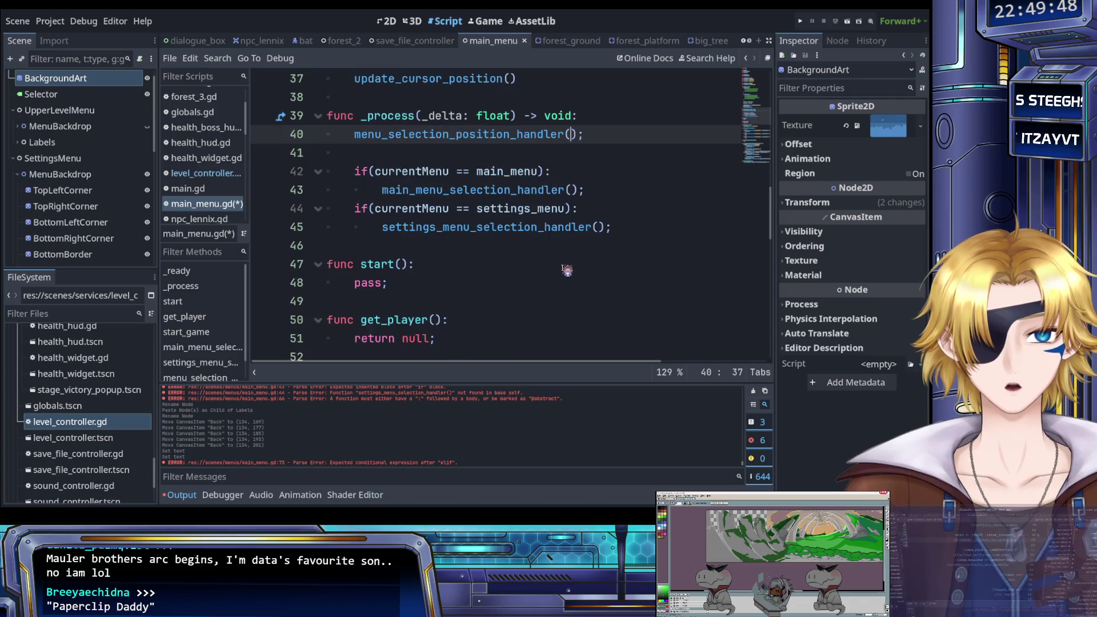
type("menuItems.")
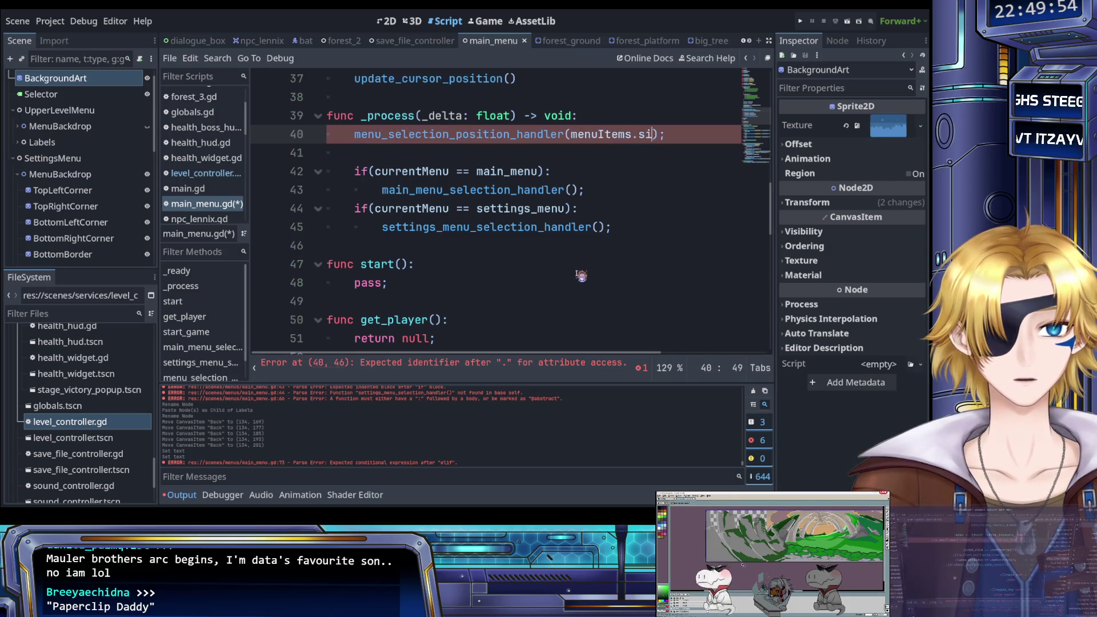
type("si")
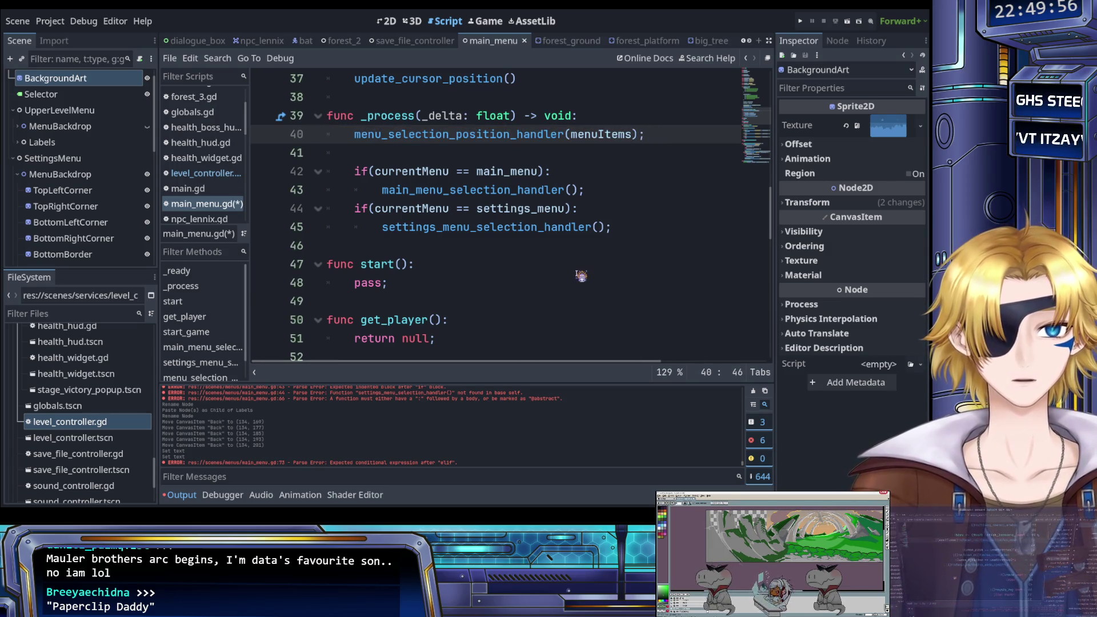
scroll(551, 276, "up", 12)
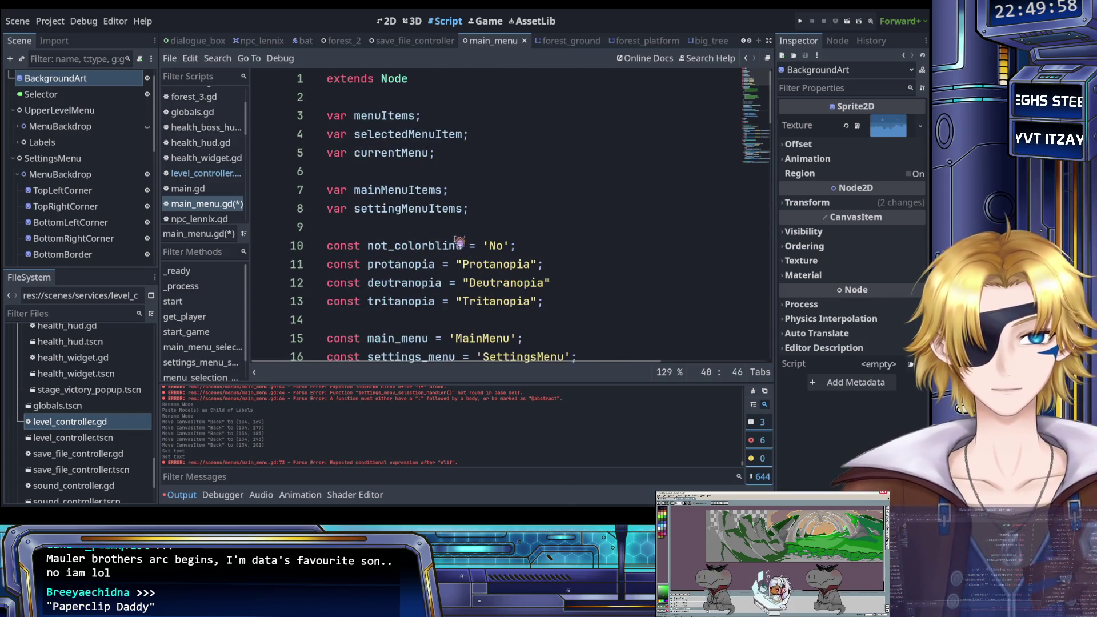
Declare menuItems on line 3 with the Dictionary type, accepted from autocomplete.
double_click(397, 118)
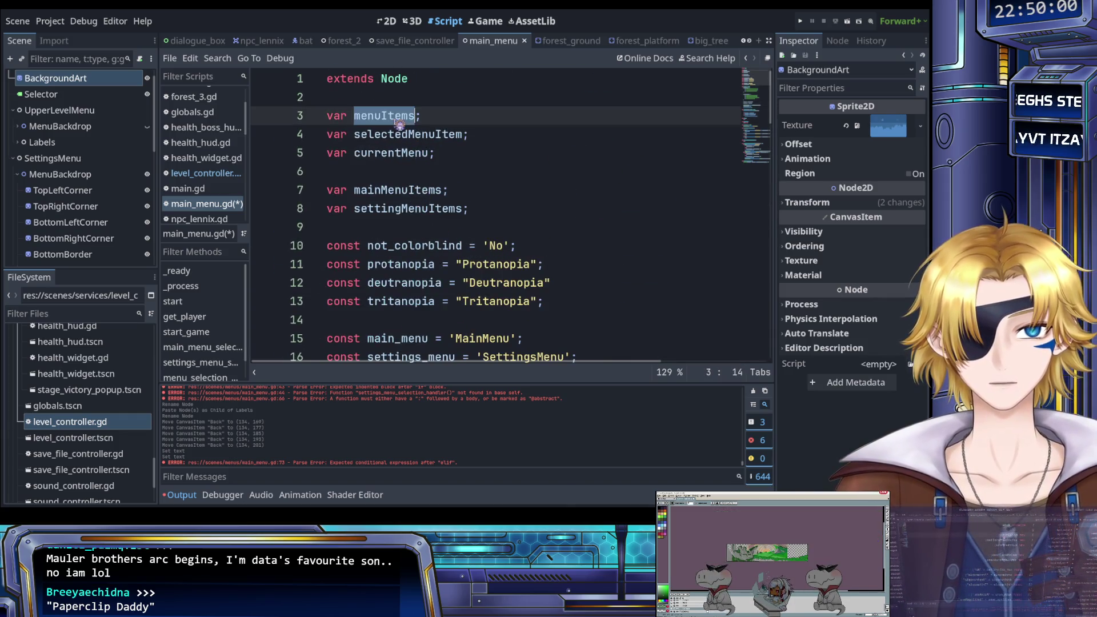
scroll(440, 178, "down", 5)
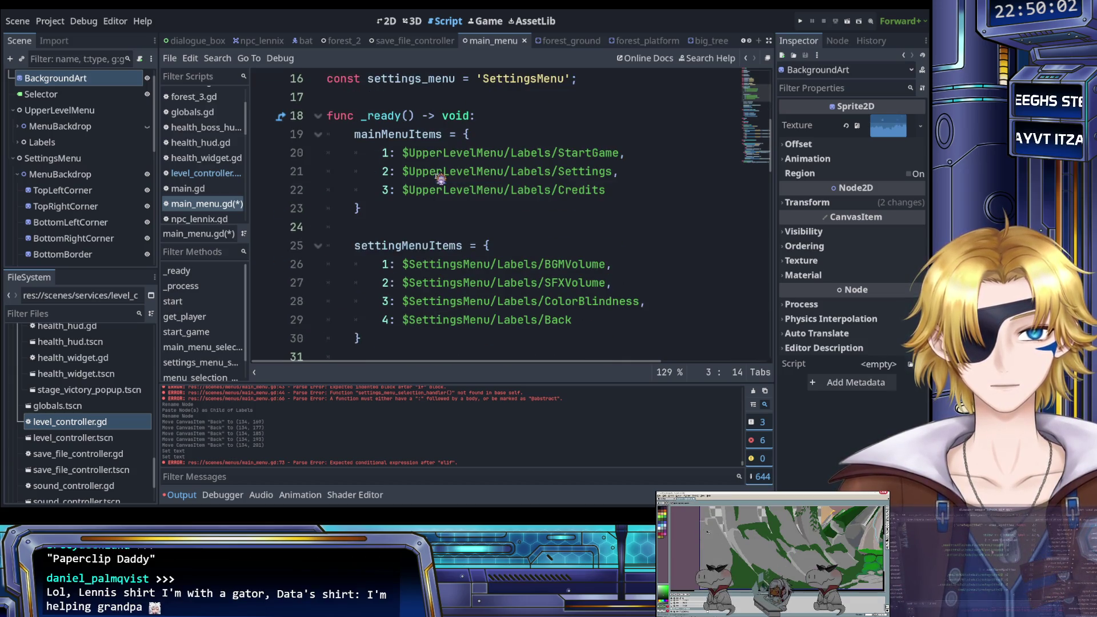
left_click(439, 208)
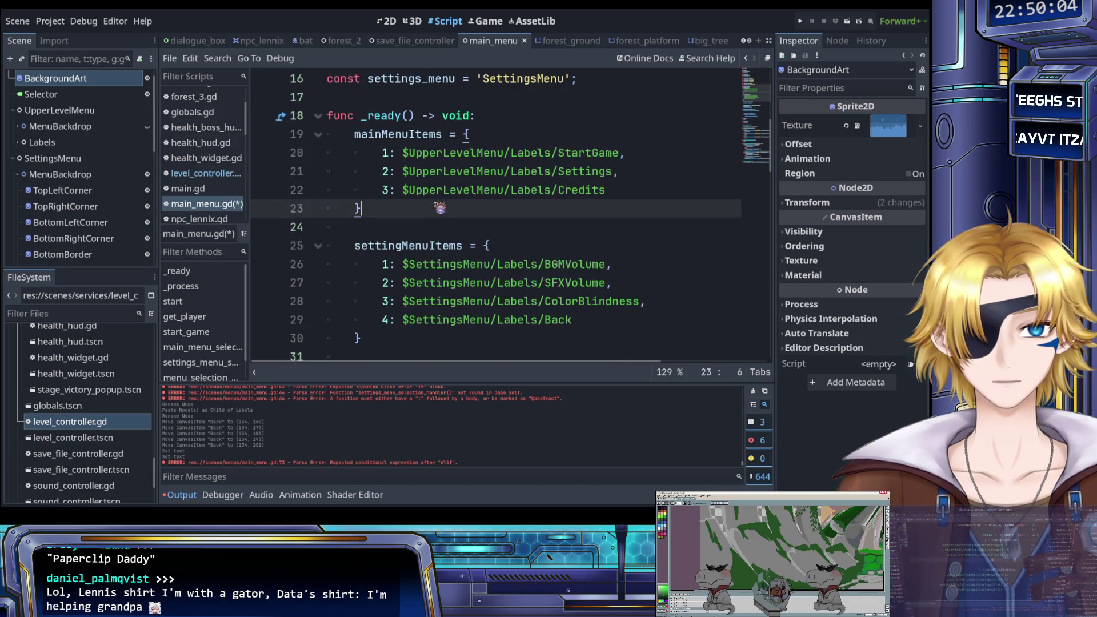
scroll(443, 194, "up", 5)
left_click(420, 119)
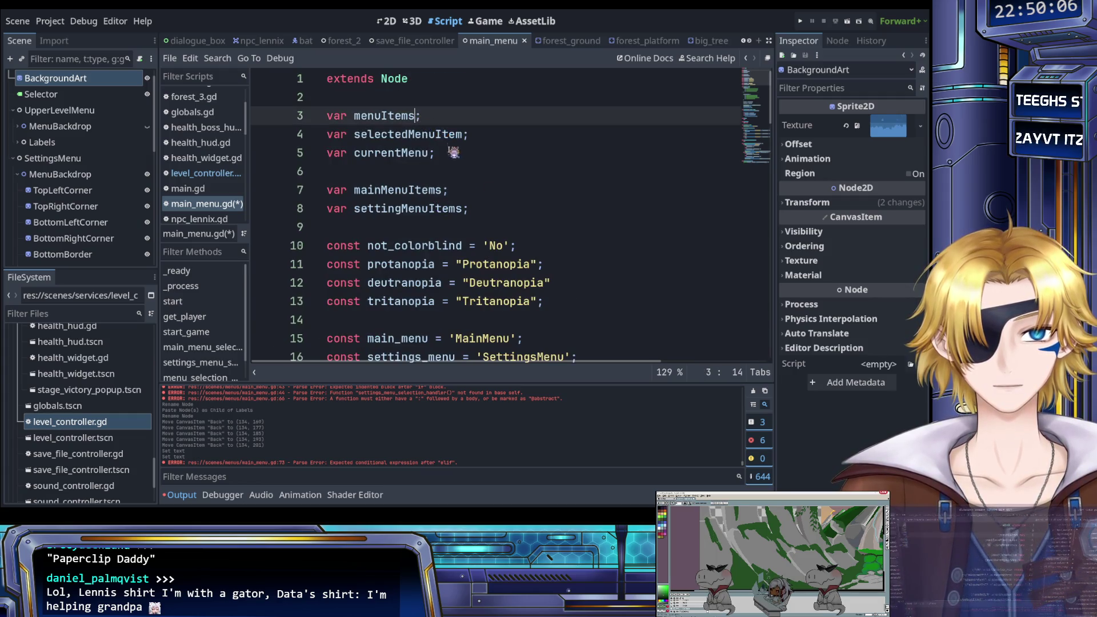
scroll(453, 150, "down", 4)
scroll(474, 183, "up", 4)
type(": Dict")
key("Return")
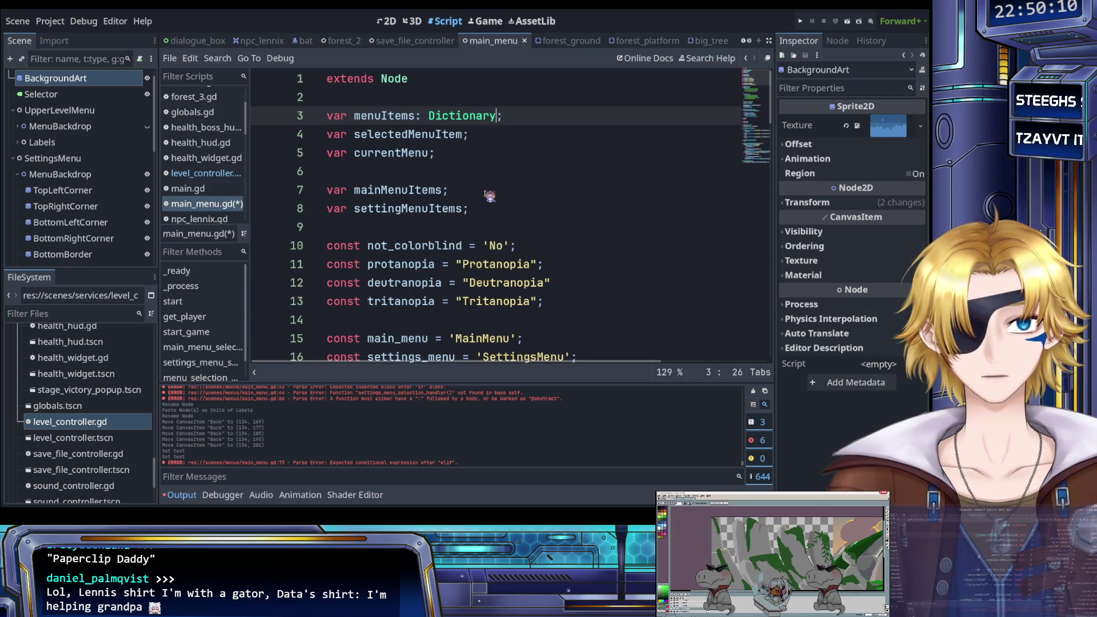
Begin a member access after menuItems in the line 40 handler call.
scroll(490, 196, "down", 19)
scroll(511, 217, "up", 17)
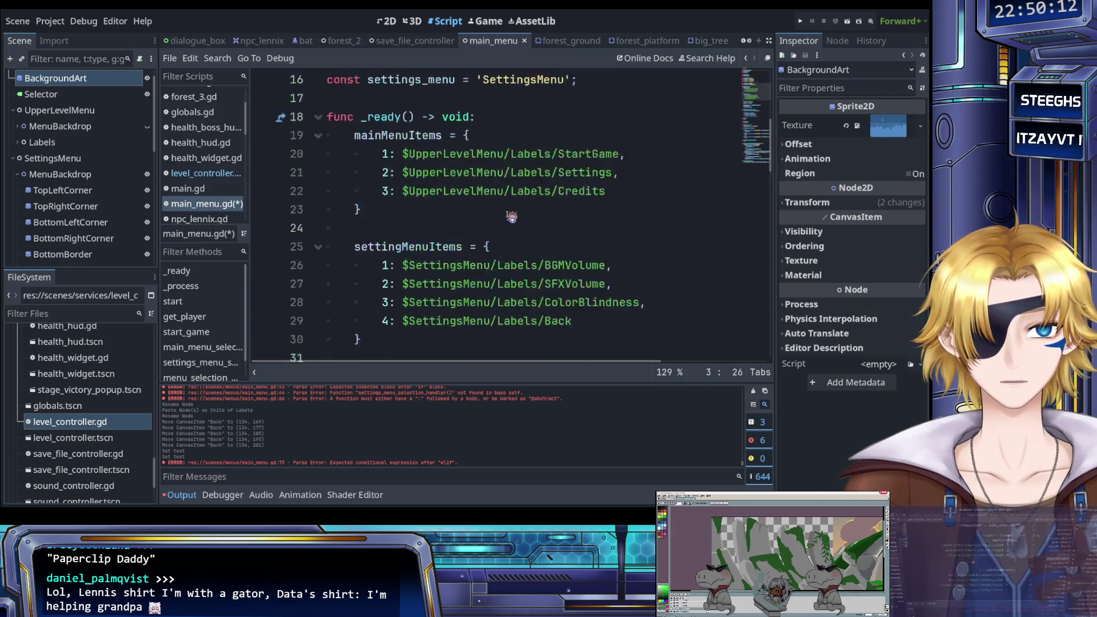
scroll(512, 217, "up", 2)
scroll(511, 217, "down", 15)
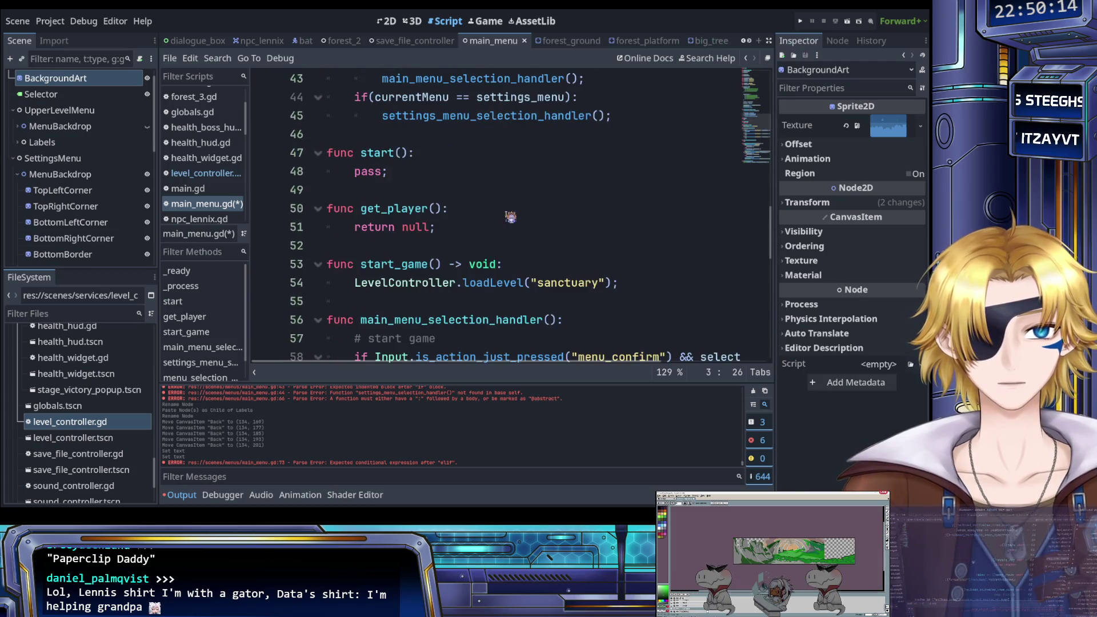
scroll(511, 217, "up", 4)
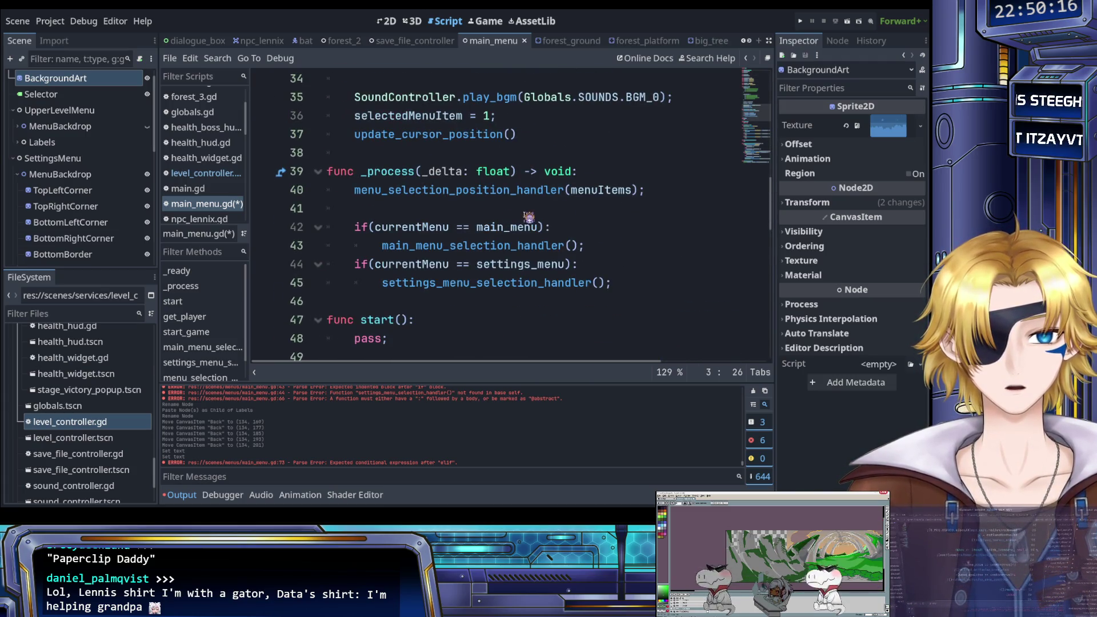
left_click(632, 190)
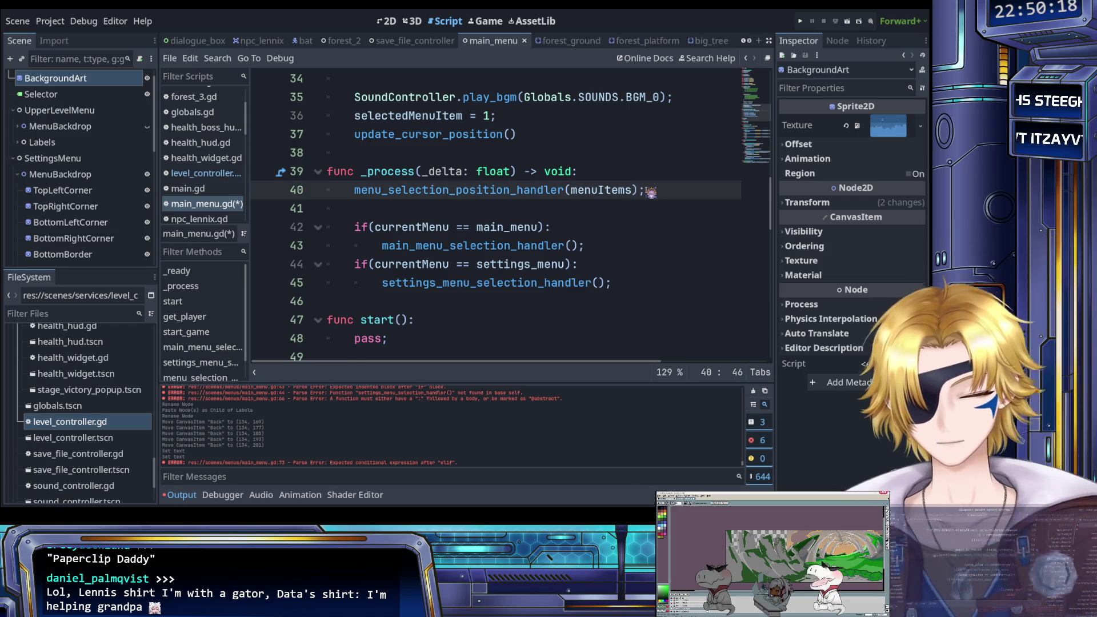
type(".")
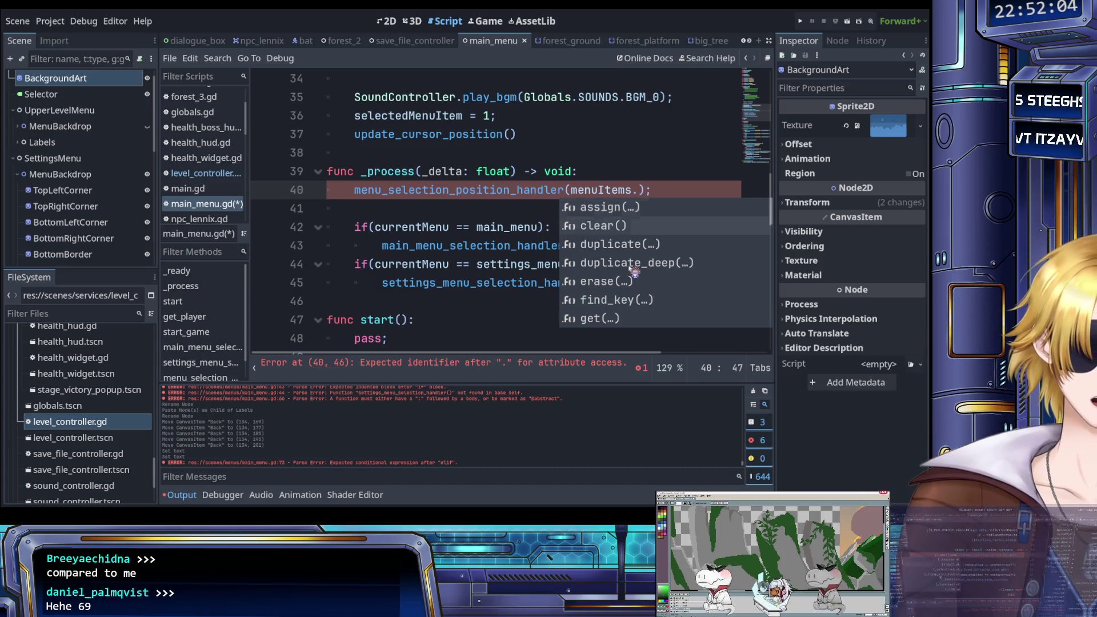
Extend the line 40 argument to menuItems.keys().size() and save main_menu.gd.
type("key")
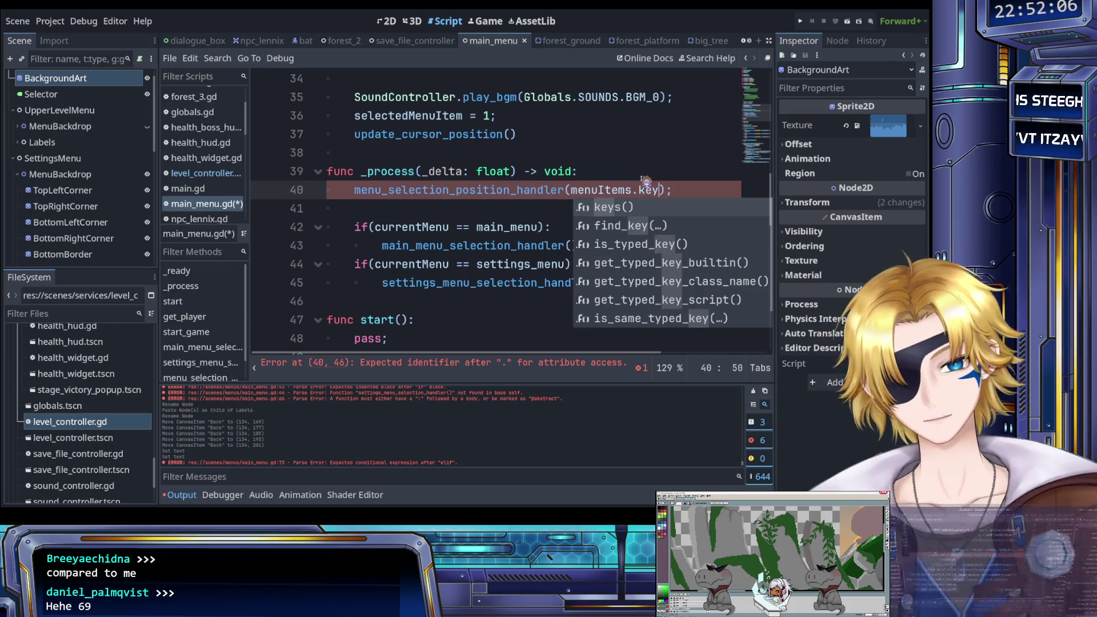
key("Return")
type("/")
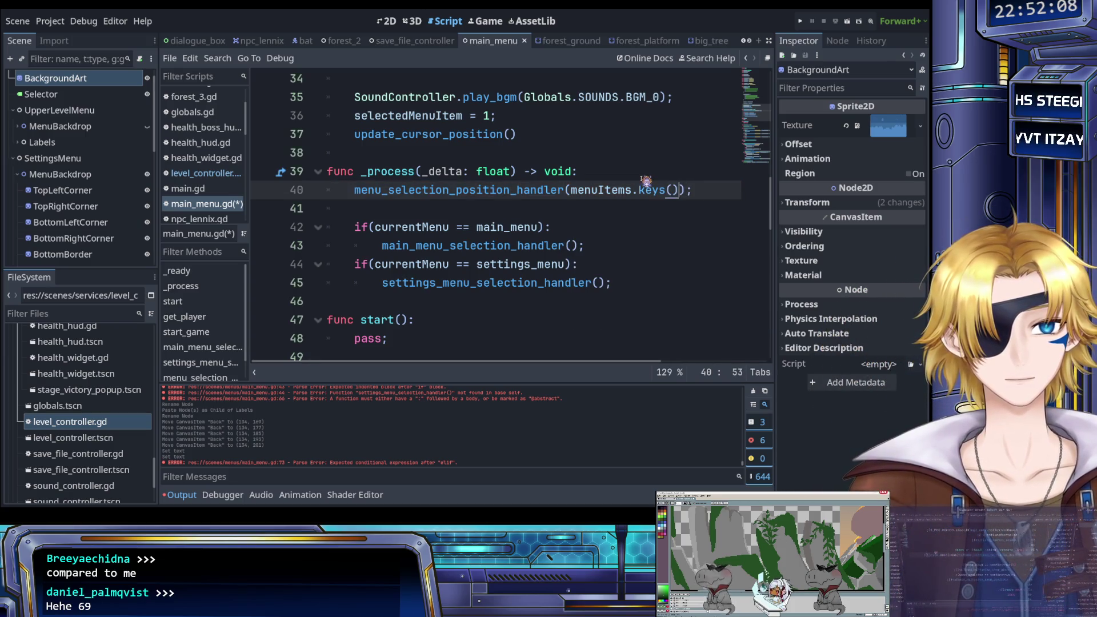
type(".")
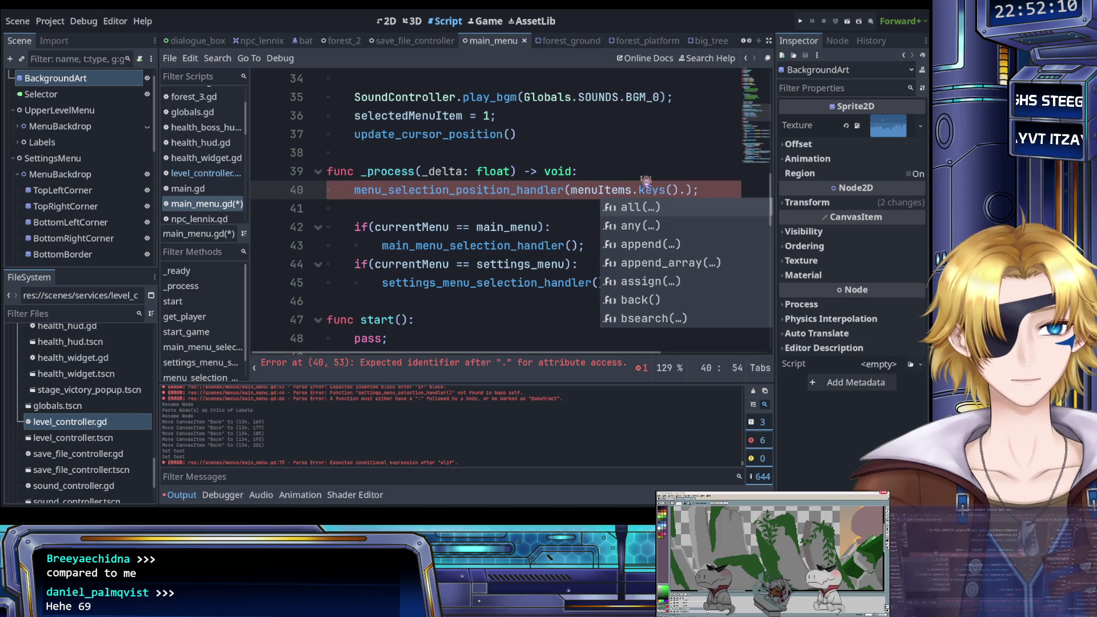
type("s")
key("Down")
key("Down")
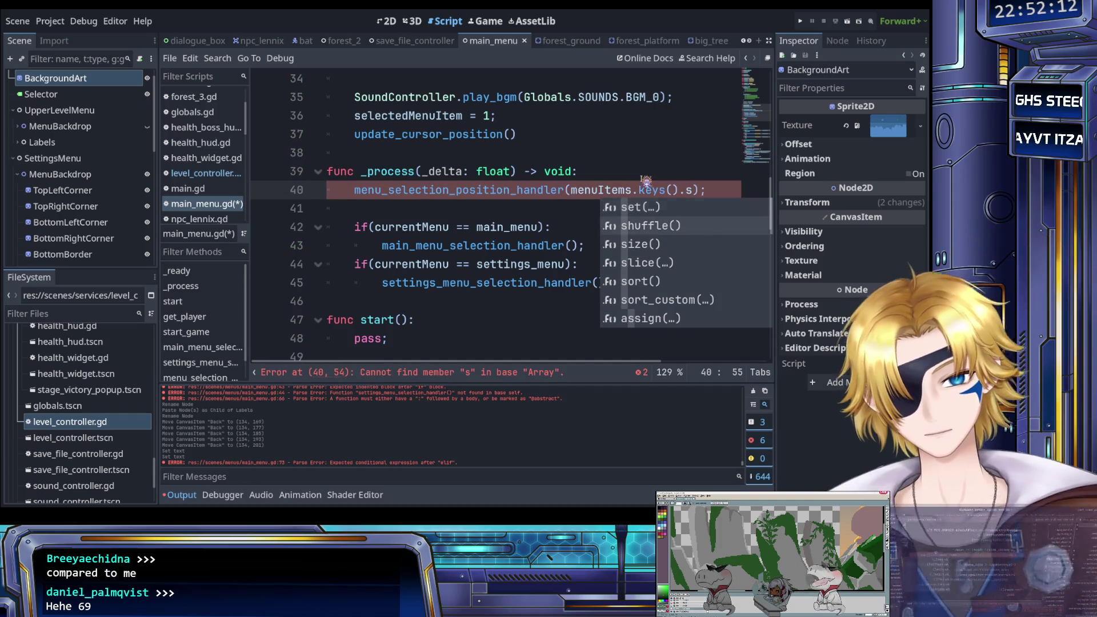
key("Return")
key("ctrl+s")
left_click(614, 214)
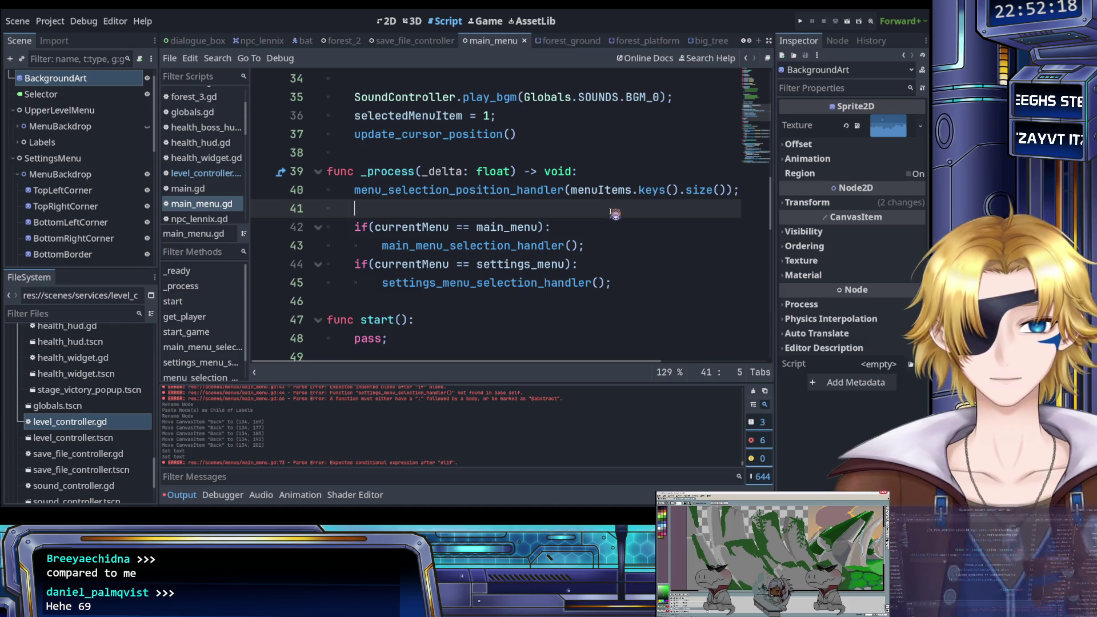
scroll(614, 214, "down", 3)
scroll(519, 223, "up", 3)
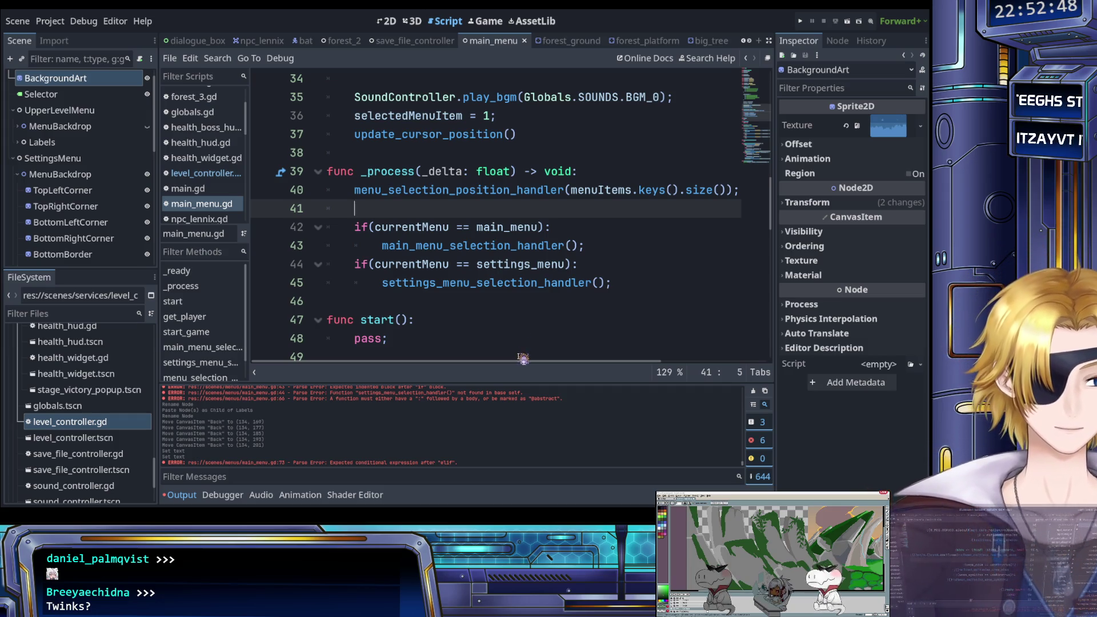
left_click(520, 246)
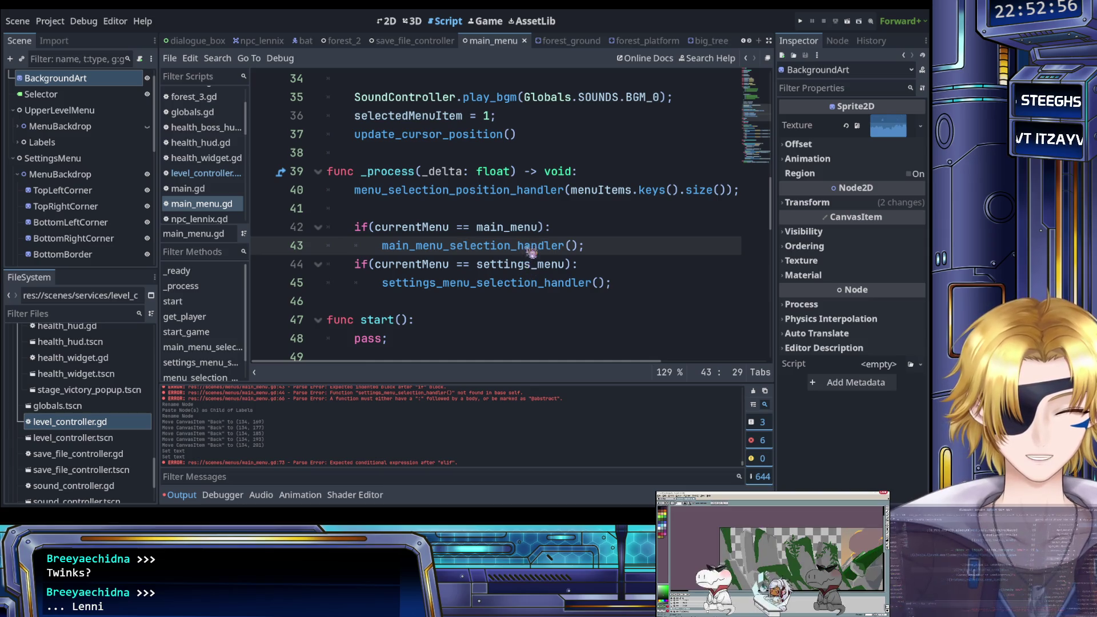
left_click(516, 211)
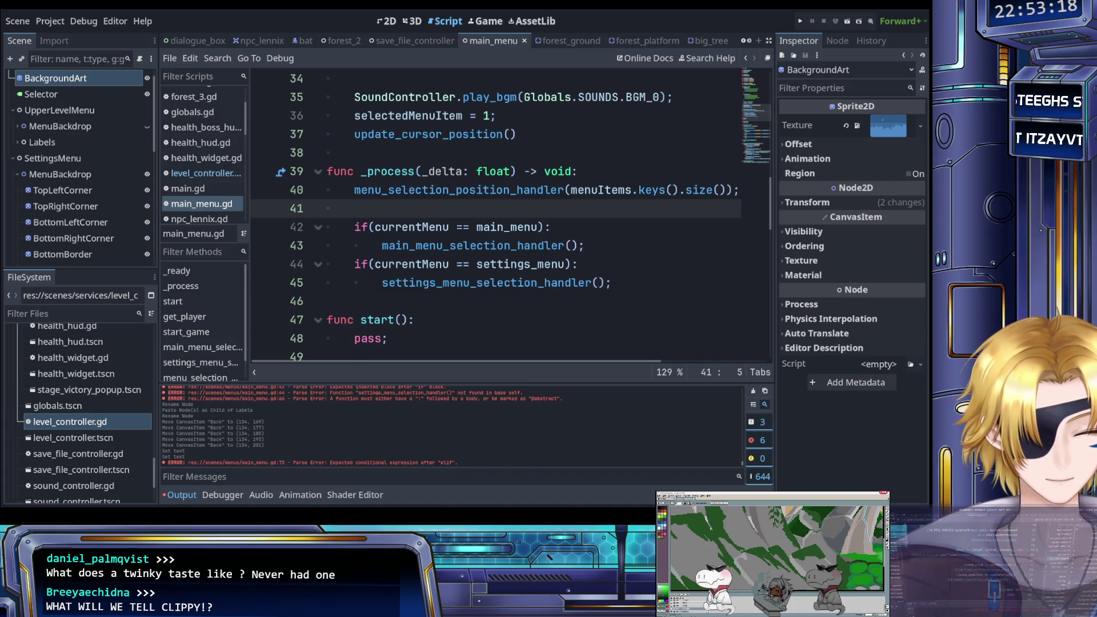
left_click(595, 245)
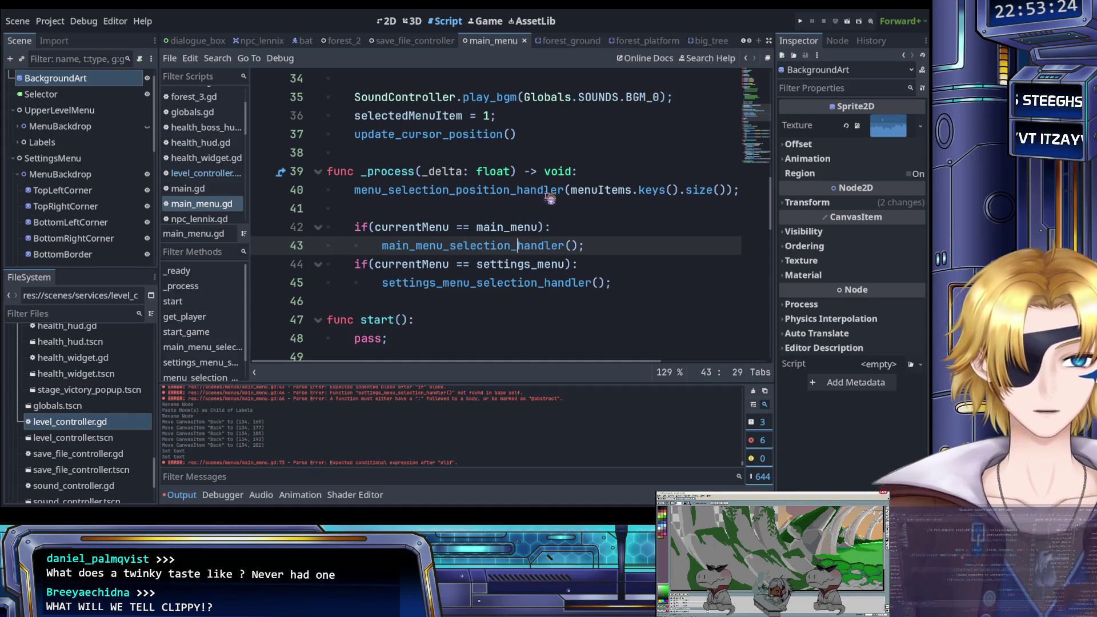
scroll(550, 200, "up", 3)
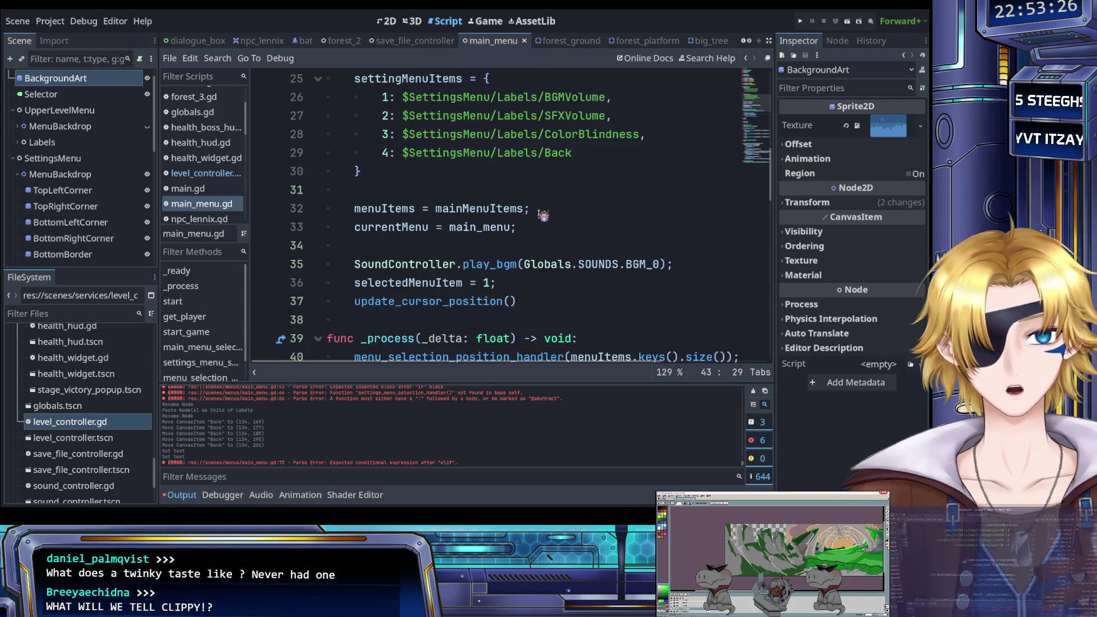
scroll(543, 214, "down", 3)
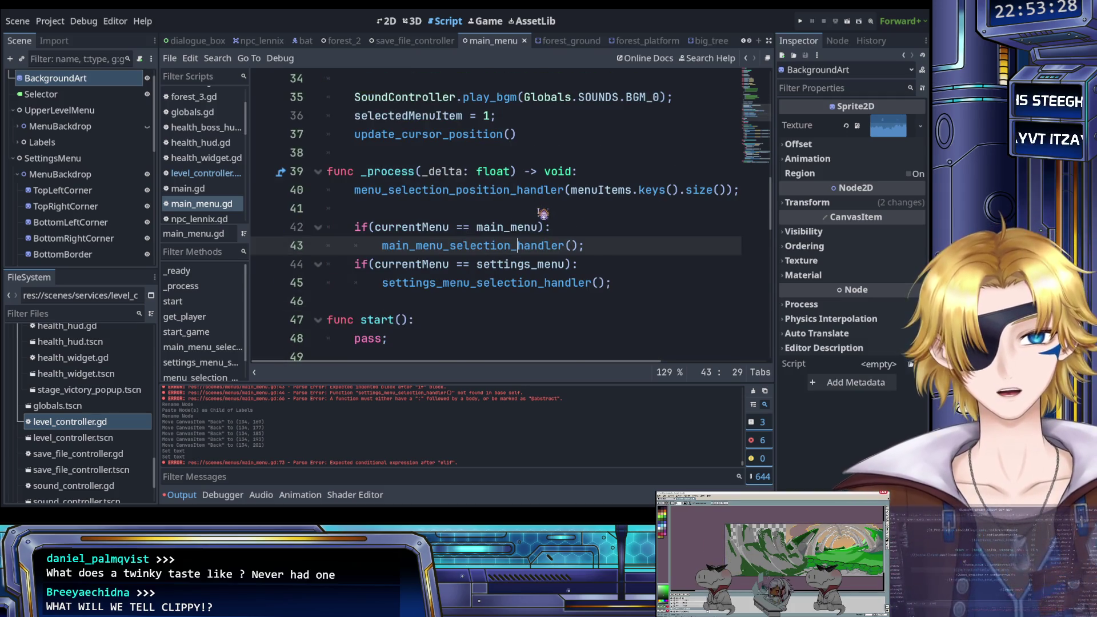
scroll(543, 213, "down", 1)
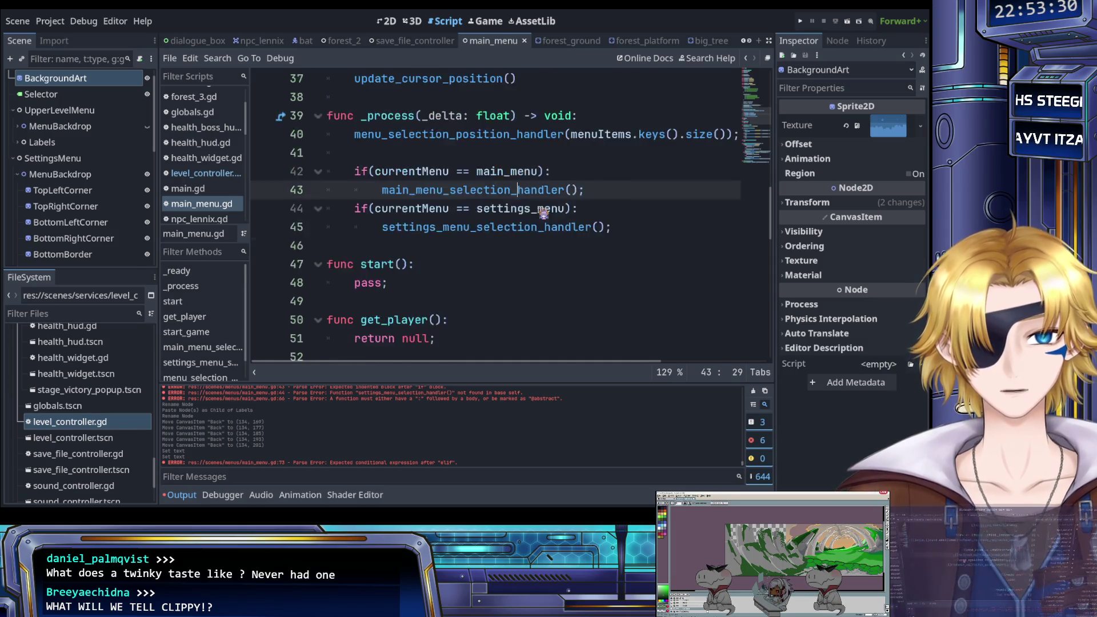
scroll(543, 214, "up", 8)
scroll(536, 213, "down", 6)
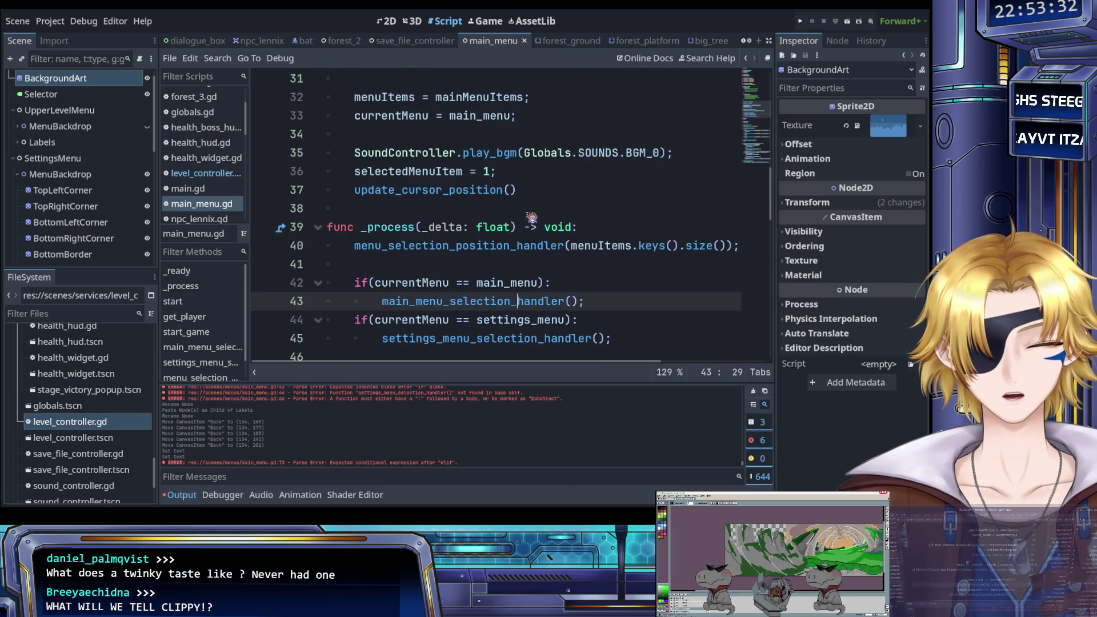
scroll(531, 218, "down", 2)
scroll(531, 217, "up", 3)
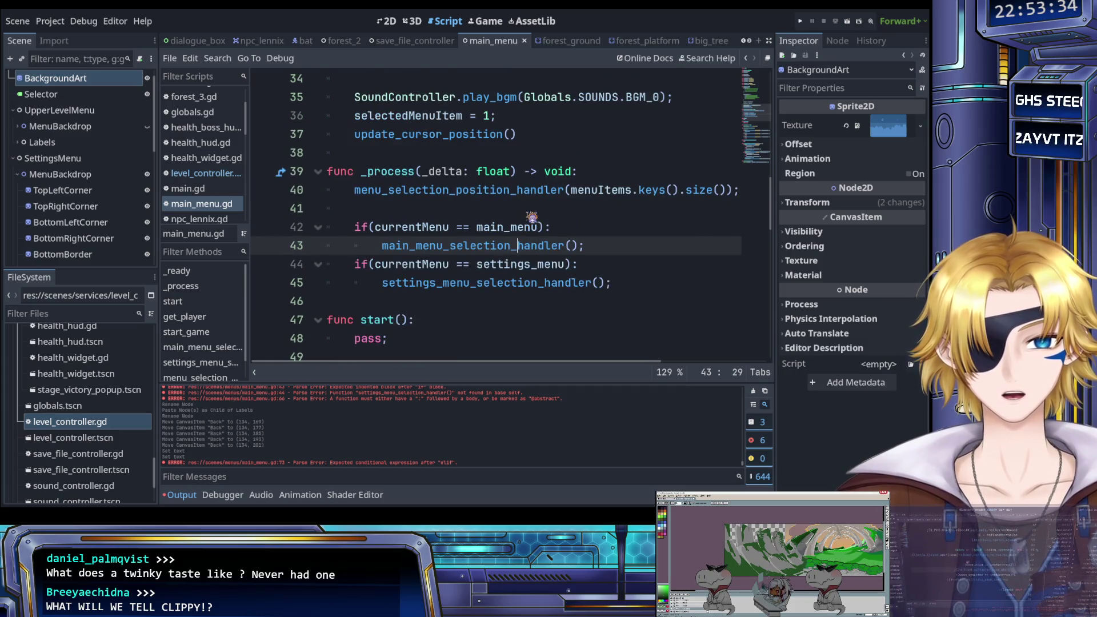
scroll(532, 212, "down", 4)
scroll(531, 210, "down", 1)
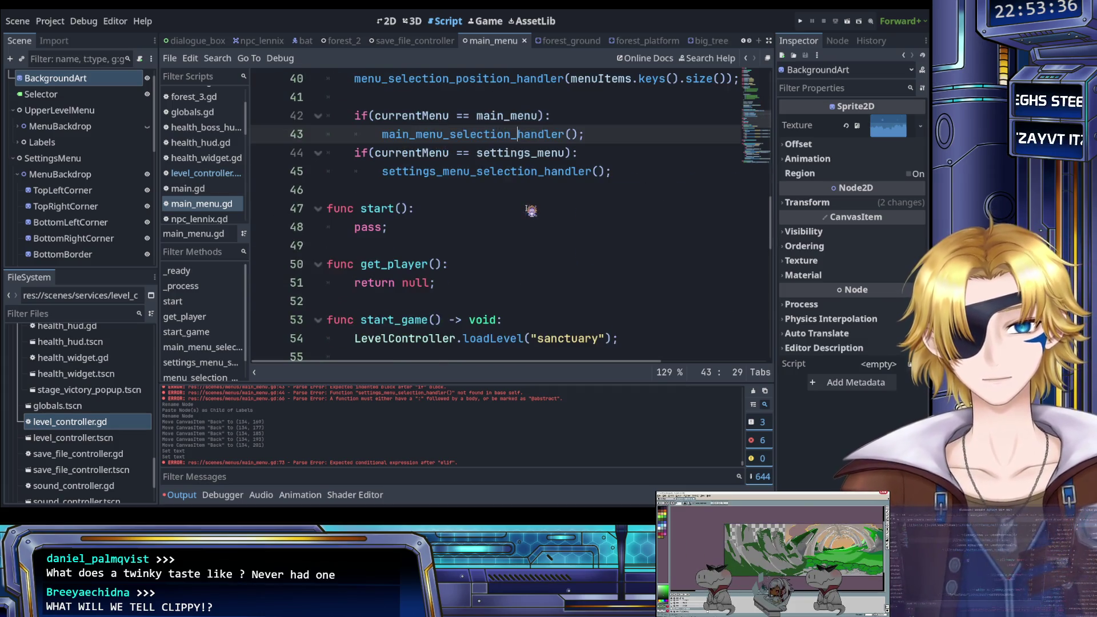
scroll(529, 207, "up", 7)
scroll(524, 202, "up", 3)
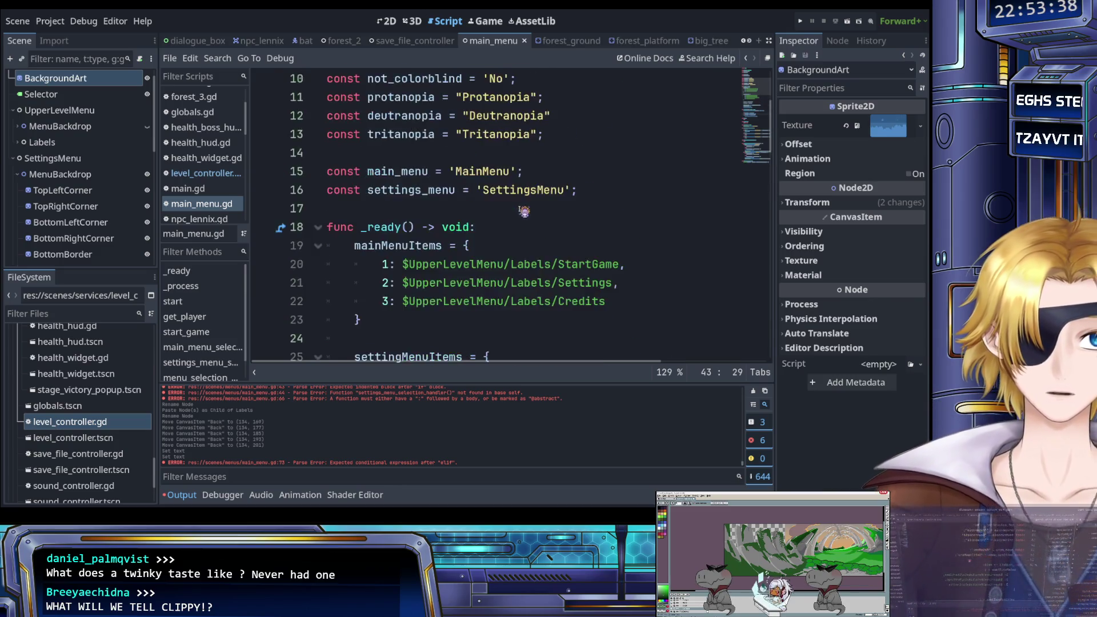
scroll(524, 209, "down", 10)
scroll(524, 216, "up", 1)
scroll(524, 217, "down", 6)
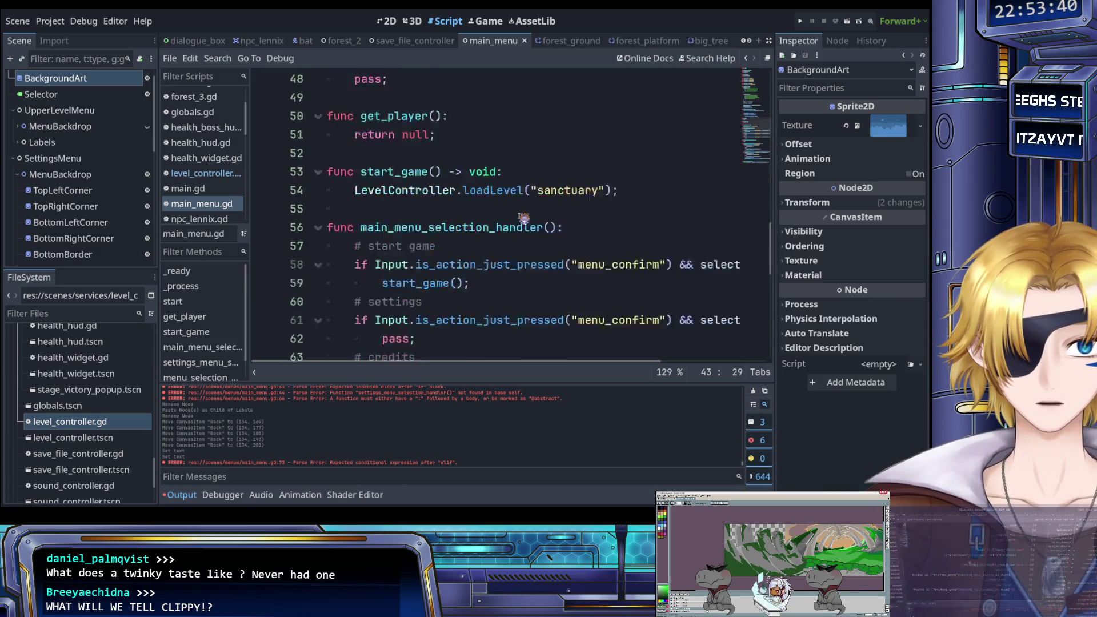
Replace pass; on line 62 with selectedMenuItem = 1 using autocomplete.
left_click(467, 211)
left_click_drag(398, 211, 391, 214)
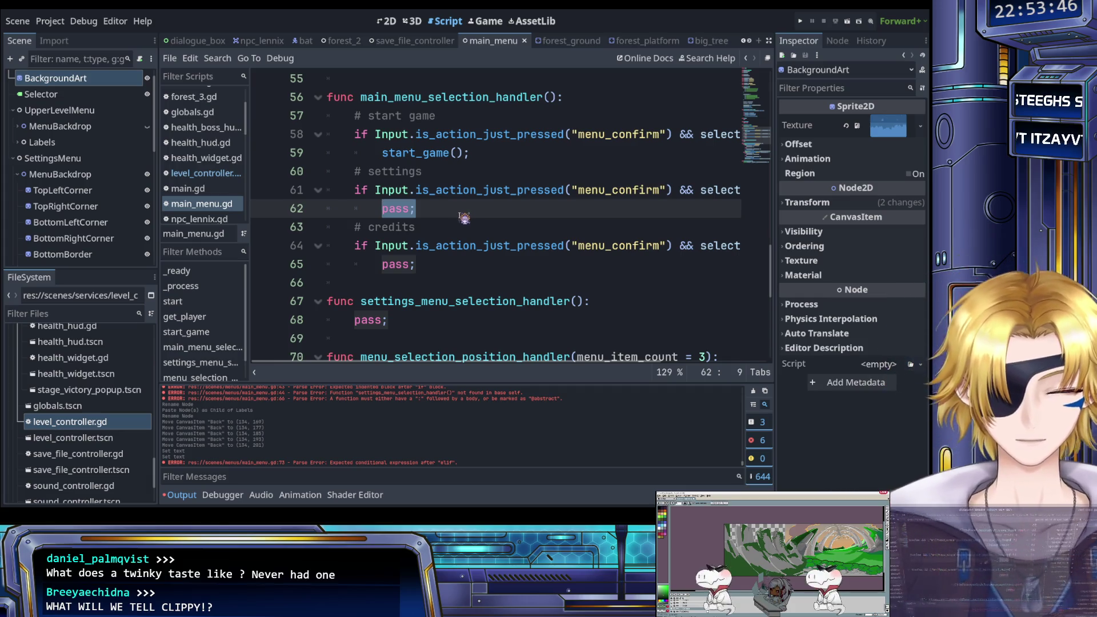
type("se")
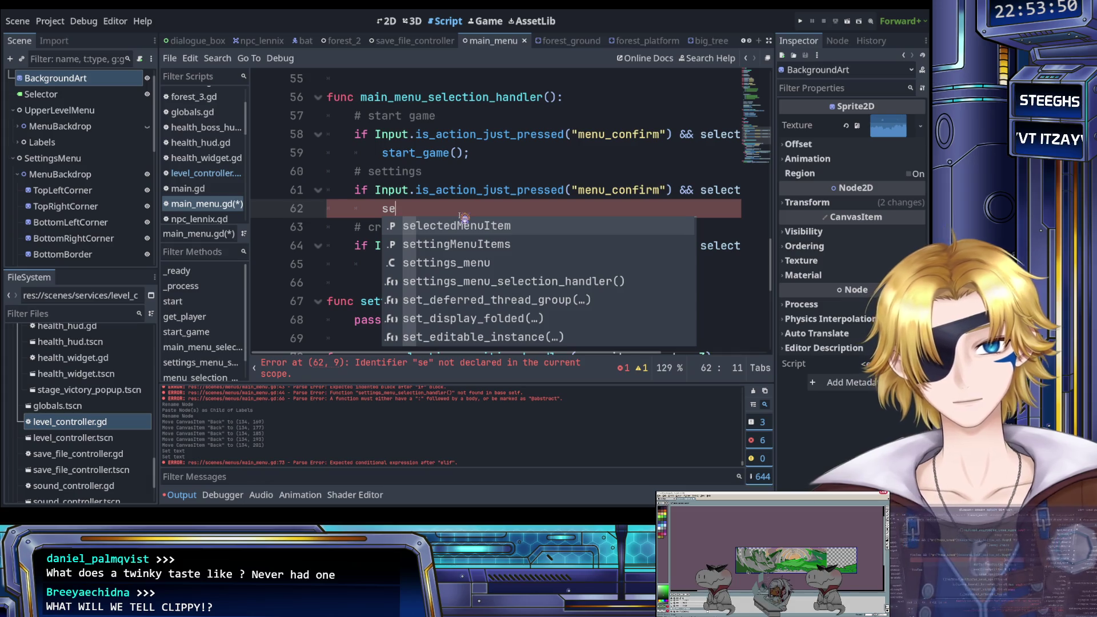
key("Down")
key("Down")
key("Up")
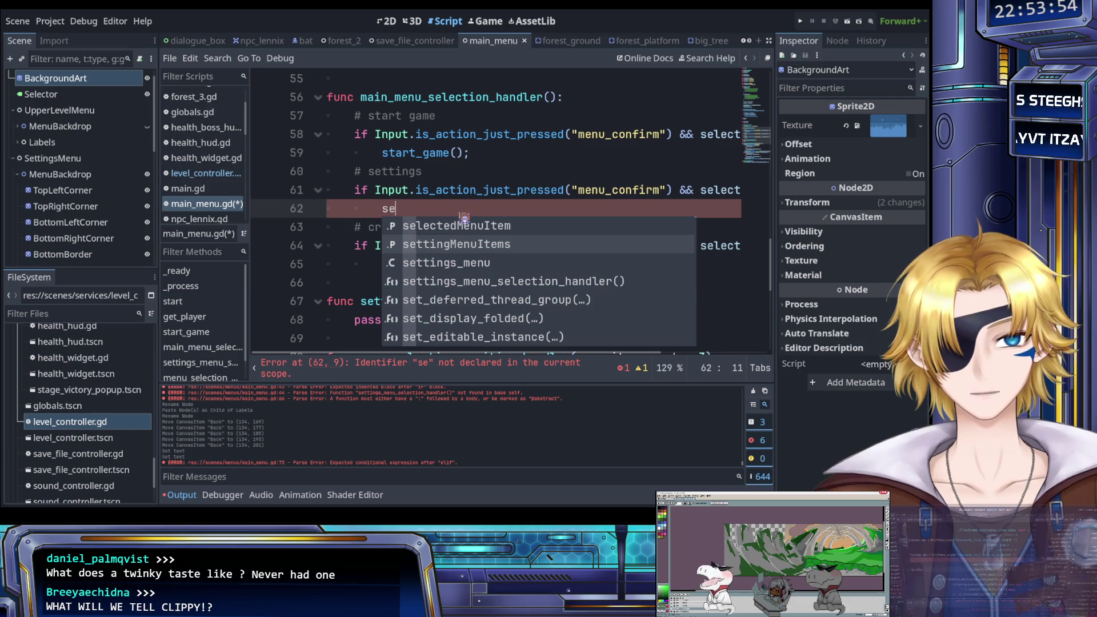
key("Up")
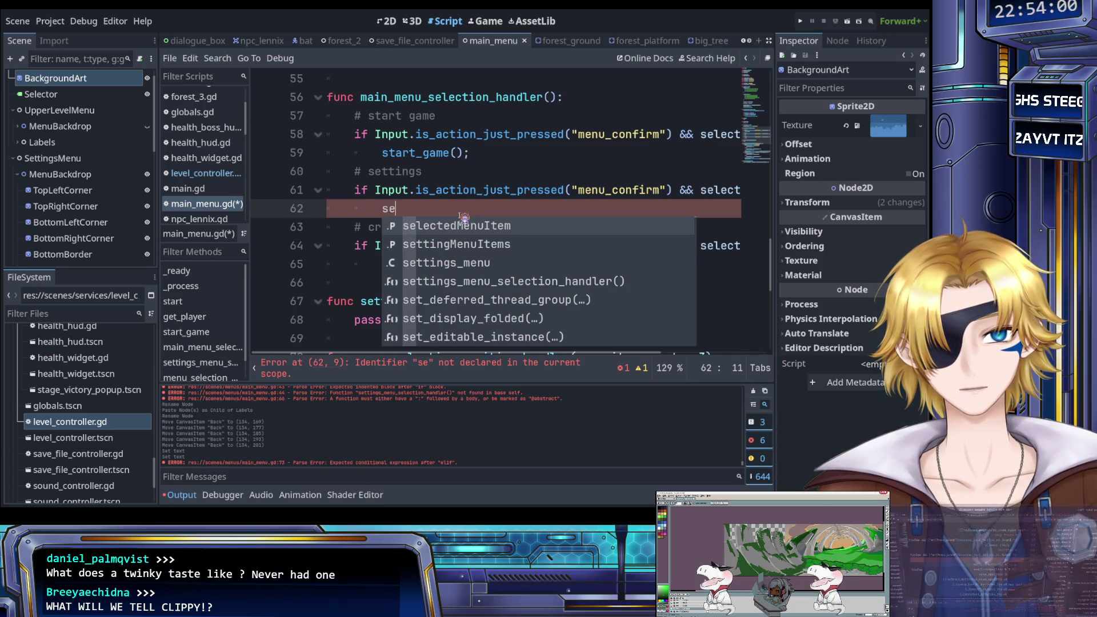
key("Return")
type("= 1;")
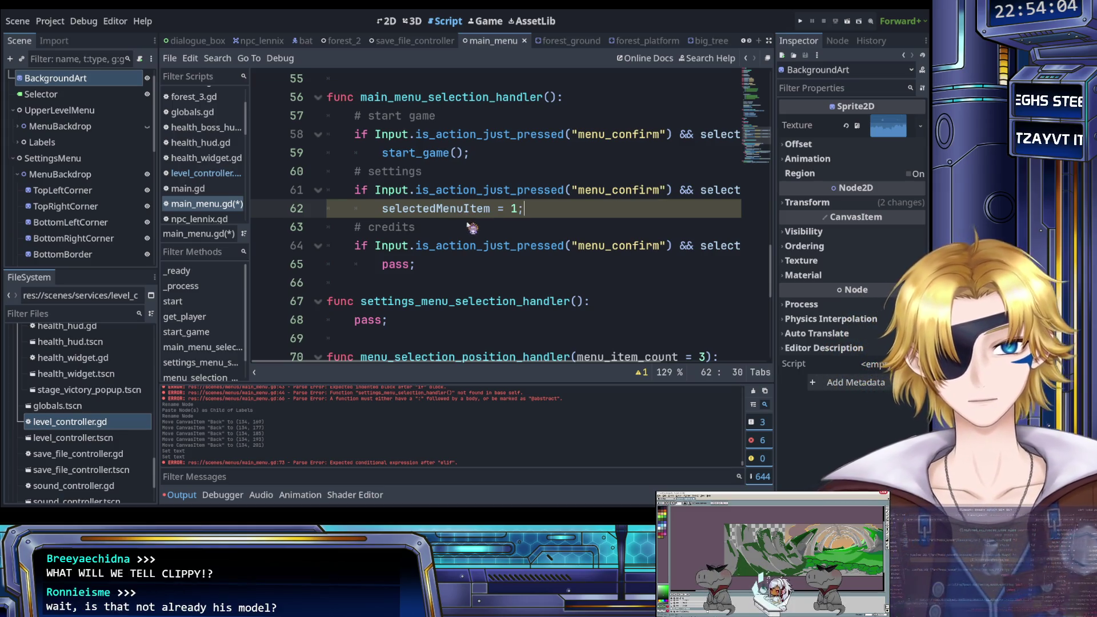
Save main_menu.gd and review the surrounding settings branch code.
left_click(453, 190)
key("ctrl+s")
scroll(449, 200, "up", 13)
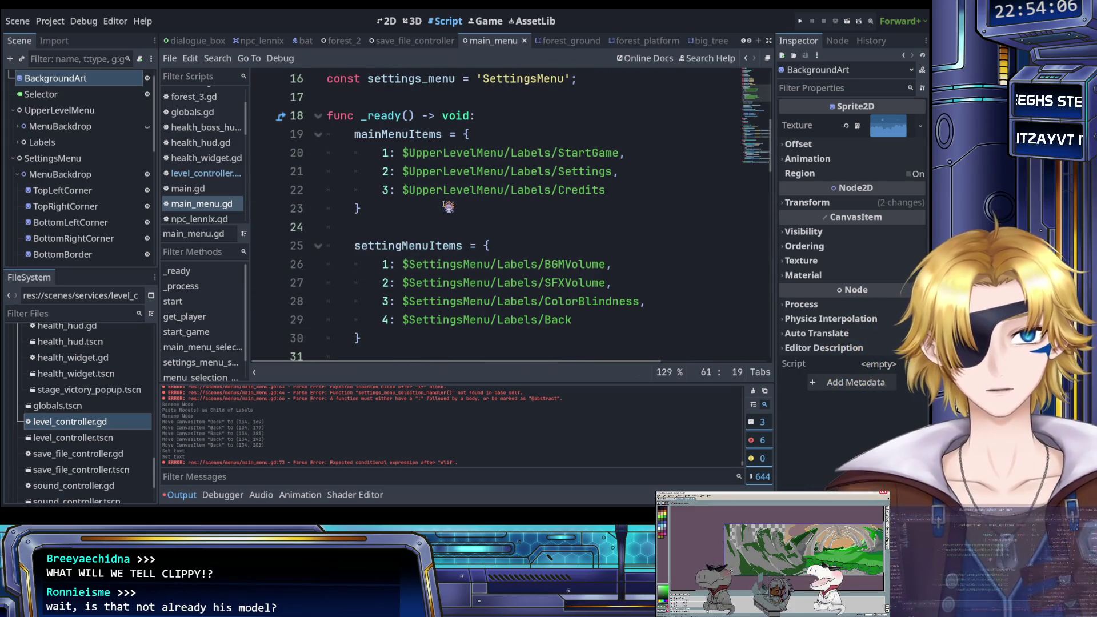
scroll(448, 206, "up", 5)
scroll(450, 214, "down", 8)
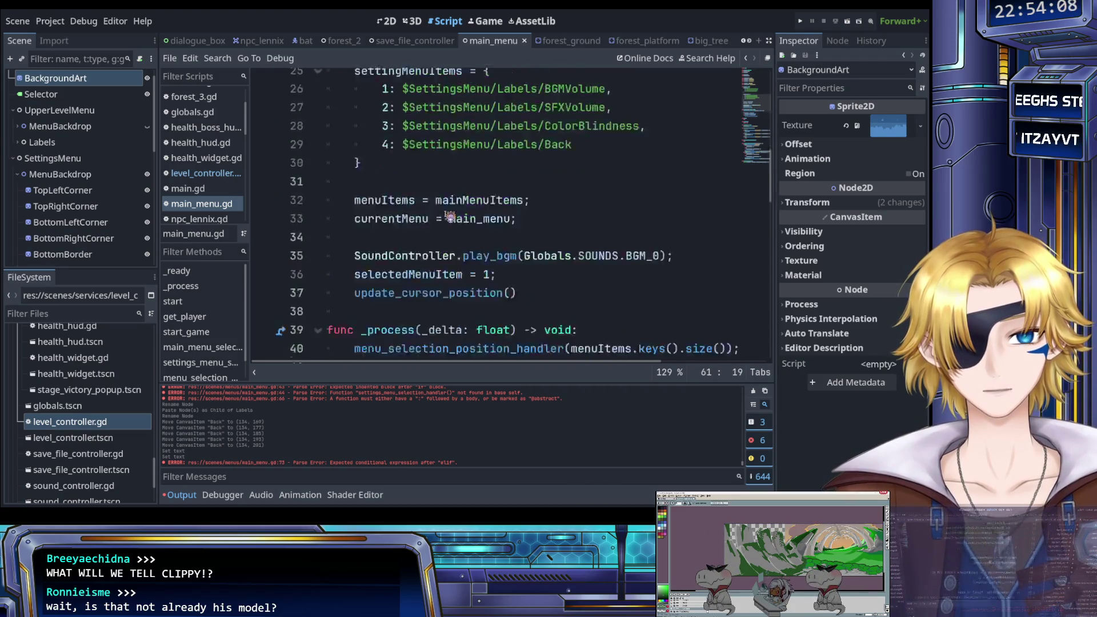
scroll(449, 218, "down", 3)
scroll(450, 216, "up", 3)
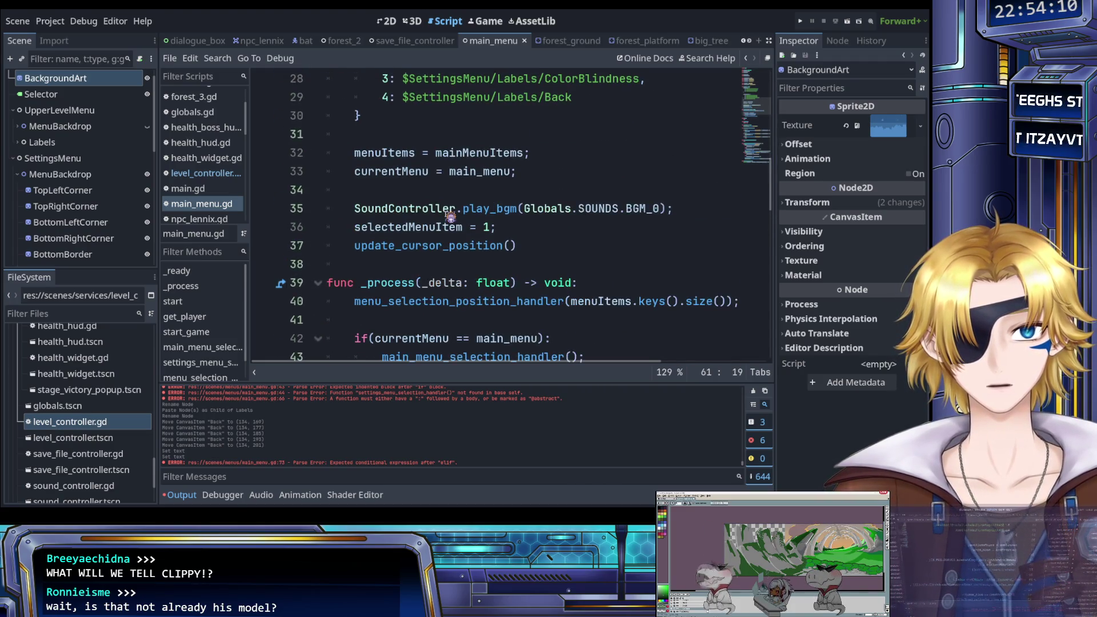
scroll(451, 217, "down", 5)
scroll(451, 216, "down", 4)
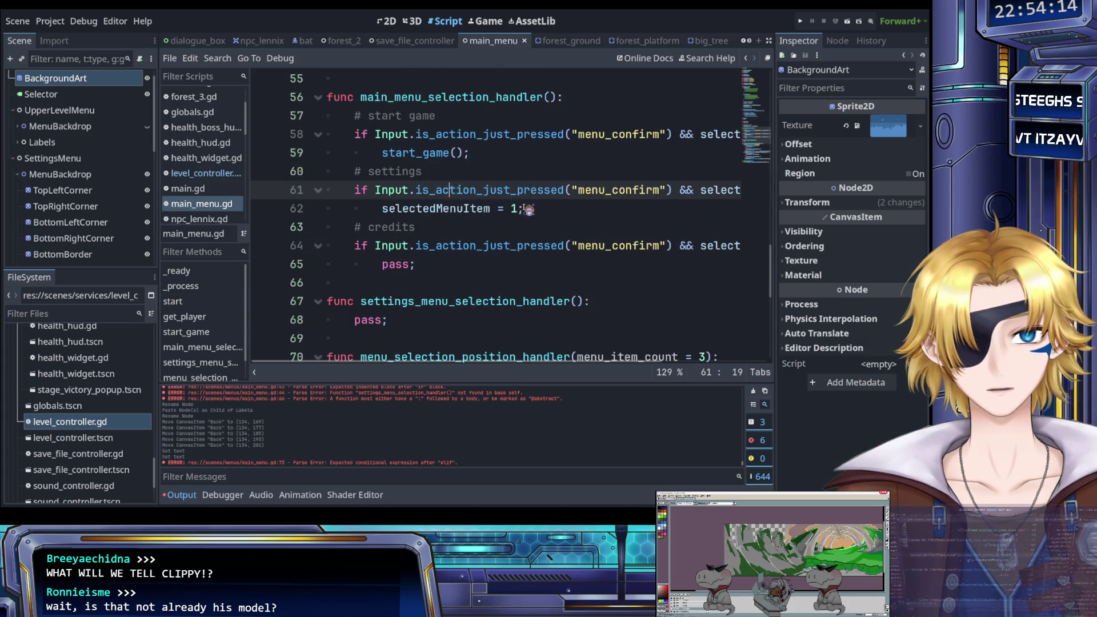
Open an indented blank line above selectedMenuItem = 1 in the settings branch.
left_click(529, 209)
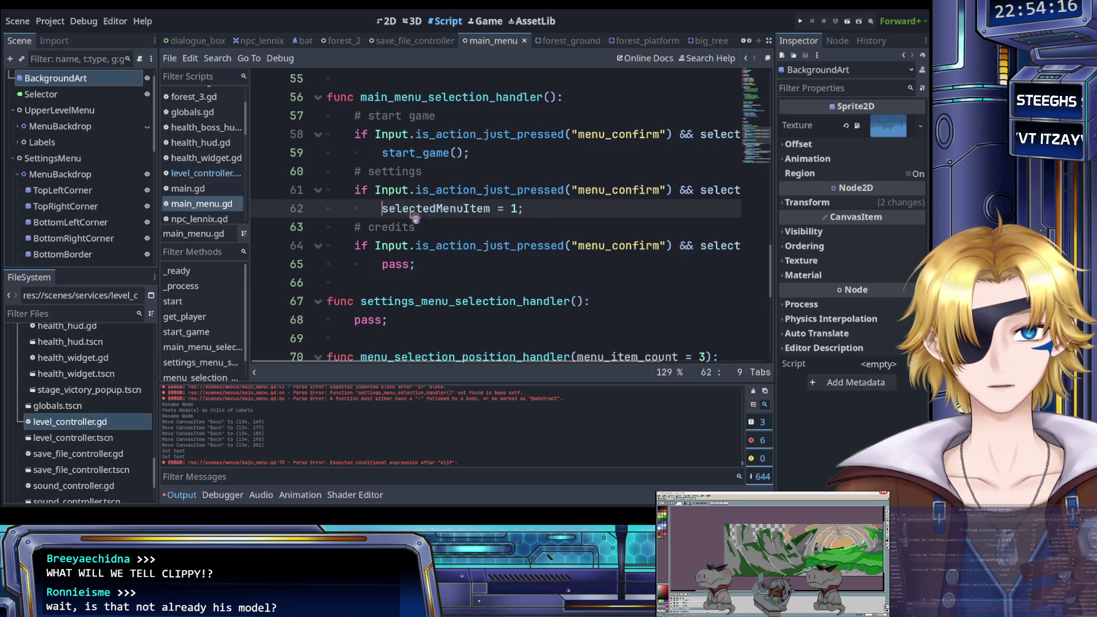
key("Up")
key("End")
key("Return")
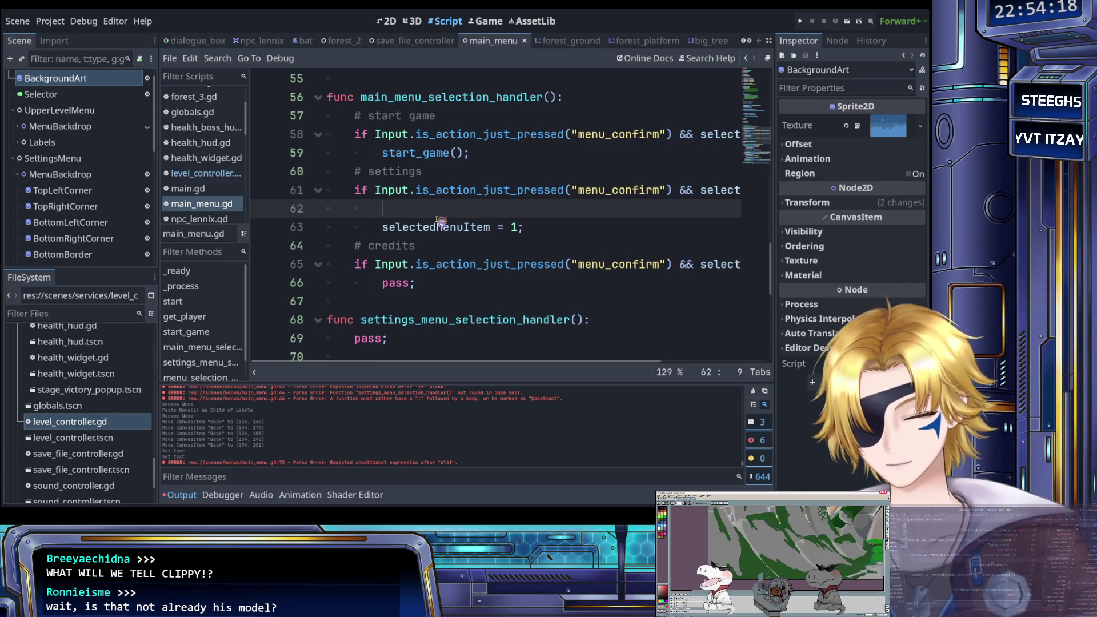
type("sele")
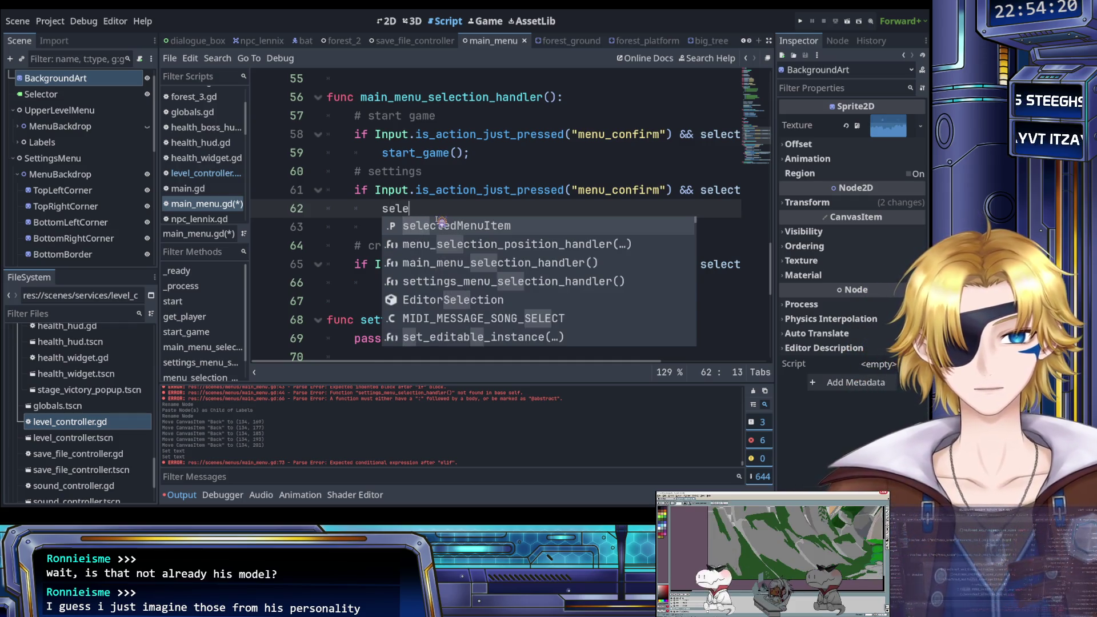
key("BackSpace")
key("BackSpace")
key("BackSpace")
key("Tab")
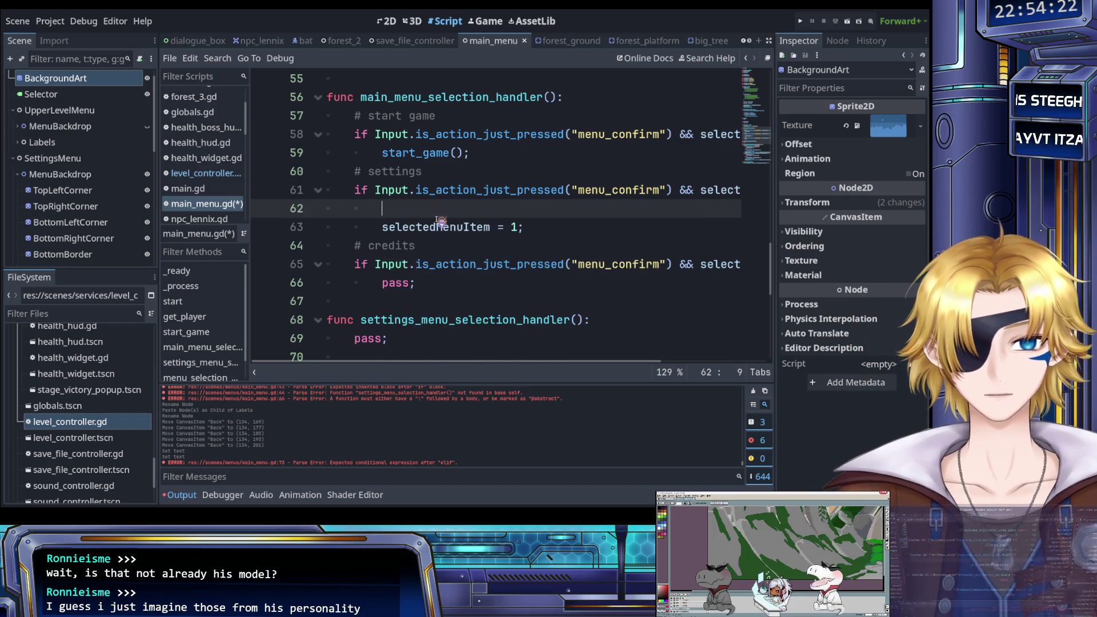
scroll(452, 221, "up", 9)
scroll(462, 220, "up", 1)
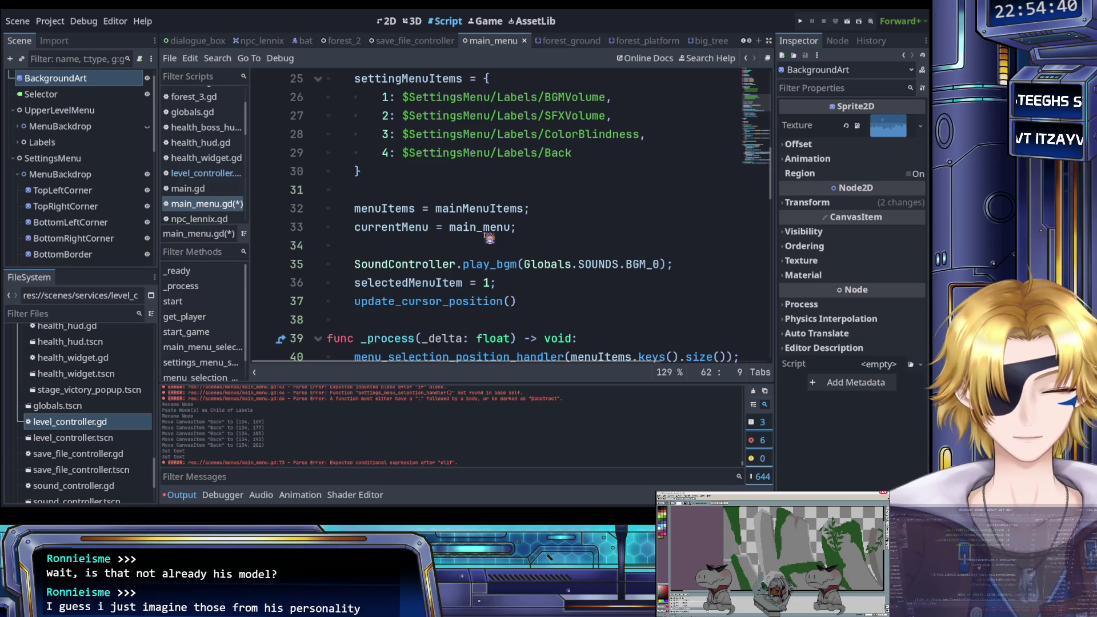
Copy the menuItems and currentMenu assignment lines from _ready.
left_click(515, 227)
left_click_drag(523, 228, 363, 211)
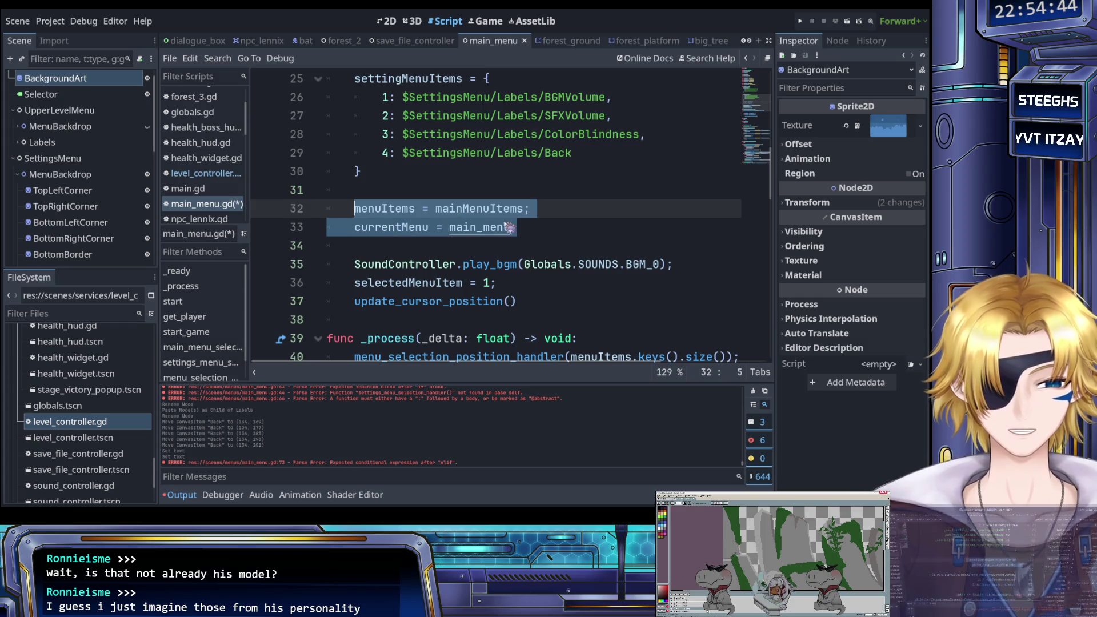
left_click(531, 231)
scroll(520, 228, "down", 3)
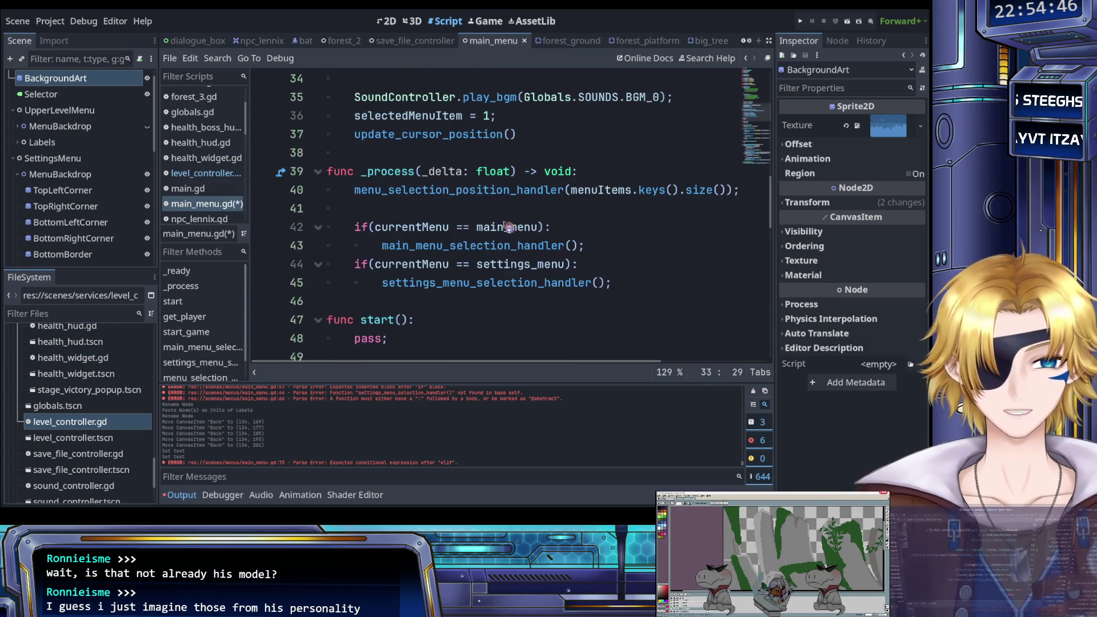
scroll(505, 226, "down", 3)
scroll(488, 232, "down", 3)
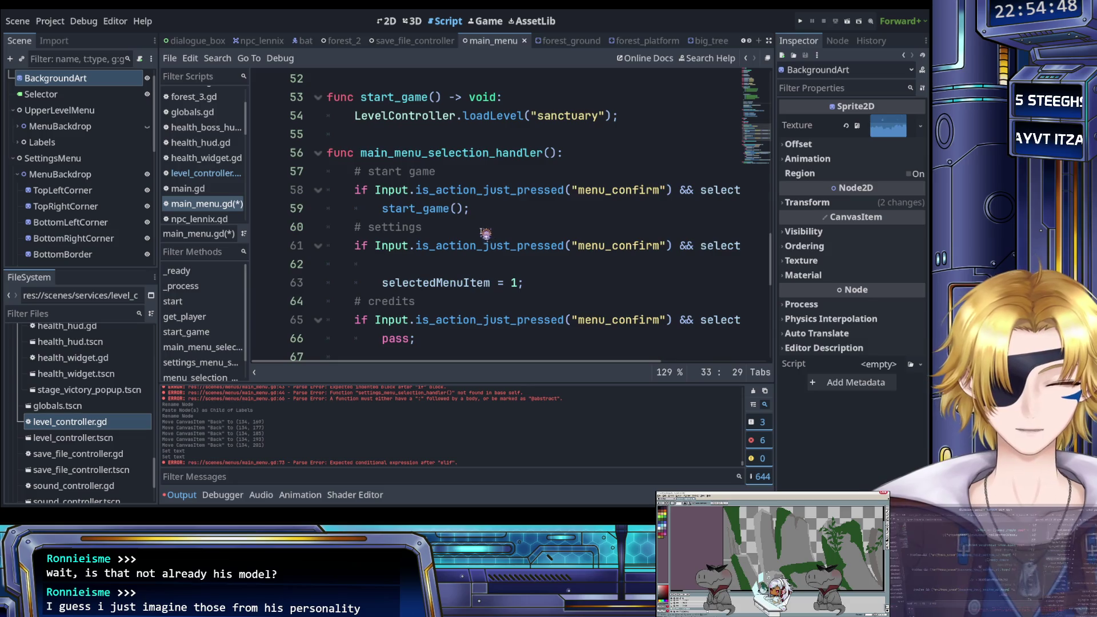
Paste them into the settings branch, changing values to settingMenuItems and settings_menu.
left_click(442, 268)
type("menuItems = mainMenuItems; \tcurrentMenu = main_menu;")
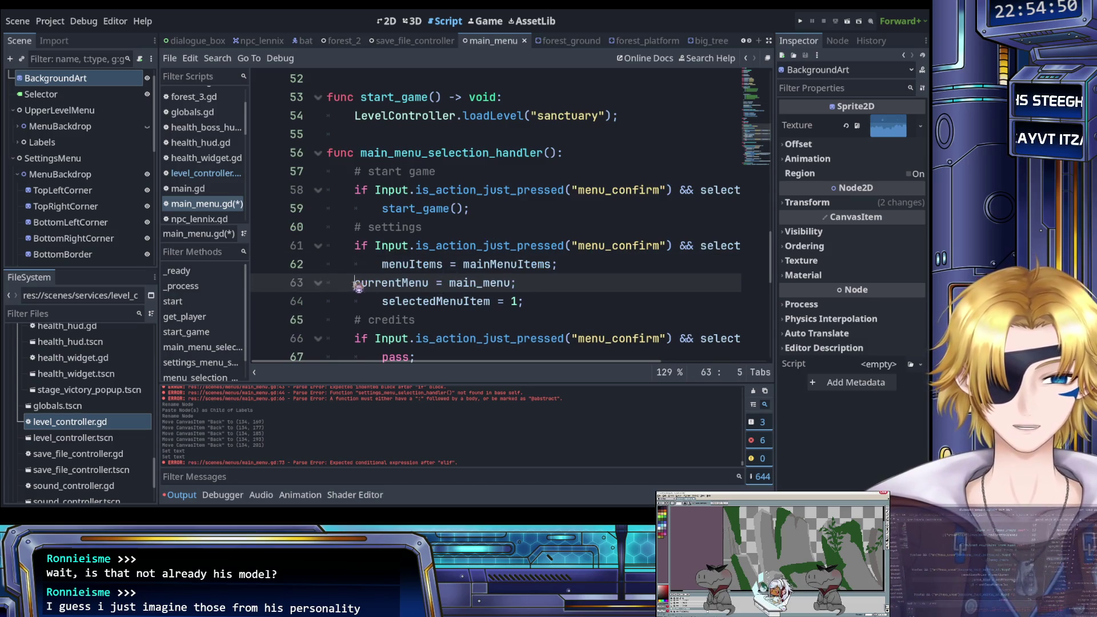
key("Tab")
double_click(480, 268)
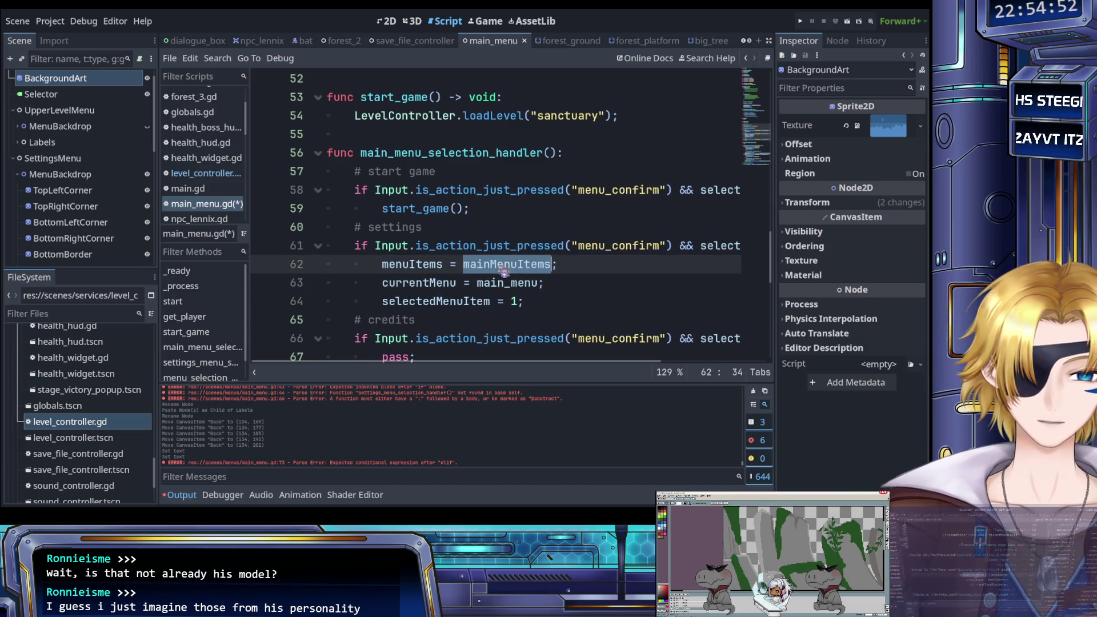
key("BackSpace")
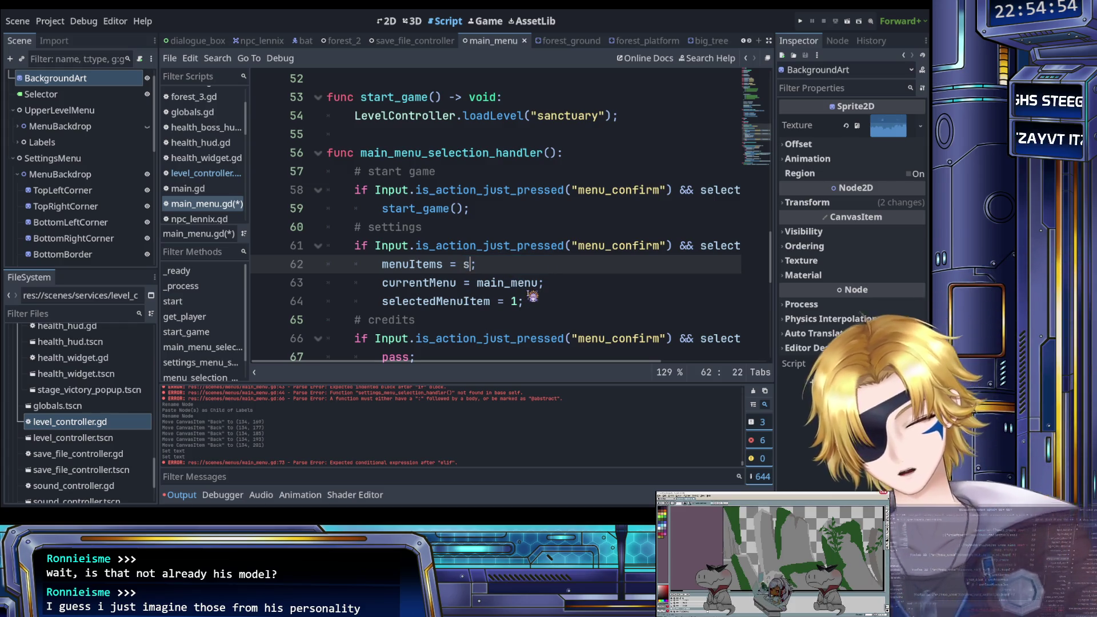
type("se")
key("Down")
key("Return")
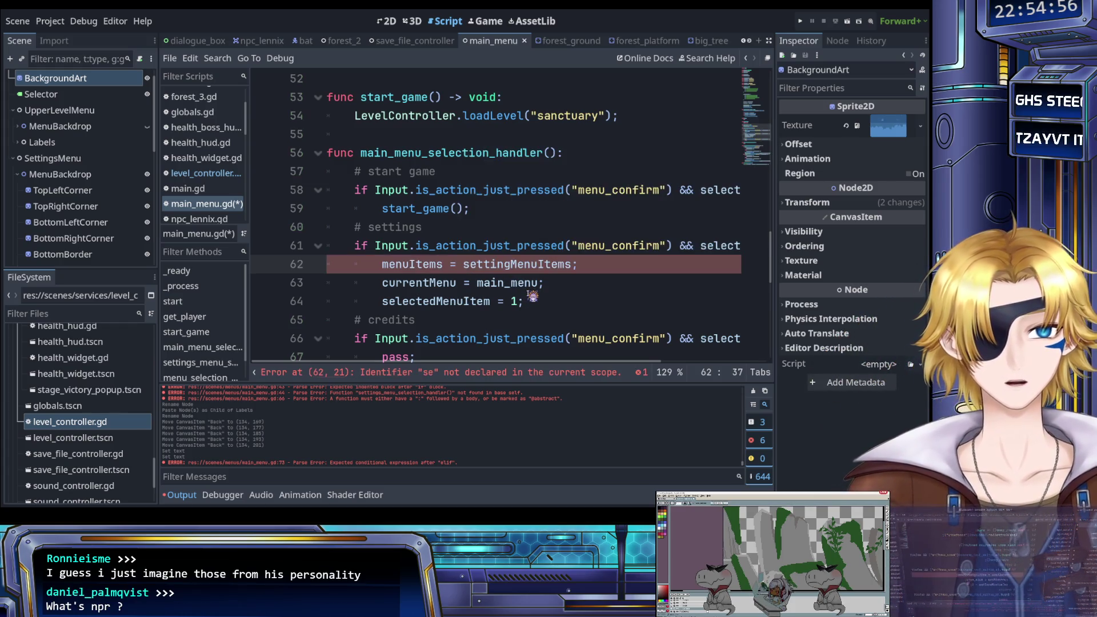
double_click(513, 283)
type("setti")
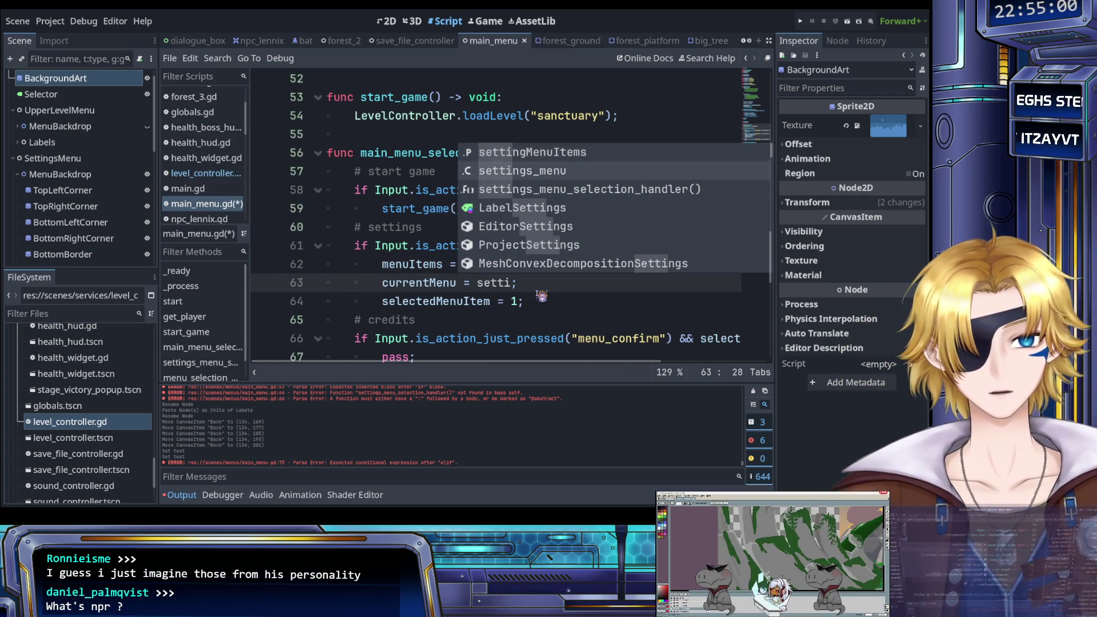
key("Return")
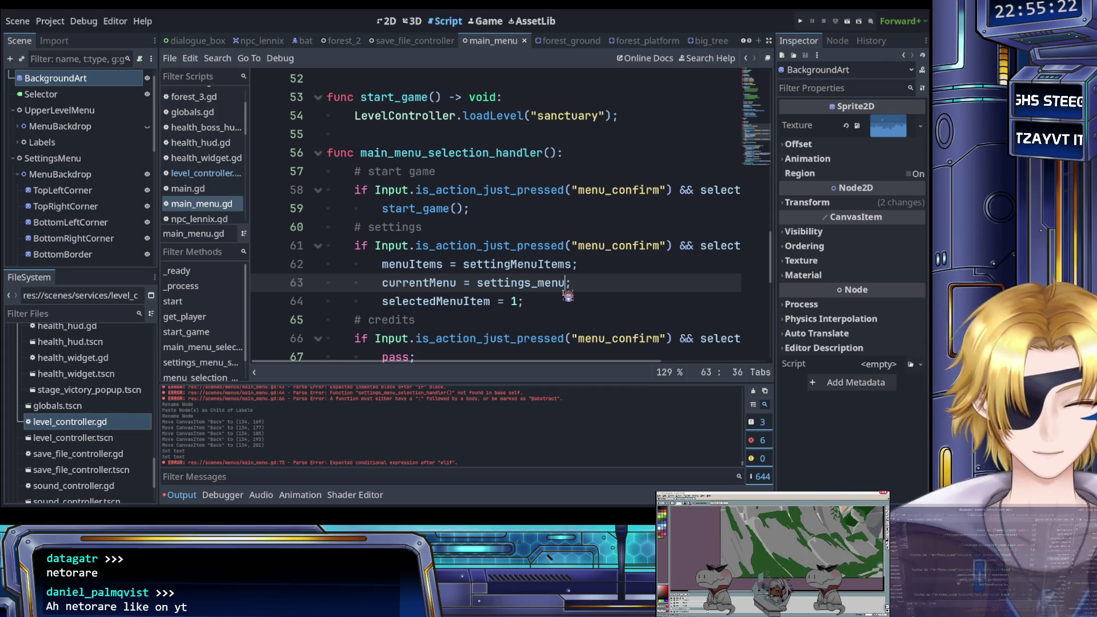
left_click(561, 303)
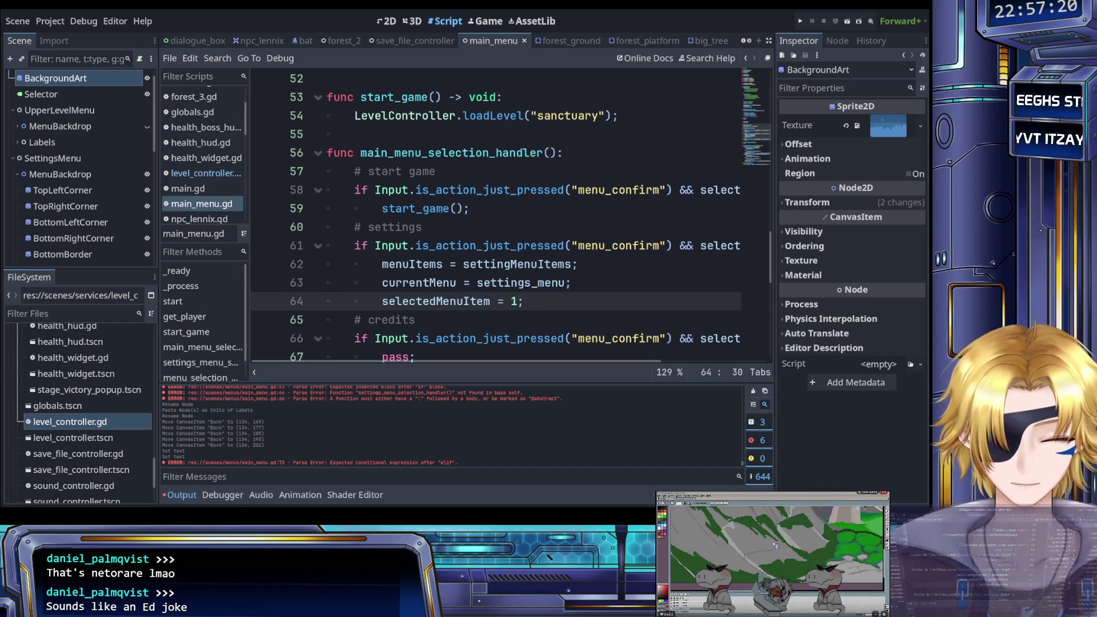
left_click(415, 301)
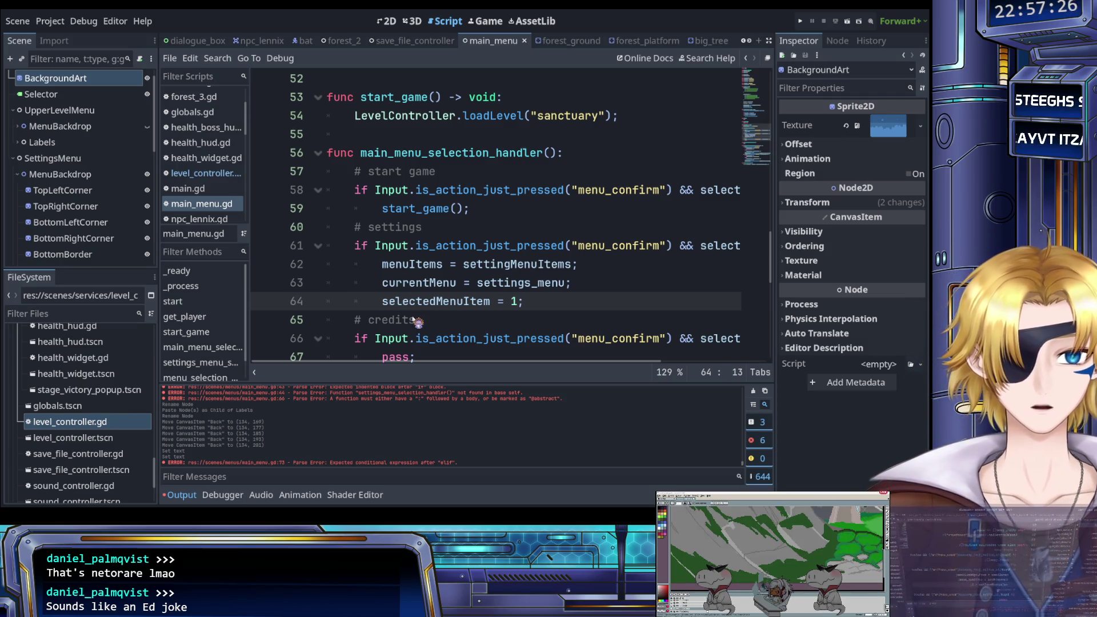
left_click(426, 283)
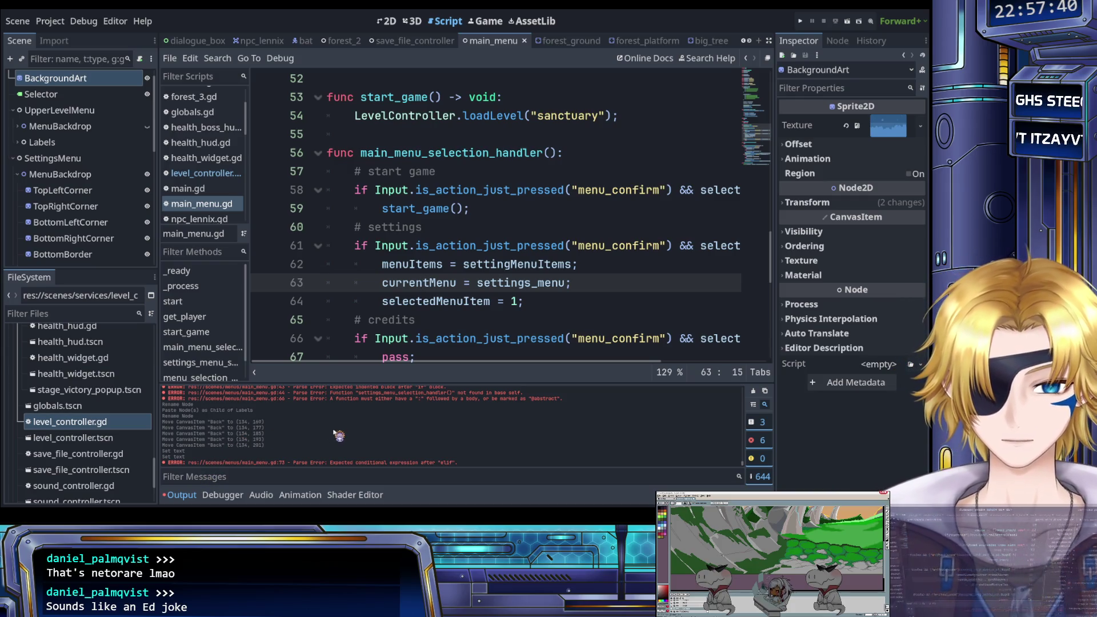
left_click(443, 282)
scroll(444, 280, "down", 3)
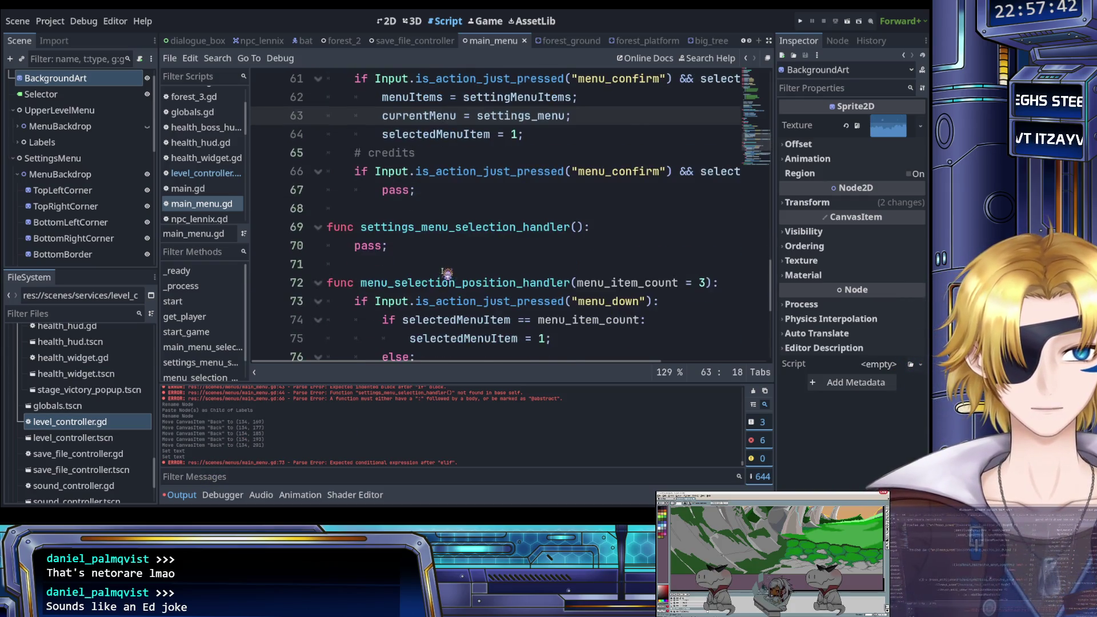
scroll(447, 274, "up", 4)
scroll(448, 275, "up", 7)
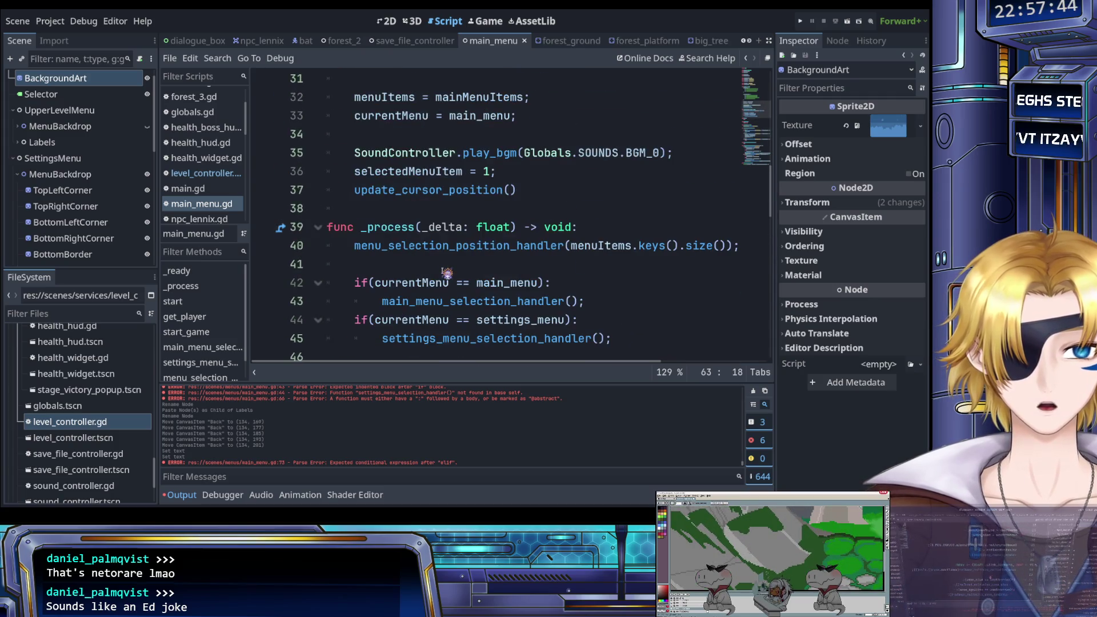
scroll(448, 274, "up", 4)
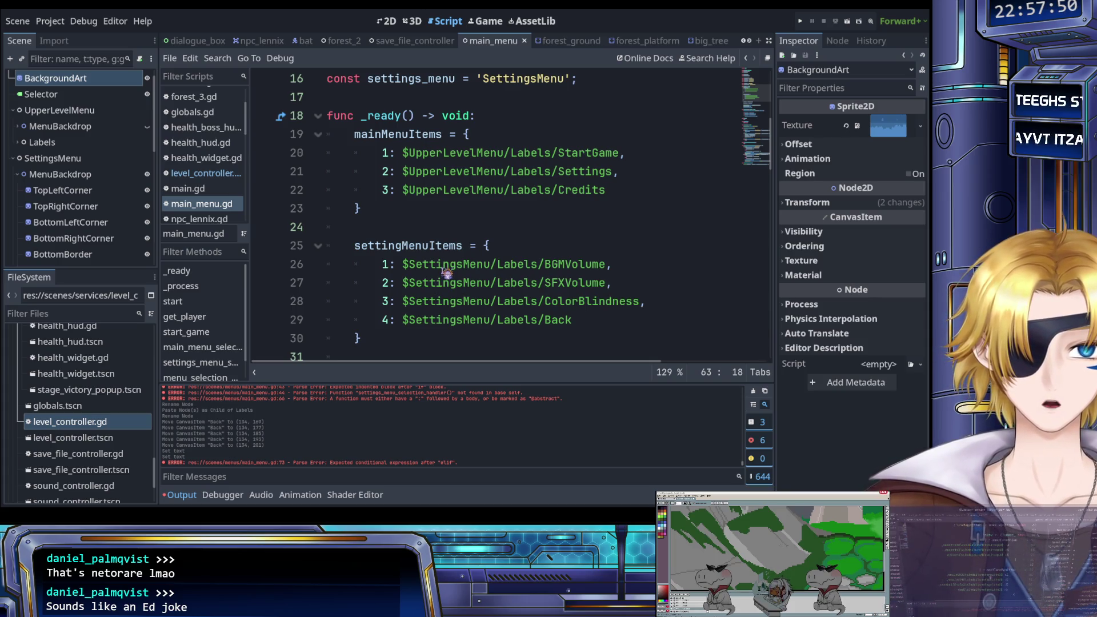
scroll(446, 273, "down", 1)
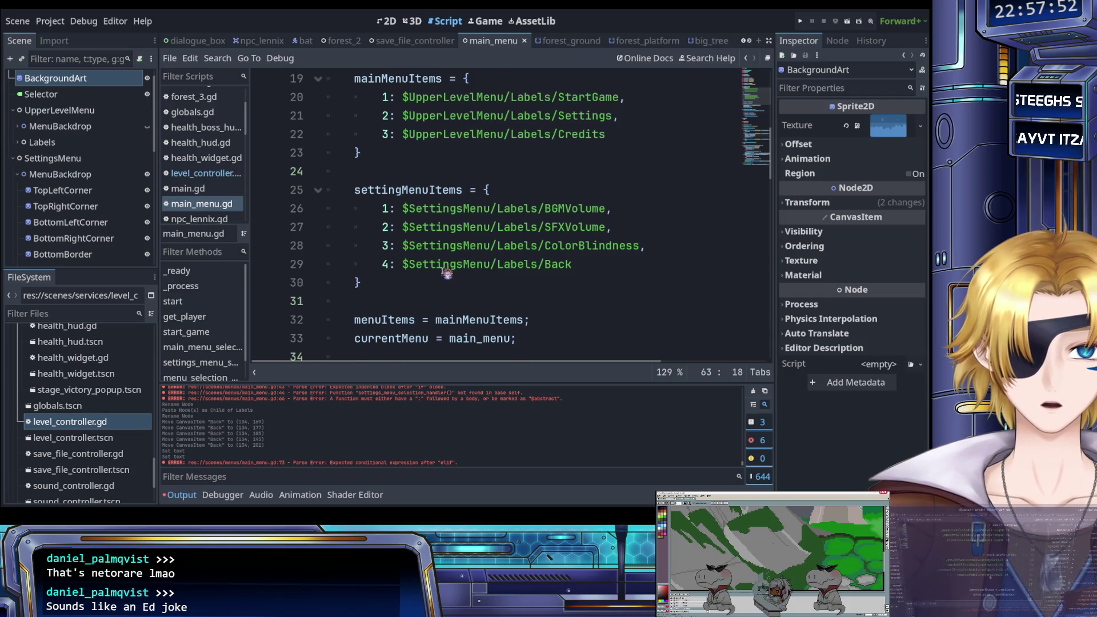
scroll(446, 274, "down", 8)
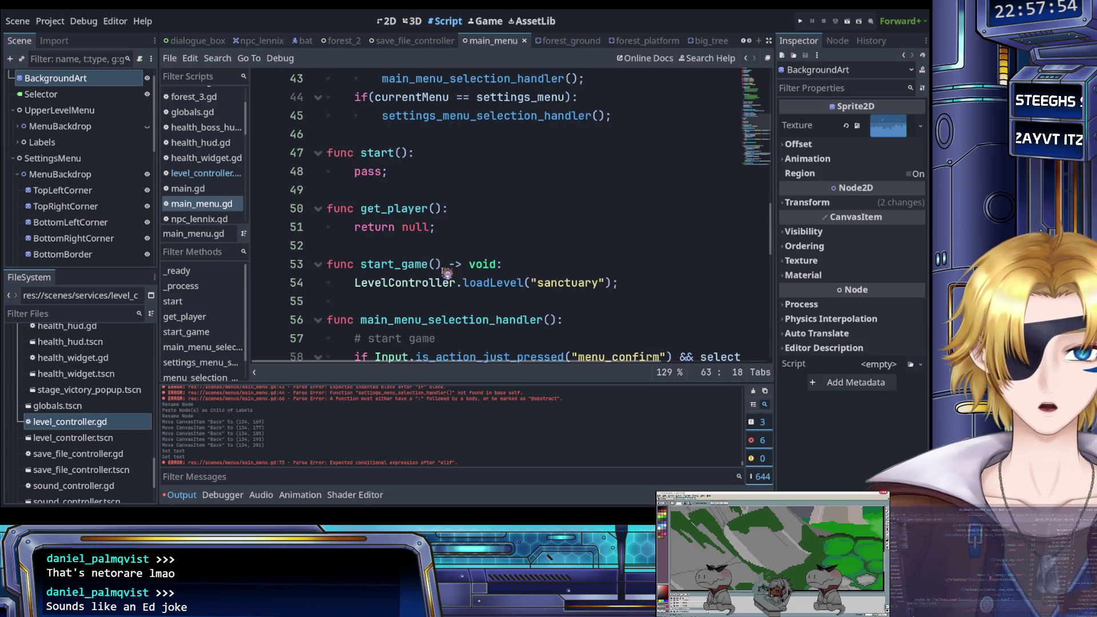
scroll(94, 203, "down", 1)
scroll(94, 203, "down", 5)
scroll(91, 203, "up", 4)
scroll(94, 204, "up", 4)
scroll(94, 205, "down", 9)
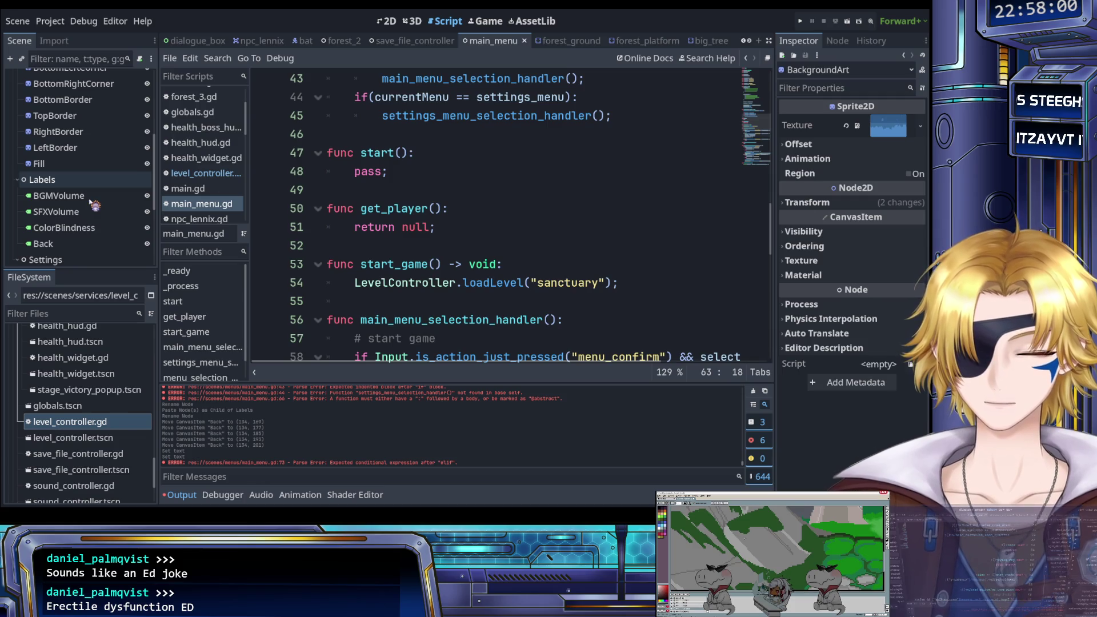
left_click(91, 197)
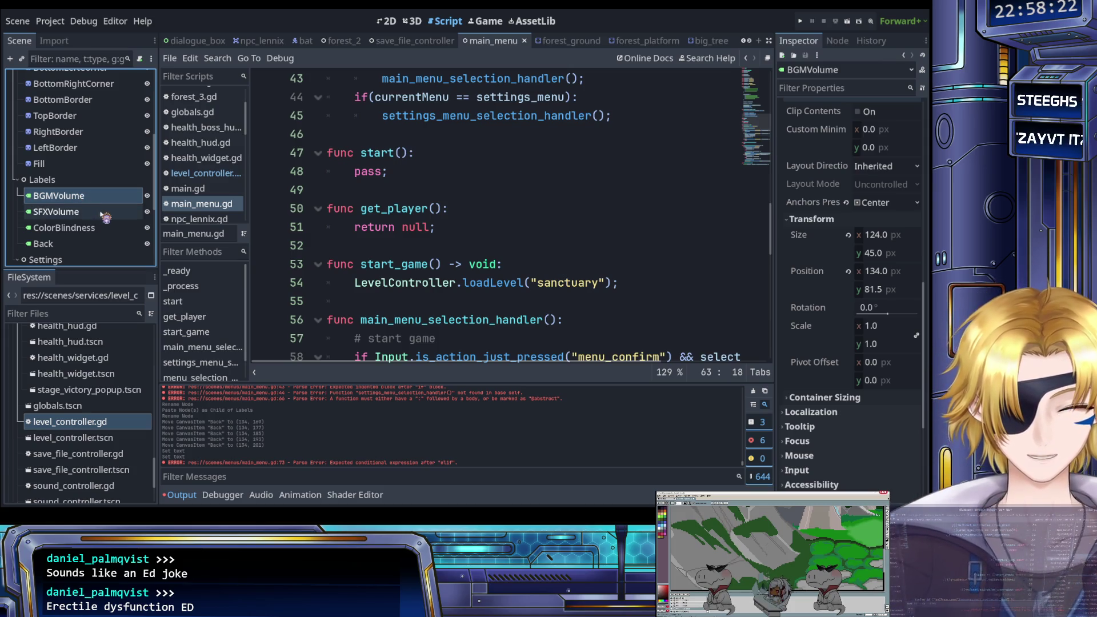
left_click(426, 234)
left_click(419, 246)
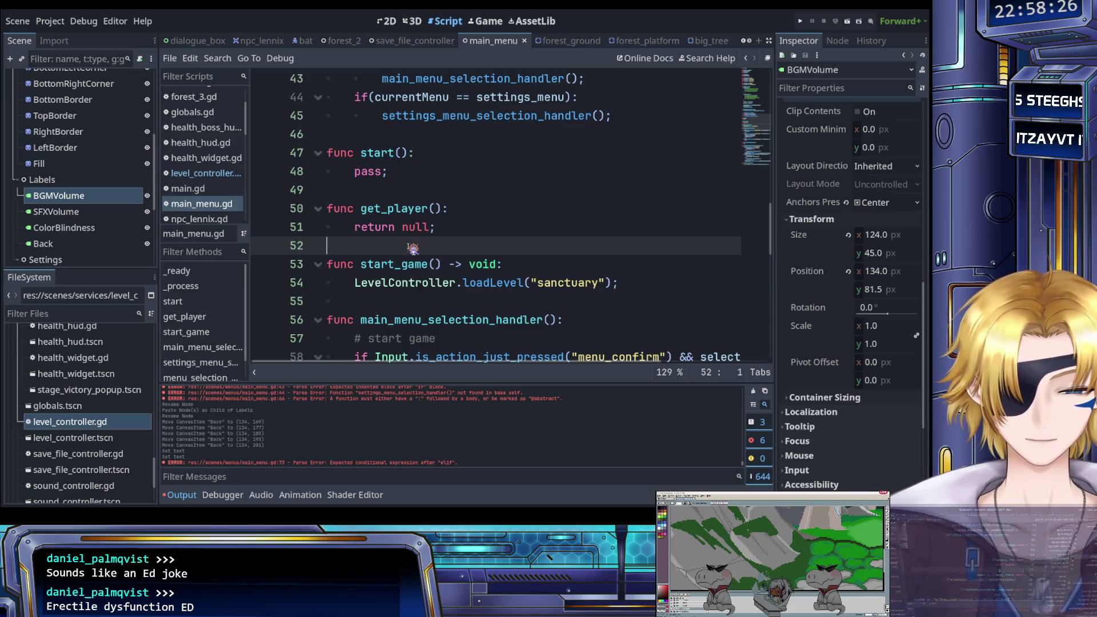
left_click_drag(395, 246, 360, 232)
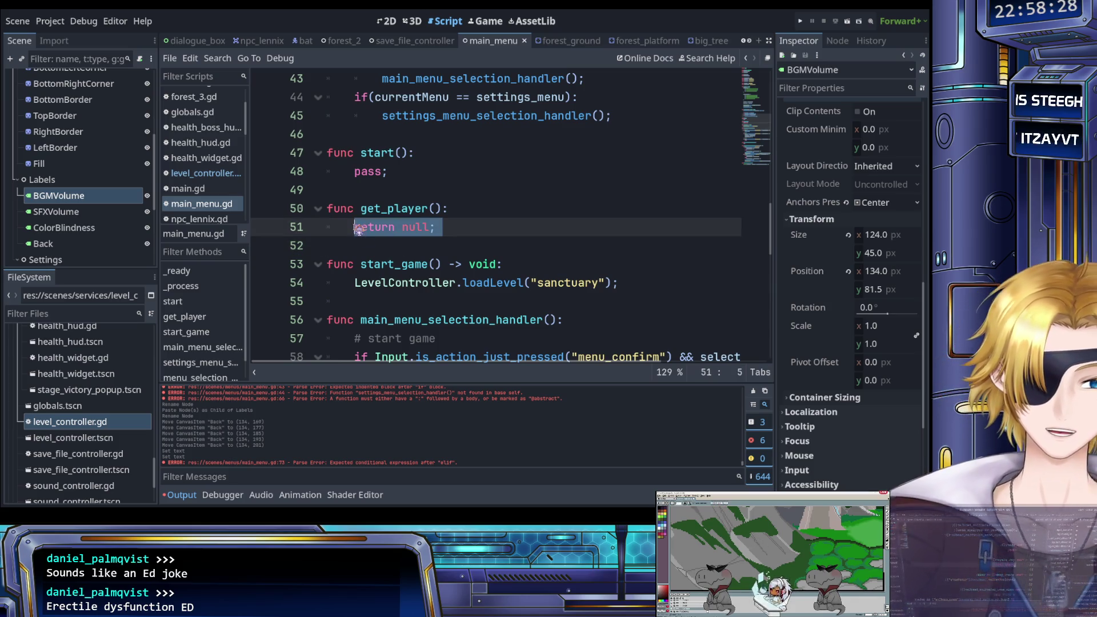
left_click(368, 233)
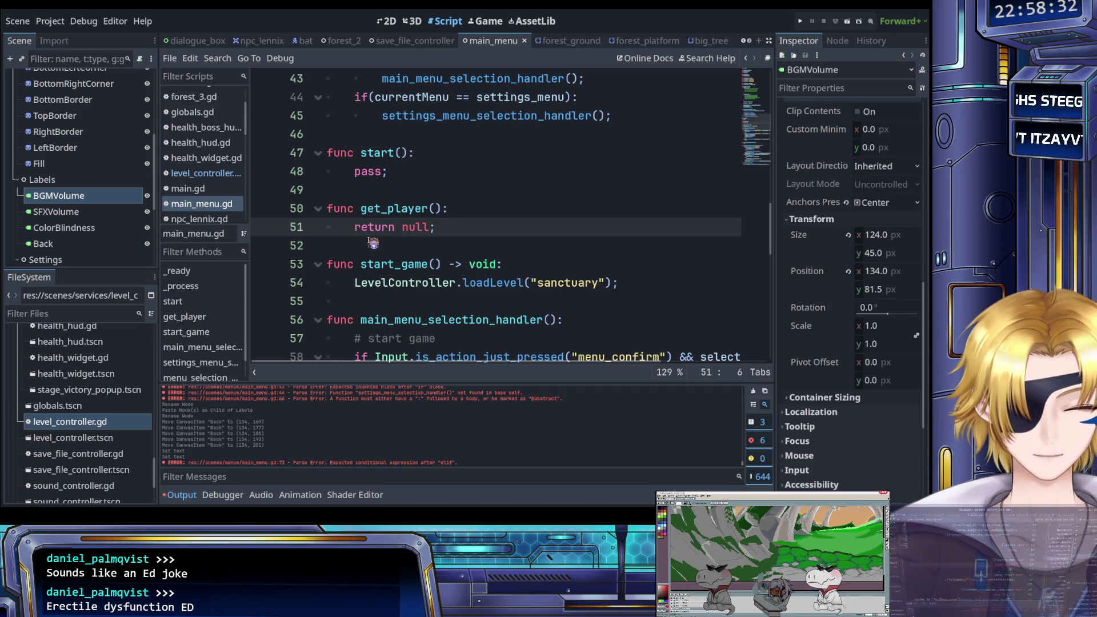
scroll(381, 231, "up", 4)
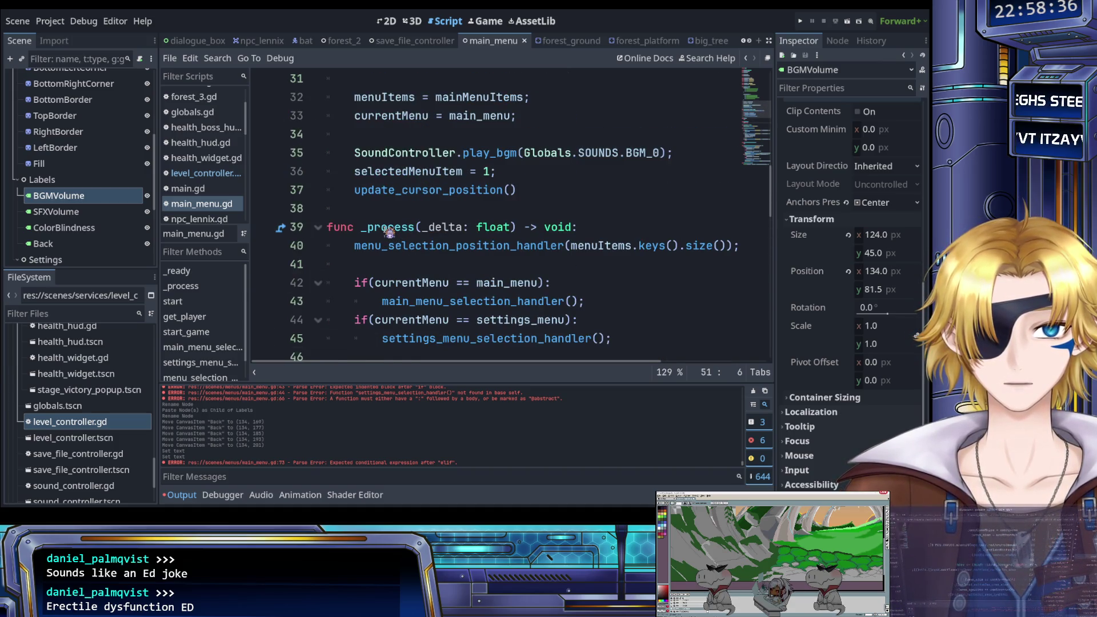
scroll(389, 232, "up", 3)
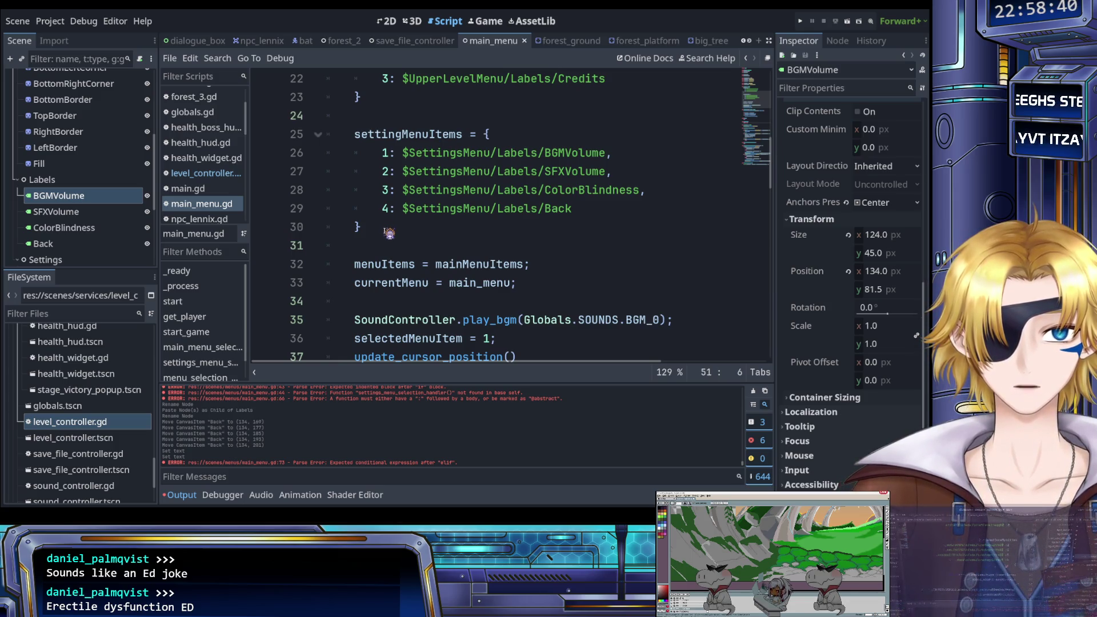
scroll(414, 242, "up", 2)
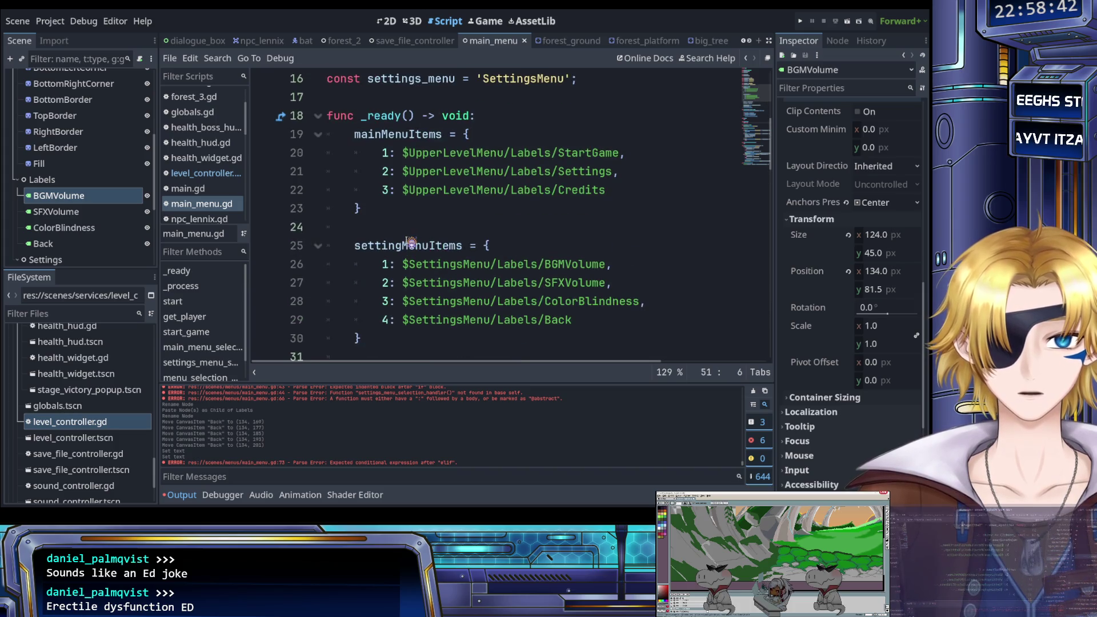
Inspect the settings handler call on line 45 and the end of line 64.
scroll(415, 242, "down", 4)
scroll(415, 242, "down", 12)
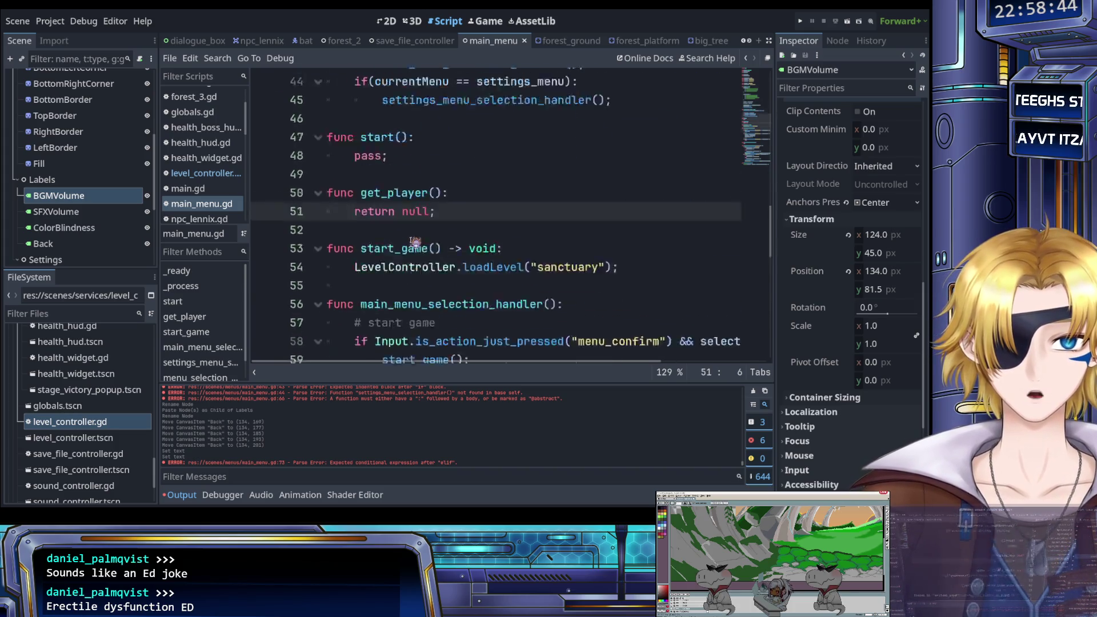
scroll(414, 241, "up", 10)
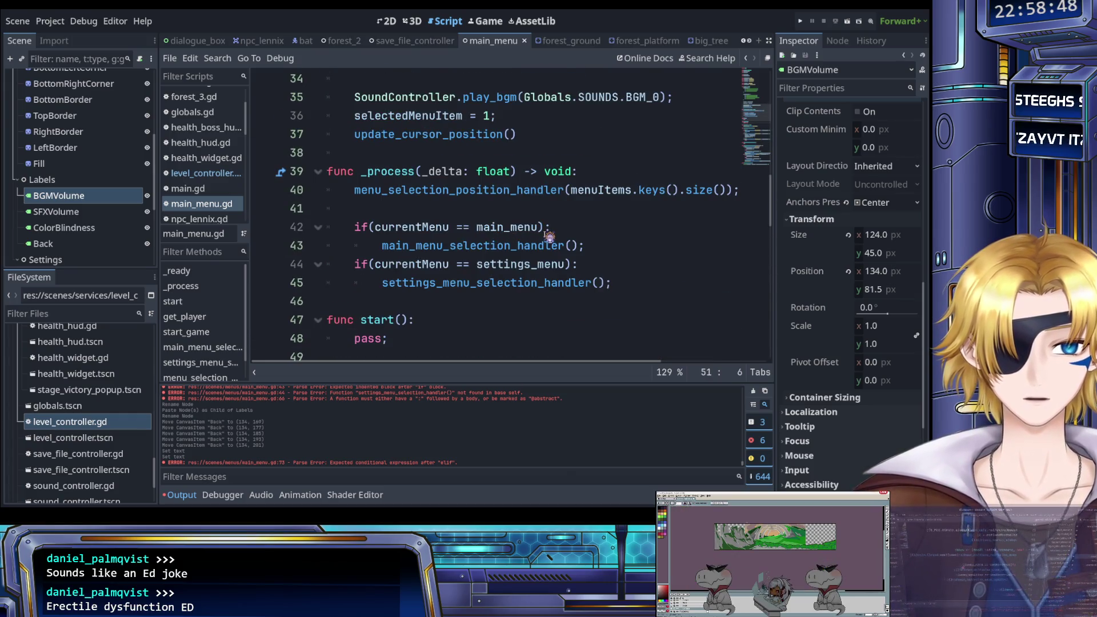
left_click(470, 289)
scroll(446, 269, "down", 4)
scroll(445, 269, "up", 3)
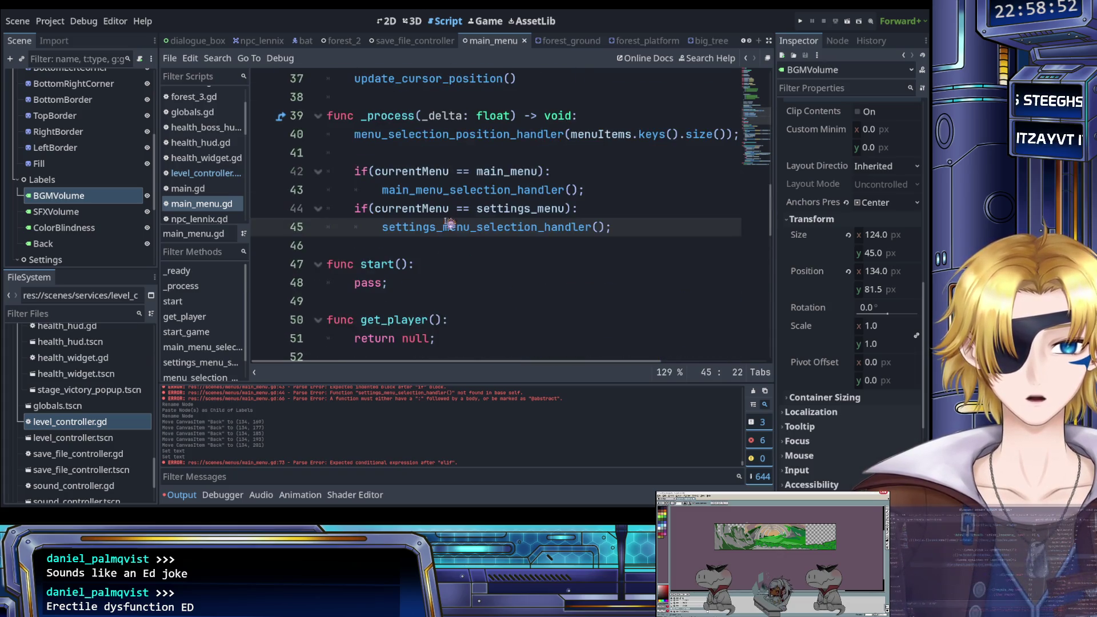
scroll(447, 252, "down", 6)
left_click(526, 245)
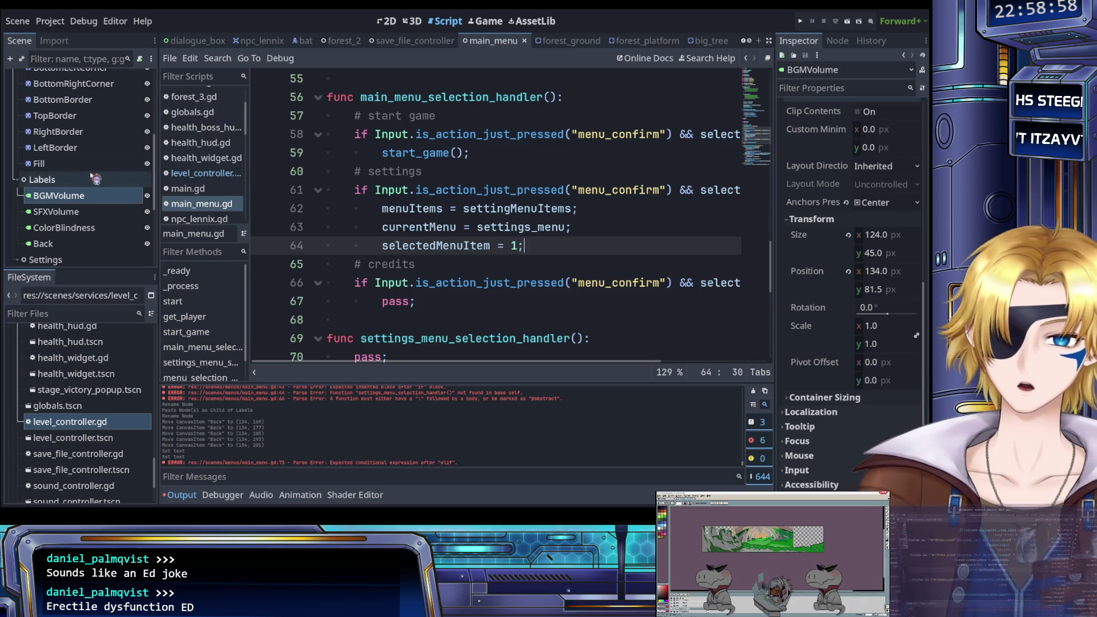
scroll(23, 171, "down", 3)
scroll(23, 167, "up", 3)
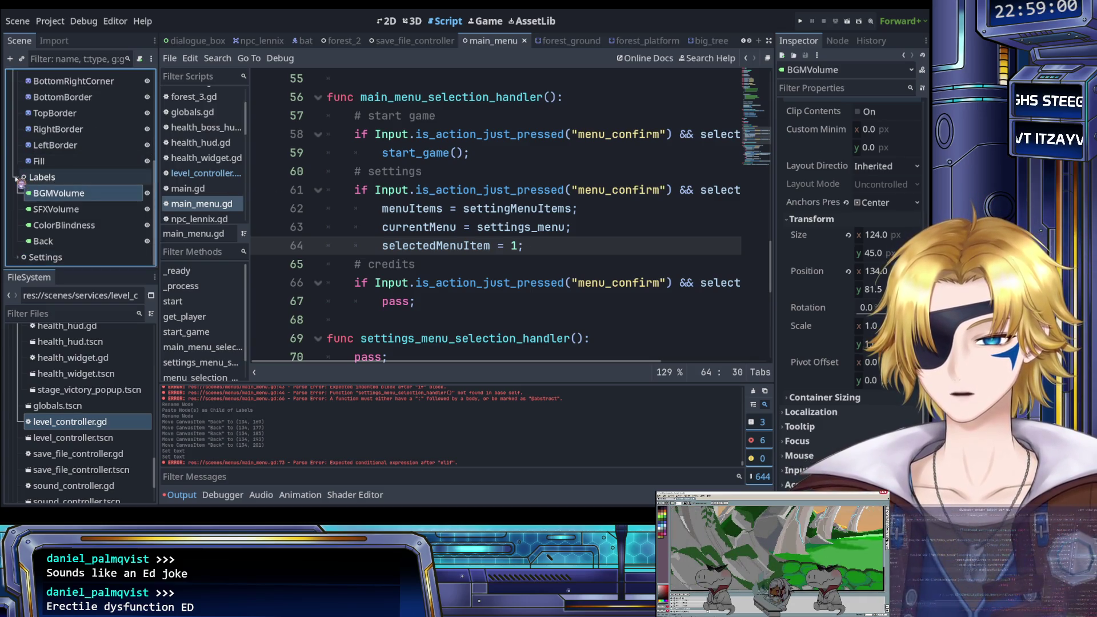
Collapse the Labels and MenuBackdrop nodes under SettingsMenu in the Scene dock.
left_click(18, 178)
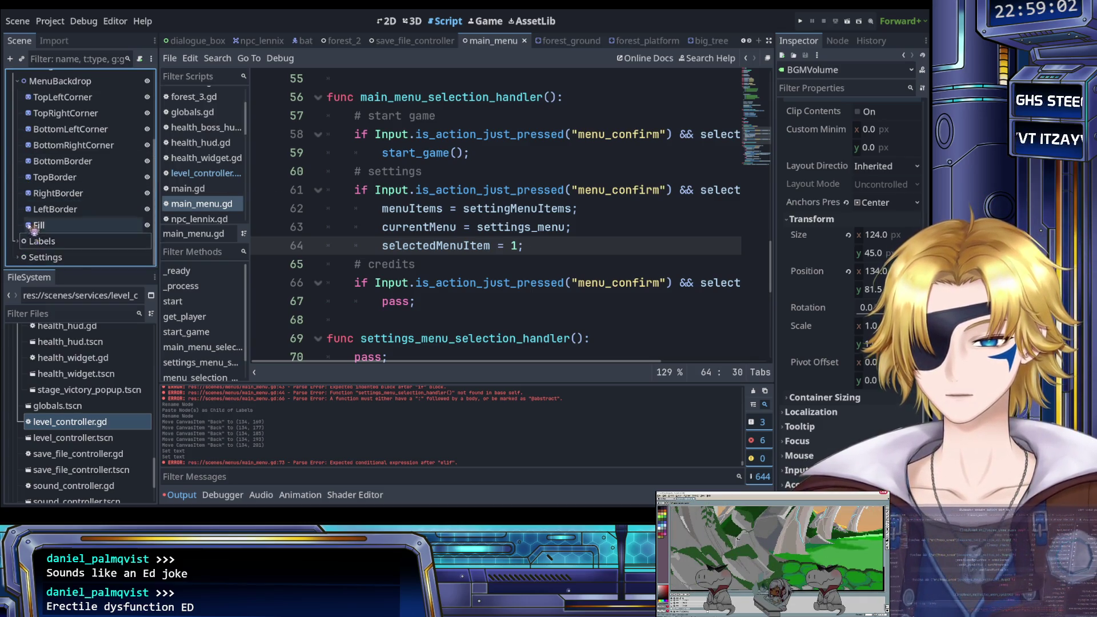
scroll(22, 183, "up", 3)
left_click(19, 158)
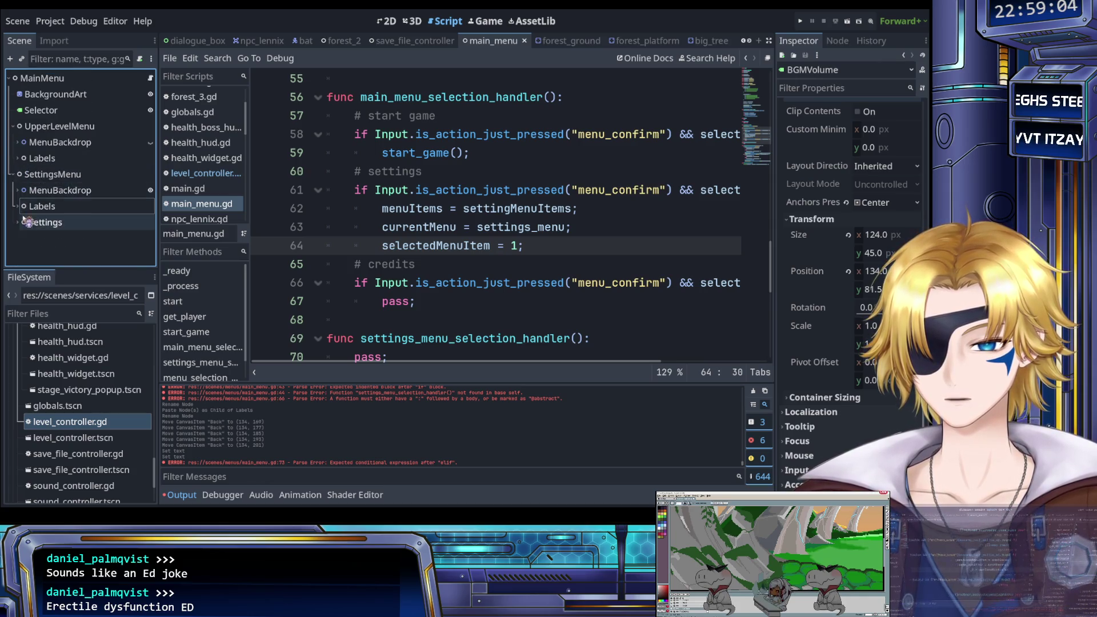
Reparent the Settings node under SettingsMenu, below its Labels node.
left_click(45, 223)
left_click_drag(43, 223, 44, 78)
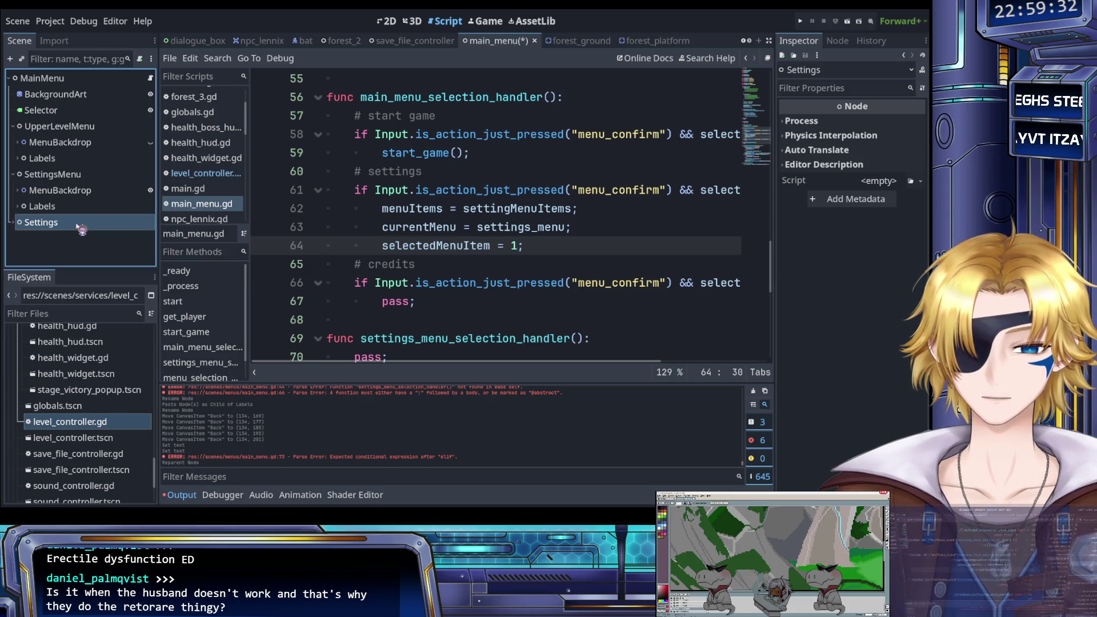
left_click(13, 223)
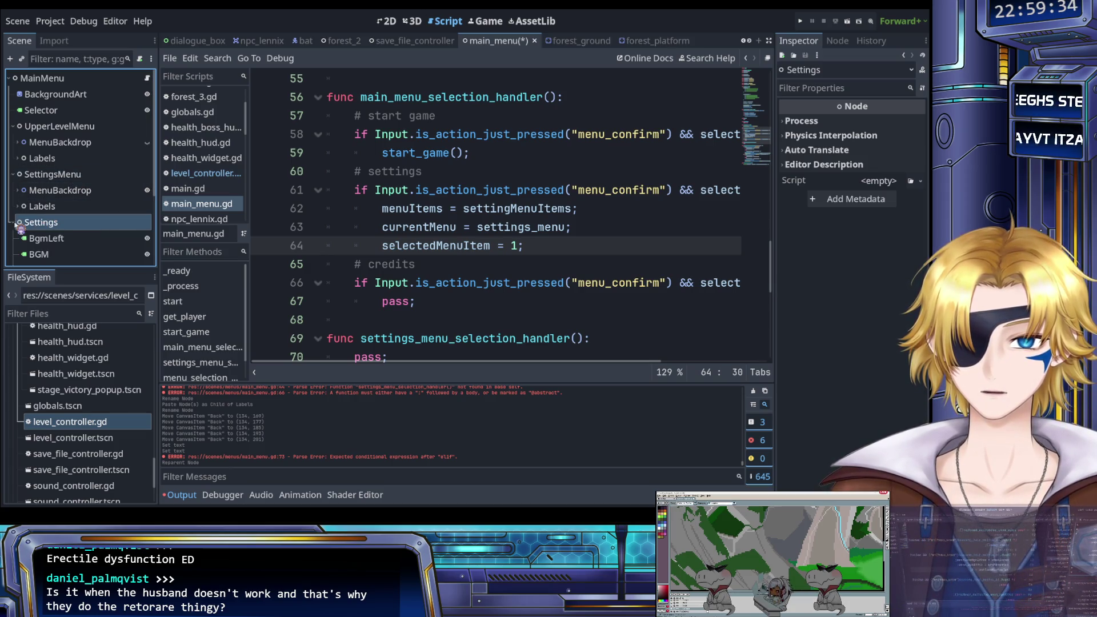
scroll(35, 226, "down", 3)
scroll(35, 226, "down", 2)
scroll(28, 220, "up", 5)
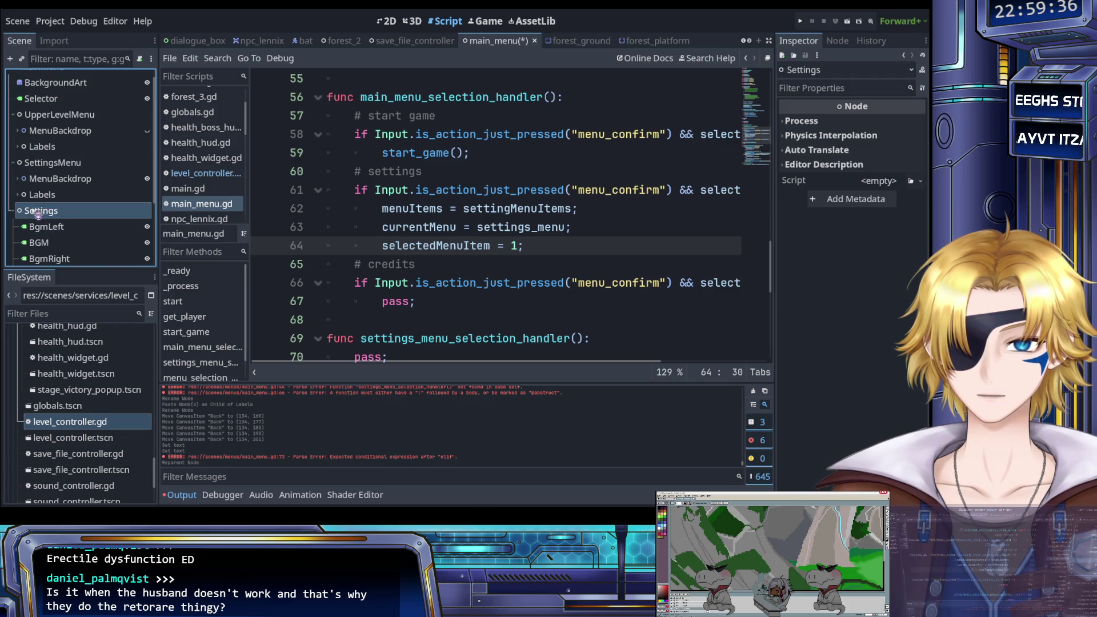
left_click(13, 210)
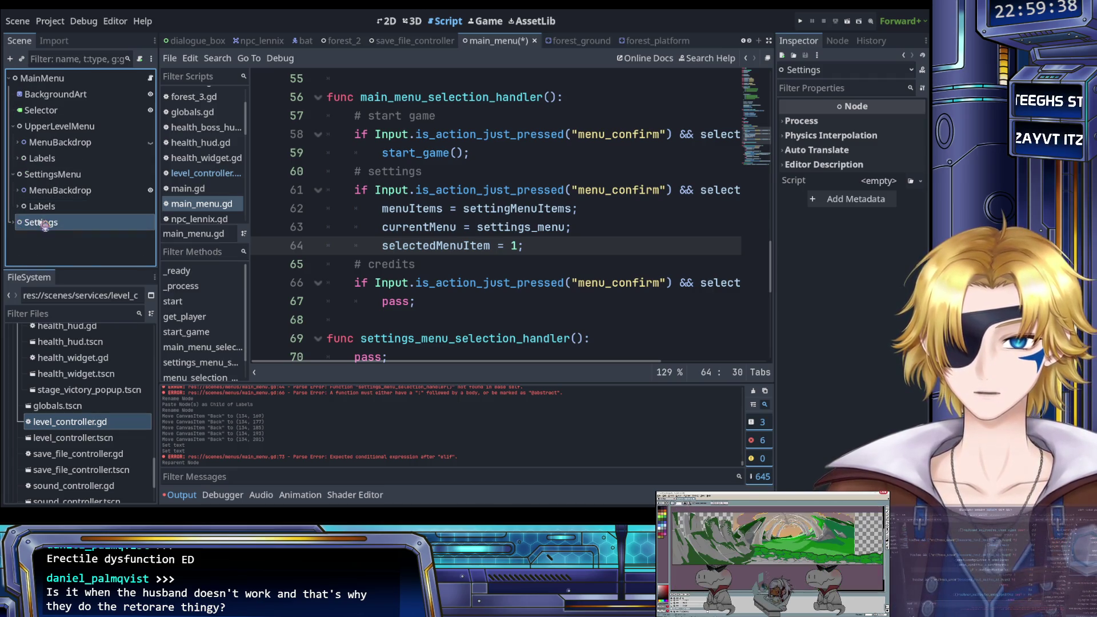
left_click_drag(46, 224, 60, 175)
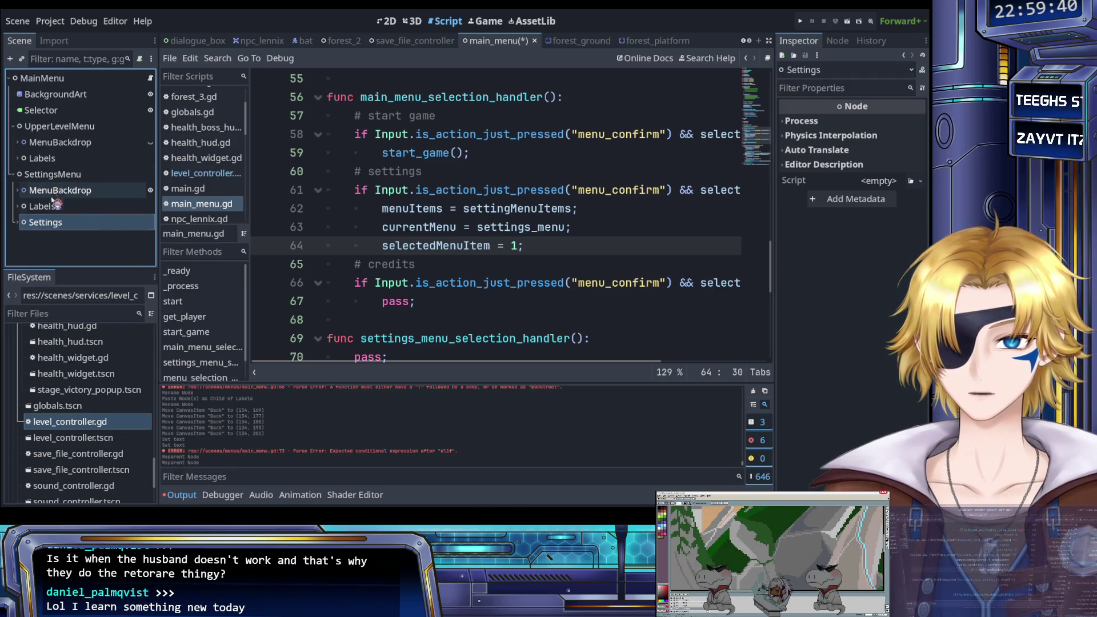
left_click(80, 244)
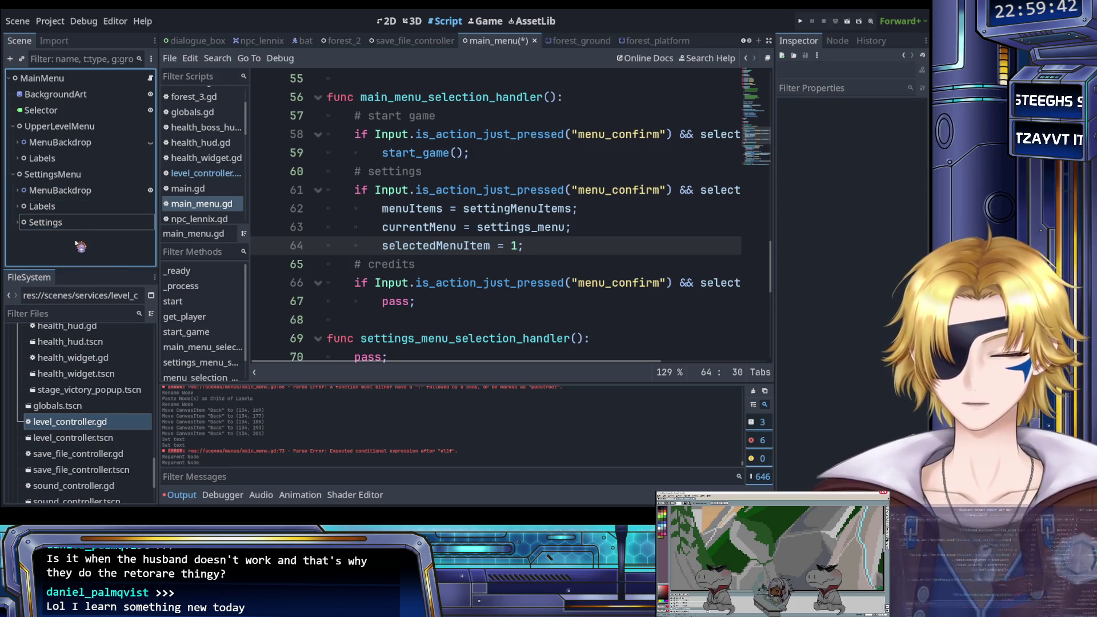
Expand and collapse SettingsMenu's Labels and MenuBackdrop to check the hierarchy, then select SettingsMenu.
left_click(57, 213)
left_click(20, 208)
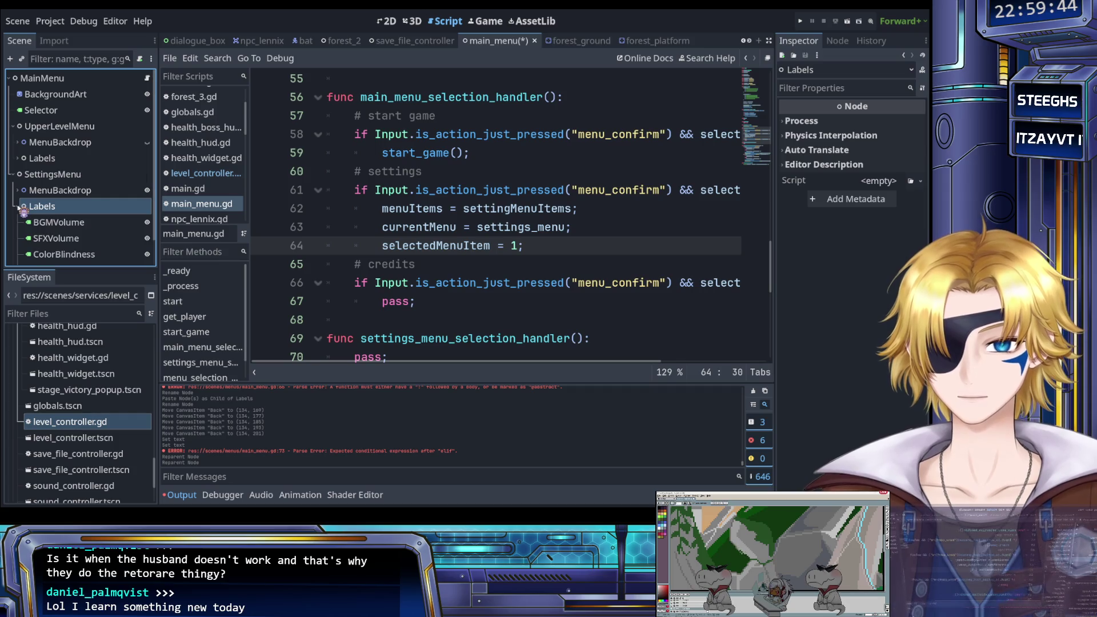
scroll(29, 211, "down", 2)
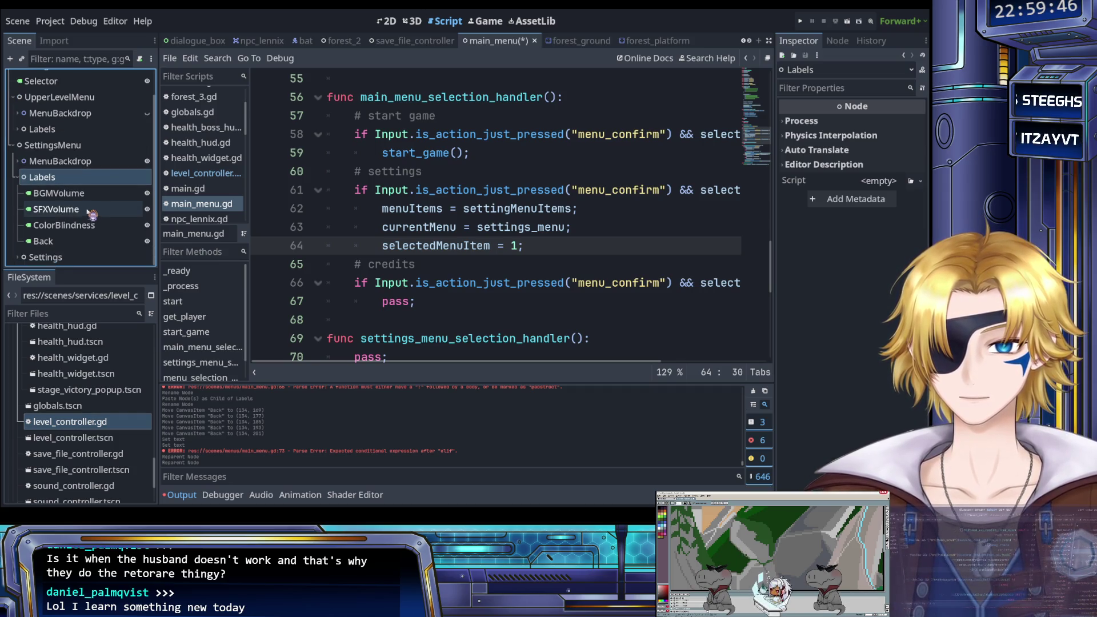
left_click(19, 182)
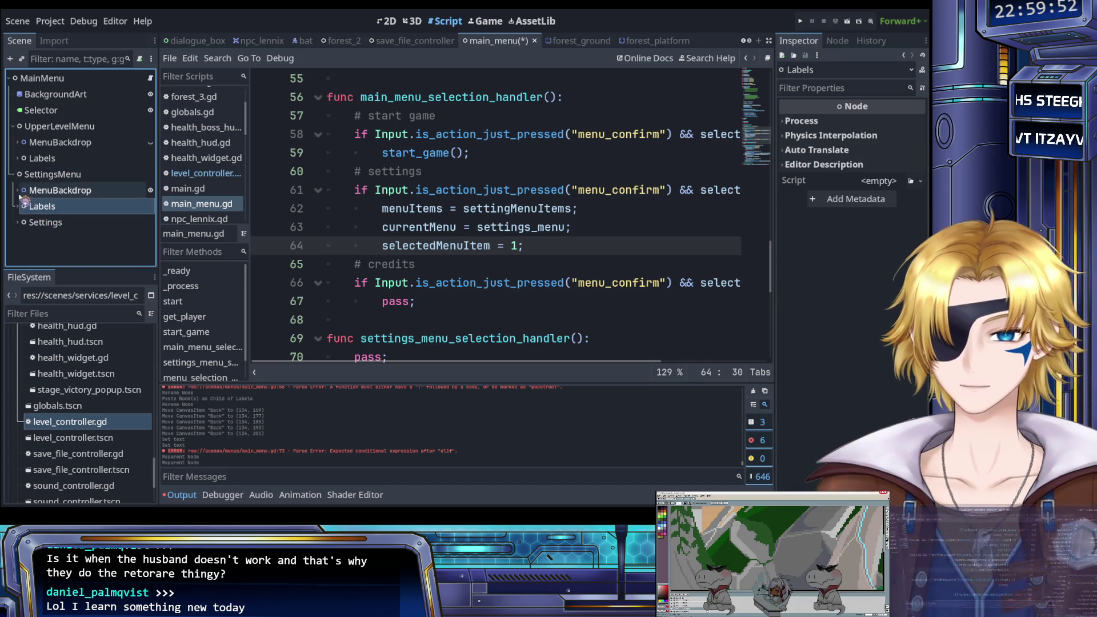
left_click(19, 204)
left_click(19, 204)
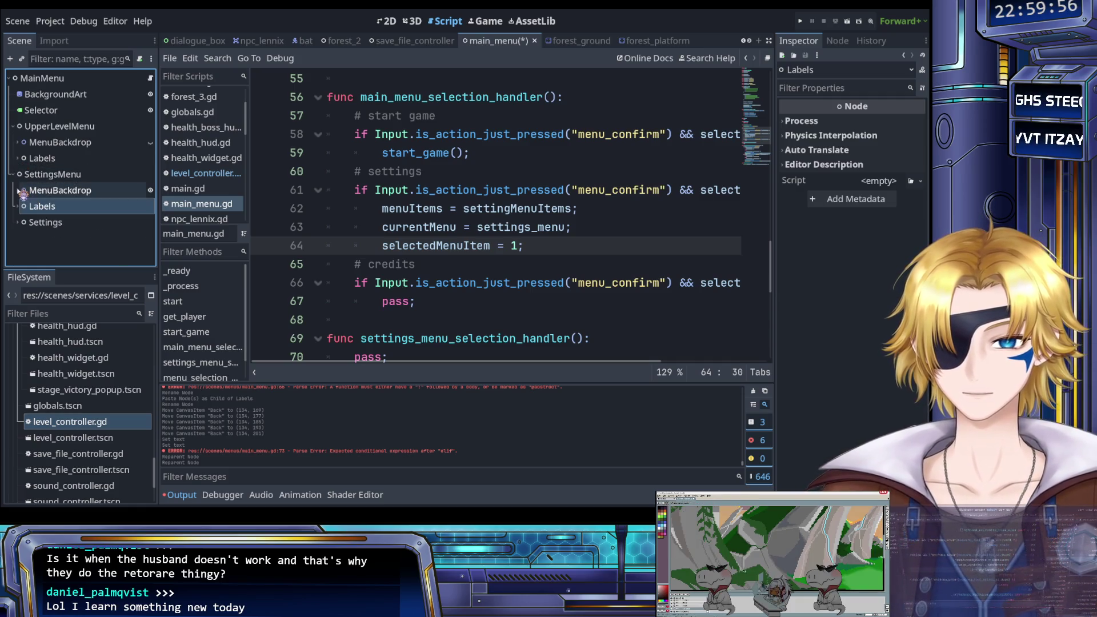
left_click(18, 190)
scroll(23, 194, "down", 1)
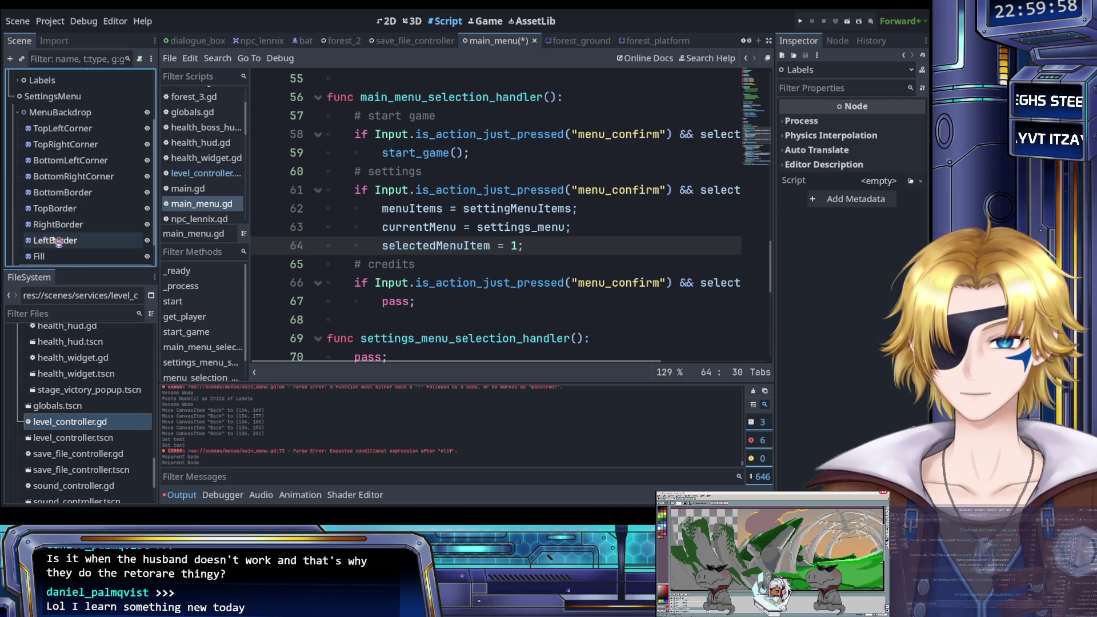
scroll(26, 194, "up", 2)
left_click(19, 190)
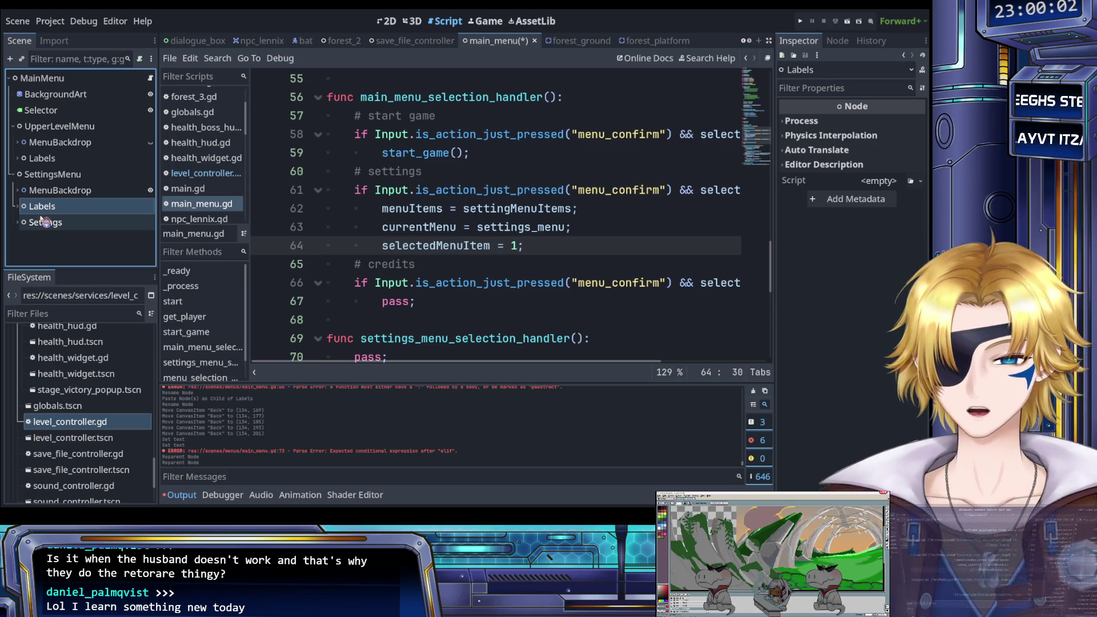
left_click(70, 174)
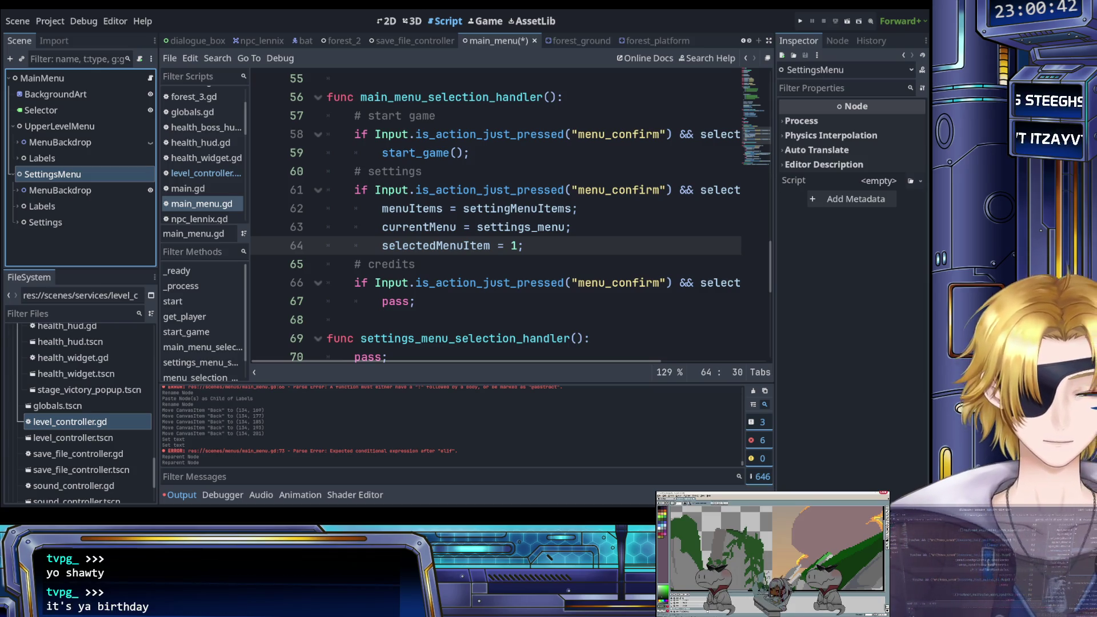
left_click(393, 247)
left_click(355, 281)
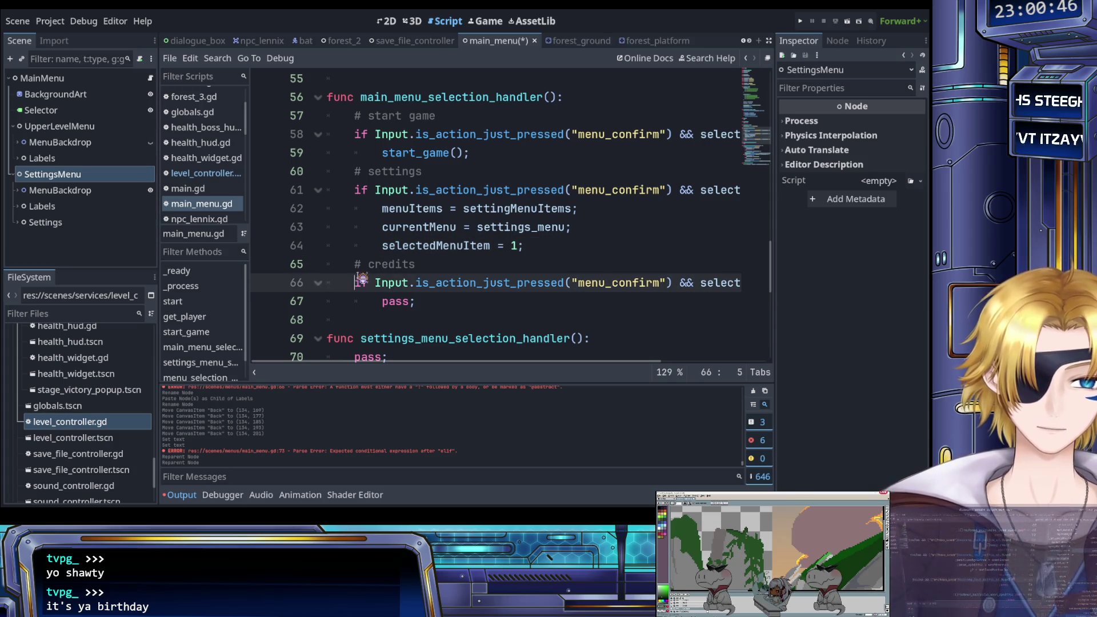
left_click(457, 303)
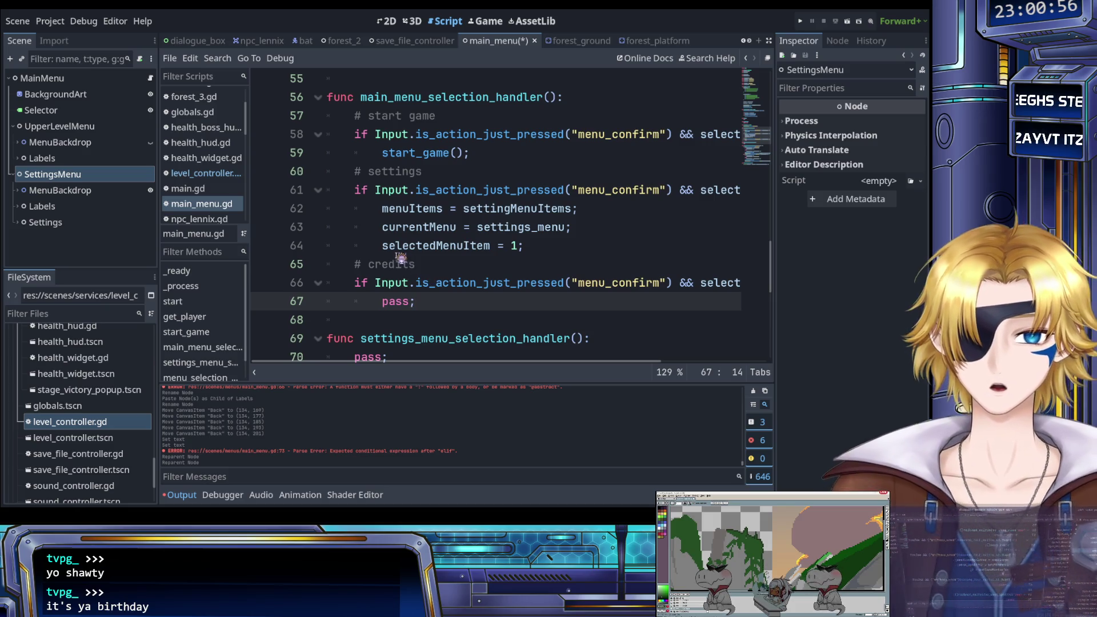
scroll(402, 266, "up", 1)
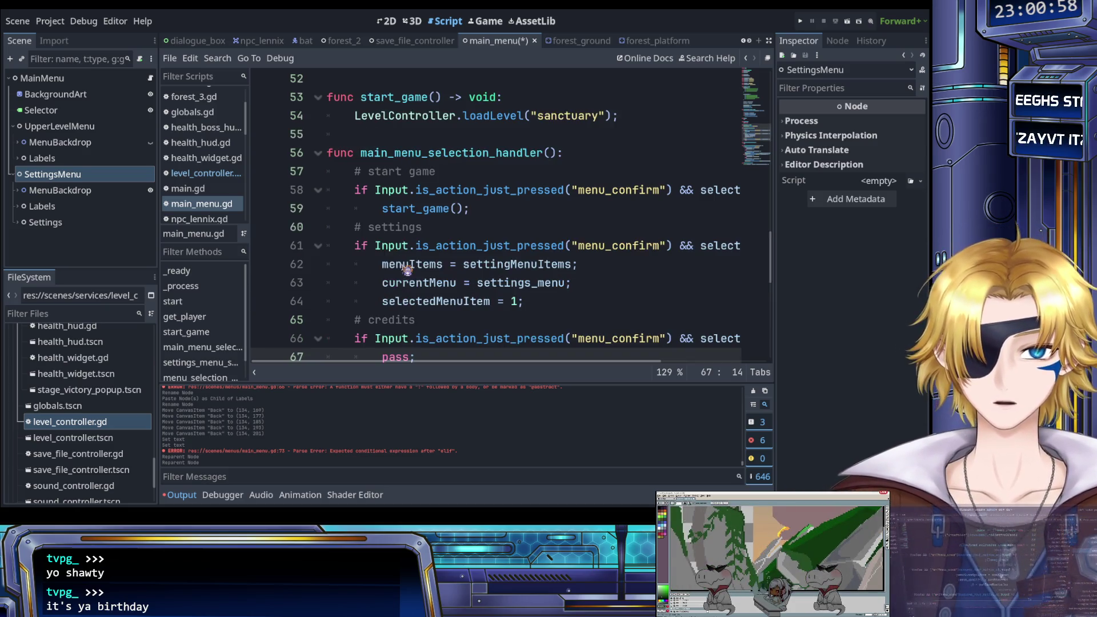
Test-run the game with F5, stop it, and scroll to the menu navigation code.
key("F5")
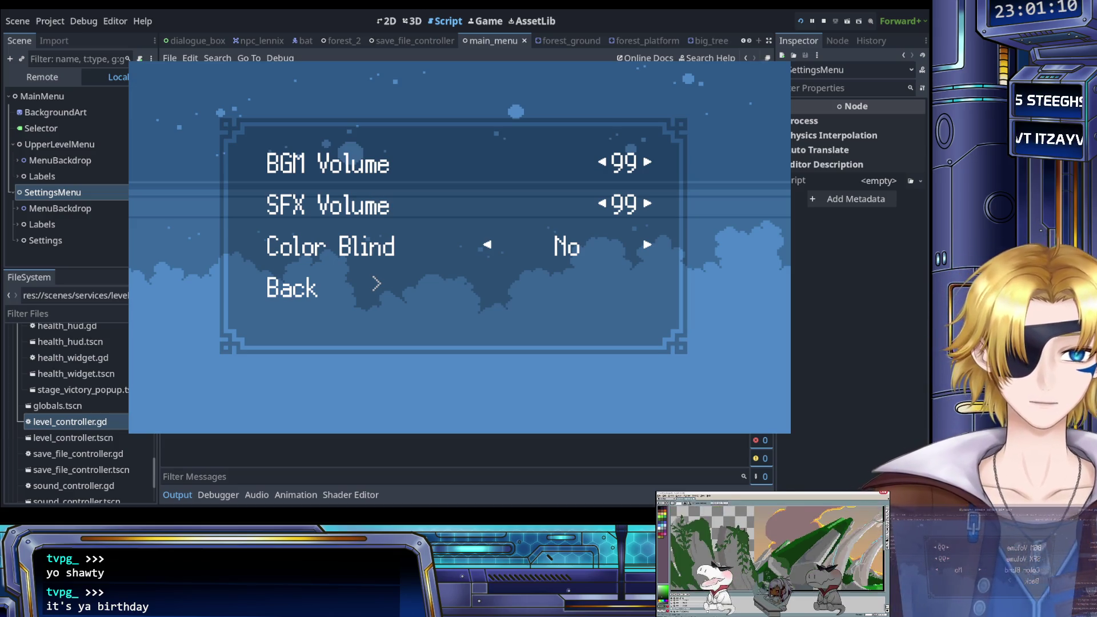
left_click(825, 24)
scroll(485, 218, "down", 8)
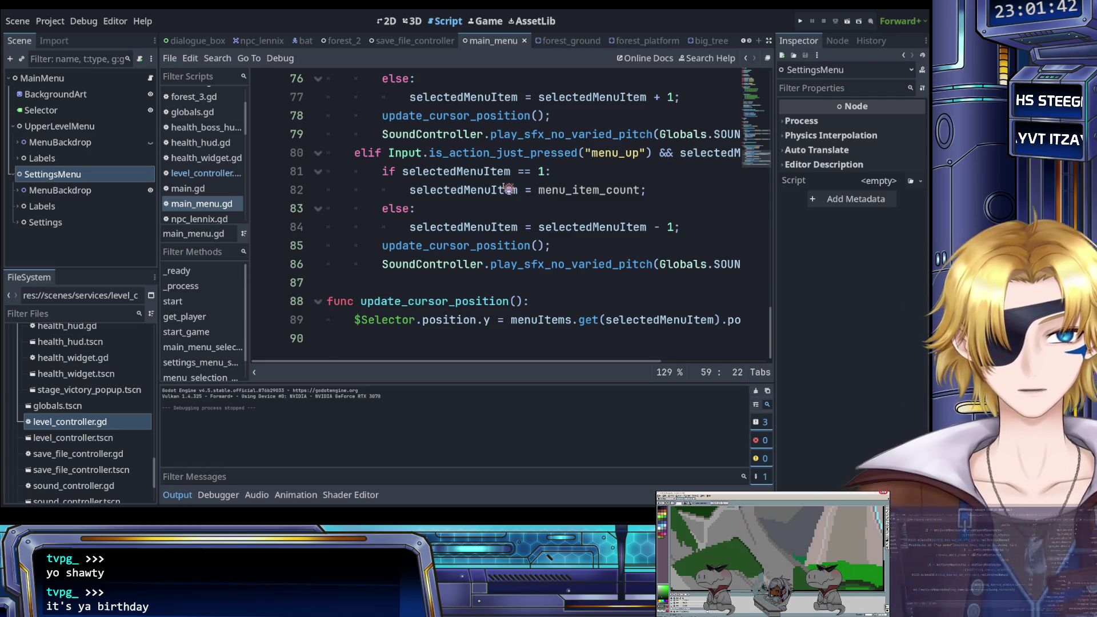
Review the menu_up wrap-around logic between lines 75 and 83 of main_menu.gd.
left_click(503, 210)
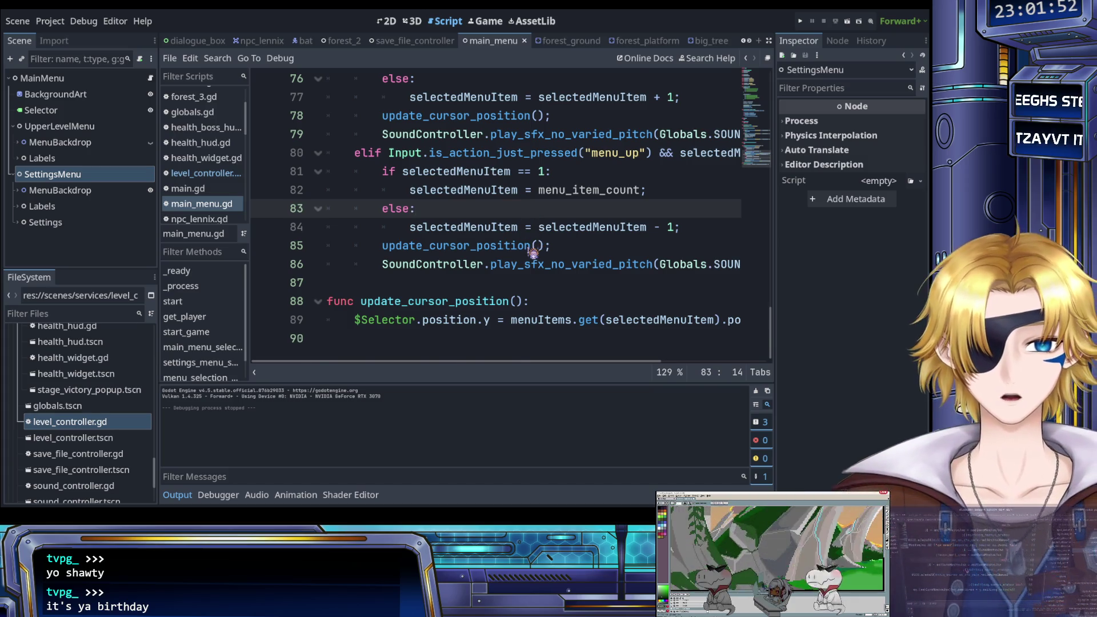
scroll(533, 254, "up", 1)
scroll(533, 253, "up", 1)
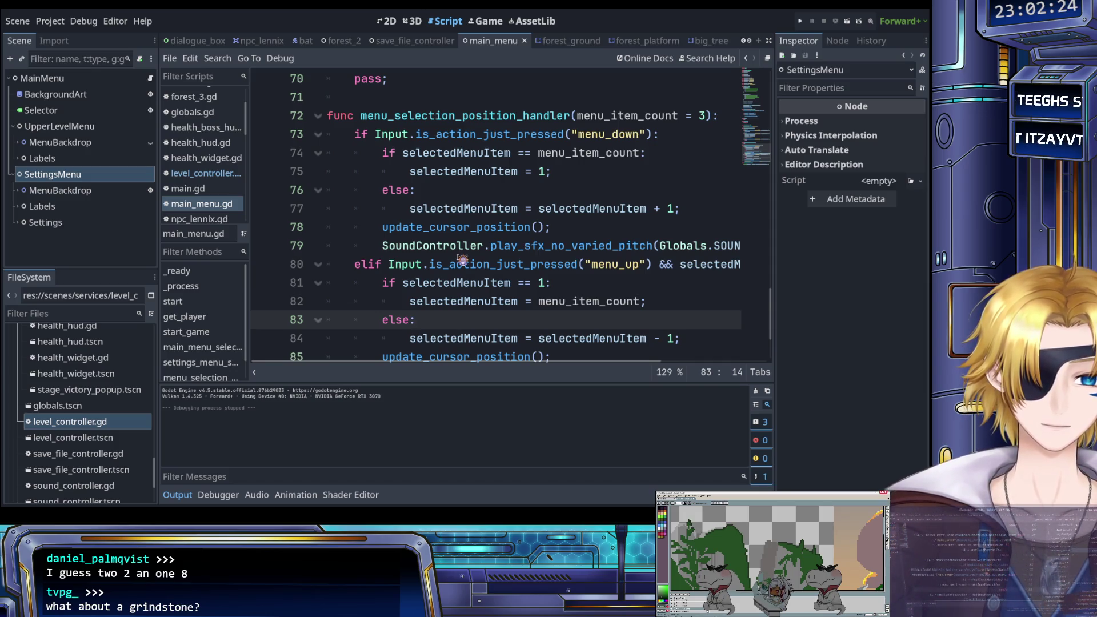
scroll(458, 269, "up", 2)
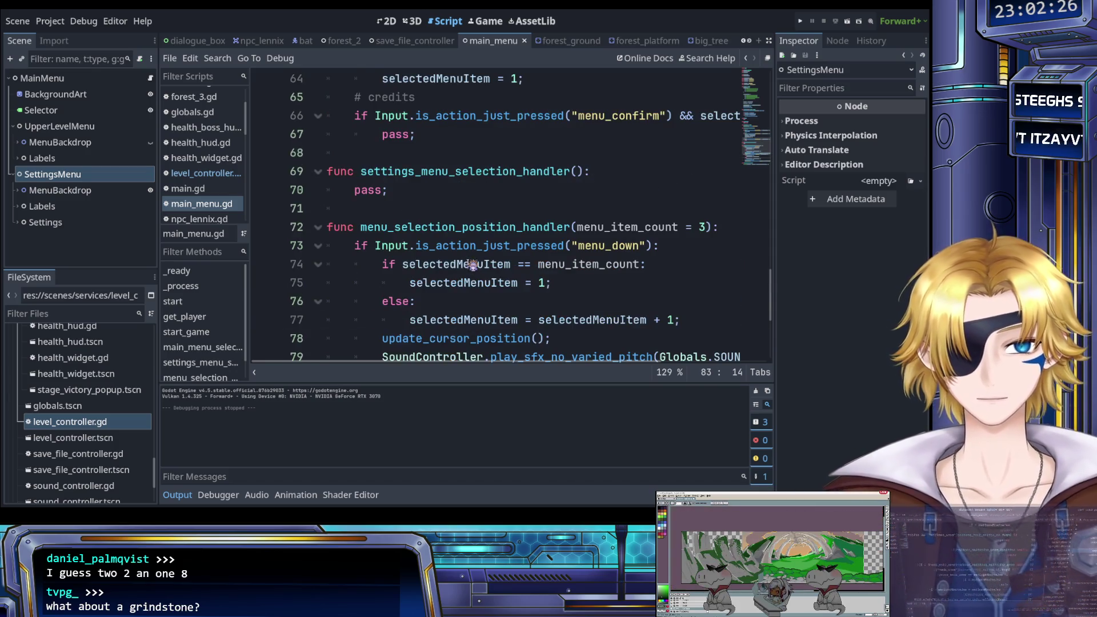
left_click(452, 283)
scroll(425, 246, "down", 1)
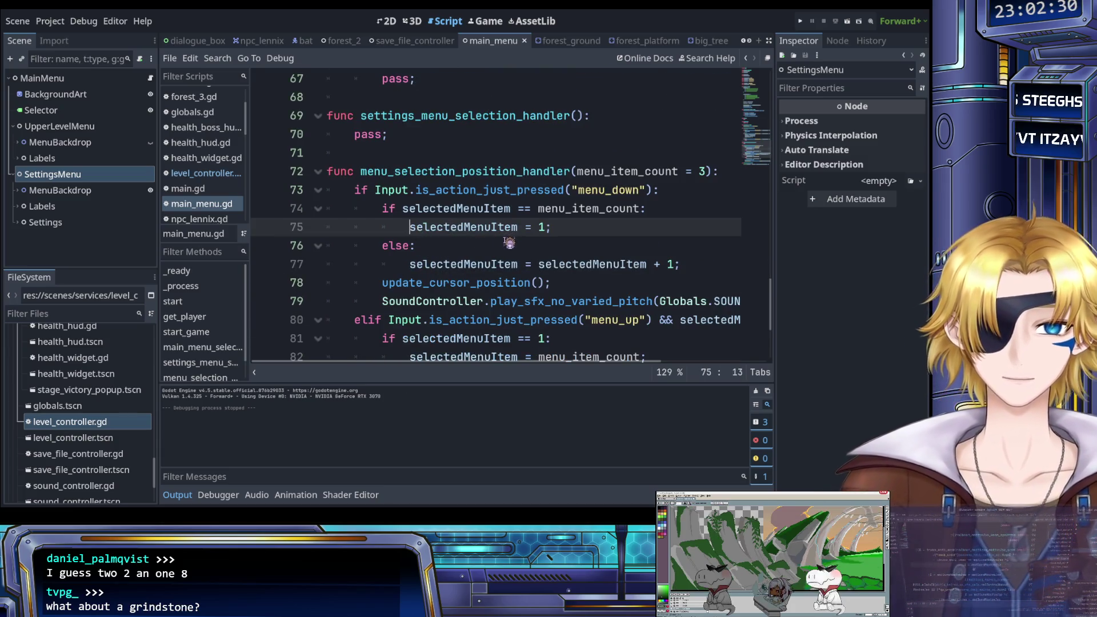
scroll(518, 241, "down", 3)
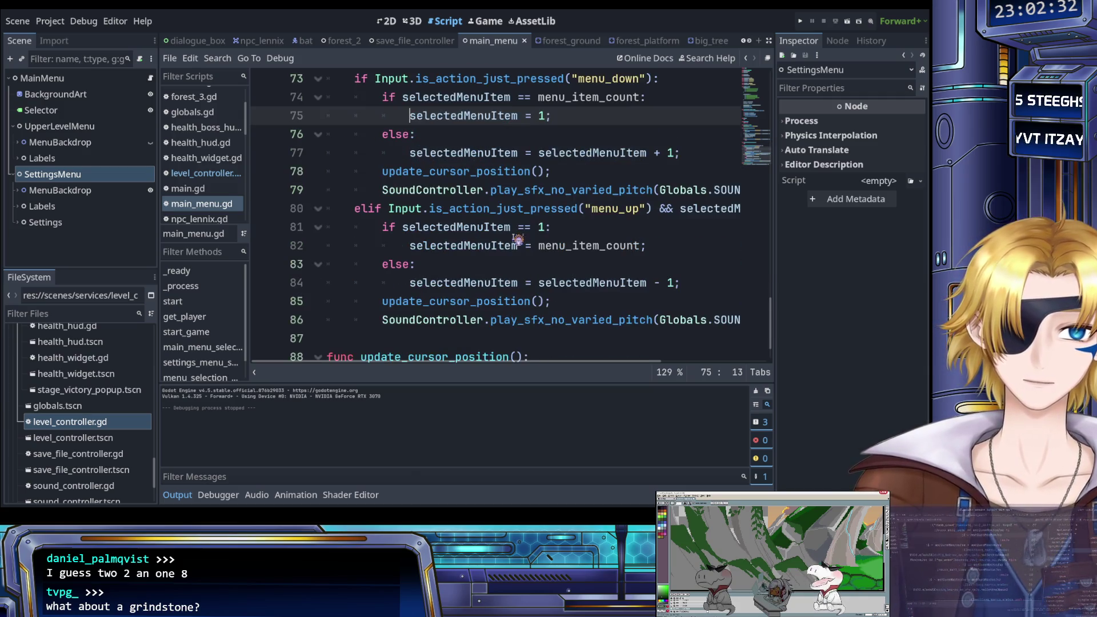
left_click(502, 210)
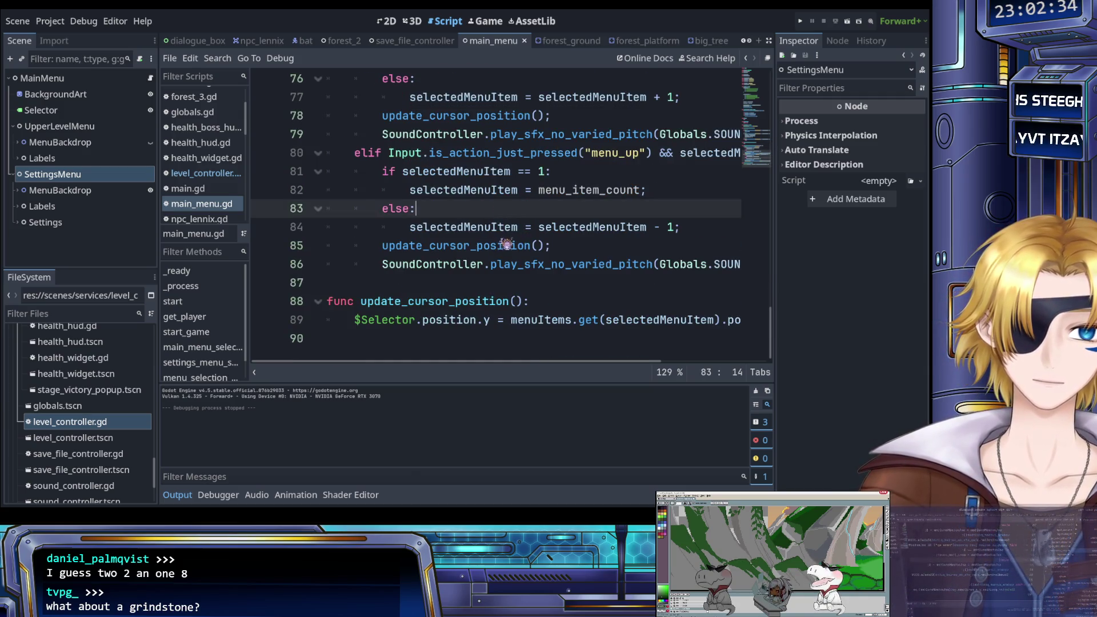
scroll(507, 242, "up", 1)
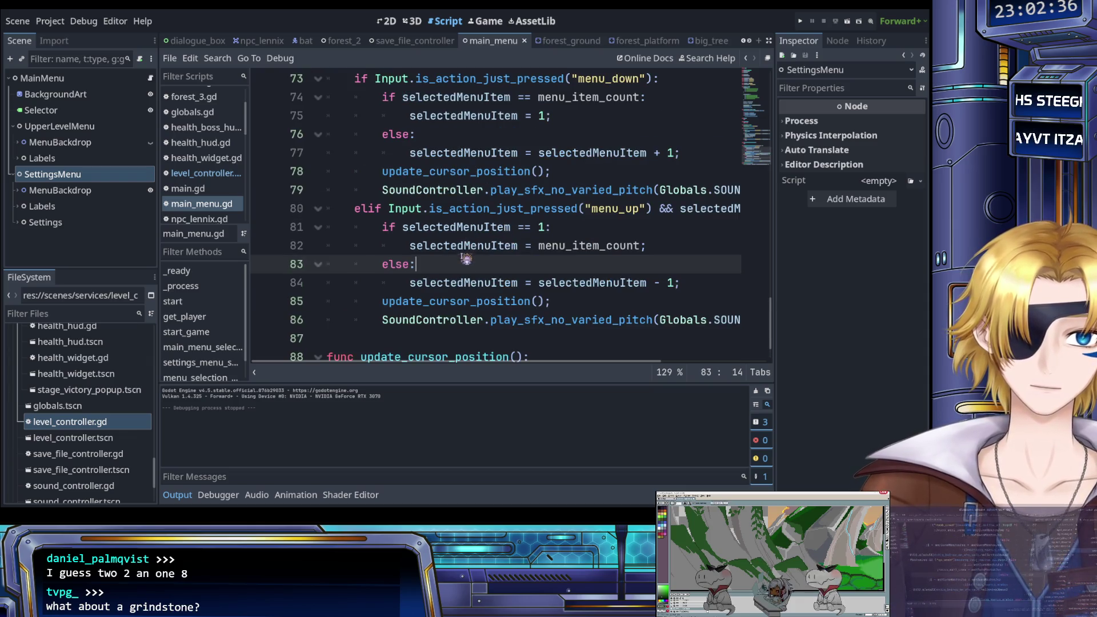
Remove ' && selectedMenuItem == 1' from the line 80 menu_up check and run the game.
left_click(597, 210)
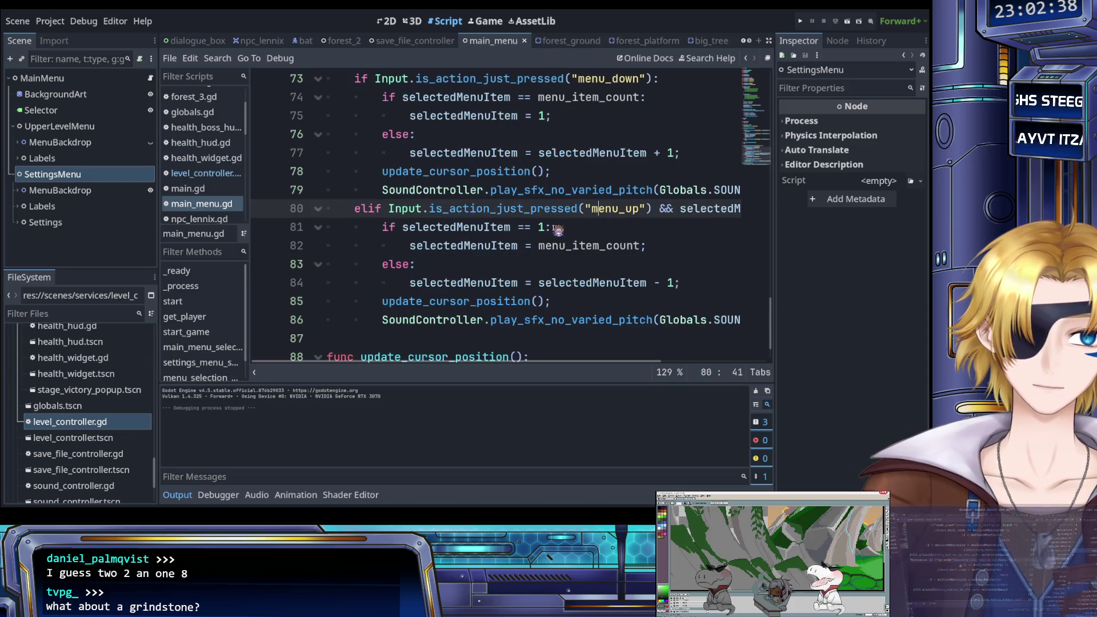
scroll(553, 234, "right", 3)
scroll(558, 235, "right", 1)
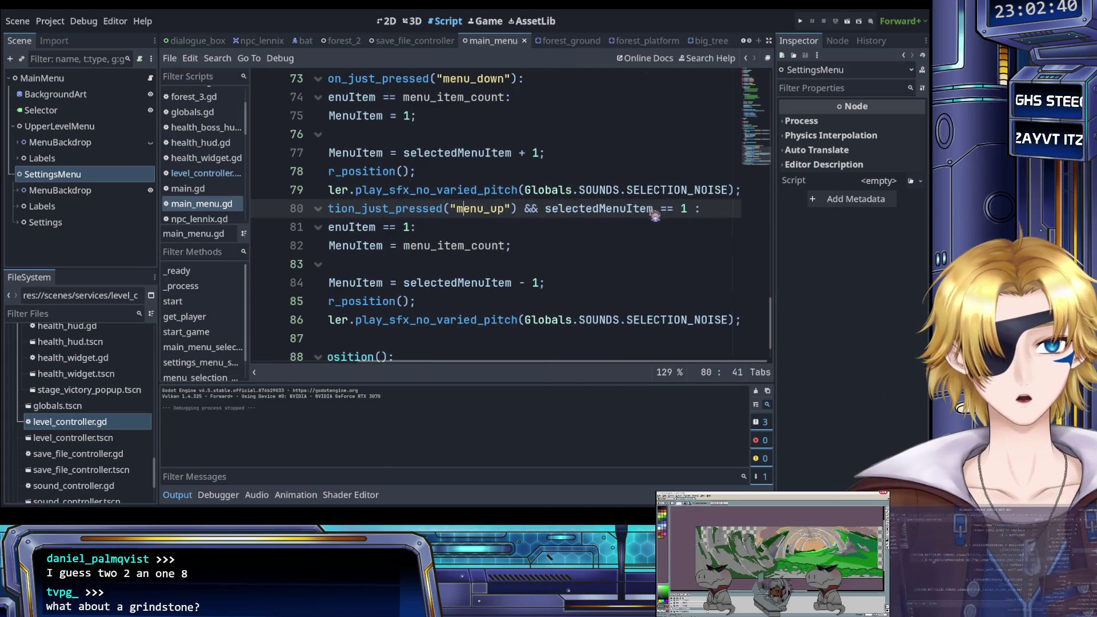
left_click_drag(696, 209, 525, 212)
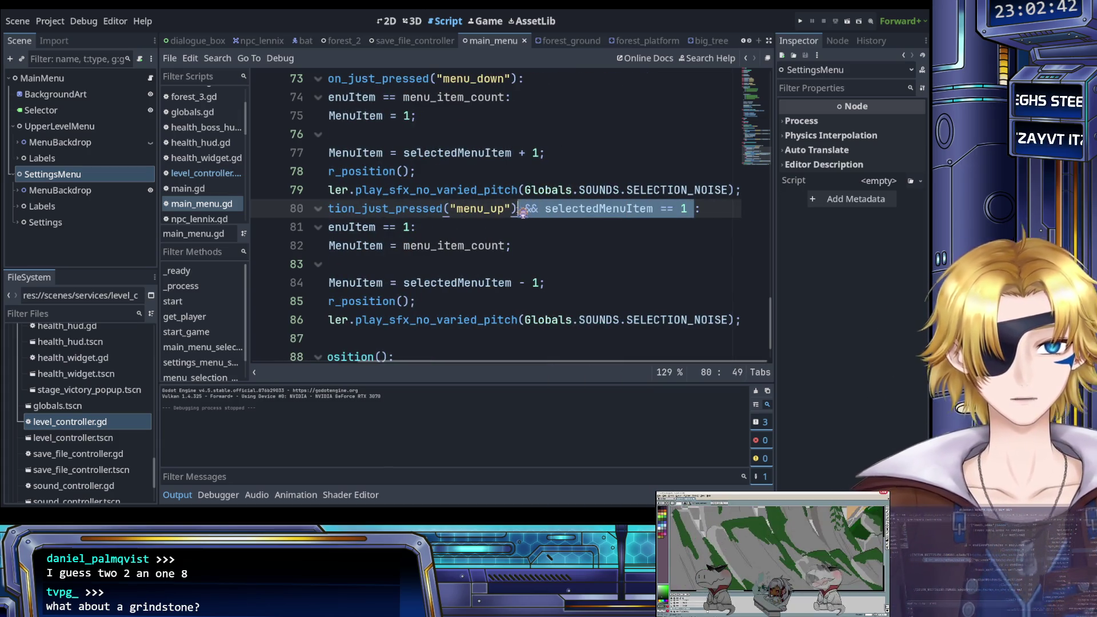
key("BackSpace")
left_click(800, 21)
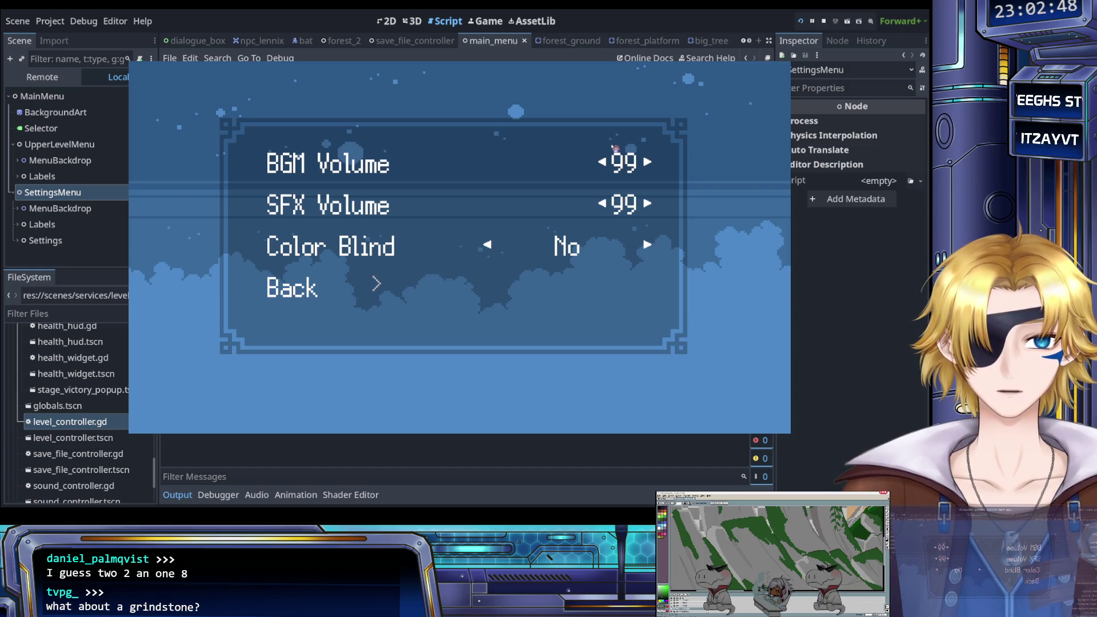
Move the in-game selection to Back, stop the test, and collapse SettingsMenu and UpperLevelMenu.
key("Down")
key("Down")
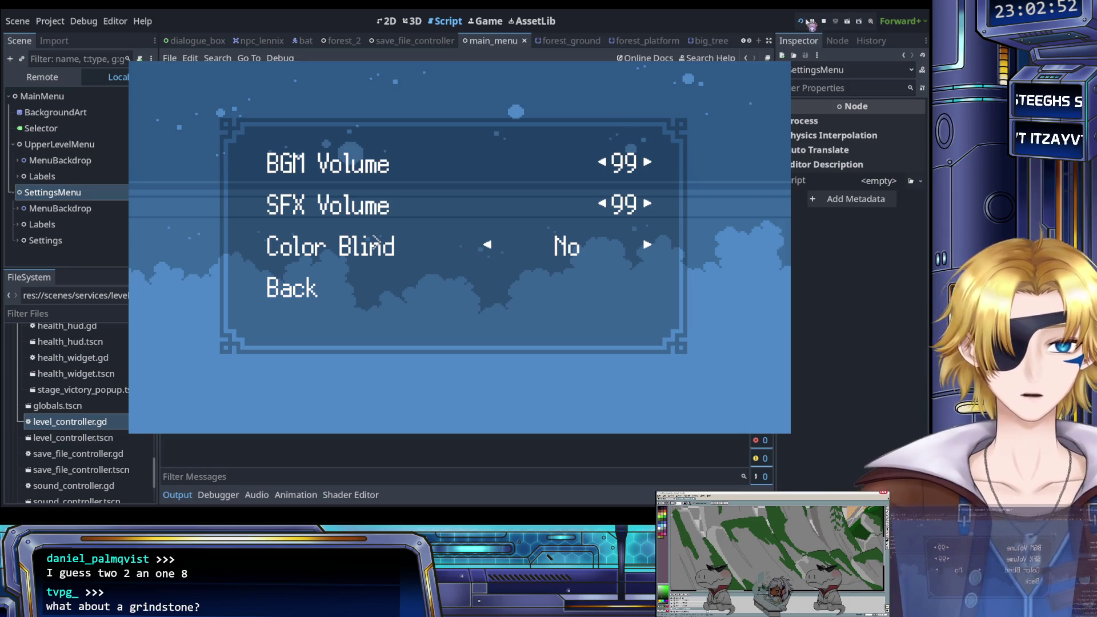
left_click(824, 21)
scroll(484, 252, "left", 5)
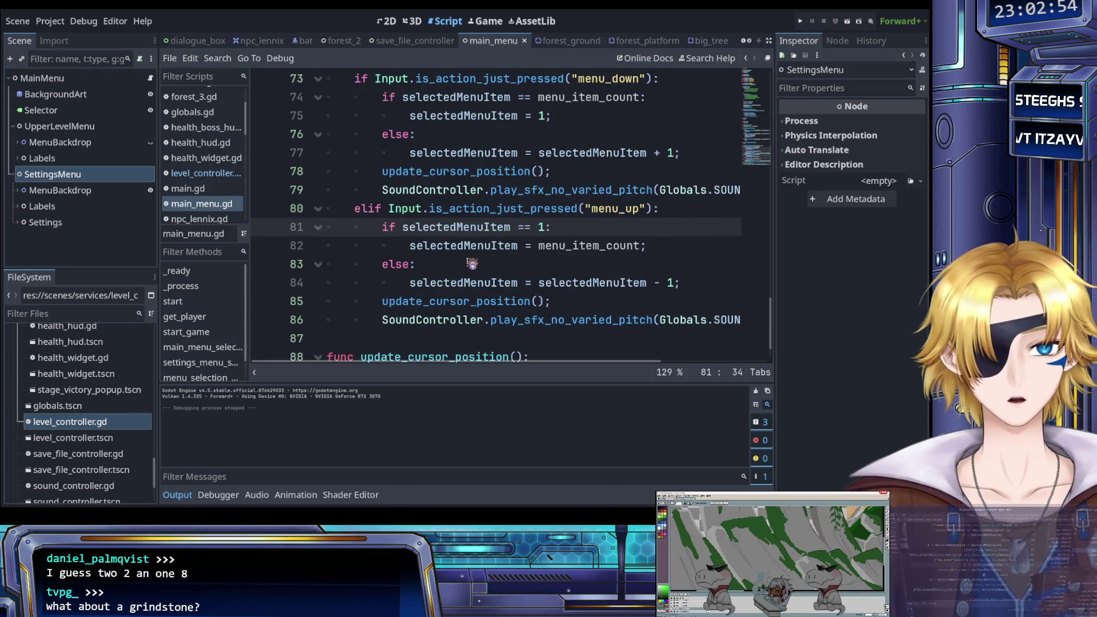
scroll(472, 260, "up", 2)
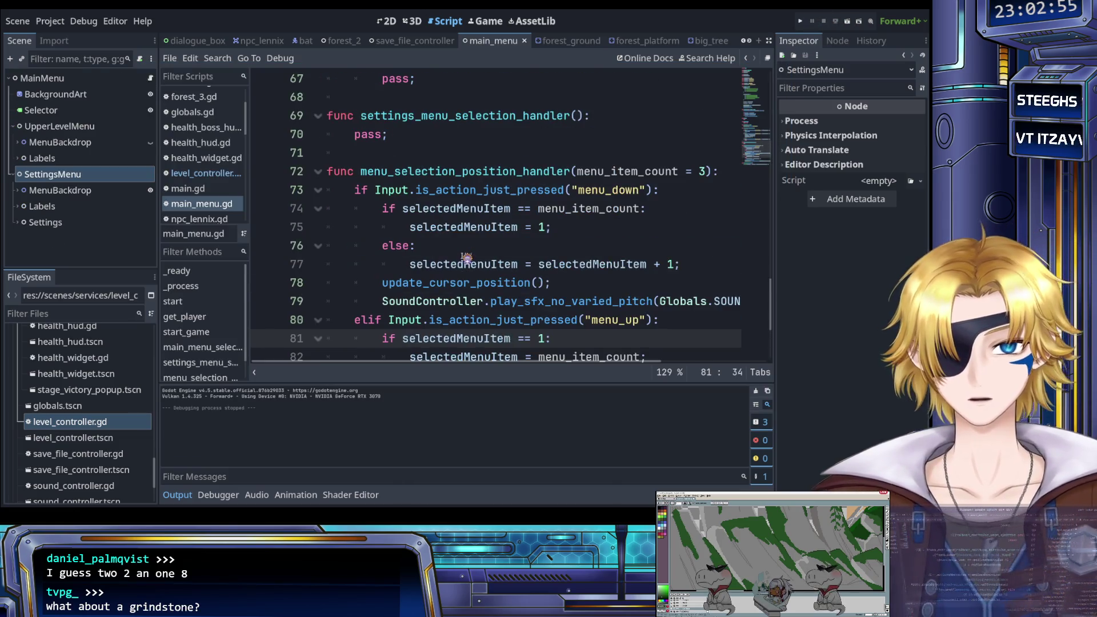
left_click(12, 174)
left_click(12, 127)
Add a plain Node child under the MainMenu root.
left_click(54, 79)
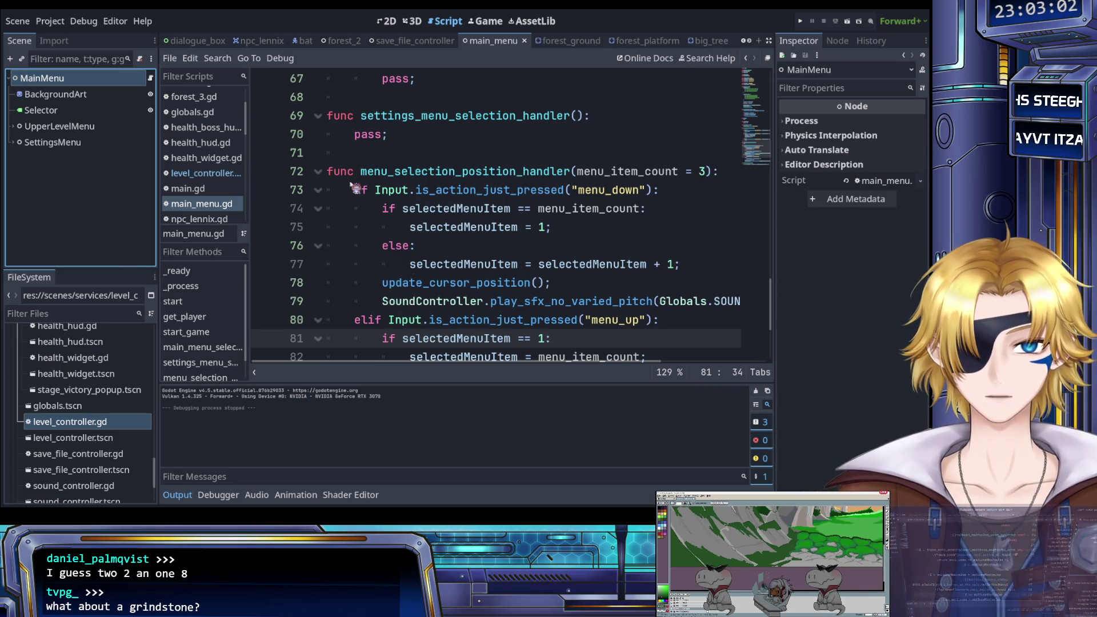
key("ctrl+a")
key("Return")
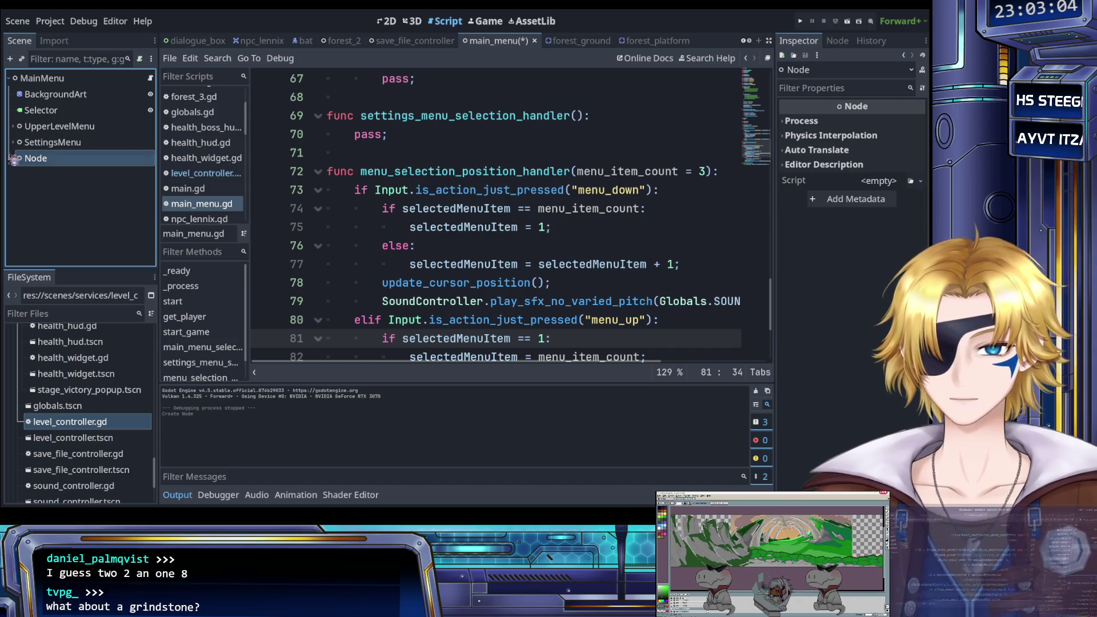
Rename the new node to CreditsMenu.
key("F2")
type("CreditsMenu")
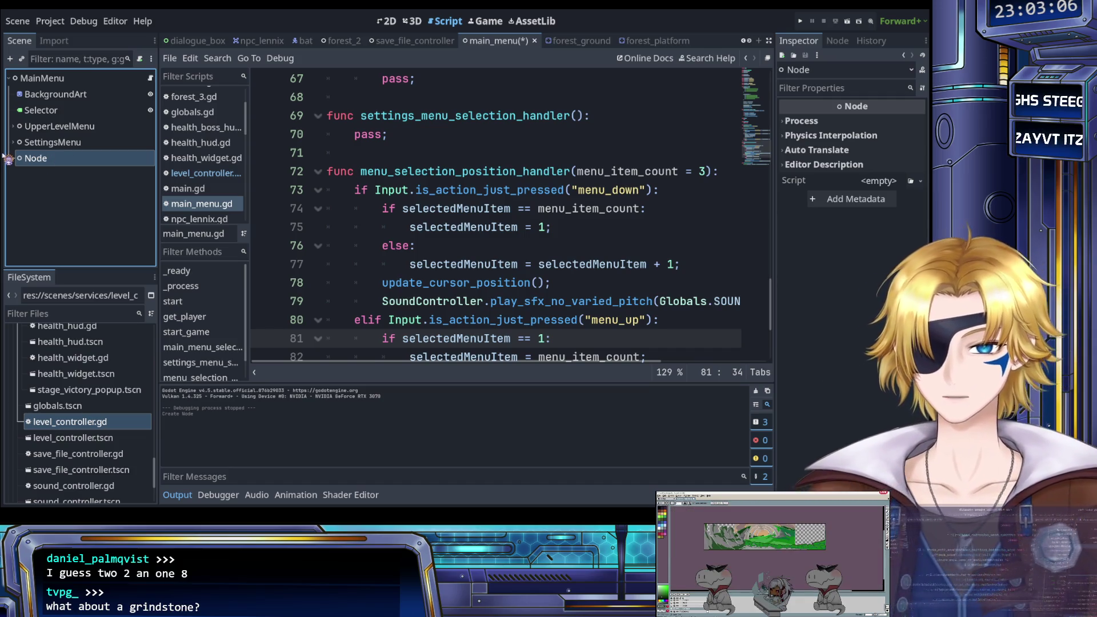
key("Return")
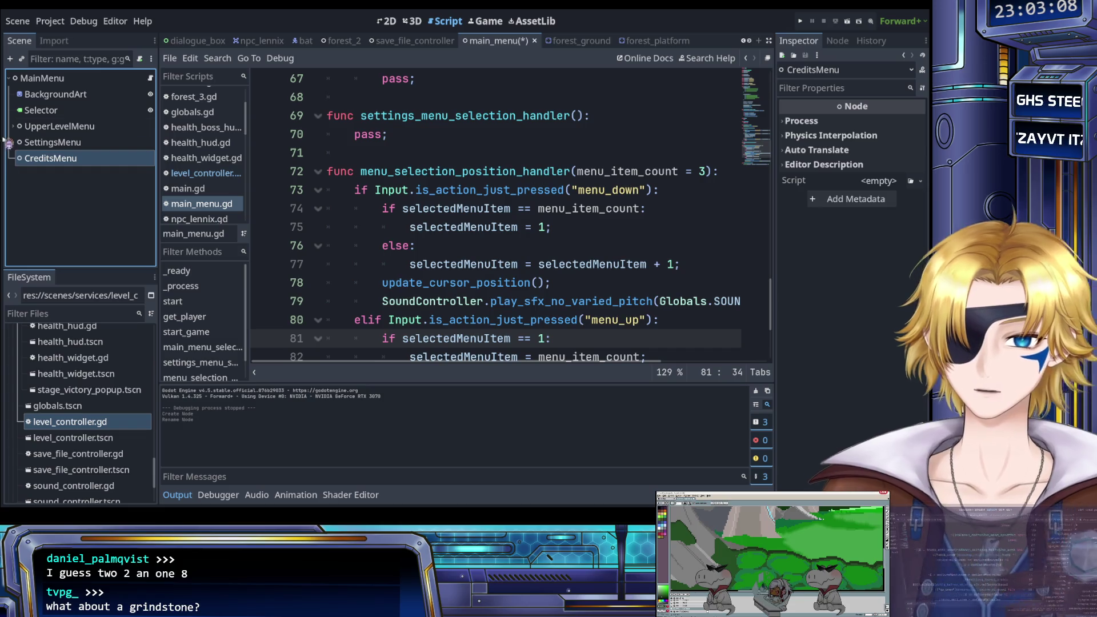
Paste copies of SettingsMenu's MenuBackdrop, Labels and Settings into CreditsMenu.
left_click(13, 126)
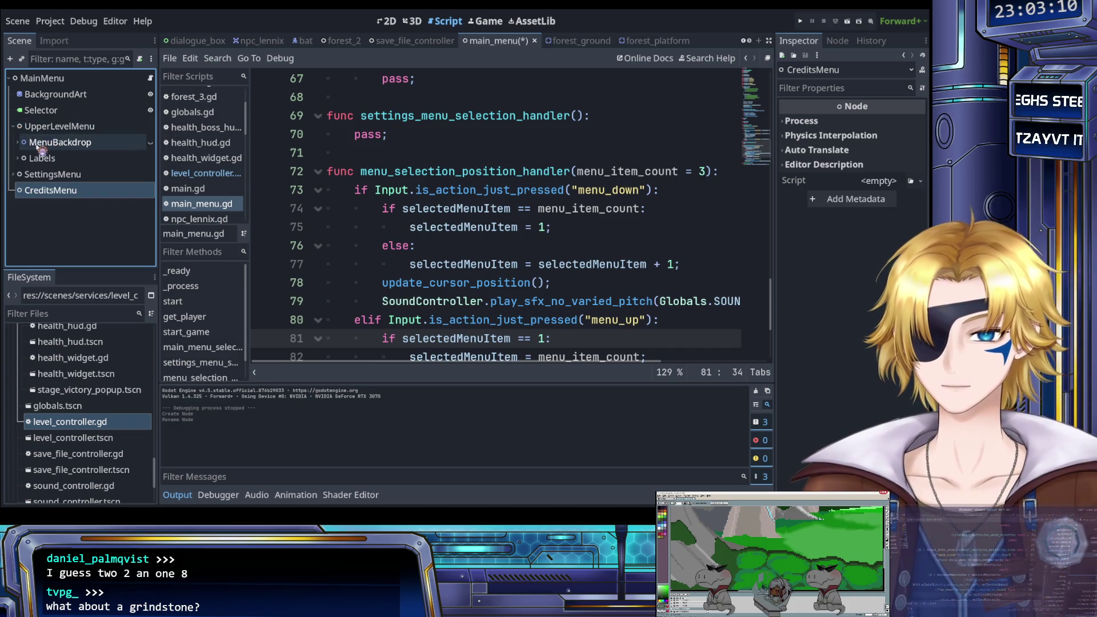
left_click(14, 174)
left_click(55, 192)
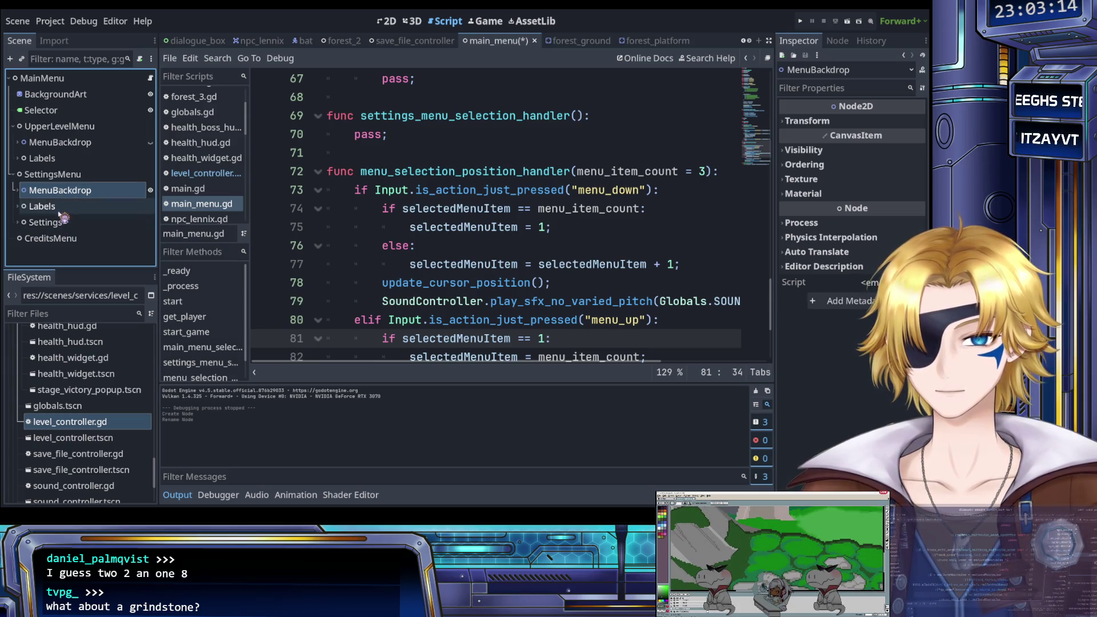
left_click(60, 222, "shift")
left_click_drag(68, 225, 69, 243)
key("ctrl+v")
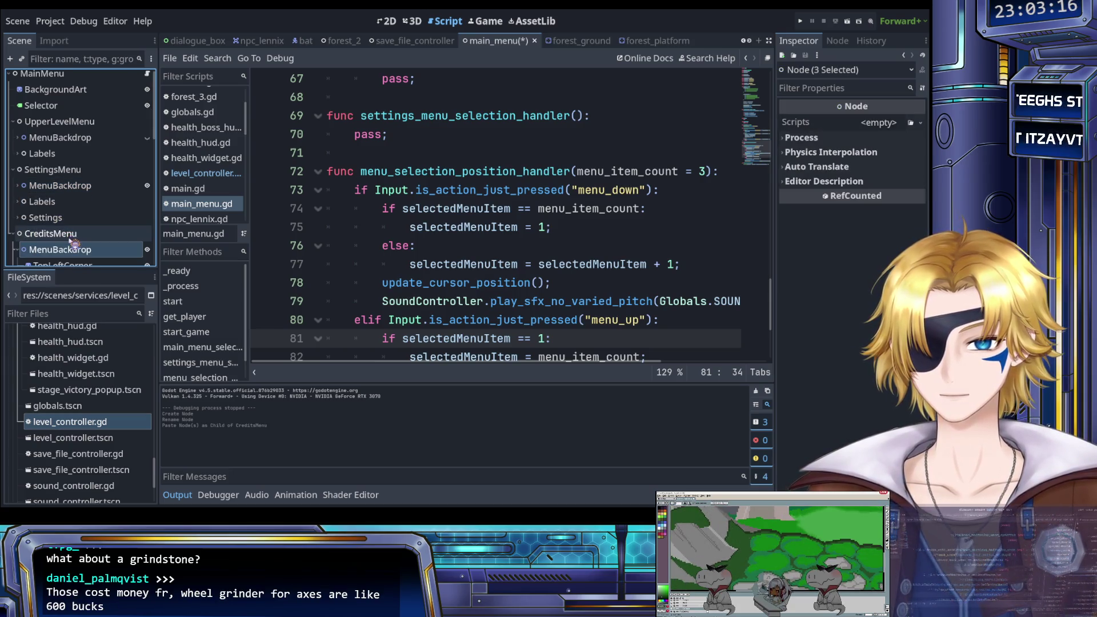
Delete the nine option labels, BgmLeft through CBRight, from the copied Settings.
left_click(19, 201)
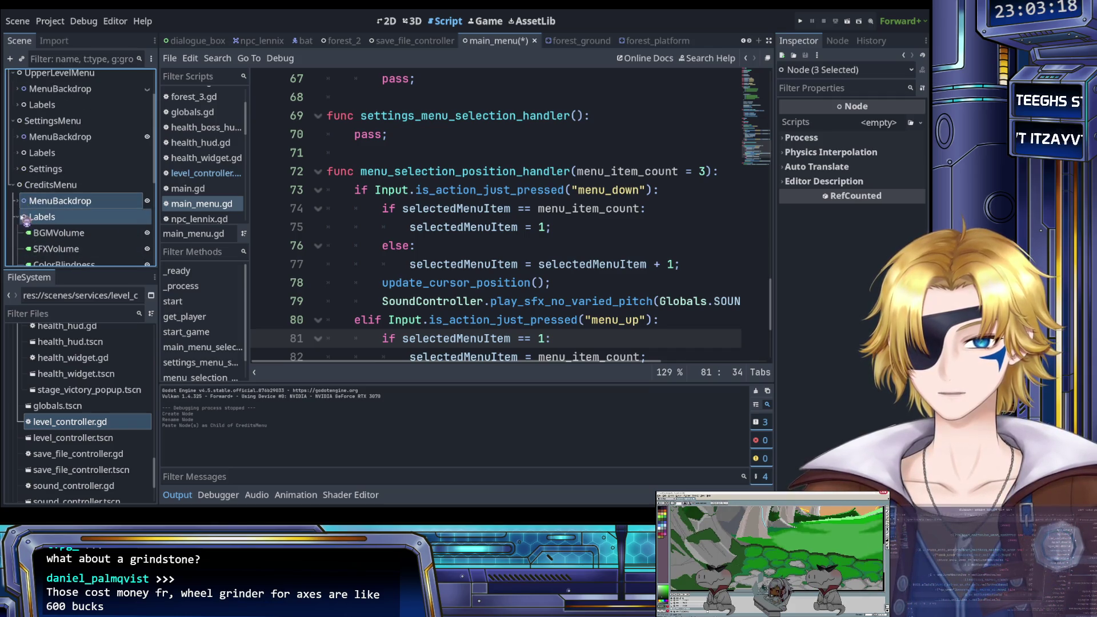
left_click(18, 217)
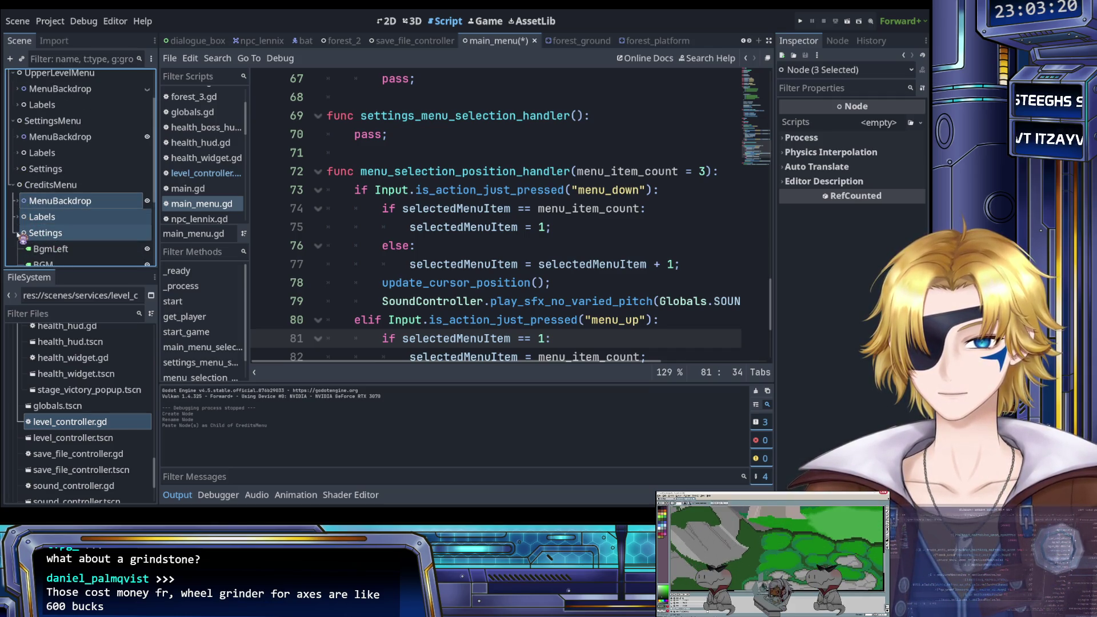
left_click(19, 234)
left_click(17, 258)
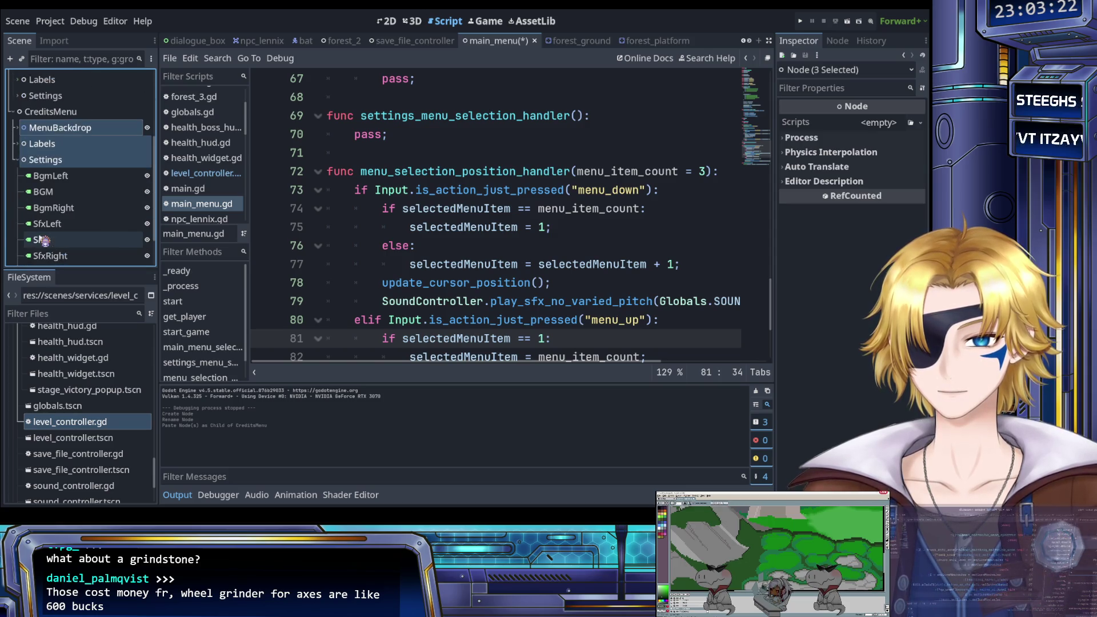
left_click(57, 176)
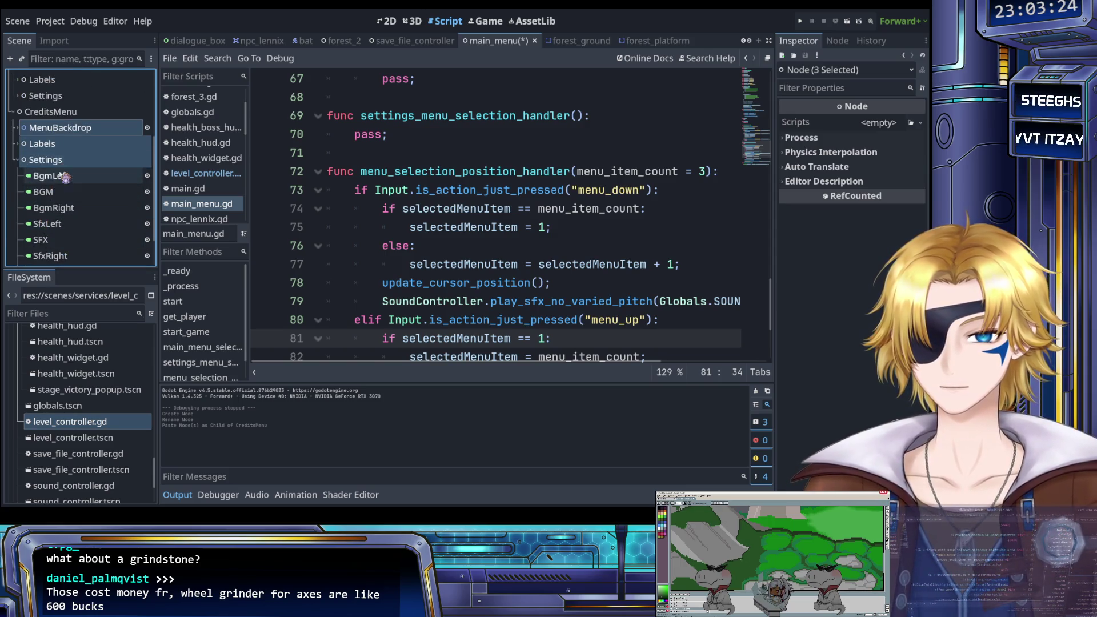
scroll(66, 217, "down", 2)
left_click(57, 257, "shift")
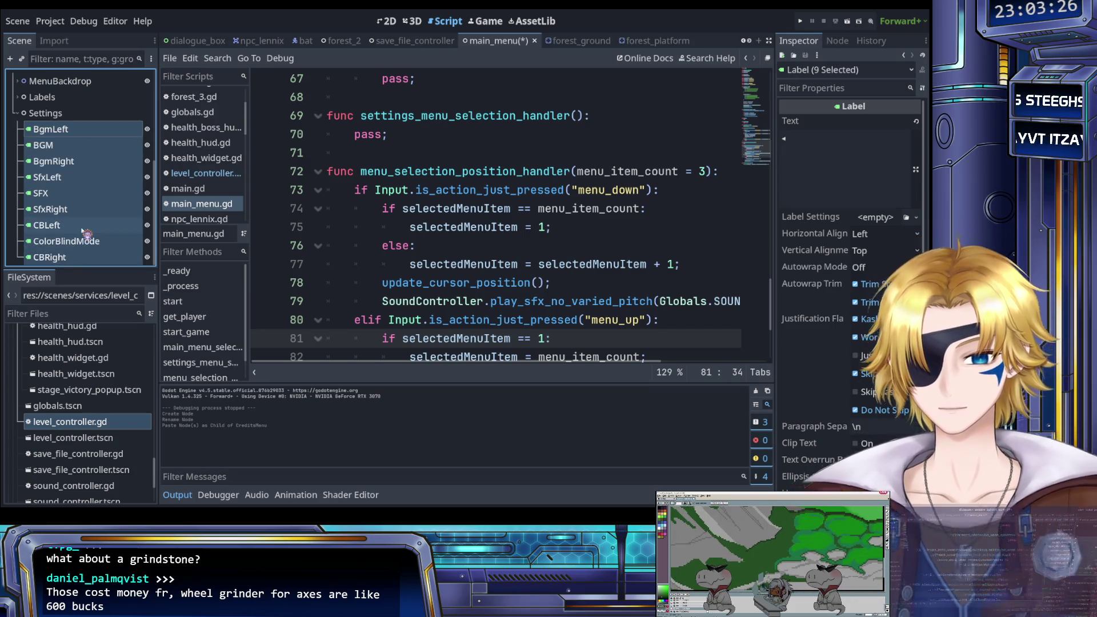
key("Delete")
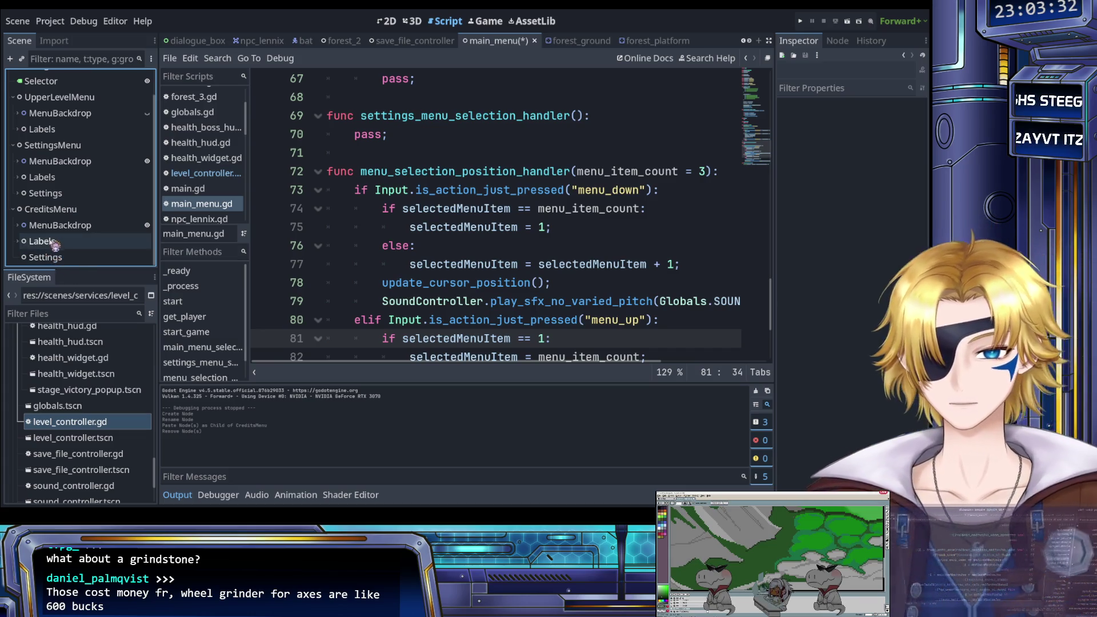
Rename CreditsMenu's Settings copy to Credits.
left_click(54, 243)
left_click(56, 258)
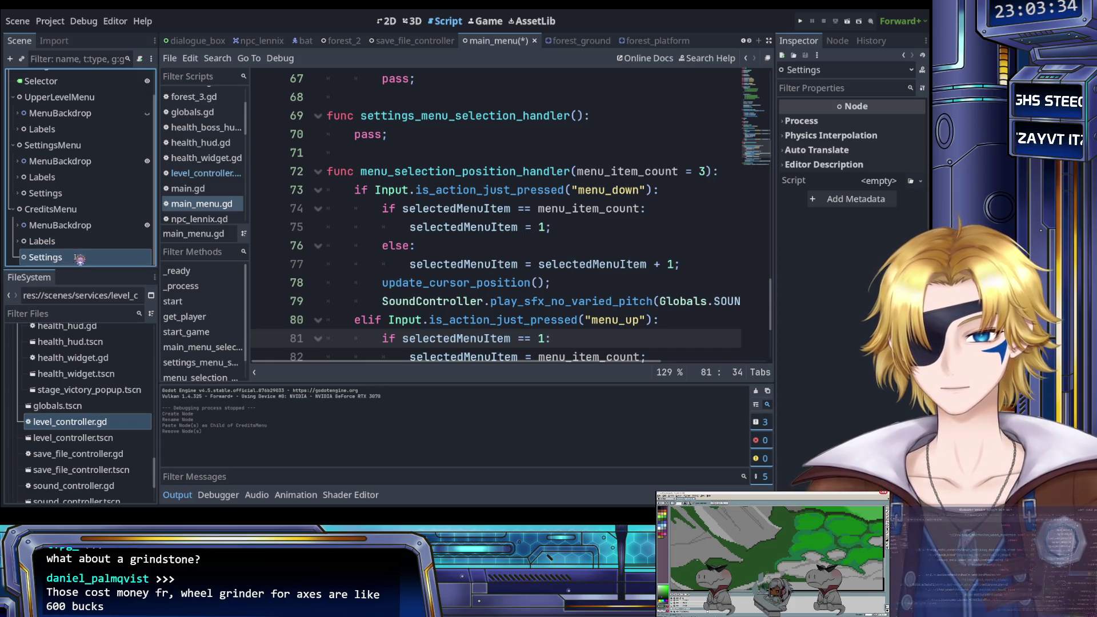
double_click(46, 256)
type("Credits")
key("Return")
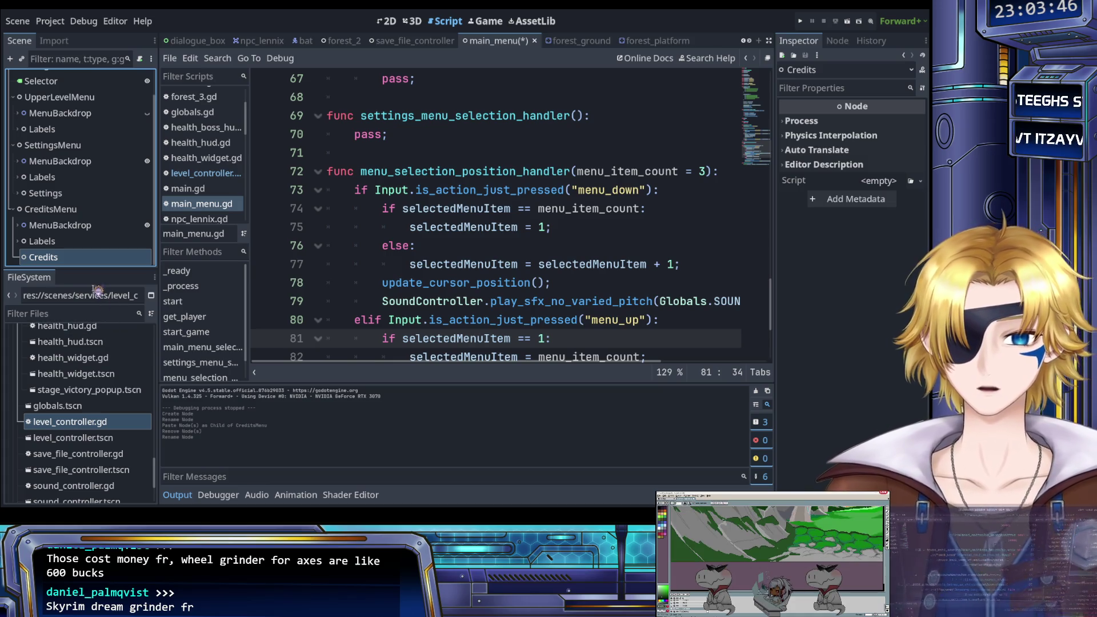
Change the Credits node's type to Label and rename the resulting Credits2 back to Credits.
left_click(57, 242)
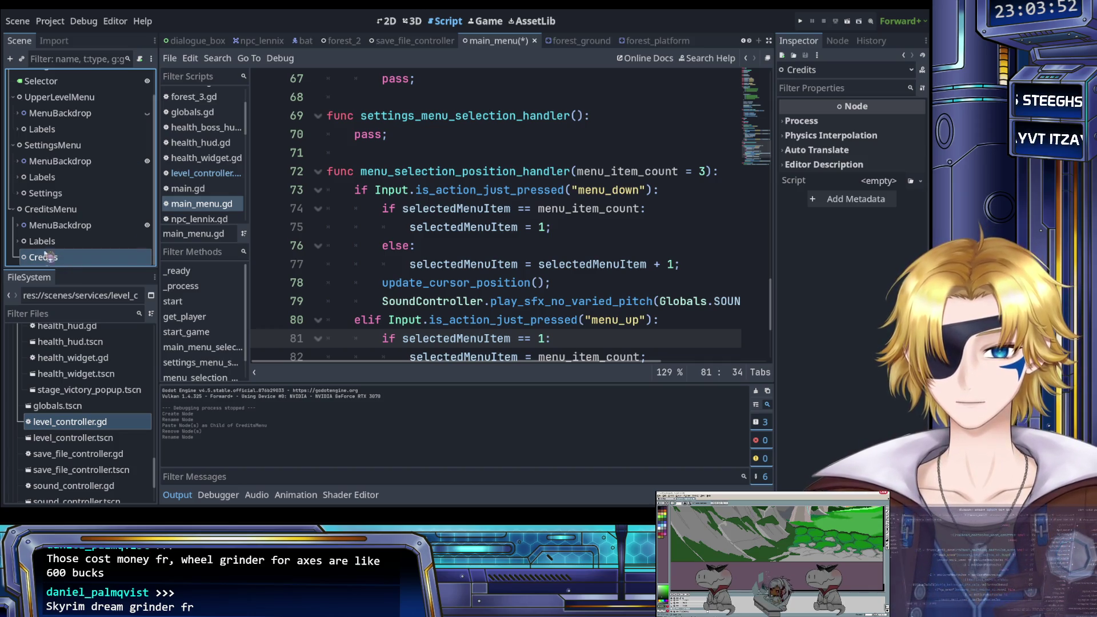
left_click(60, 241)
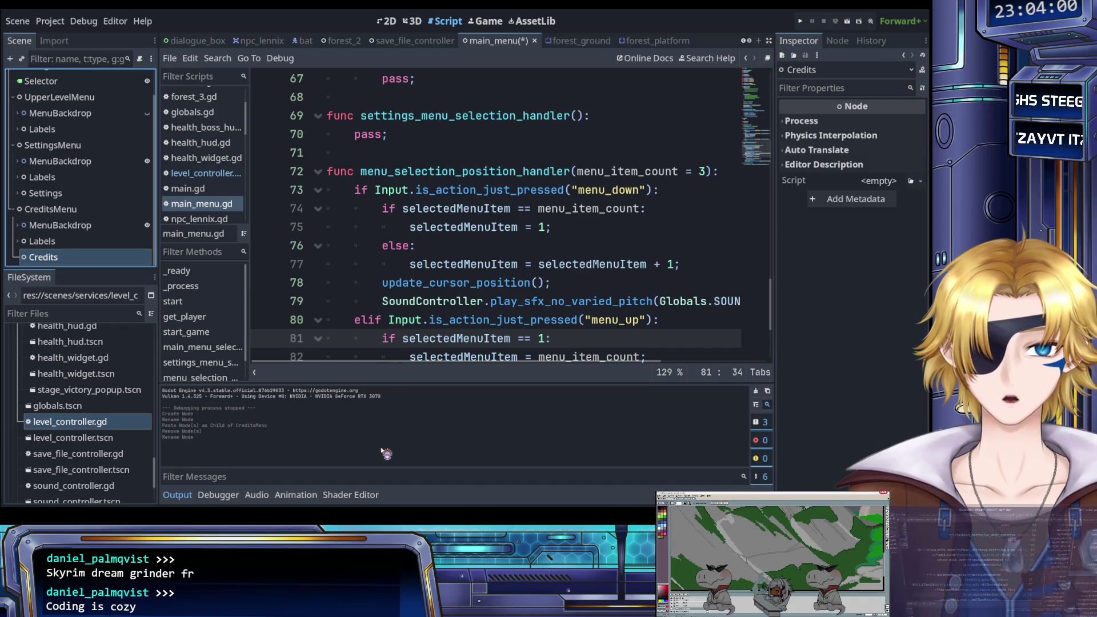
left_click(389, 454)
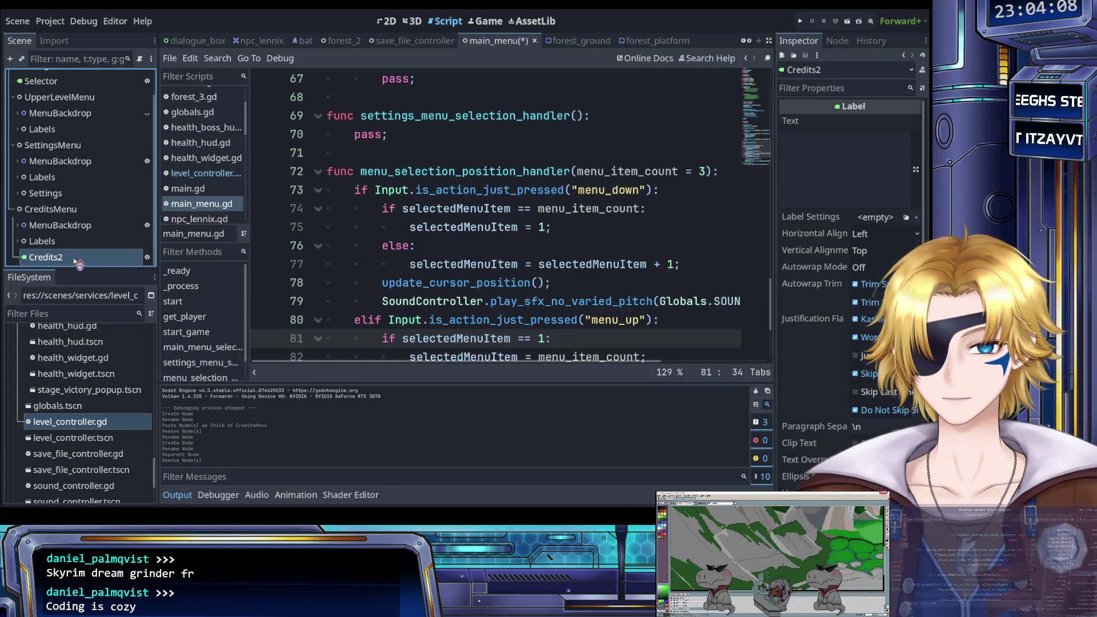
double_click(71, 259)
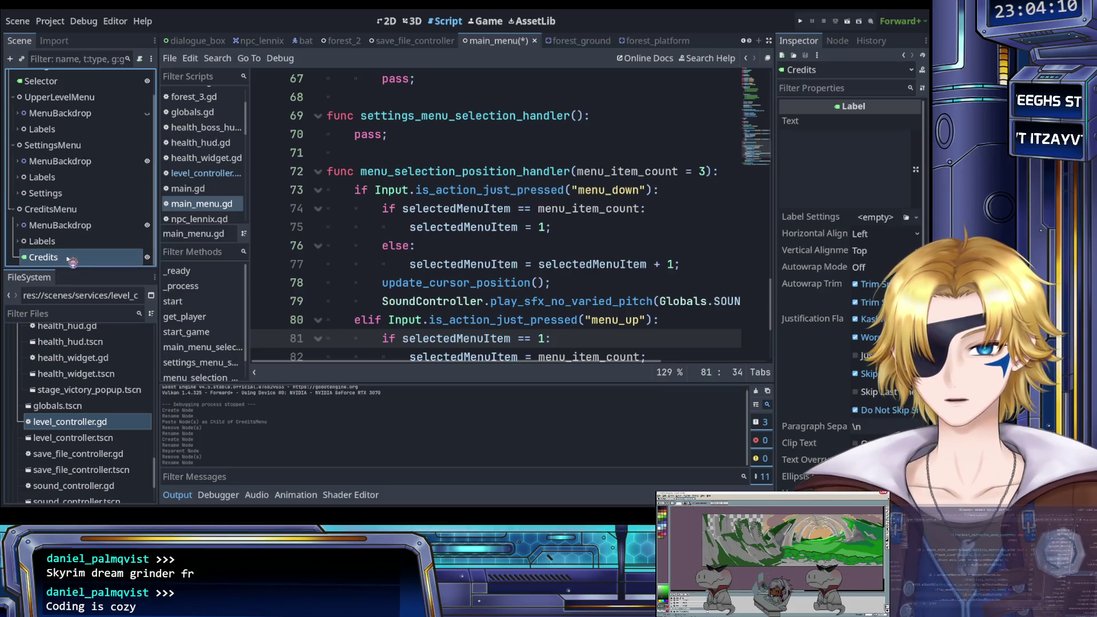
key("BackSpace")
key("Return")
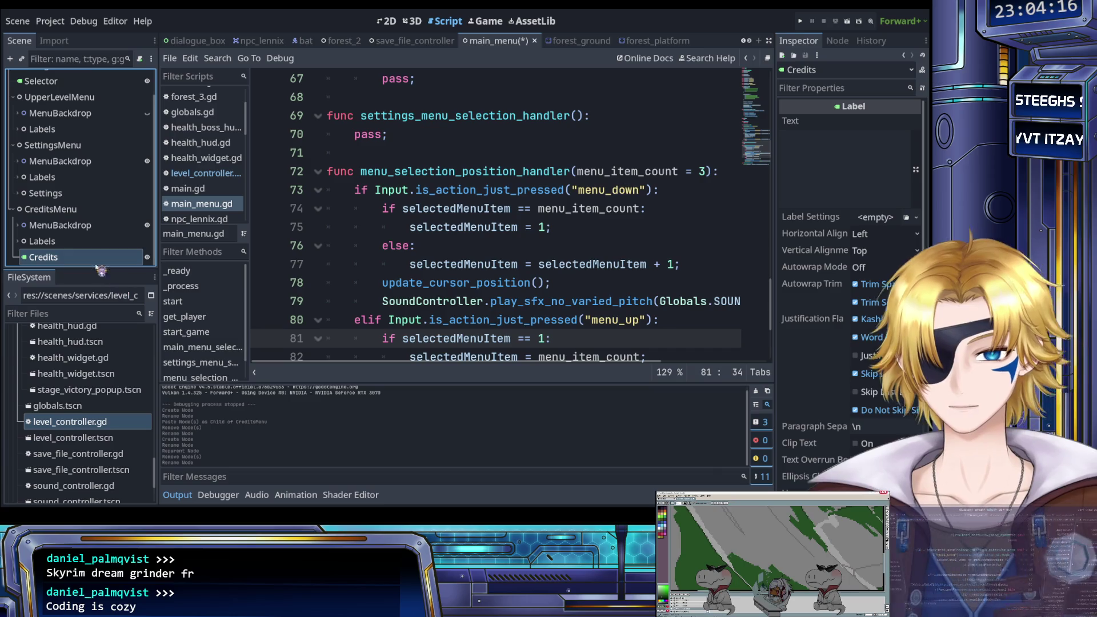
left_click(27, 241)
Delete BGMVolume, SFXVolume and ColorBlindness from CreditsMenu's Labels, leaving only Back.
left_click(18, 241)
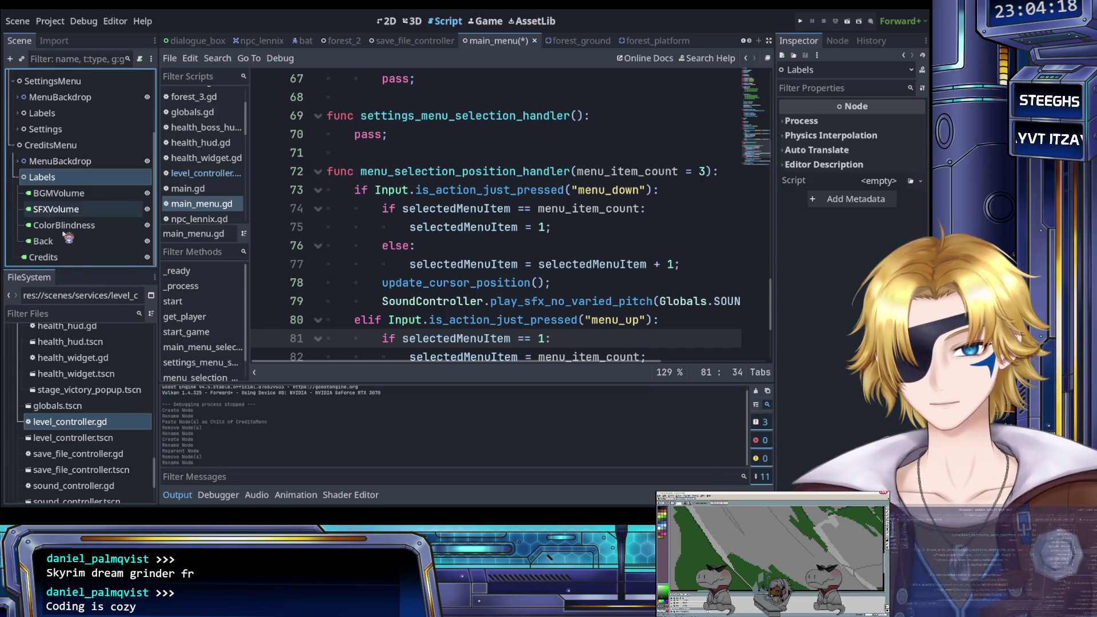
left_click(74, 194)
left_click(77, 226)
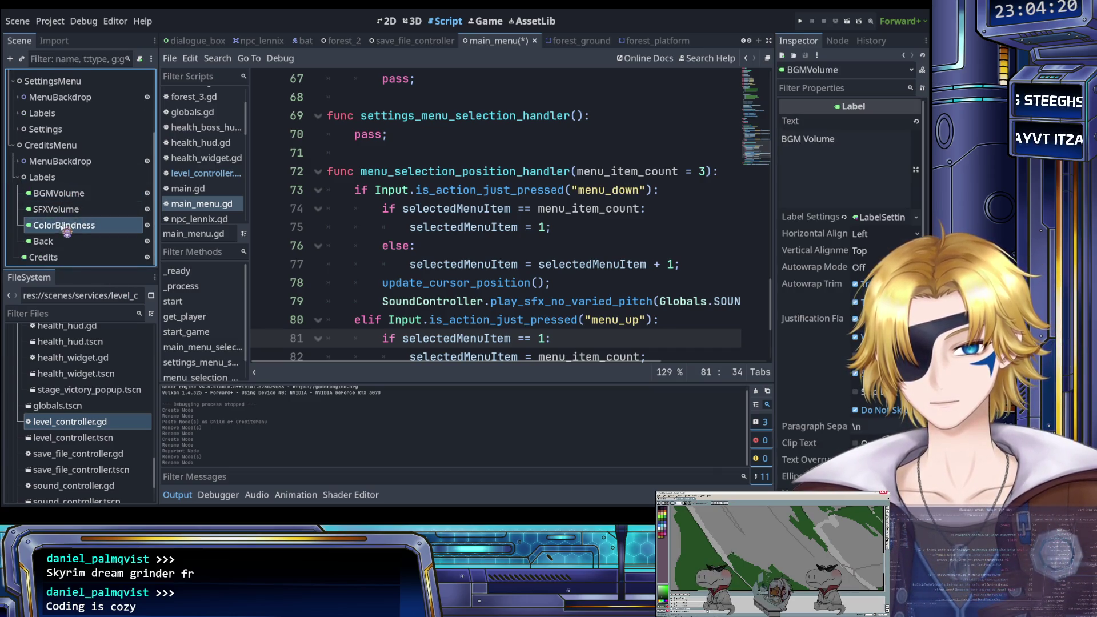
left_click(70, 194, "shift")
key("Delete")
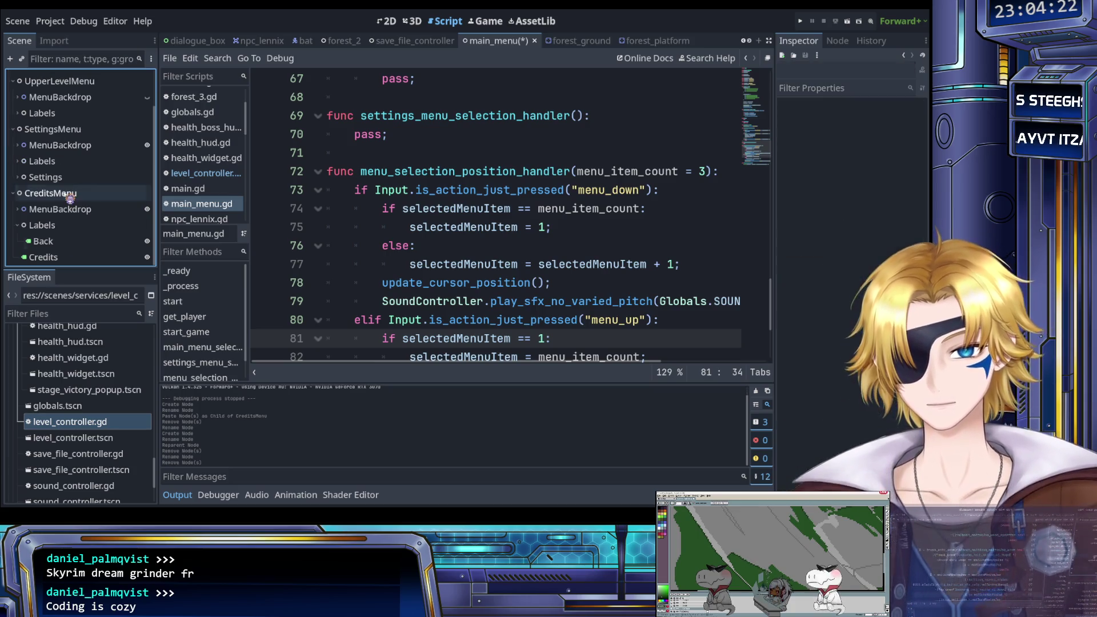
left_click(19, 227)
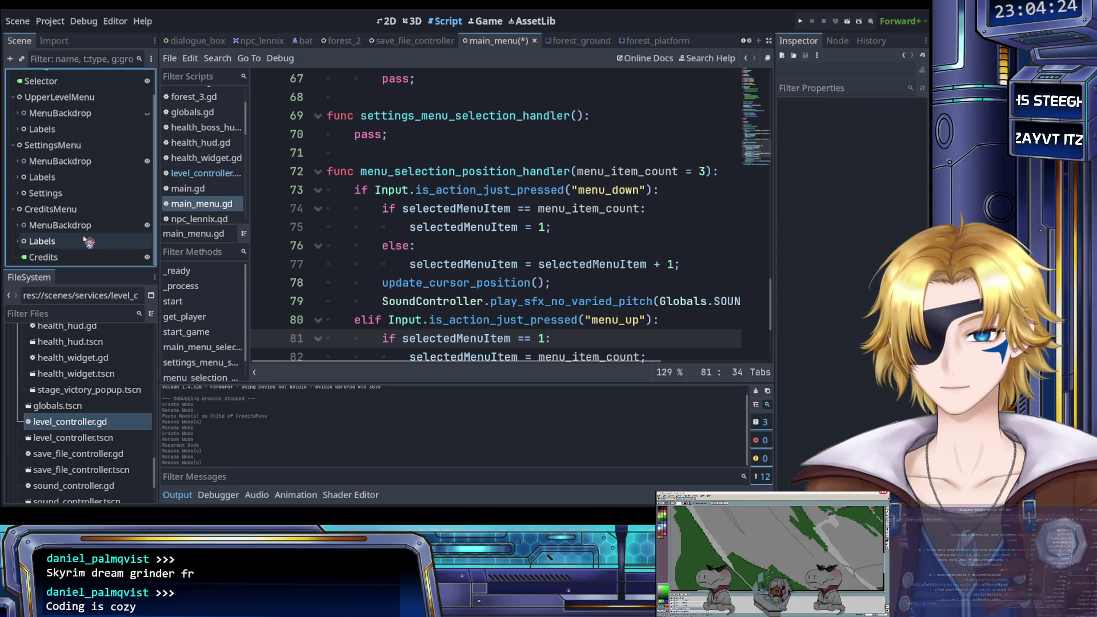
scroll(491, 252, "up", 8)
Start a creditsMenuItems dictionary below settingMenuItems in _ready.
scroll(492, 254, "down", 5)
scroll(492, 255, "down", 3)
scroll(480, 254, "up", 16)
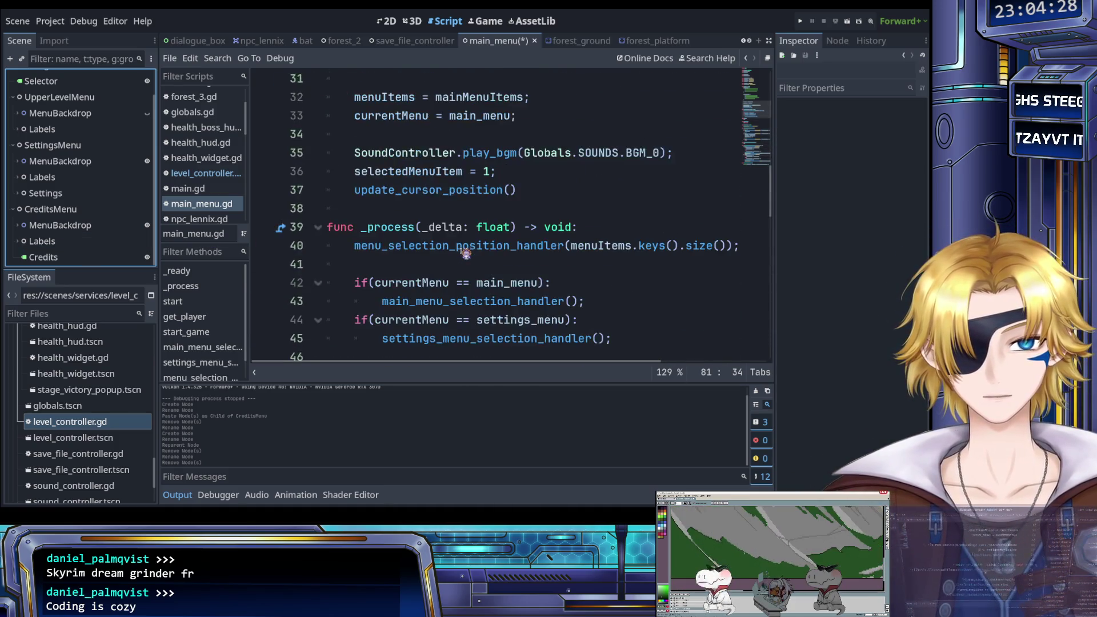
left_click(403, 283)
scroll(423, 280, "up", 4)
scroll(435, 279, "down", 4)
key("Return")
key("Return")
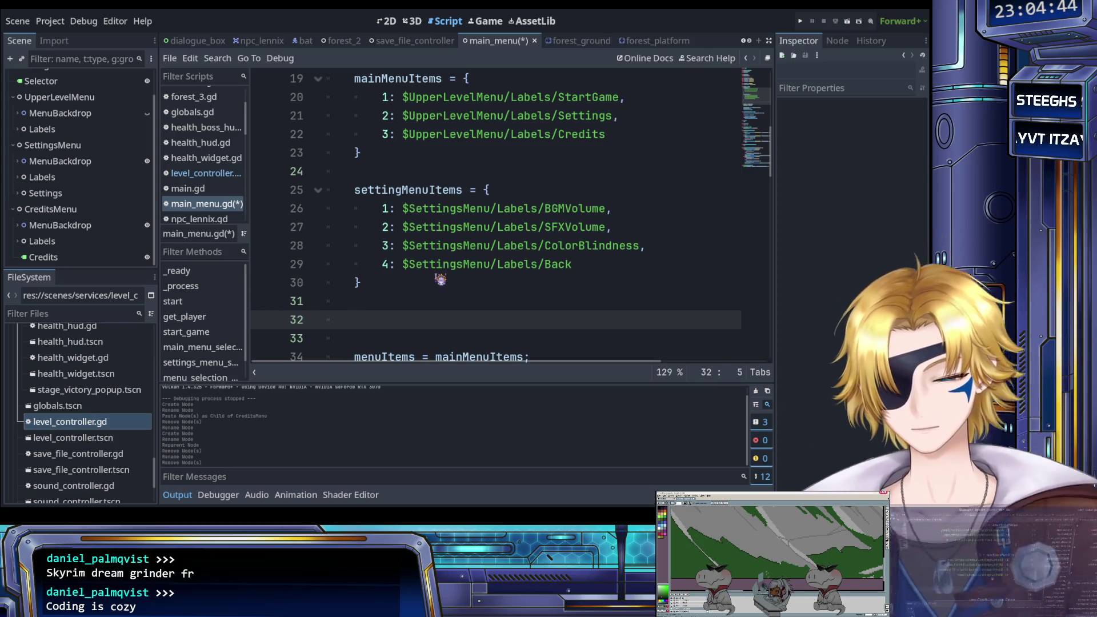
type("creditsMenuItems ")
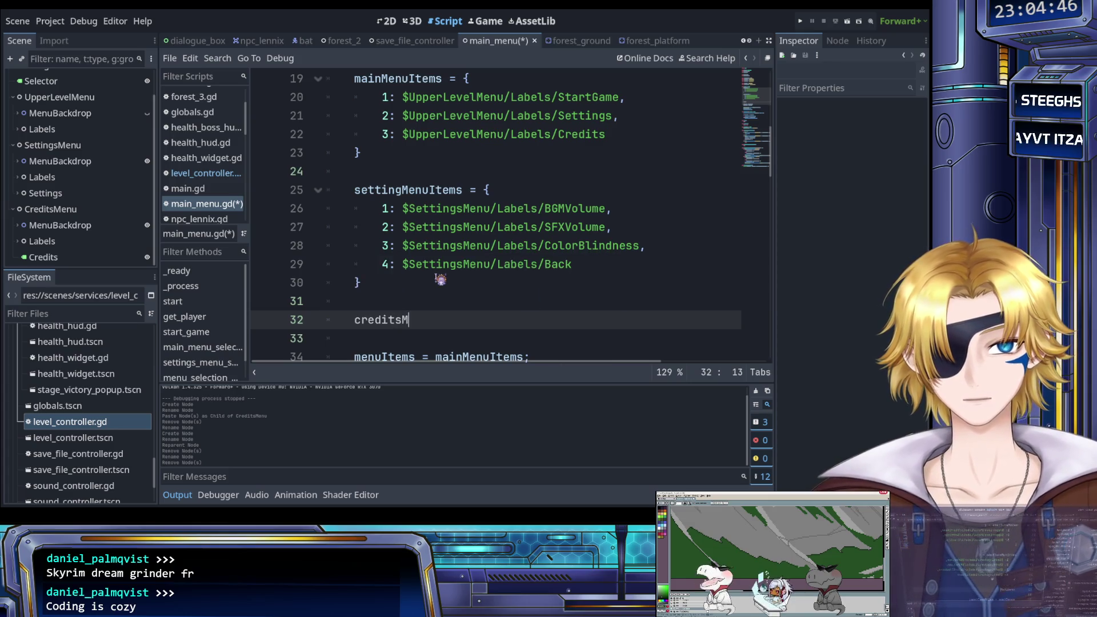
type("= {")
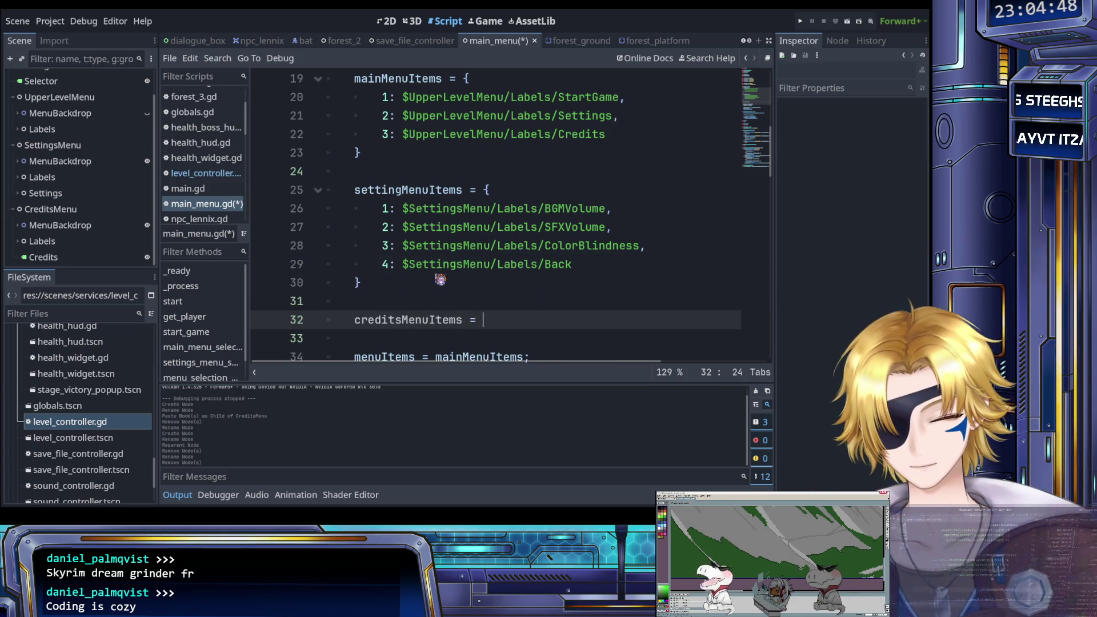
key("Return")
type("1")
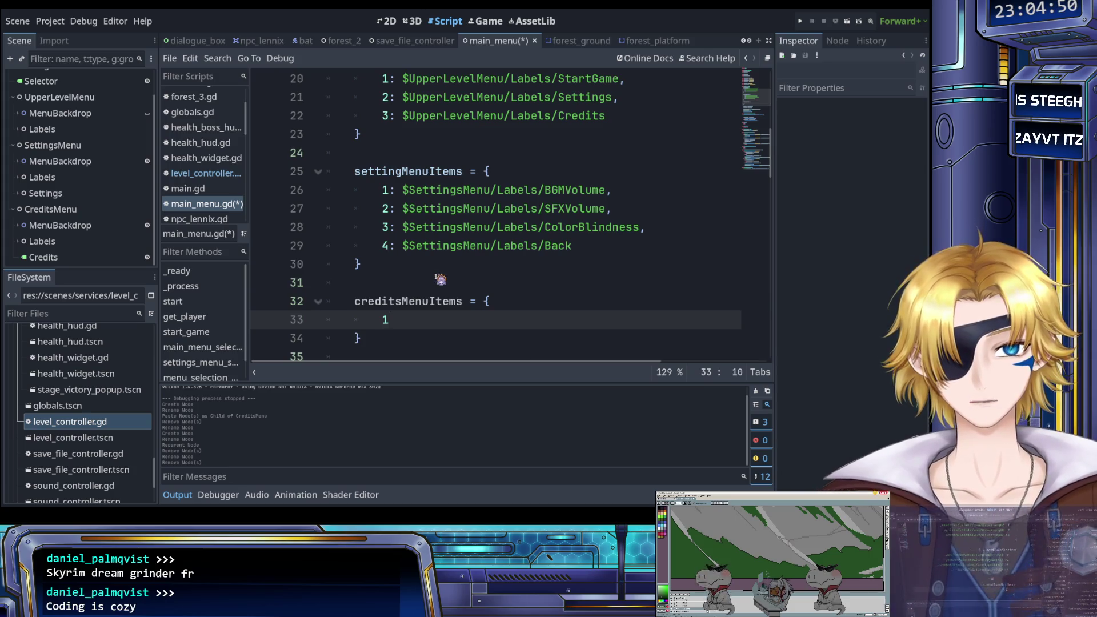
Add the entry 1: $CreditsMenu/Credits using node-path autocomplete.
type(": ")
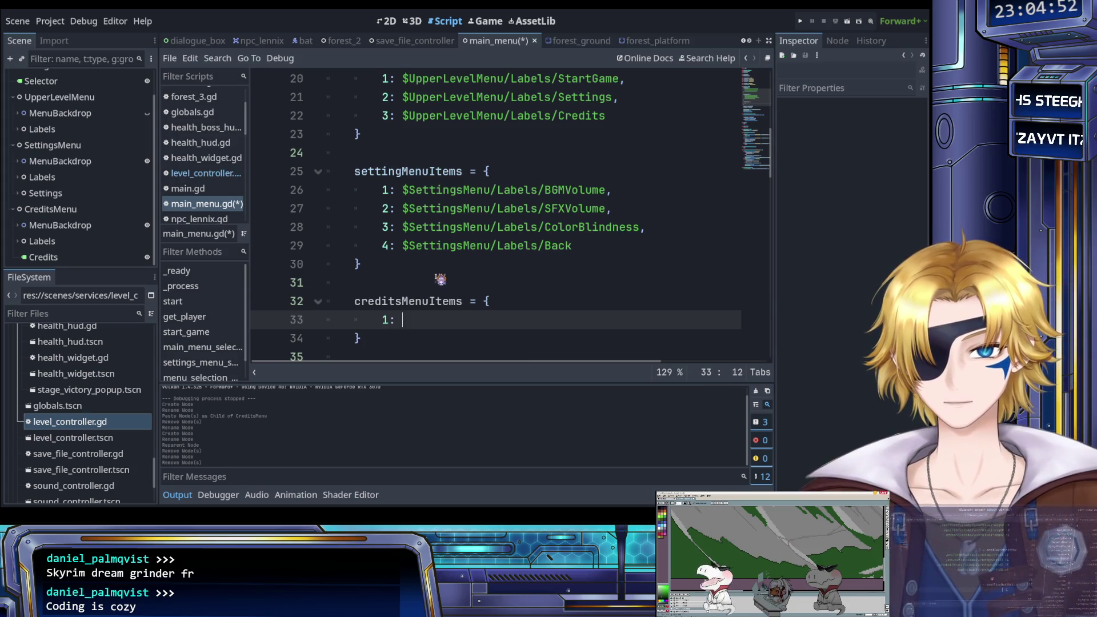
type("$Credit")
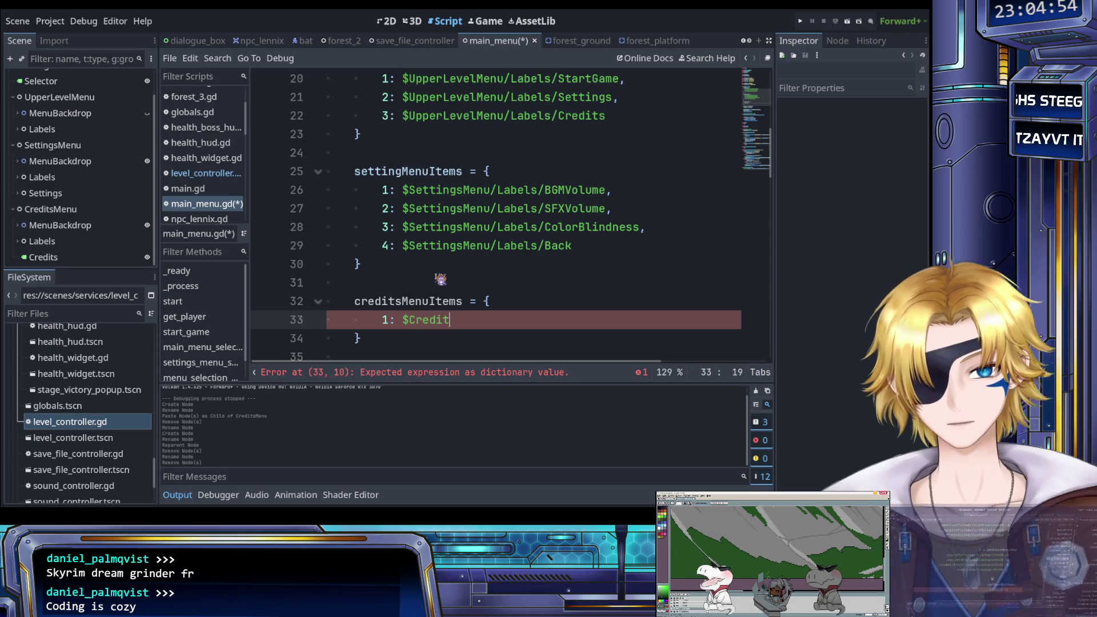
type("s")
key("Down")
key("Down")
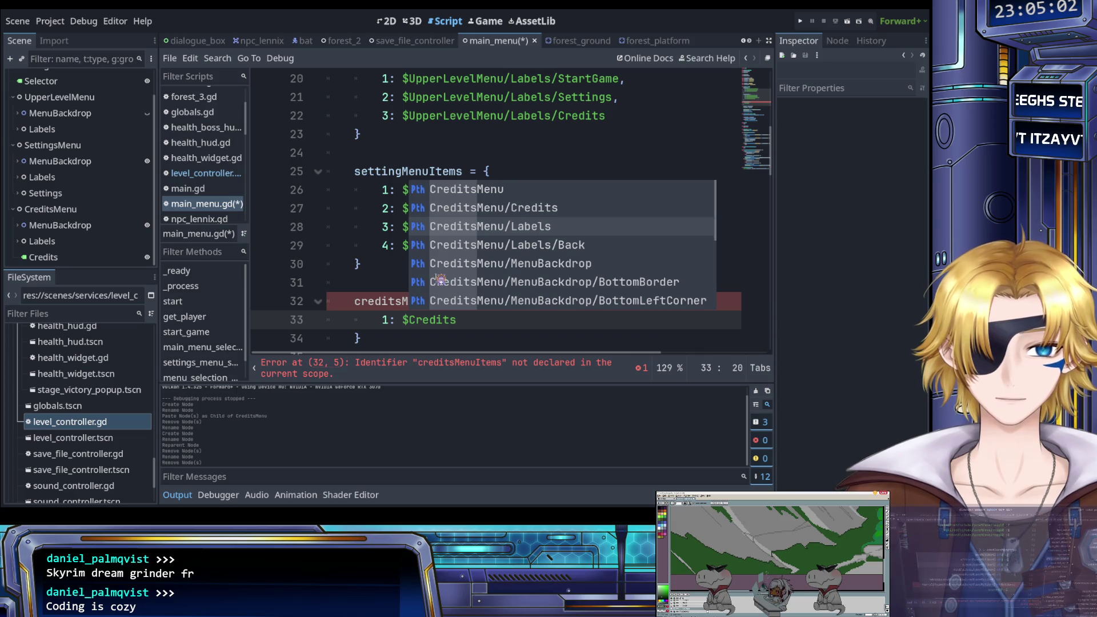
key("Up")
key("Return")
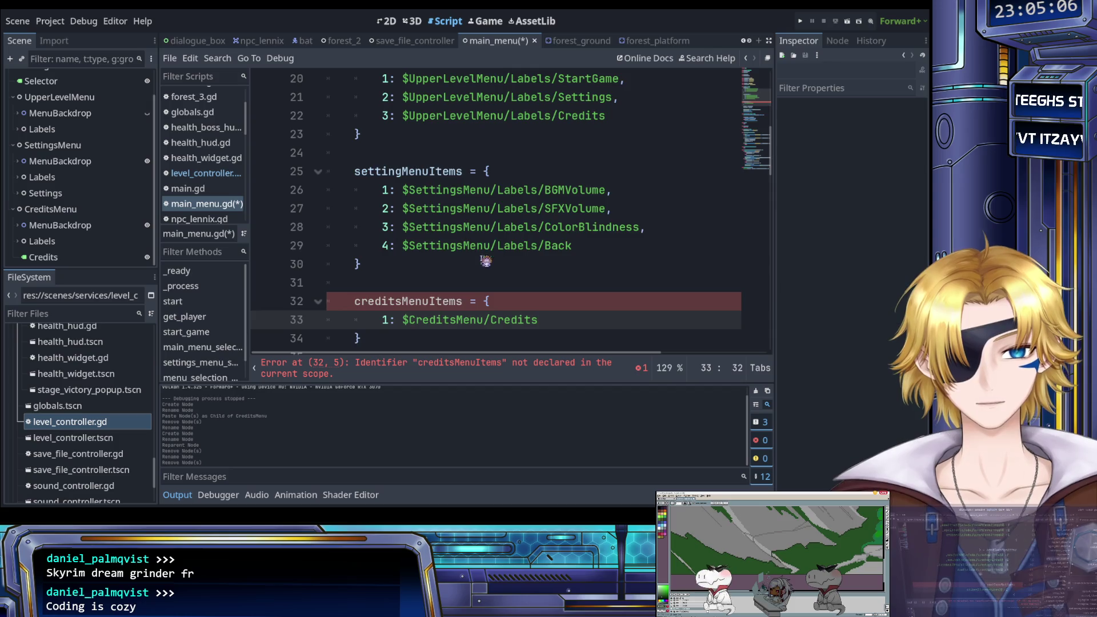
scroll(483, 257, "down", 2)
scroll(454, 246, "up", 1)
scroll(408, 283, "up", 1)
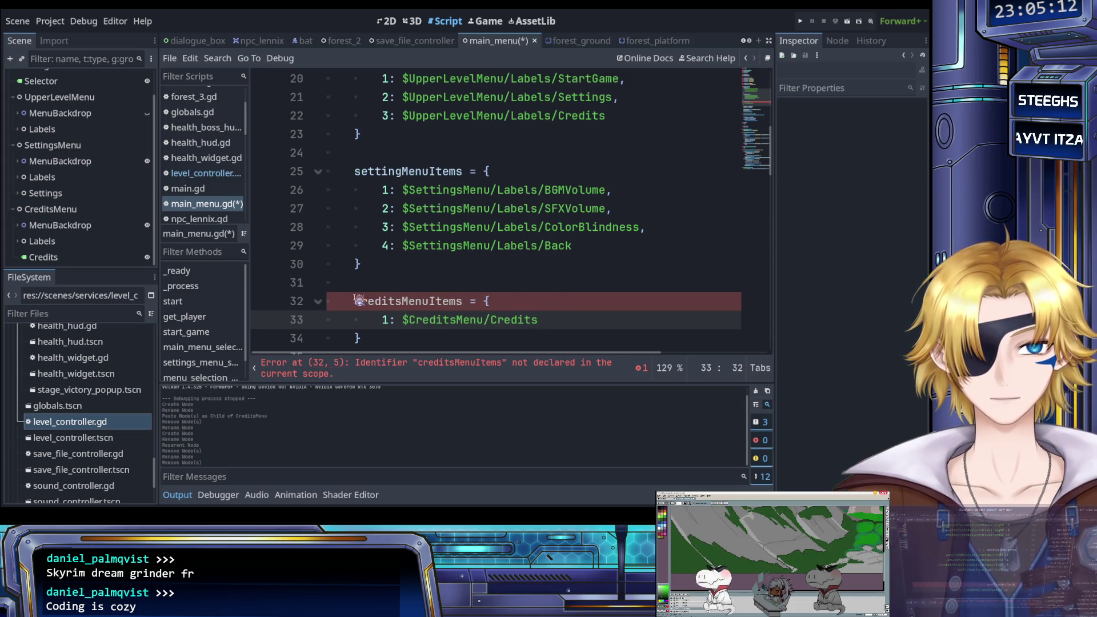
double_click(383, 303)
Locate the menu item variable declarations, including mainMenuItems, at the top of main_menu.gd.
scroll(409, 278, "up", 3)
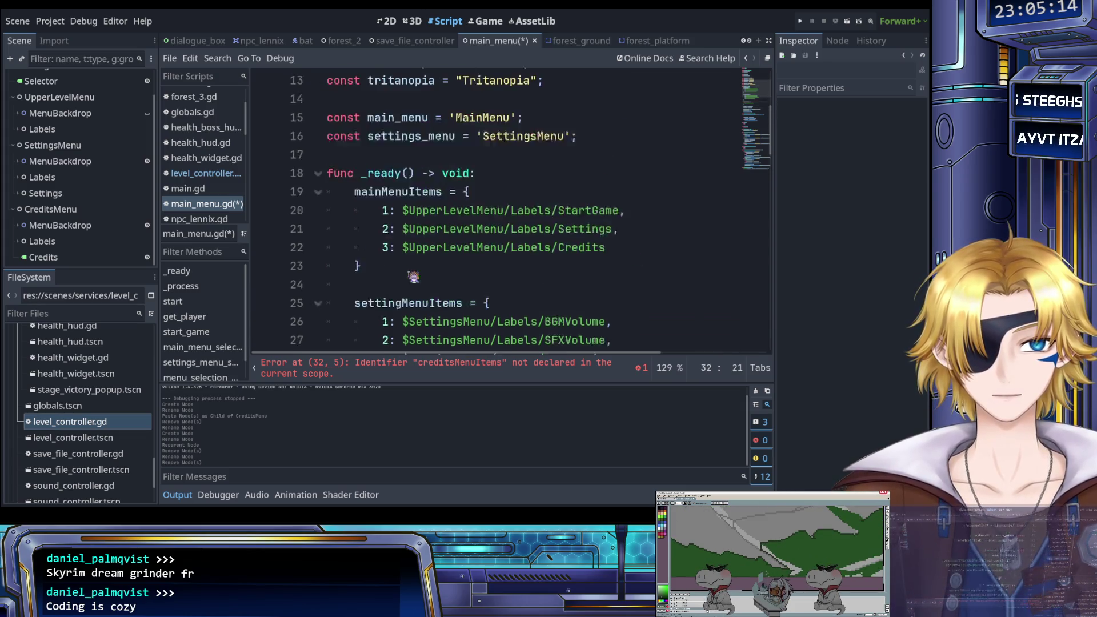
scroll(413, 278, "down", 3)
scroll(416, 280, "up", 5)
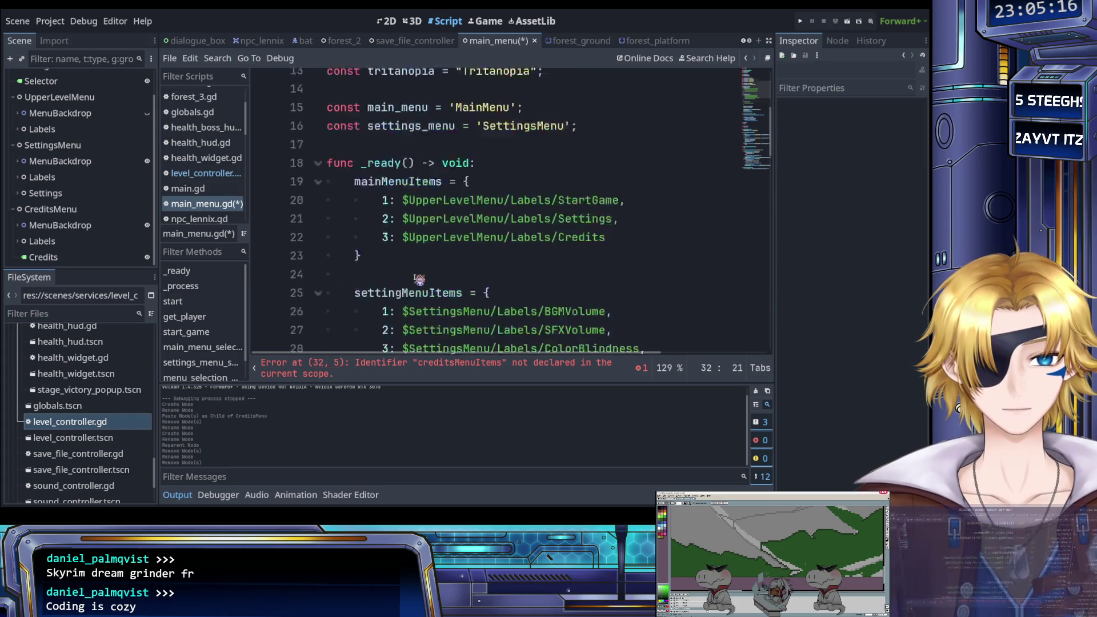
scroll(485, 250, "up", 1)
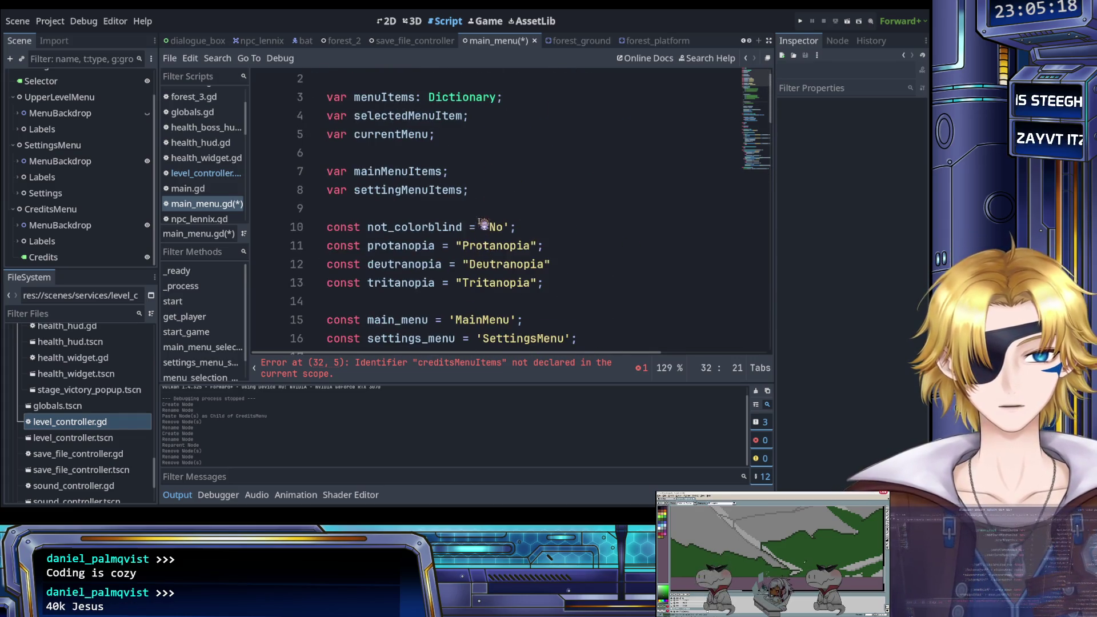
left_click(489, 191)
scroll(488, 217, "down", 7)
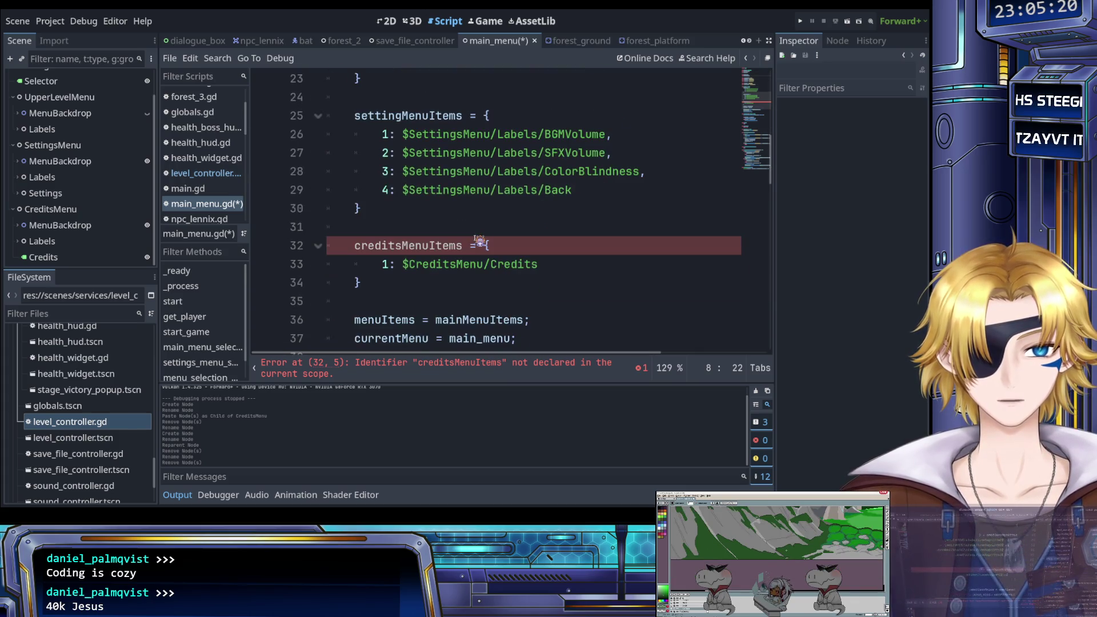
scroll(479, 241, "up", 7)
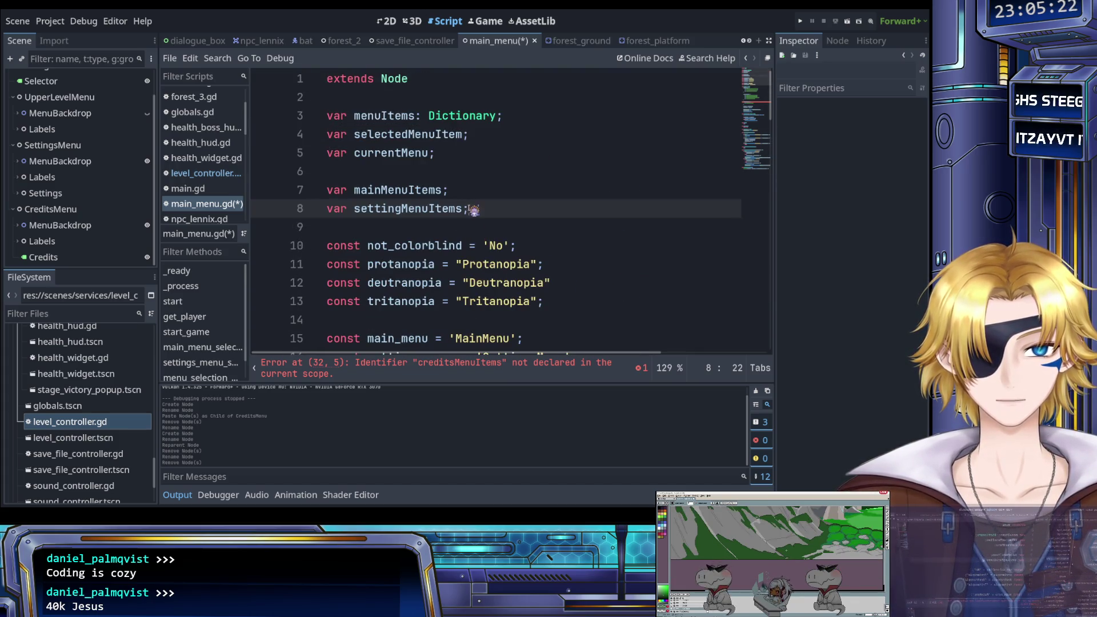
scroll(462, 197, "down", 3)
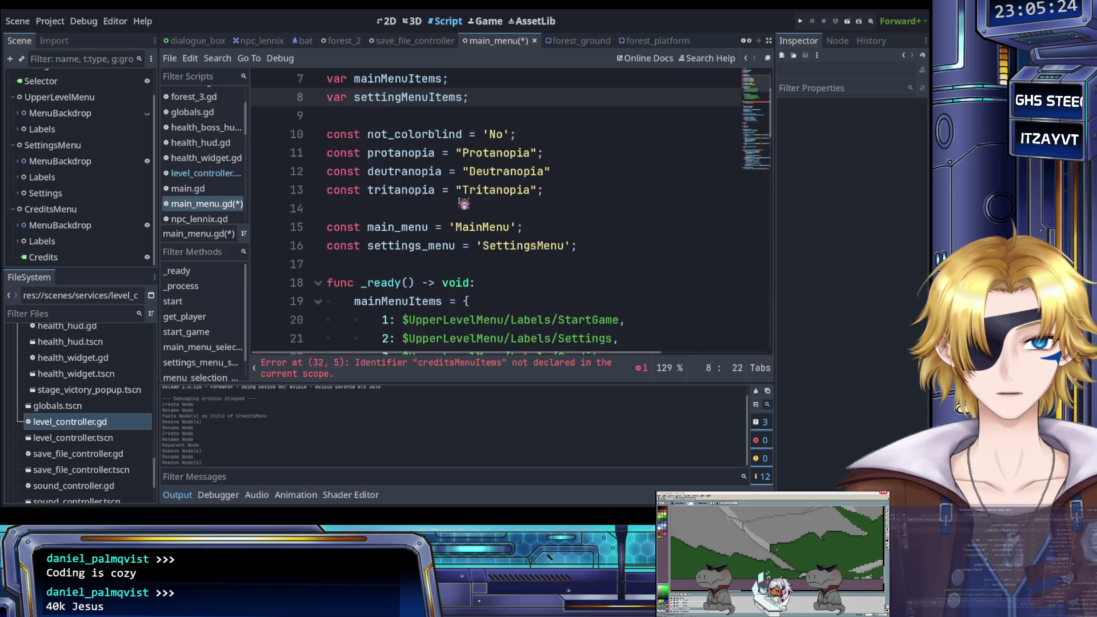
scroll(465, 211, "down", 3)
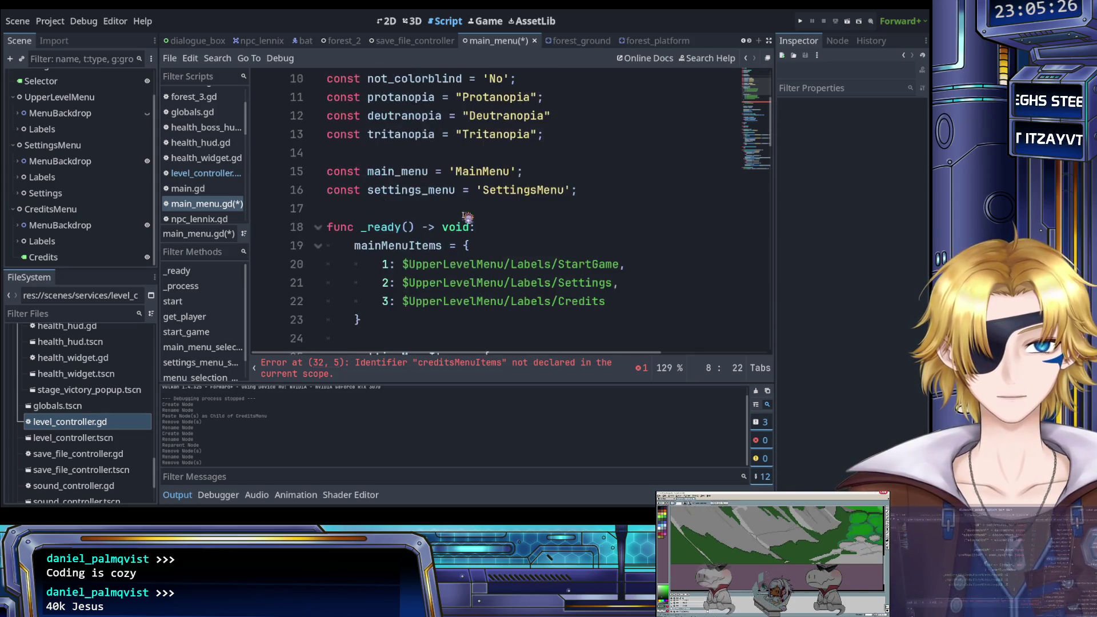
scroll(468, 218, "down", 1)
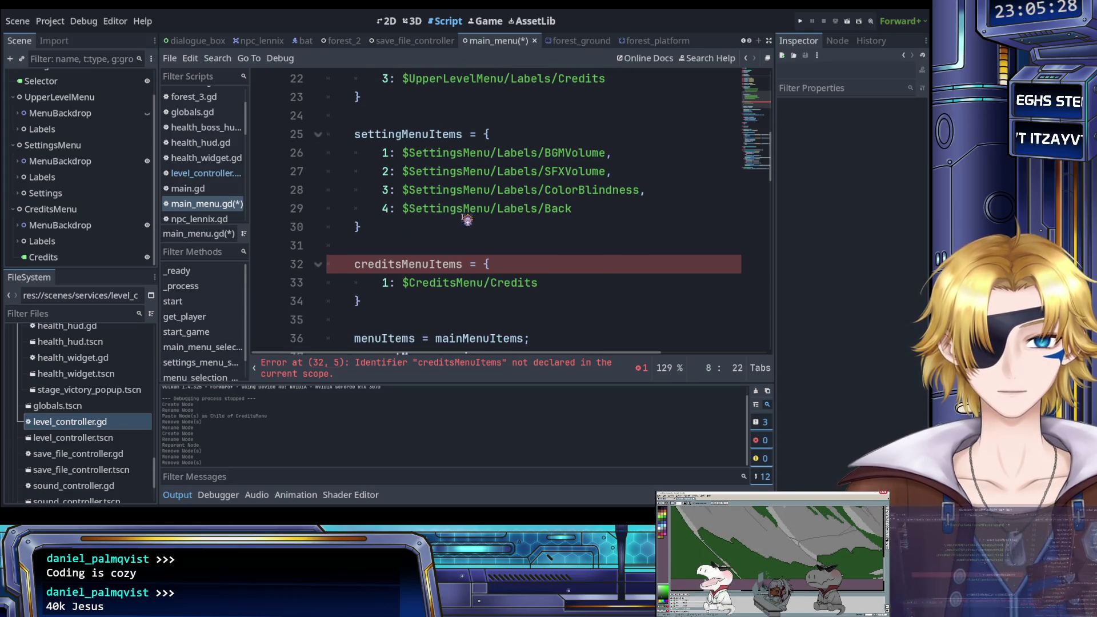
scroll(466, 221, "down", 2)
scroll(465, 221, "up", 5)
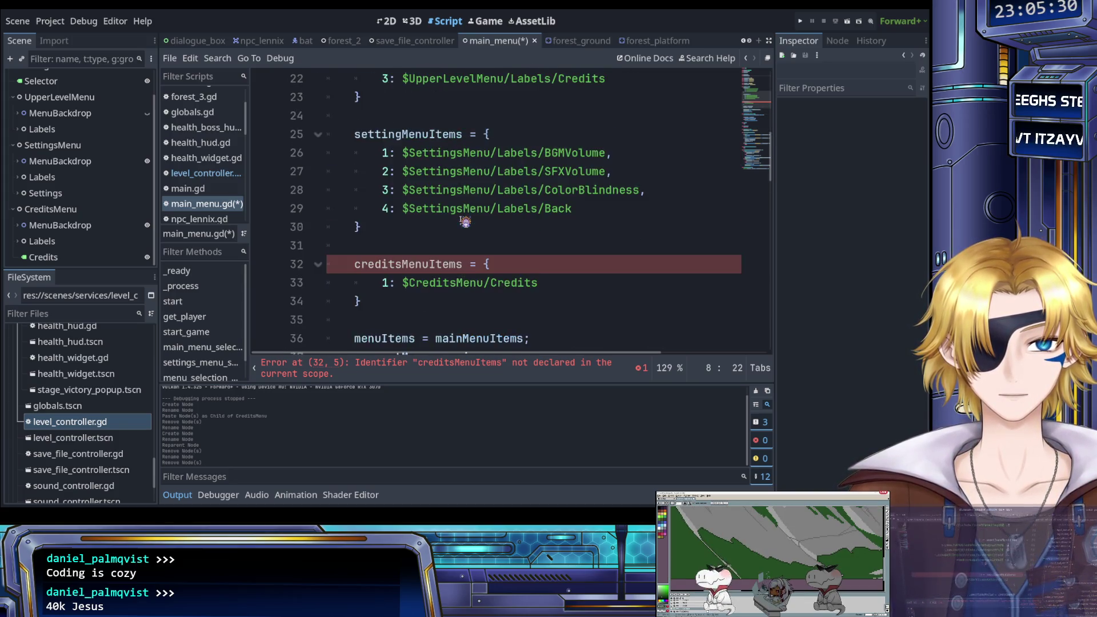
scroll(466, 222, "down", 6)
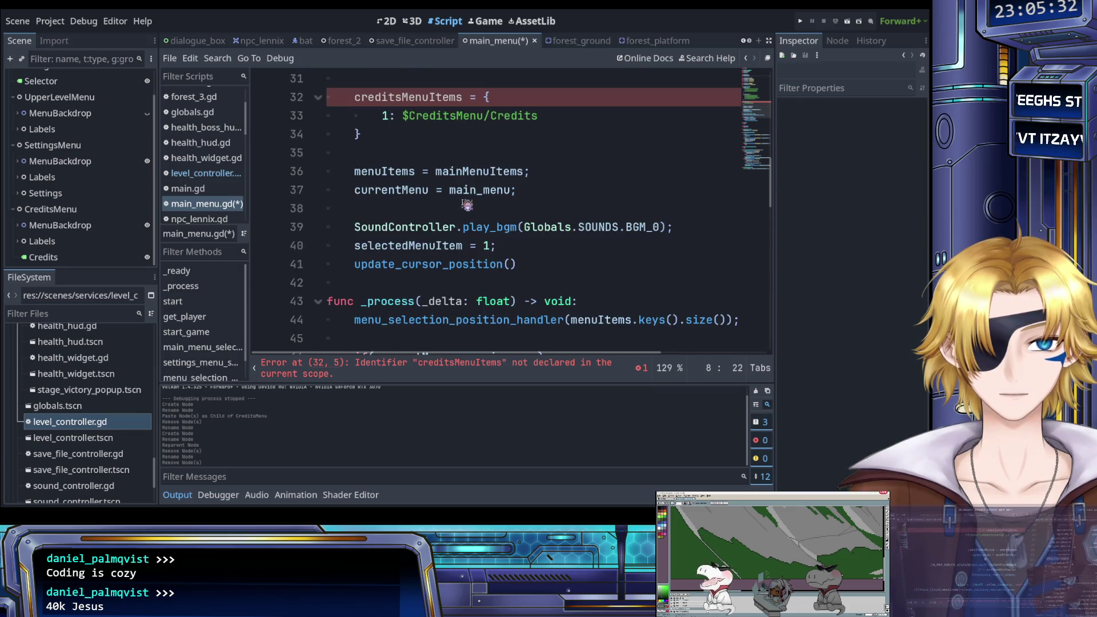
left_click(463, 171)
left_click(470, 181, "ctrl")
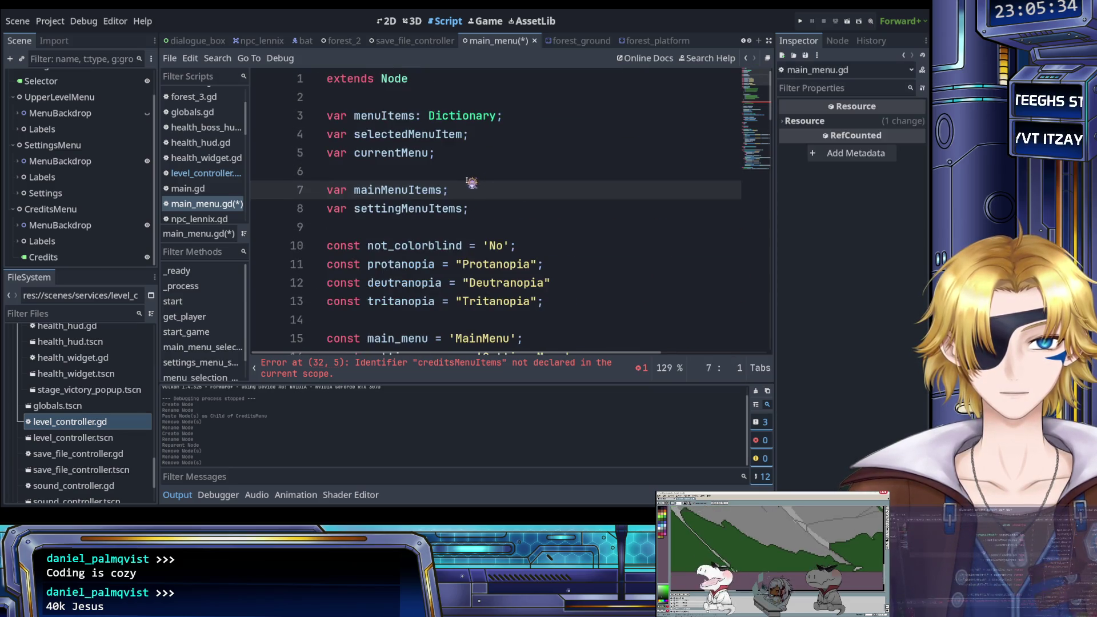
Declare 'var creditsMenuItems;' on line 9 and save the script.
left_click(487, 204)
key("Return")
type("var")
type(";")
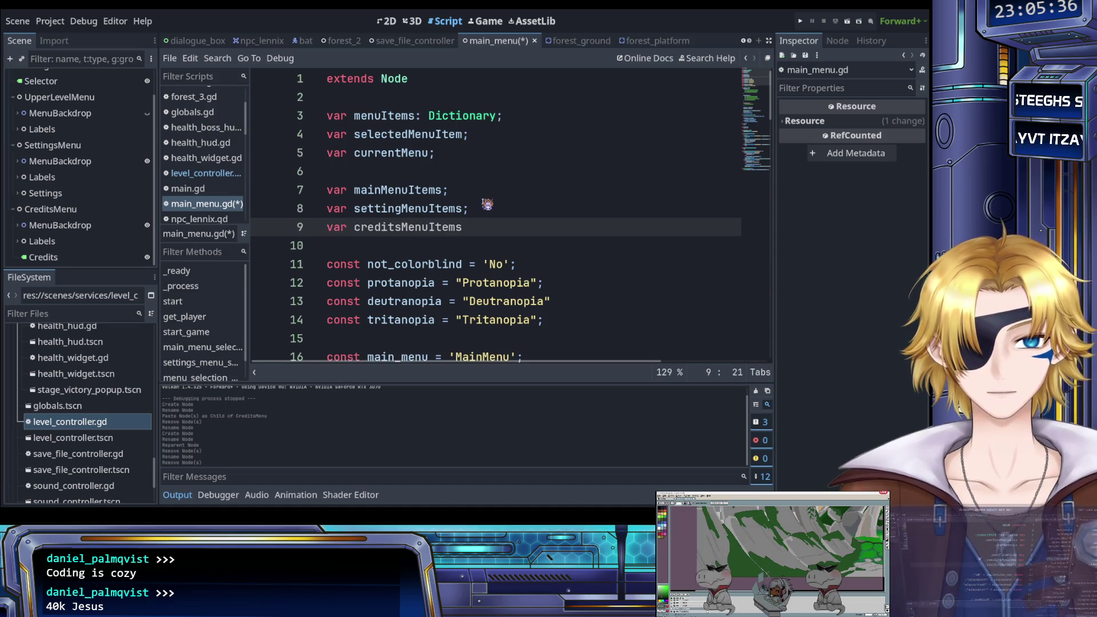
key("ctrl+s")
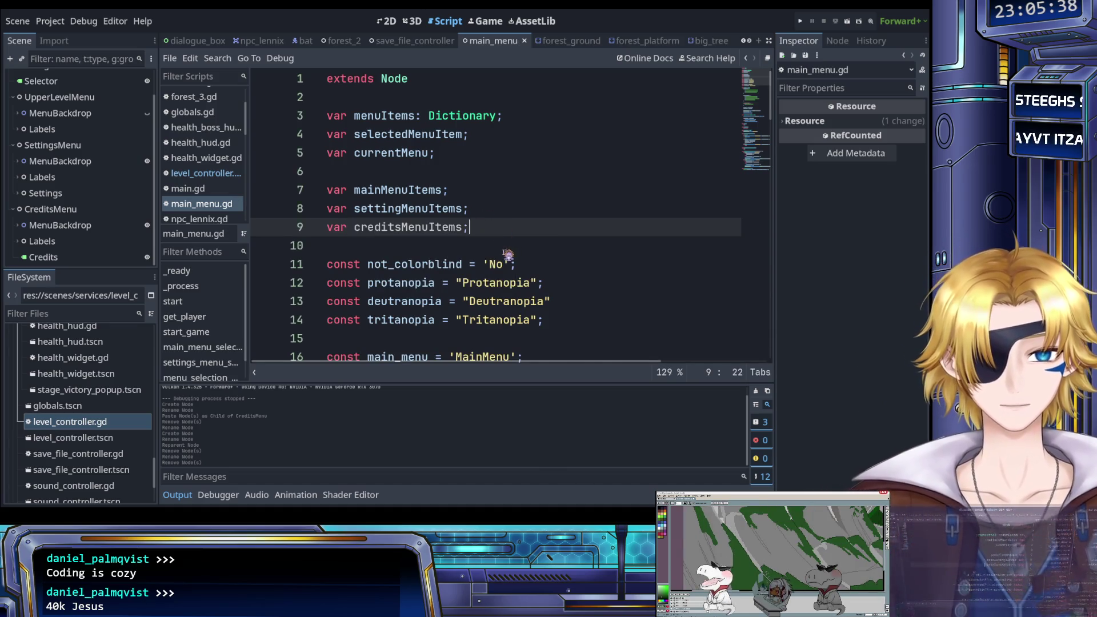
scroll(508, 255, "down", 8)
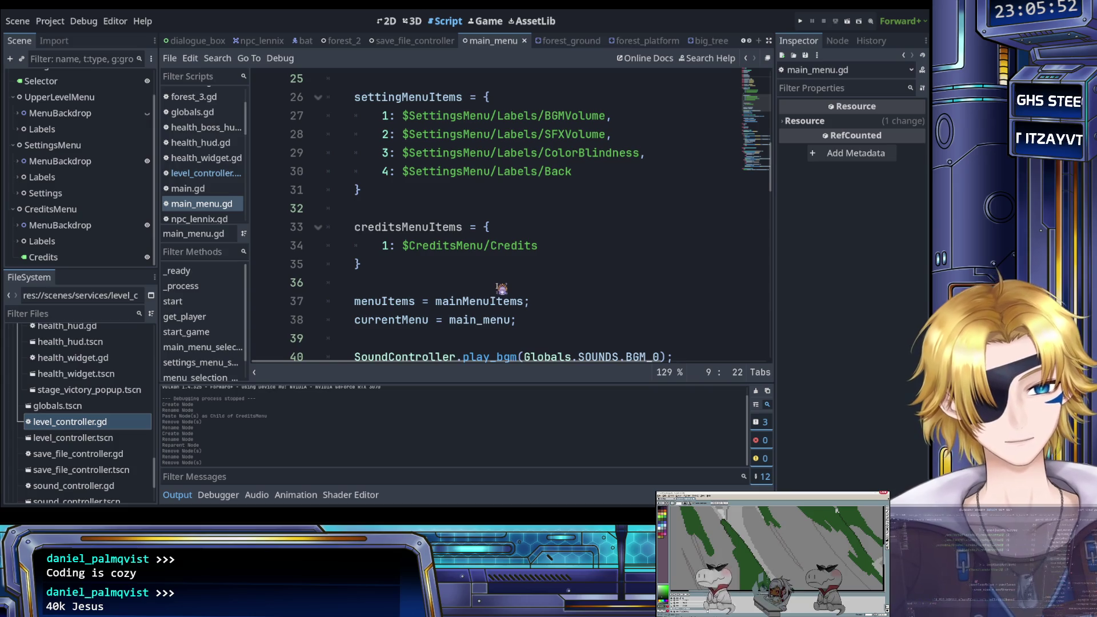
scroll(486, 274, "down", 3)
scroll(462, 271, "up", 3)
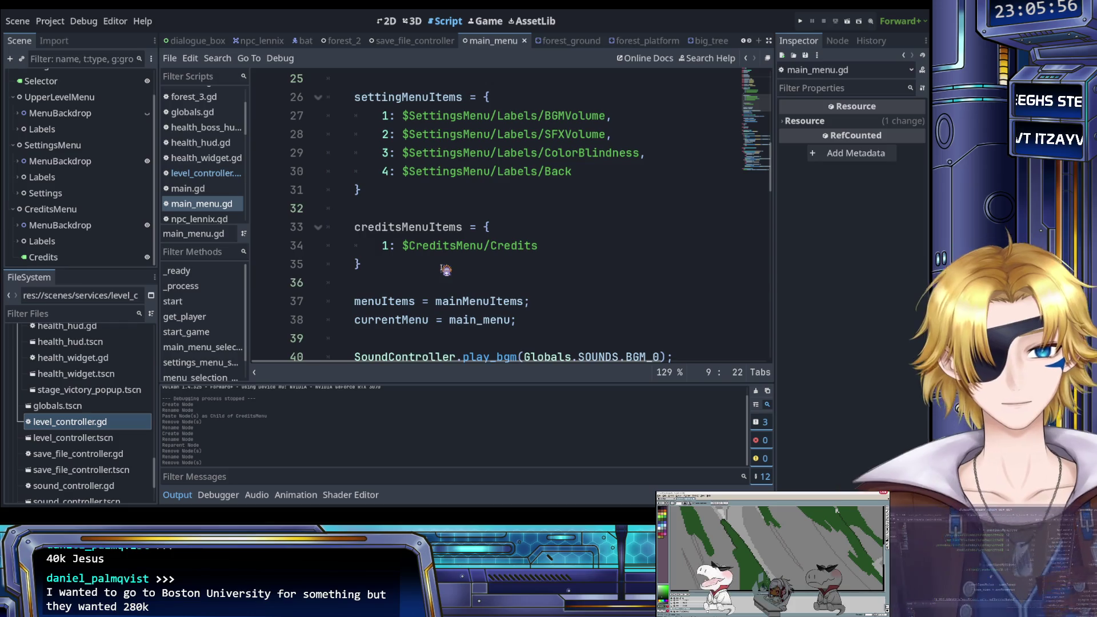
scroll(445, 270, "down", 3)
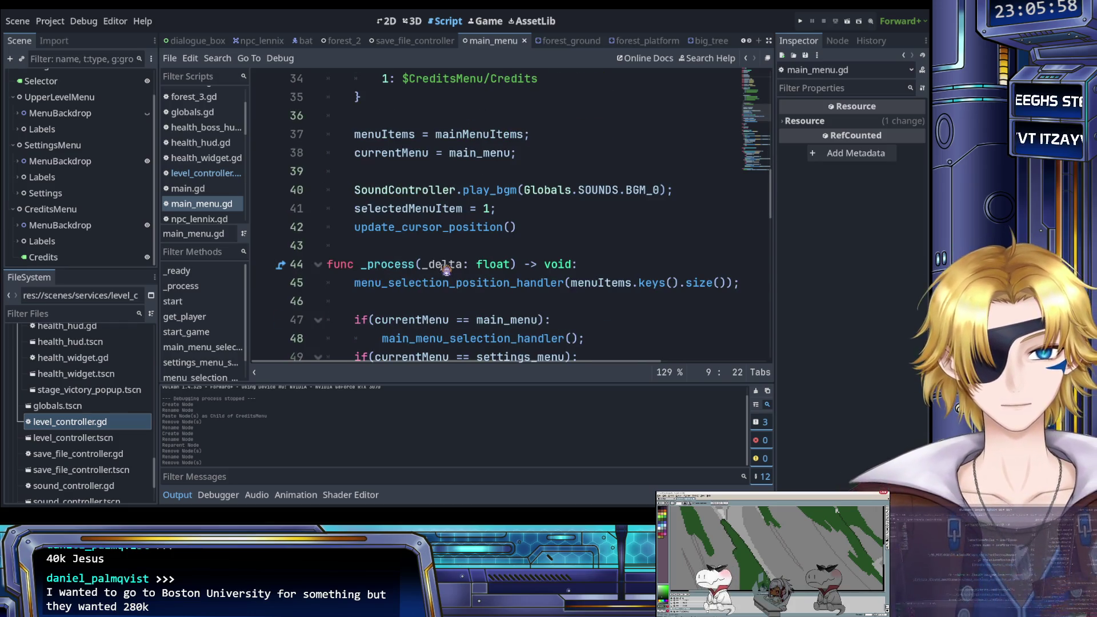
scroll(446, 270, "down", 2)
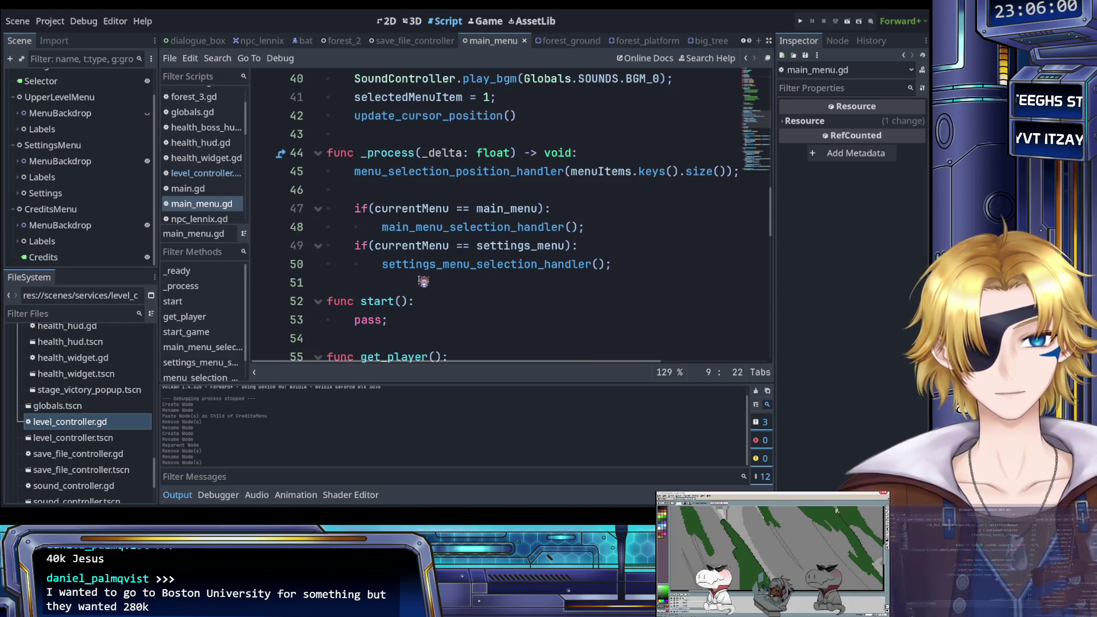
scroll(426, 283, "down", 3)
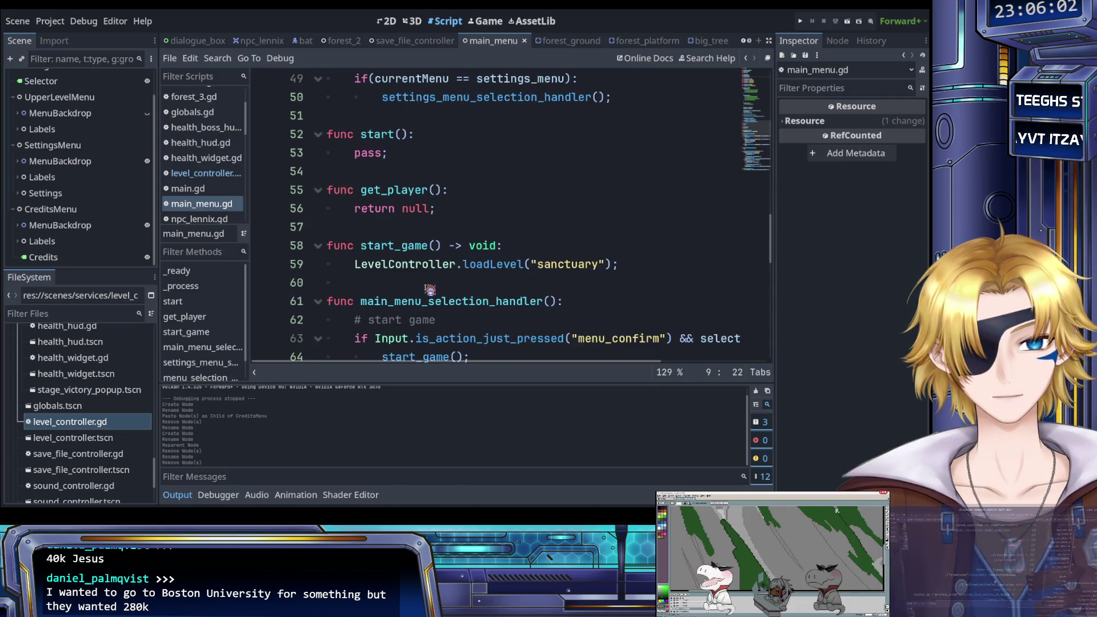
scroll(429, 290, "down", 5)
scroll(431, 290, "up", 1)
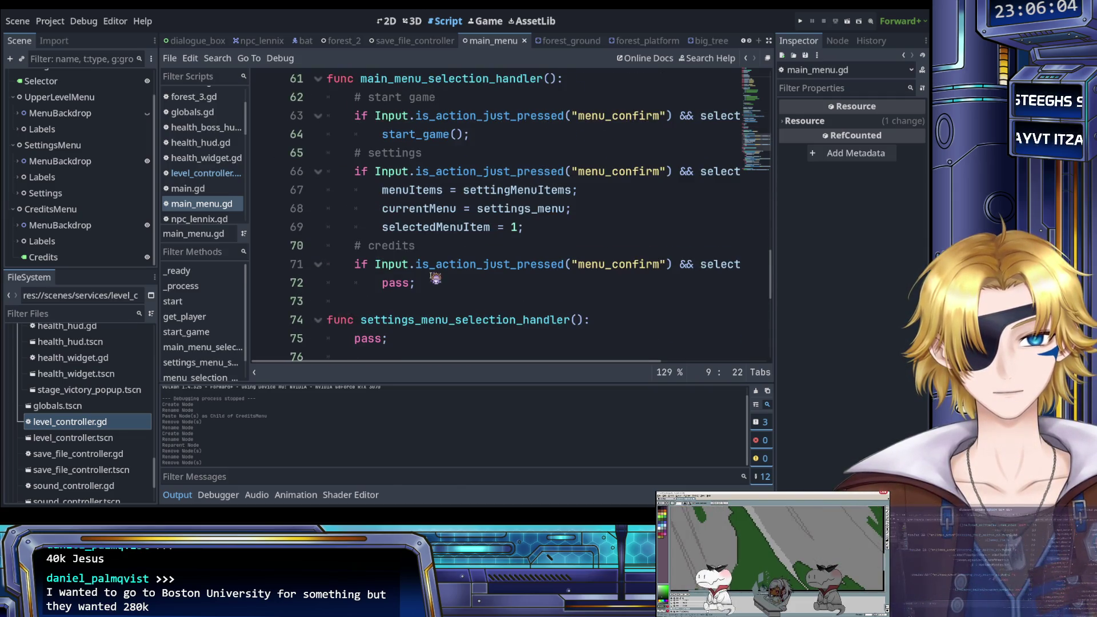
Replace the credits branch's pass with the settings branch lines, using creditsMenuItems, and save.
mouse_move(538, 228)
left_mouse_down()
mouse_move(397, 214)
mouse_move(382, 209)
mouse_move(382, 190)
left_mouse_up()
key("ctrl+c")
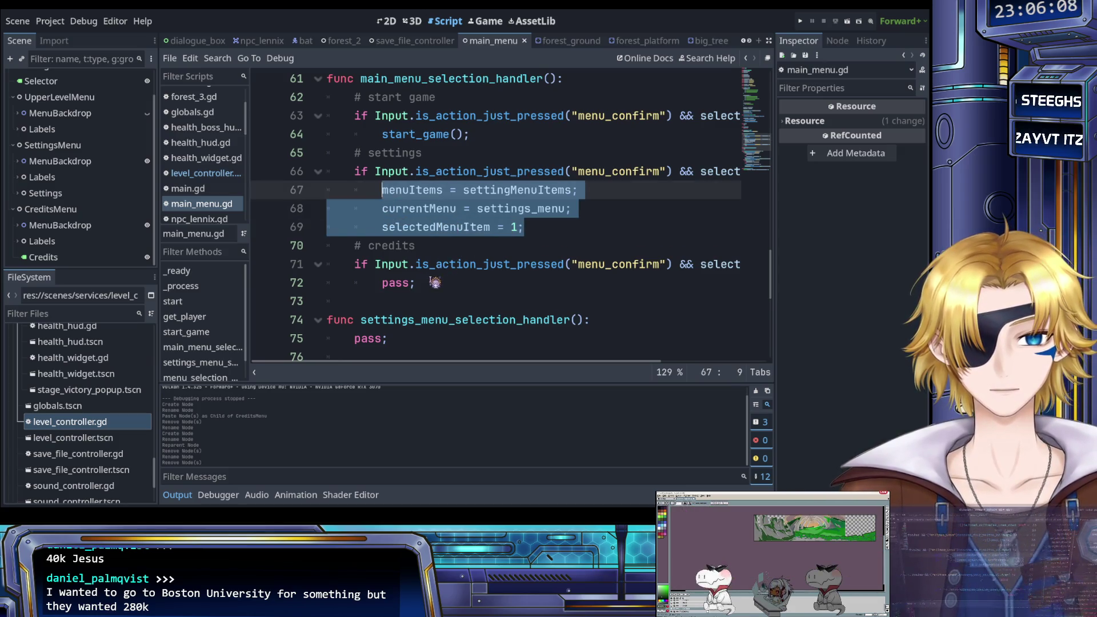
left_click_drag(415, 284, 395, 284)
key("ctrl+v")
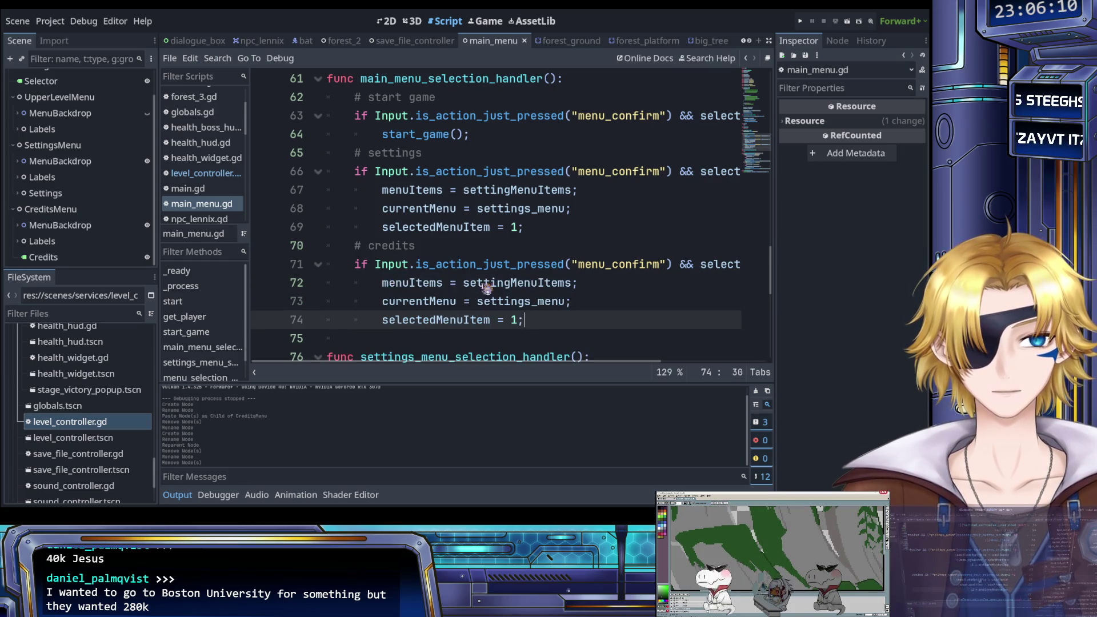
double_click(482, 285)
type("credit")
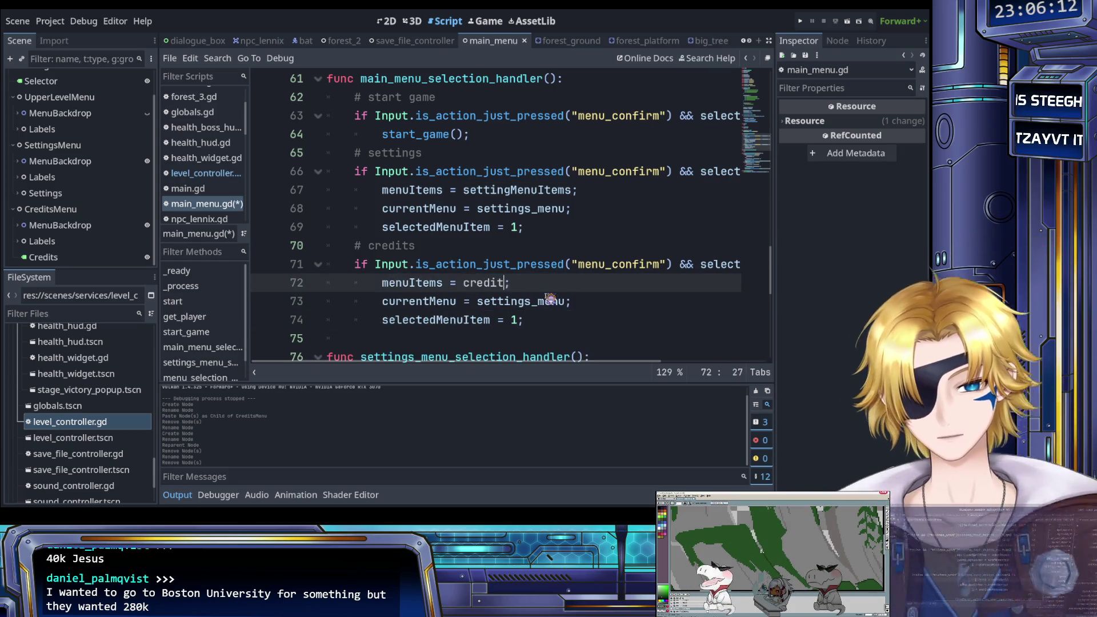
key("Return")
key("ctrl+s")
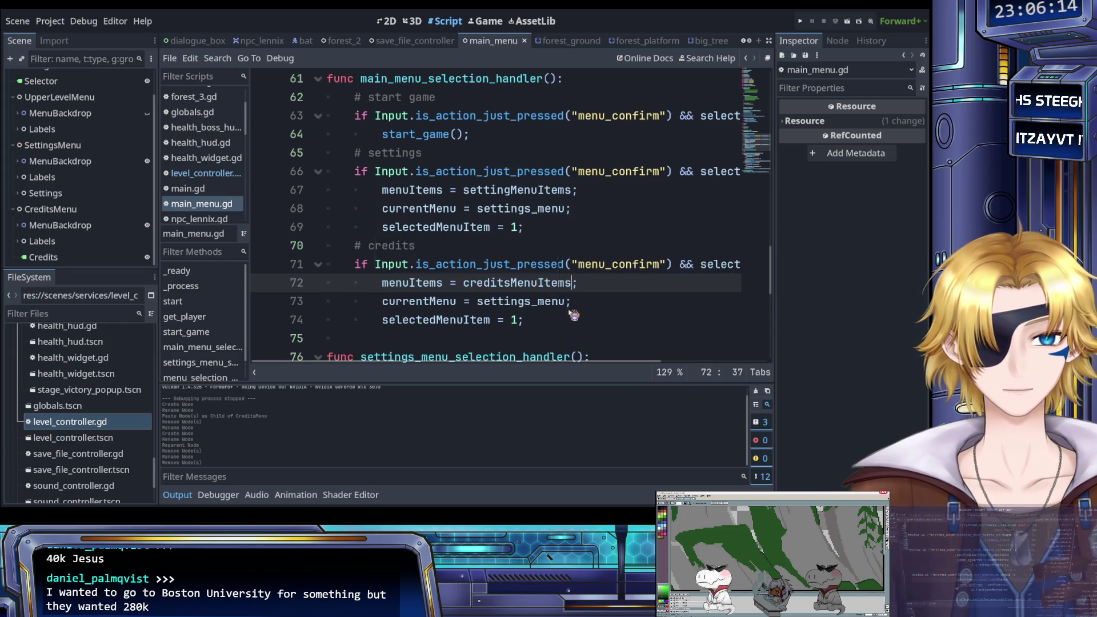
Change the credits branch's currentMenu from settings_menu to credits_menu.
left_click(579, 300)
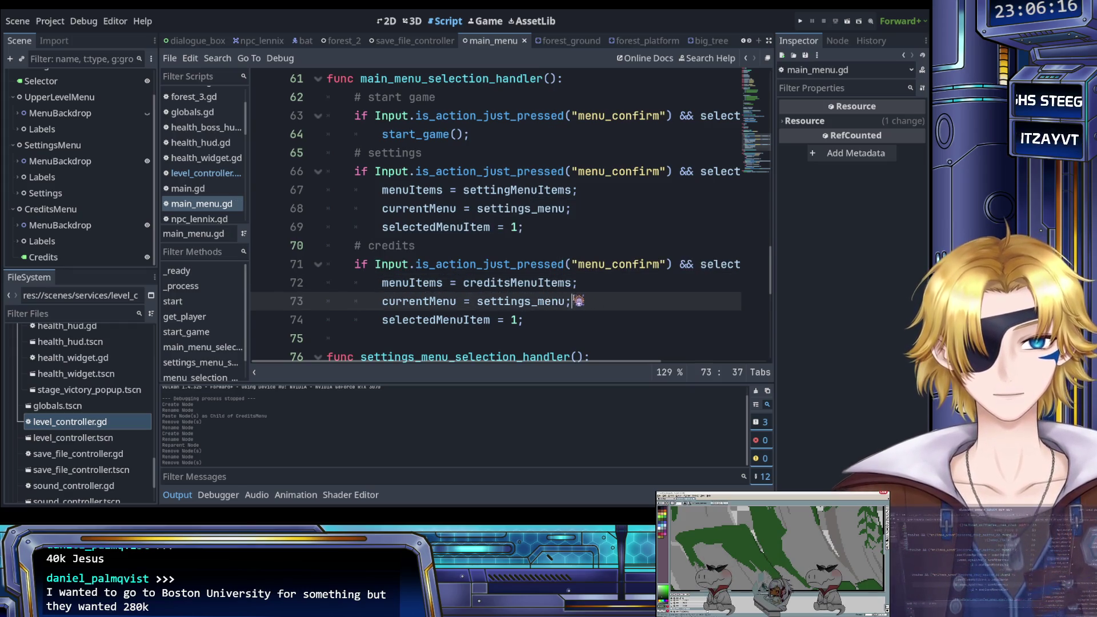
double_click(548, 304)
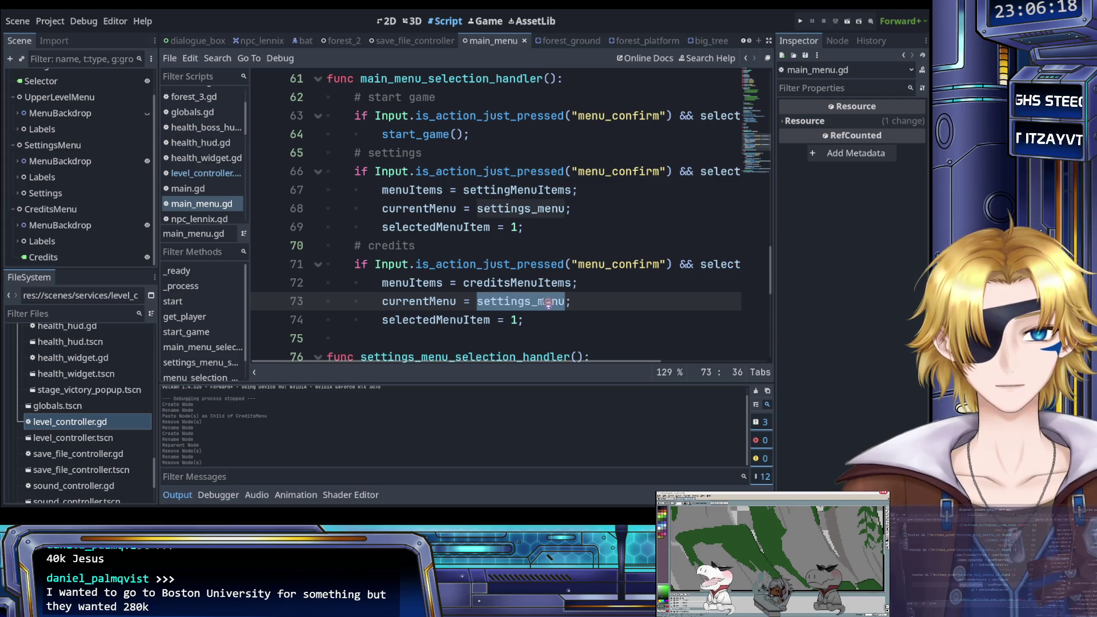
type("credits")
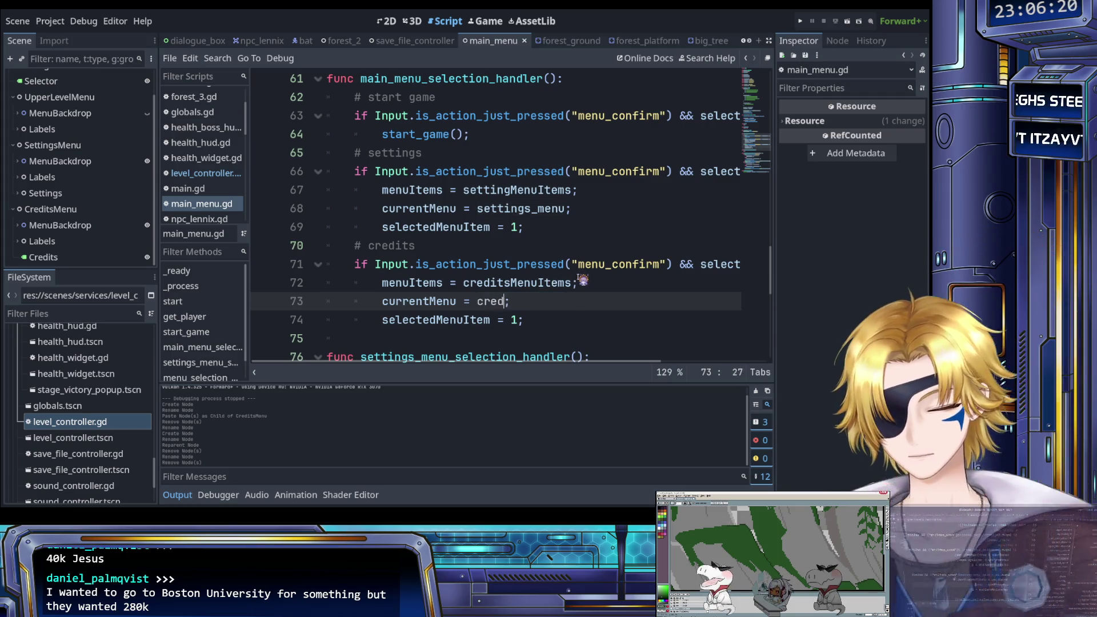
type("_menu")
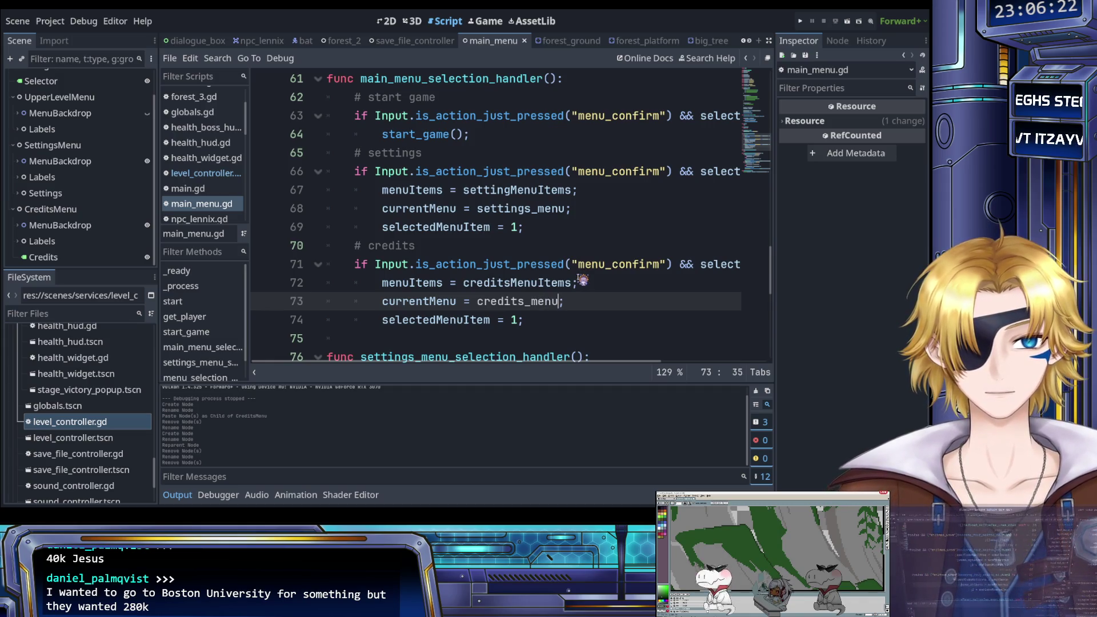
scroll(527, 302, "up", 7)
Add a line 18 constant, const credits_menu = "CreditsMenu";, below the settings_menu constant.
left_click(519, 245)
scroll(523, 240, "up", 1)
scroll(522, 243, "up", 11)
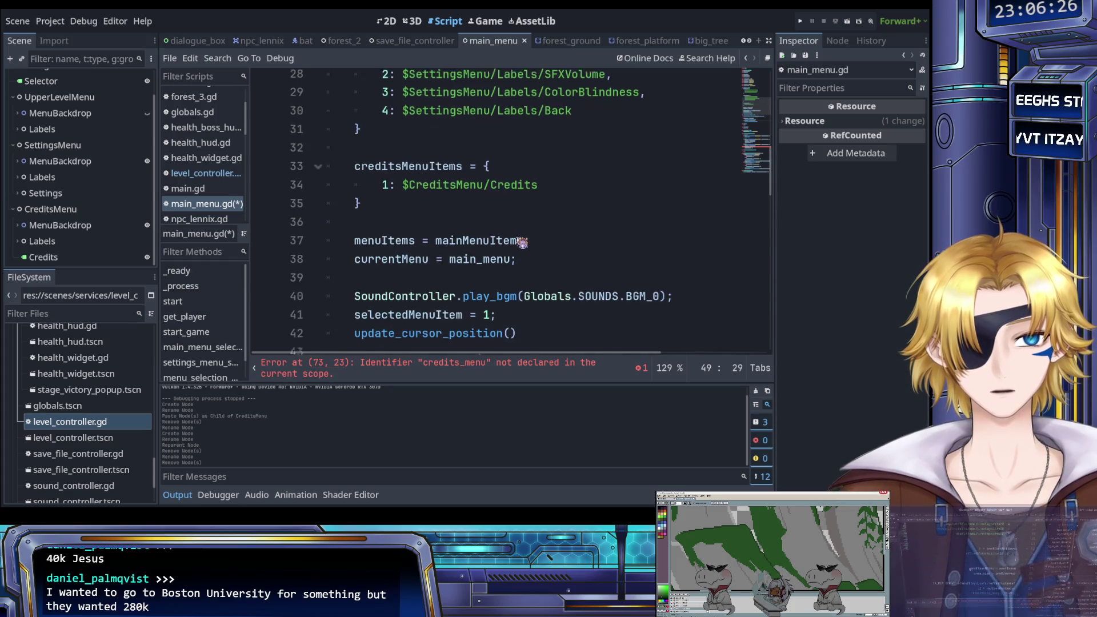
left_click(597, 320)
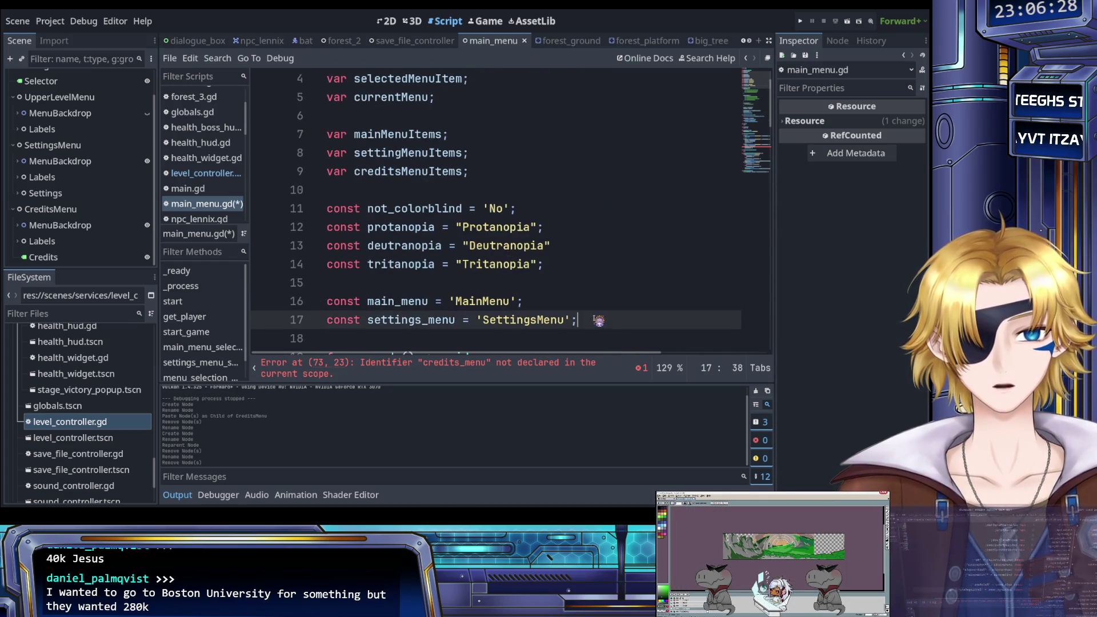
scroll(600, 317, "down", 2)
key("Return")
type("credits_menu")
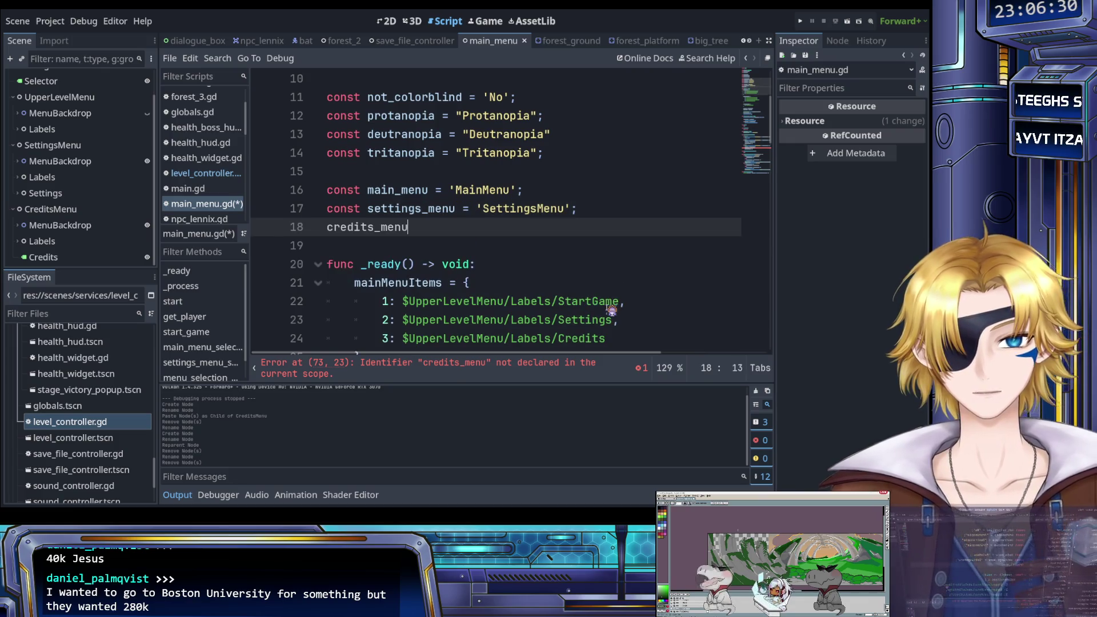
key("Home")
type("const")
key("End")
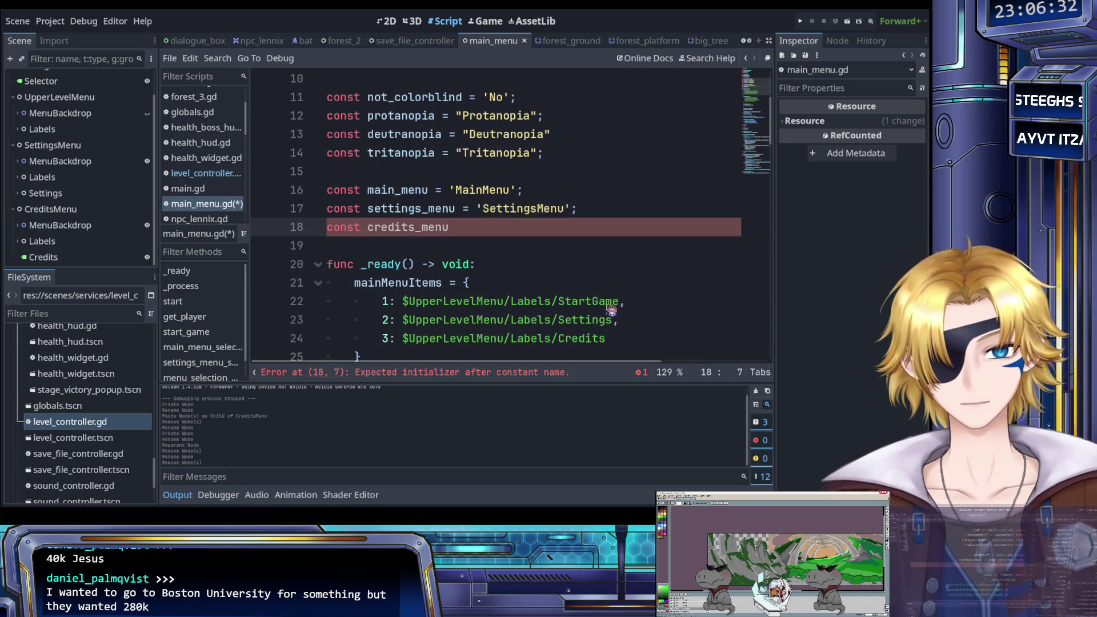
type("= \"Cr")
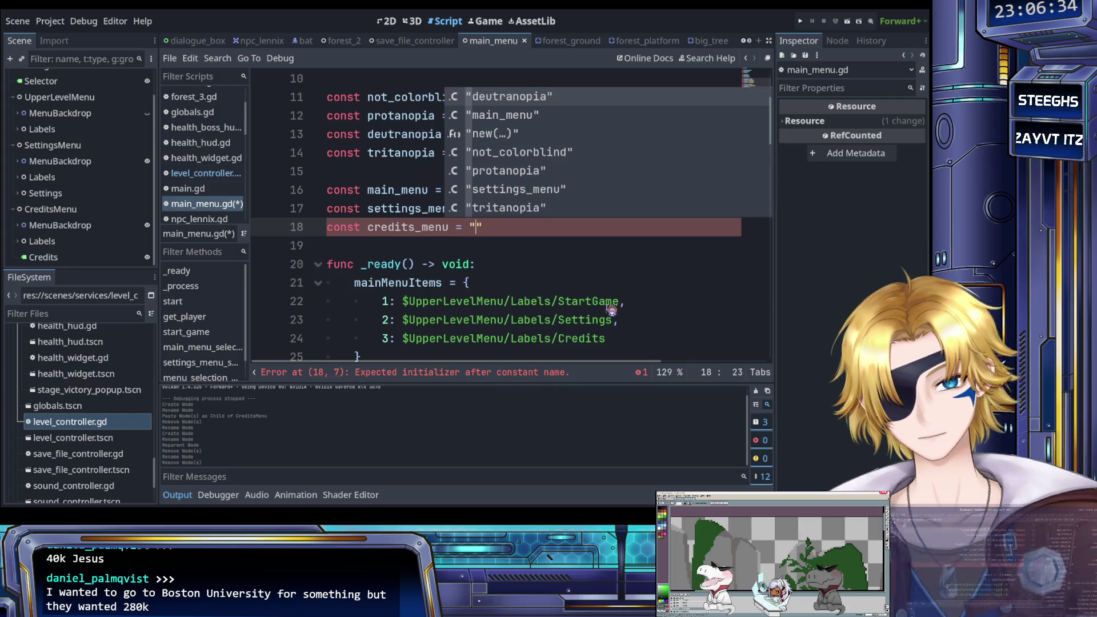
type("edits")
key("BackSpace")
key("BackSpace")
key("BackSpace")
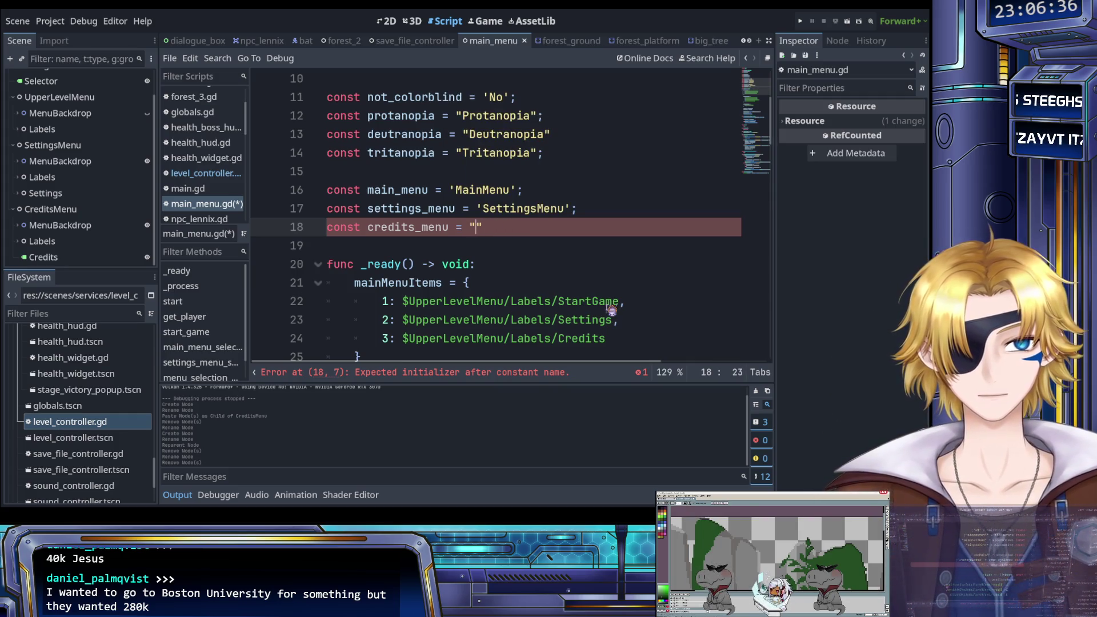
type("Credits")
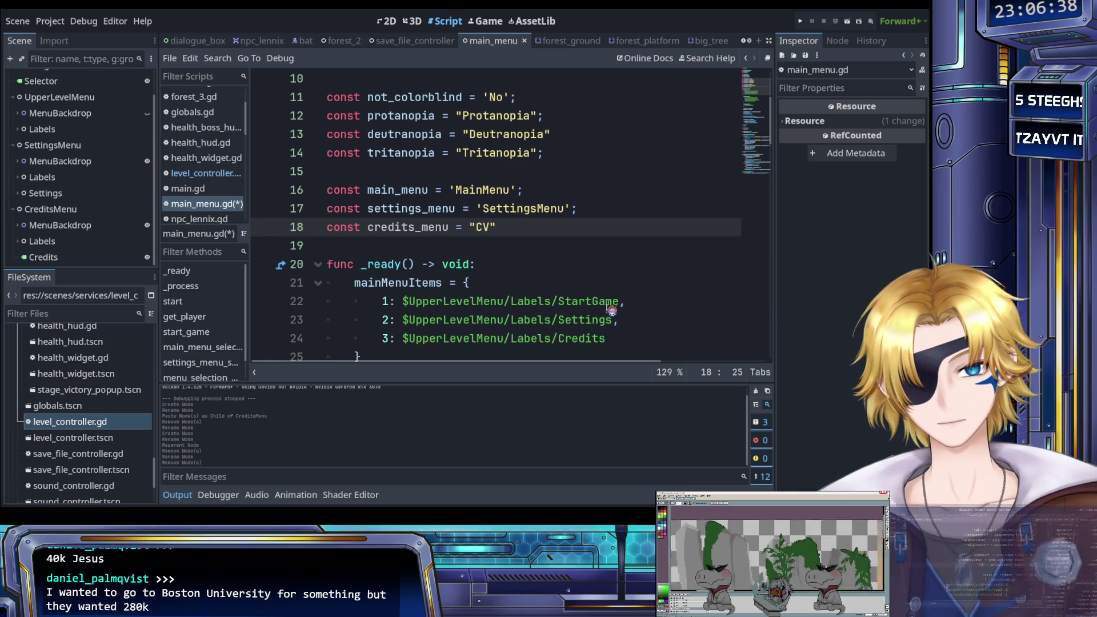
type("Menu\"")
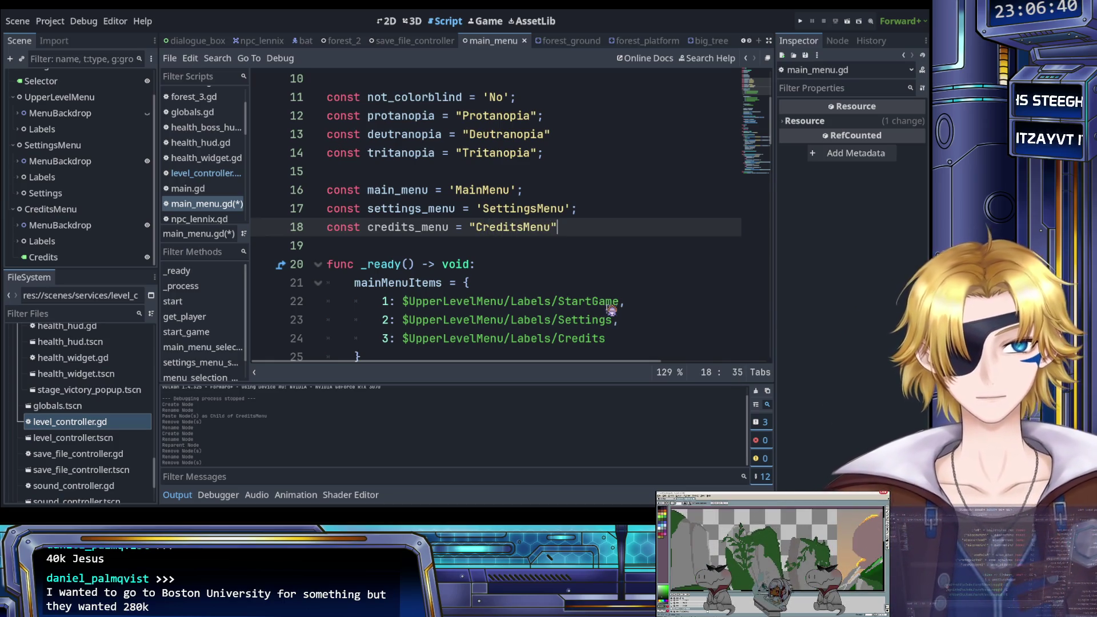
type(";")
Fix the MainMenu and SettingsMenu names to plain double quotes and save main_menu.gd.
left_click(451, 190)
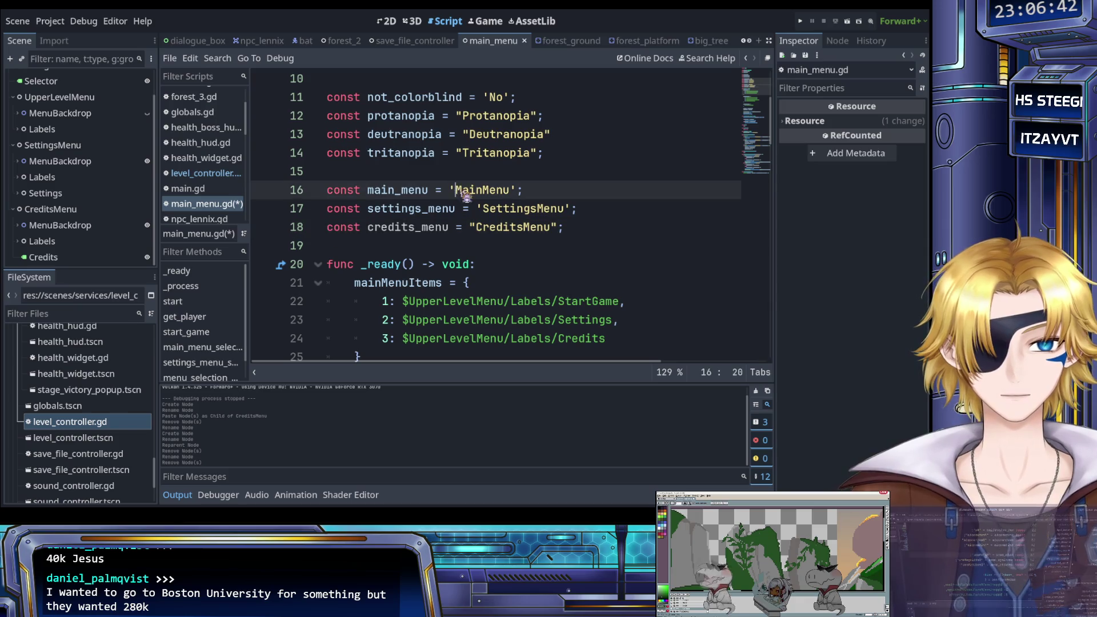
key("ctrl+d")
key("ctrl+d")
key("ctrl+d")
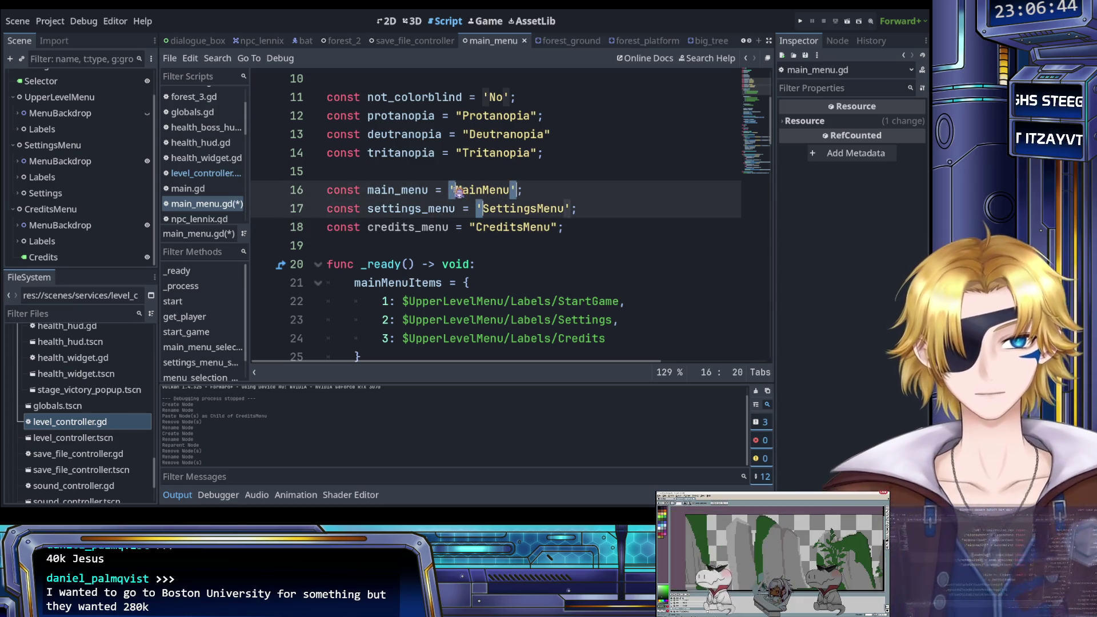
type("\"")
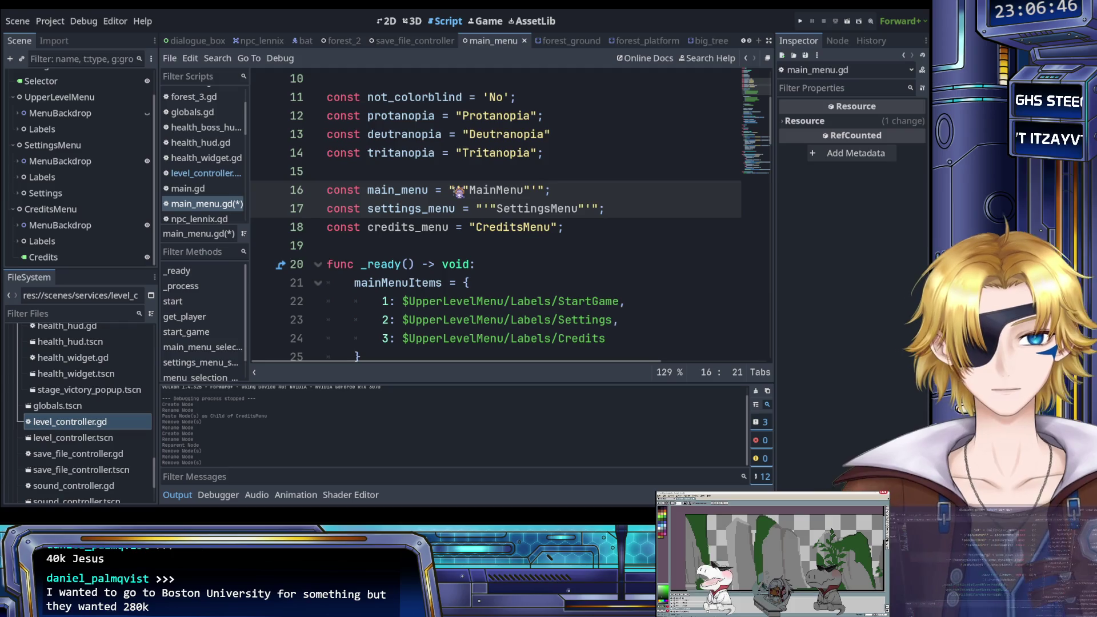
key("BackSpace")
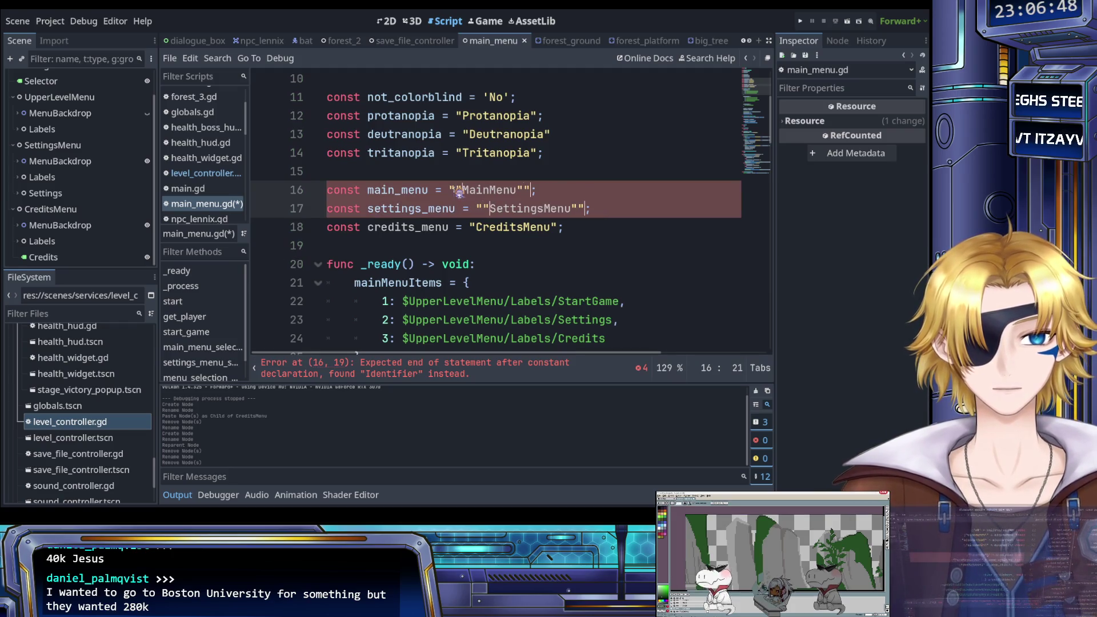
key("BackSpace")
key("ctrl+s")
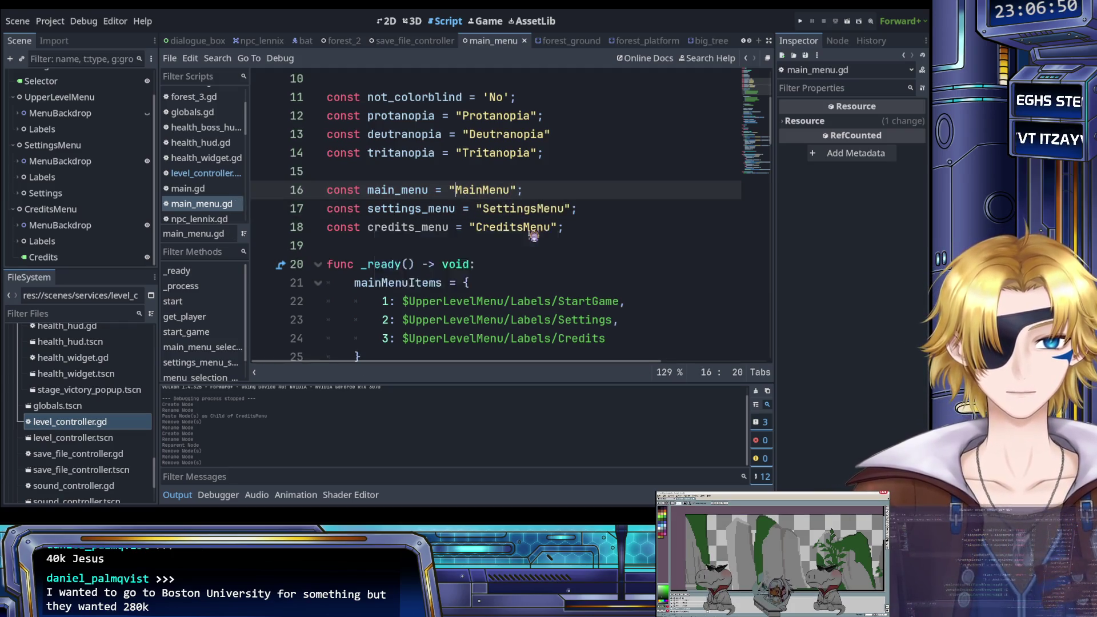
left_click(562, 227)
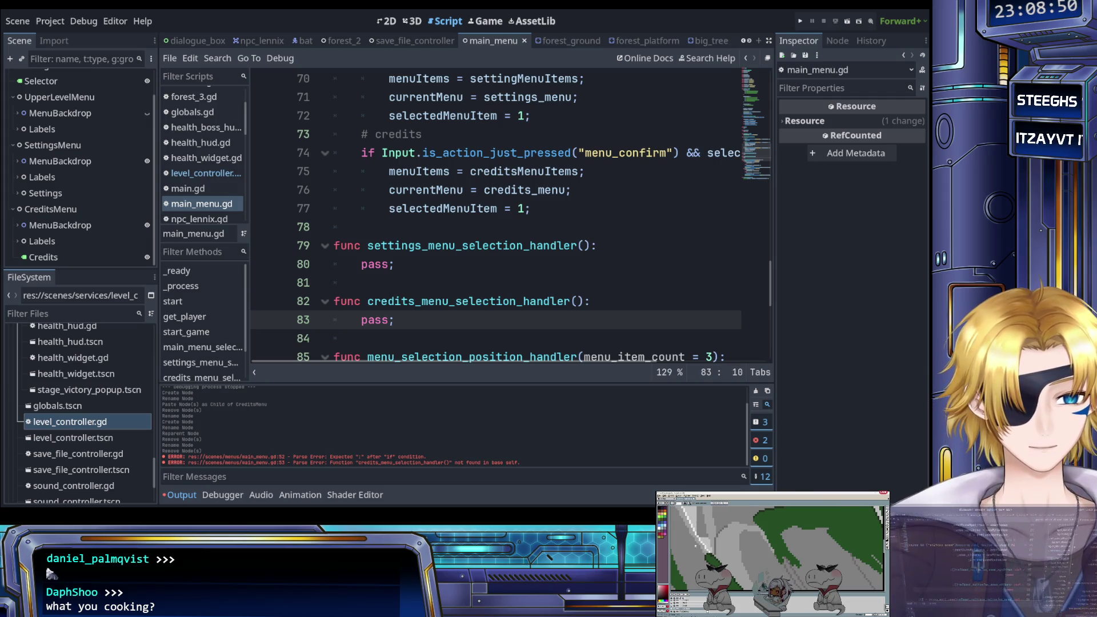
Start a test run of the game with Run Project.
left_click(490, 266)
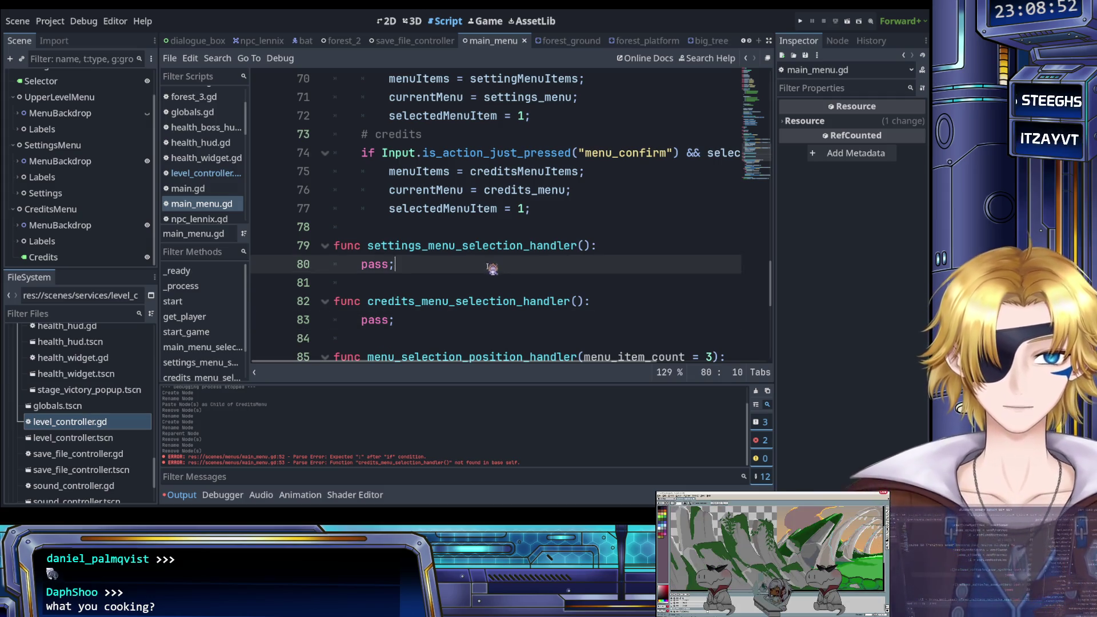
left_click(800, 21)
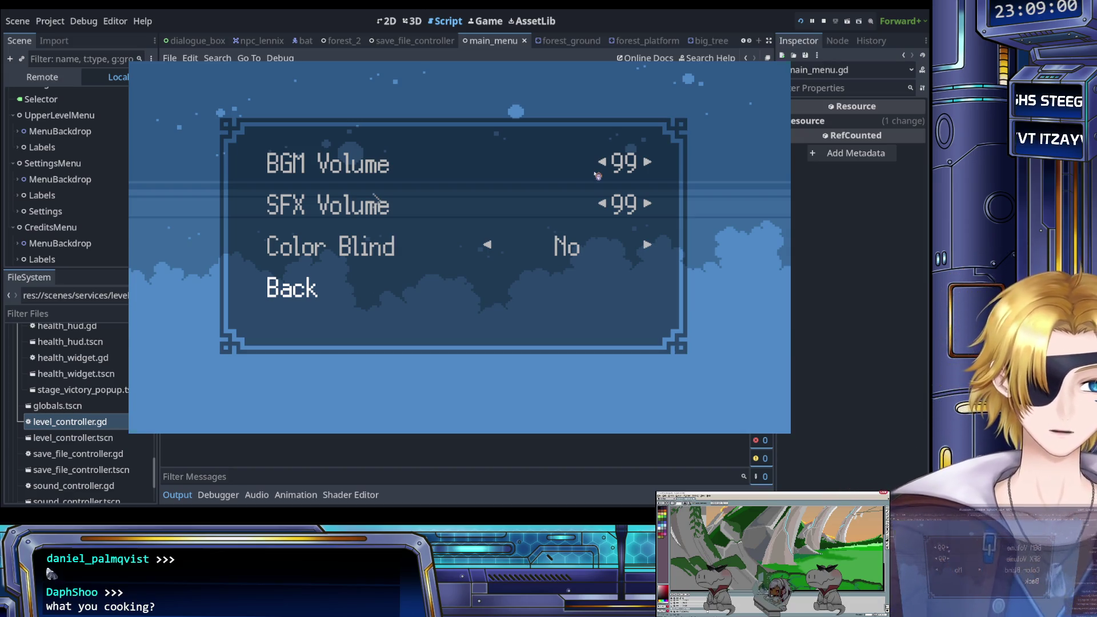
Leave the settings menu, walk to the blond NPC and dismiss the dialogue.
key("Escape")
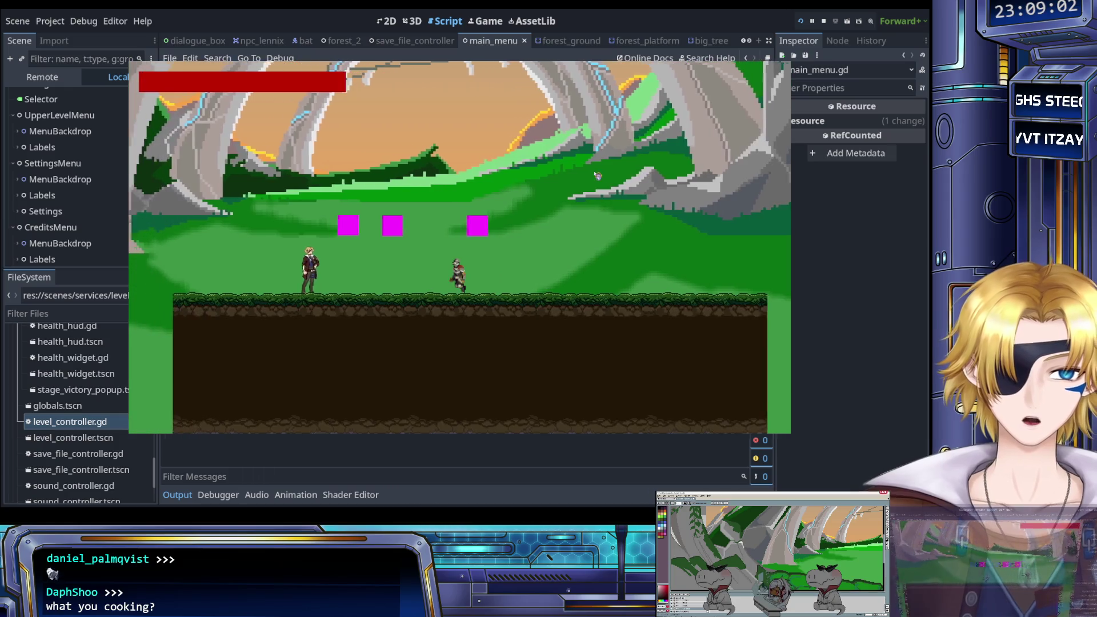
key("Right")
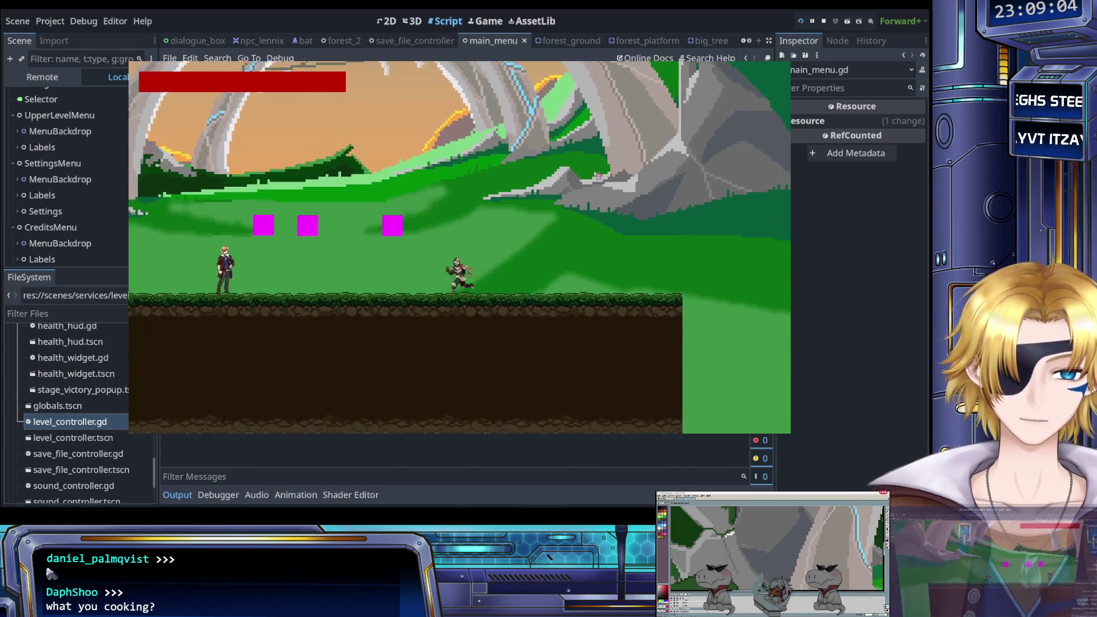
key("Left")
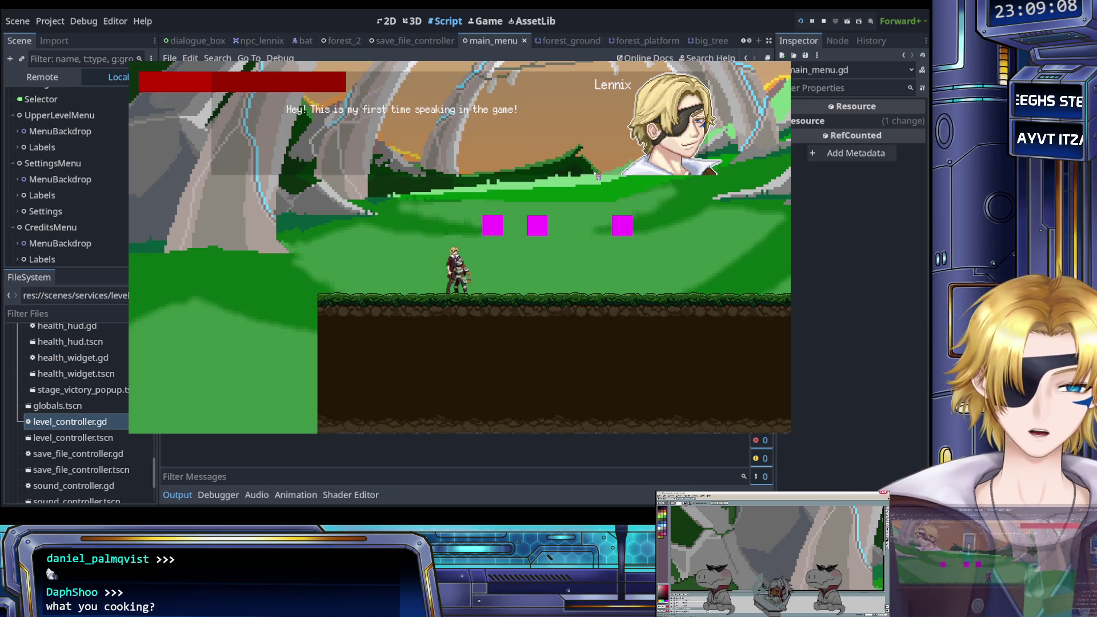
key("Return")
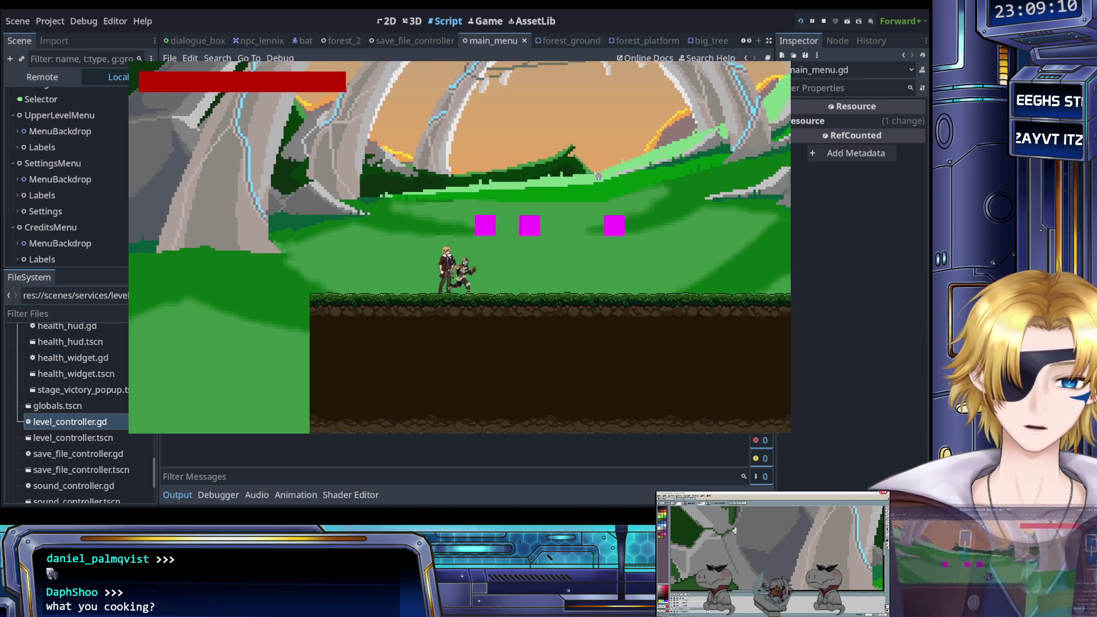
key("Right")
key("Right")
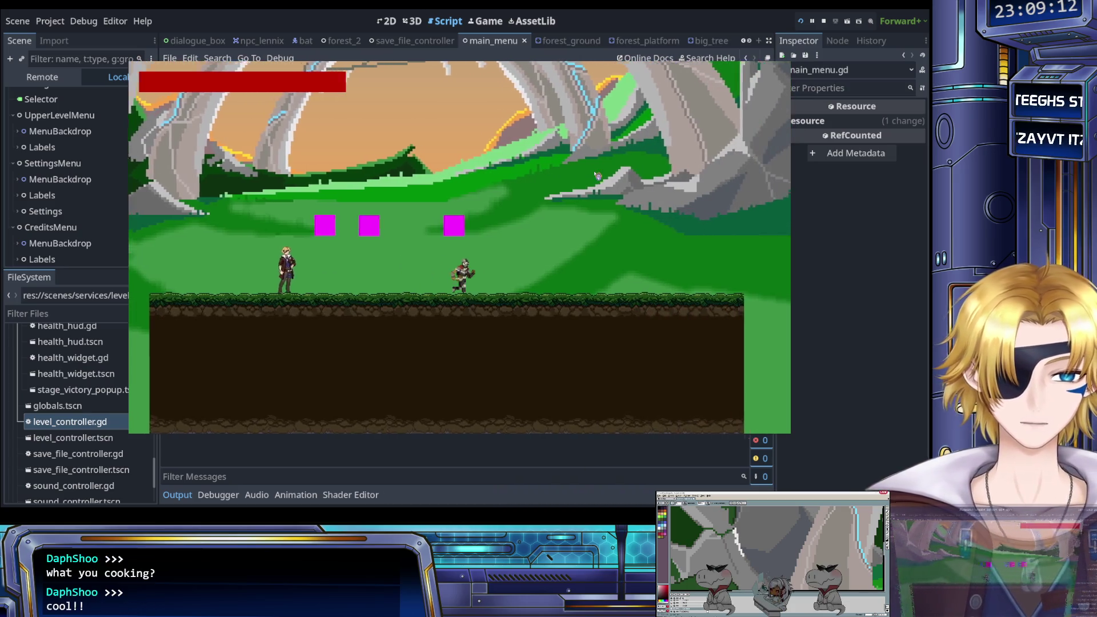
key("Left")
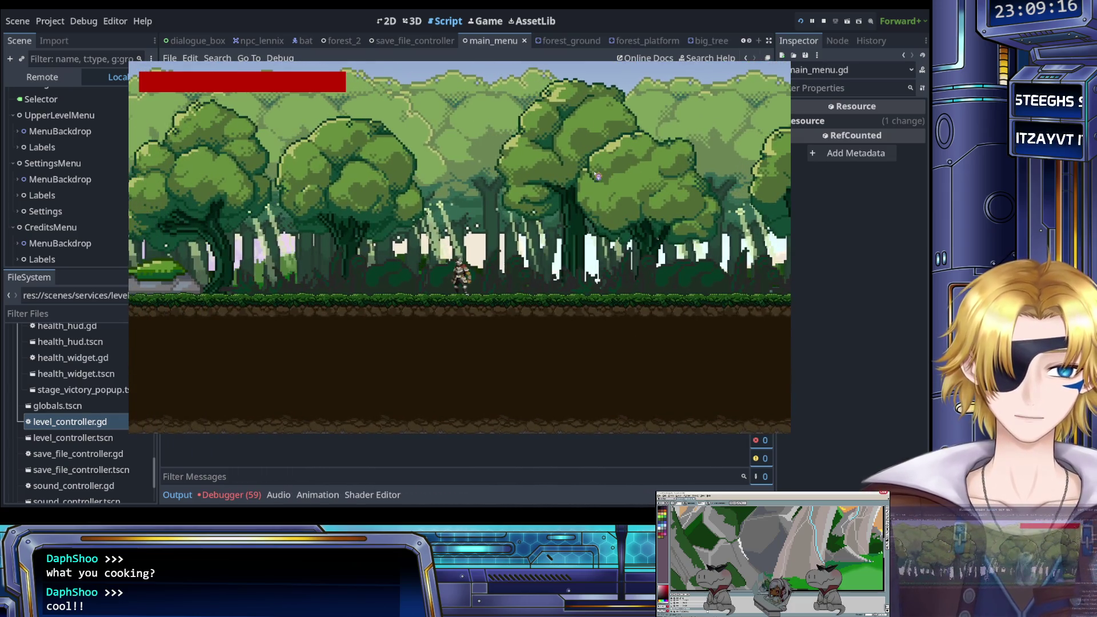
Fight the purple enemy and the slimes with sword attacks.
key("x")
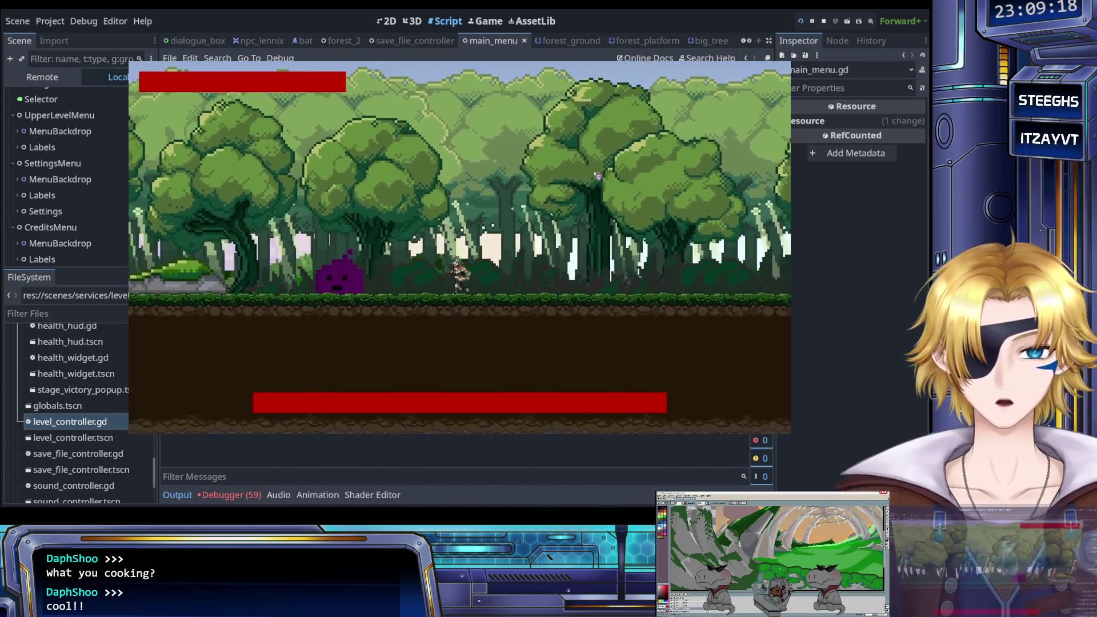
key("x")
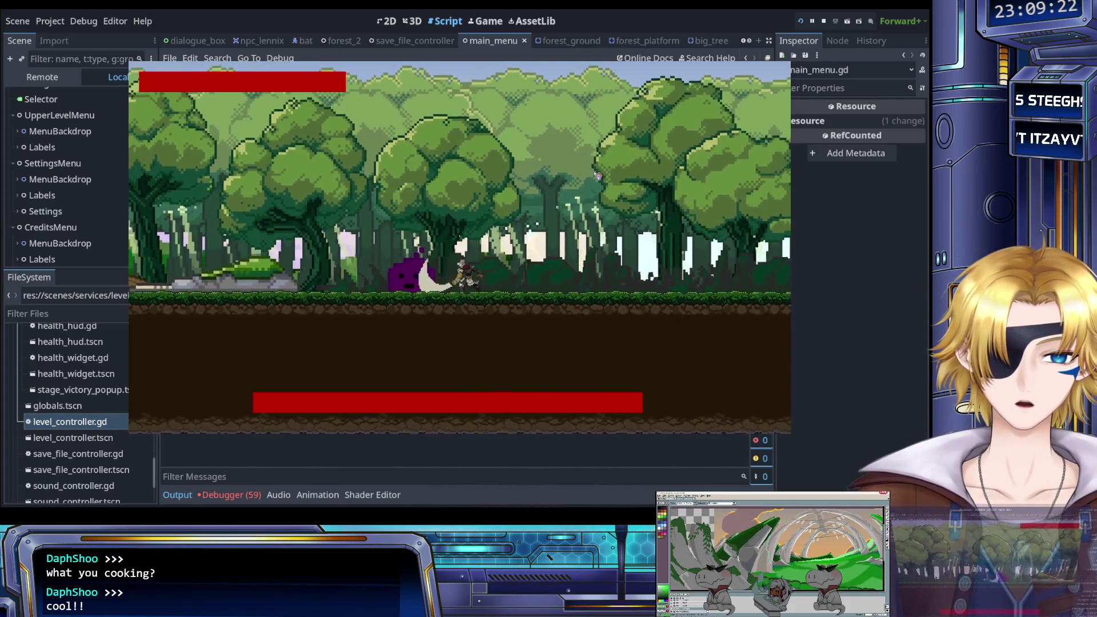
key("Left")
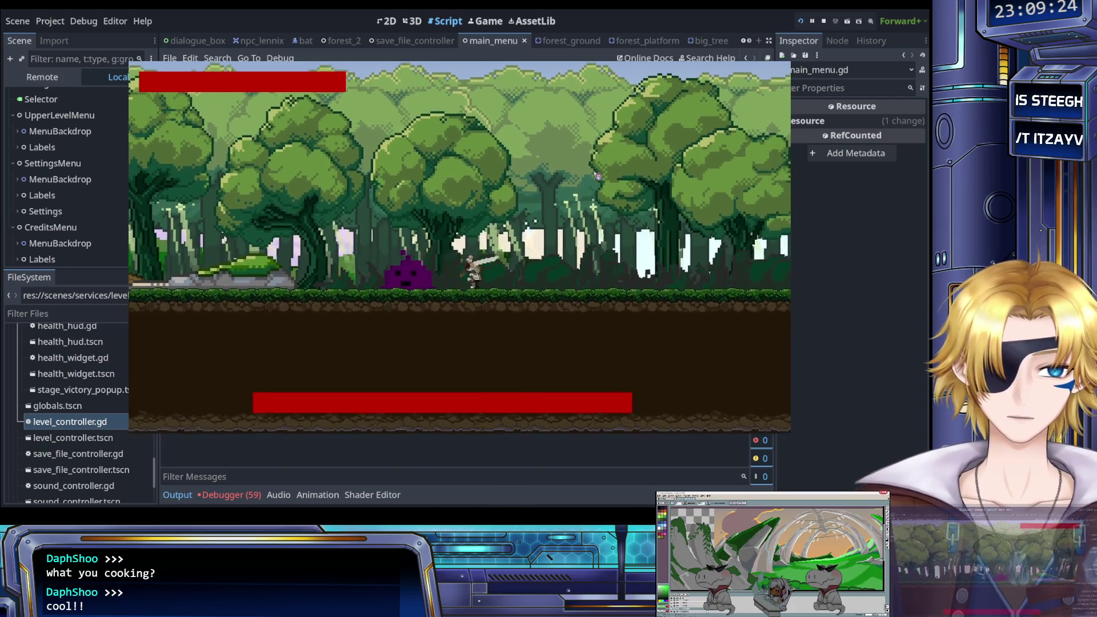
key("x")
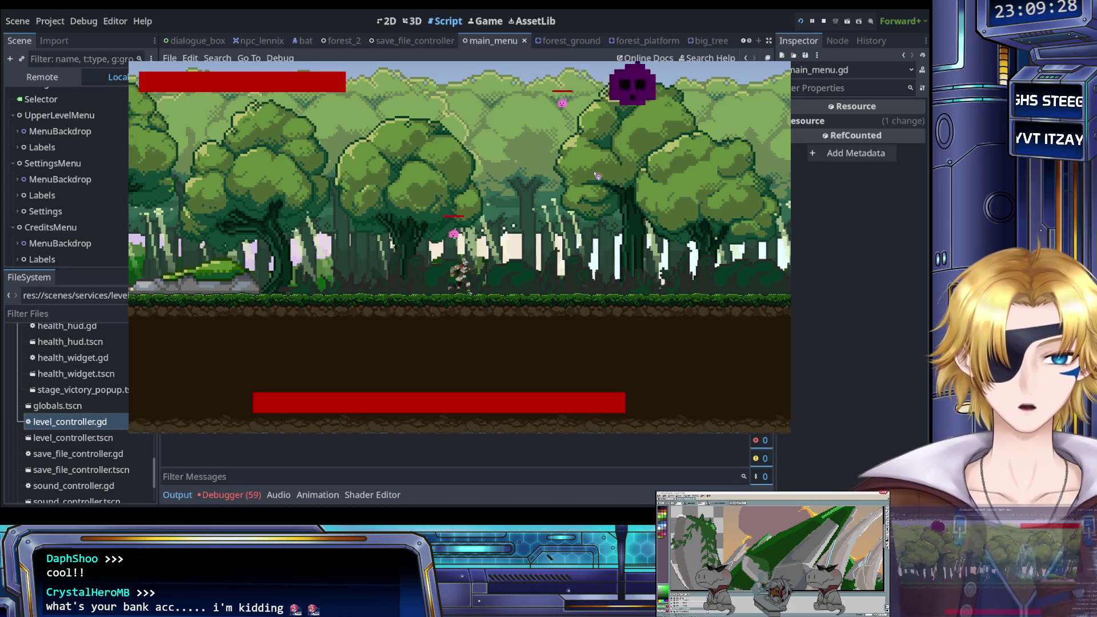
key("Right")
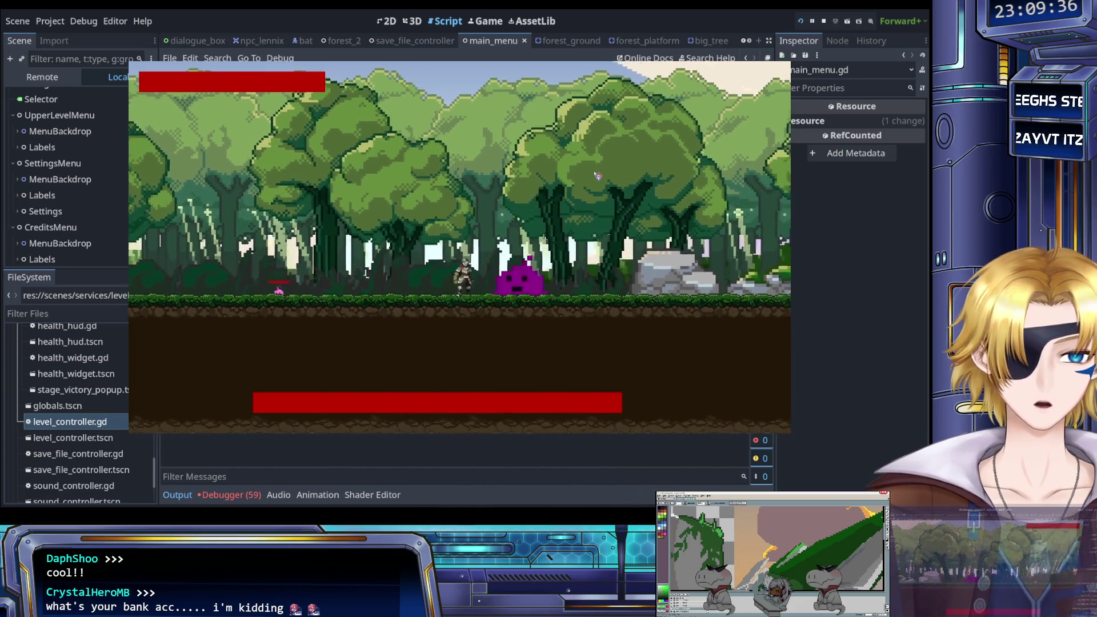
key("Right")
left_click(597, 176)
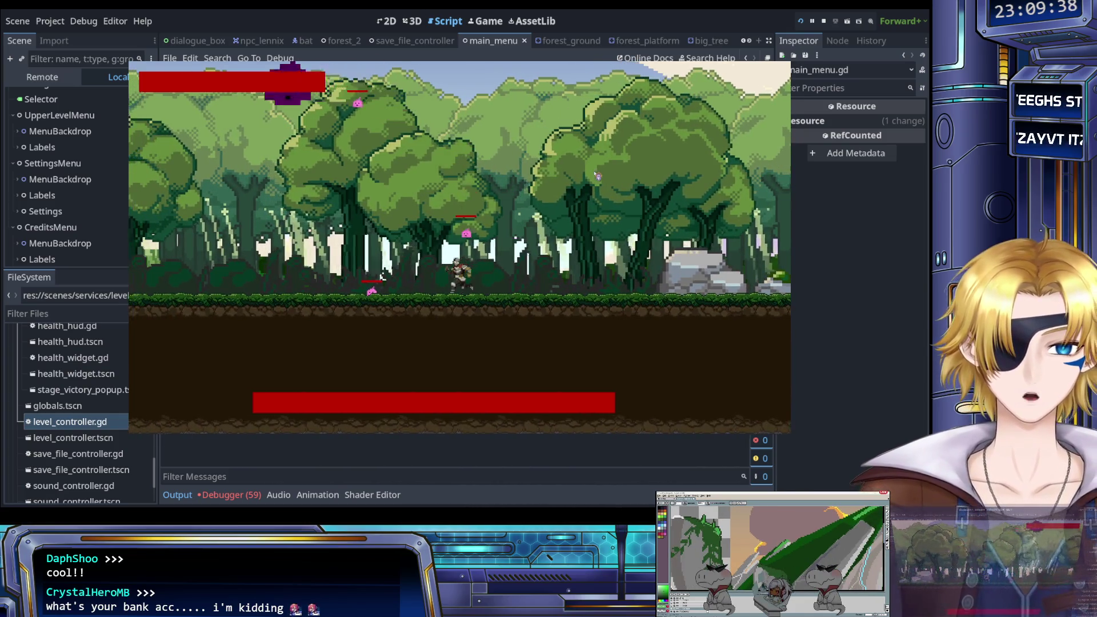
key("Left")
left_click(597, 176)
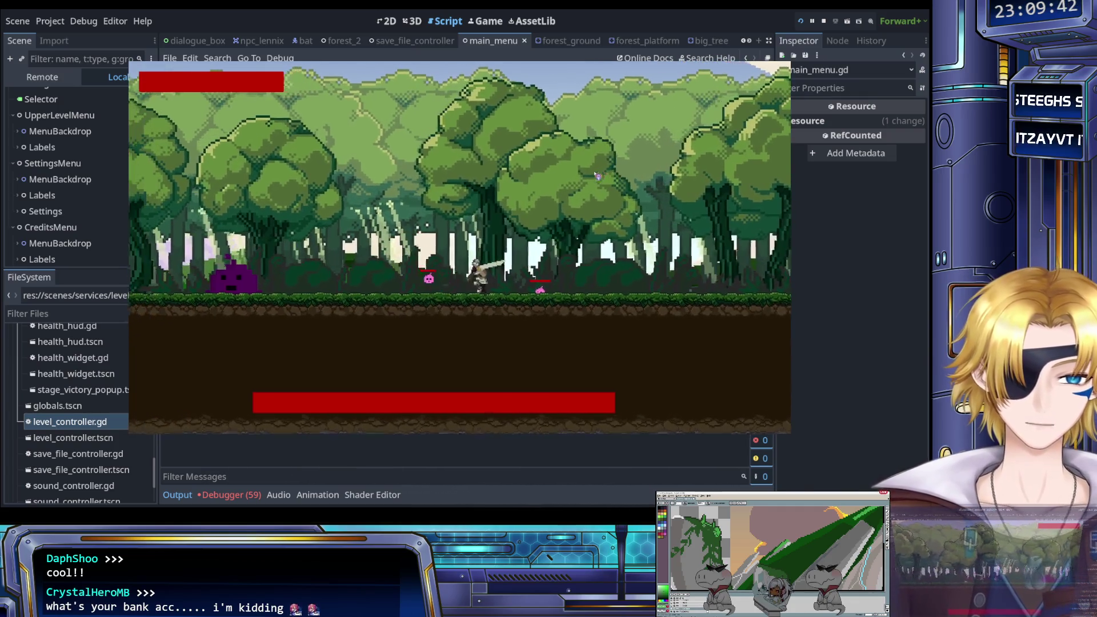
key("Left")
left_click(597, 176)
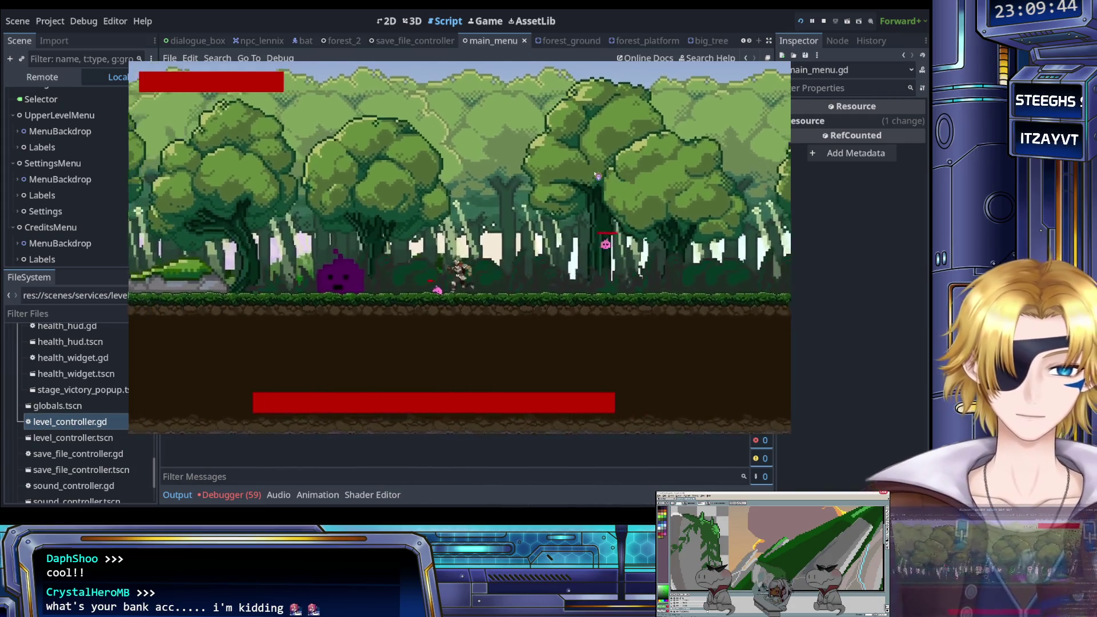
Run right through the forest level, then stop the game with F8.
key("Right")
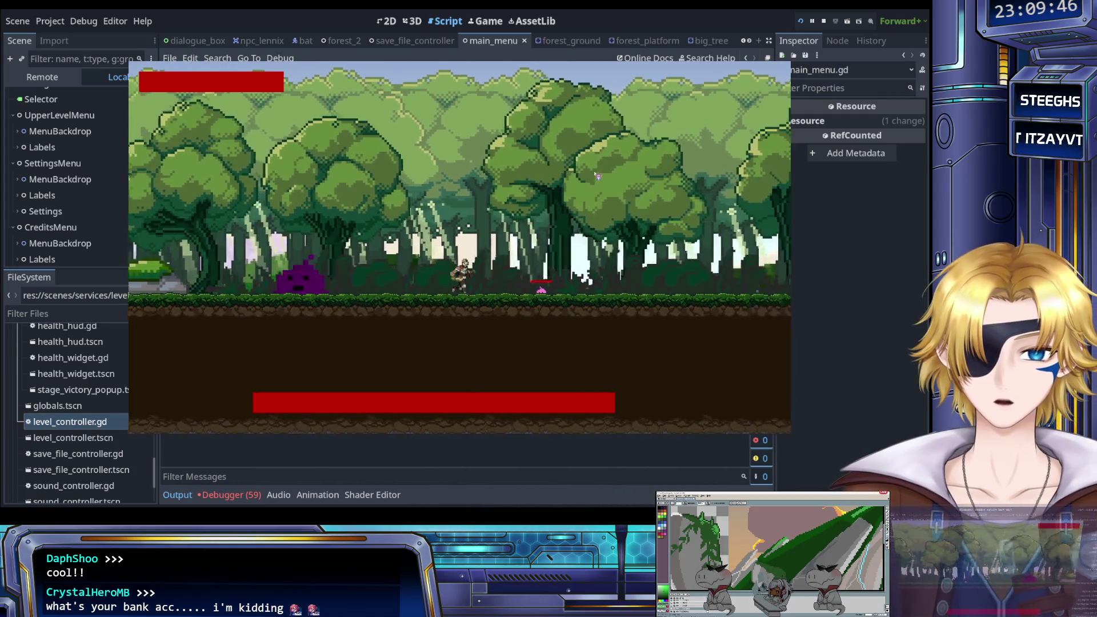
key("Right")
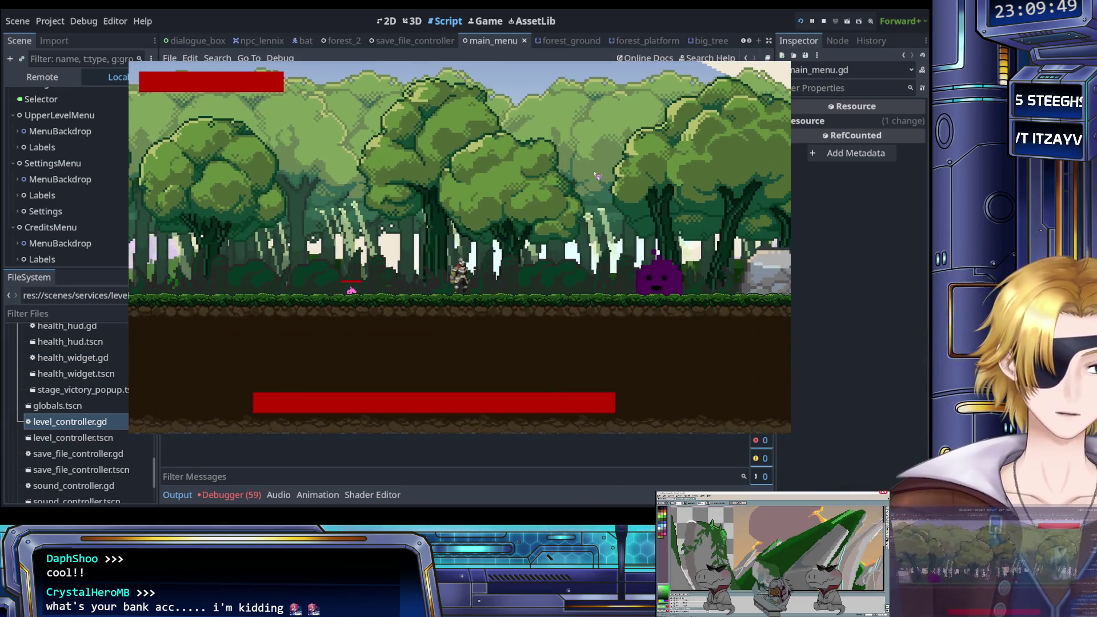
key("Right")
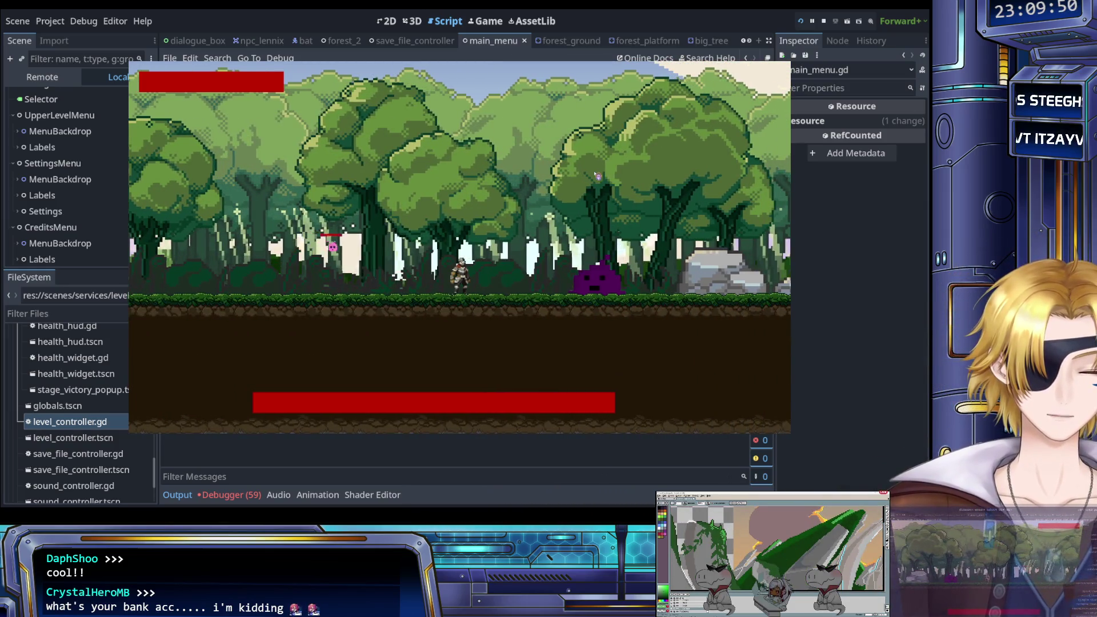
key("F8")
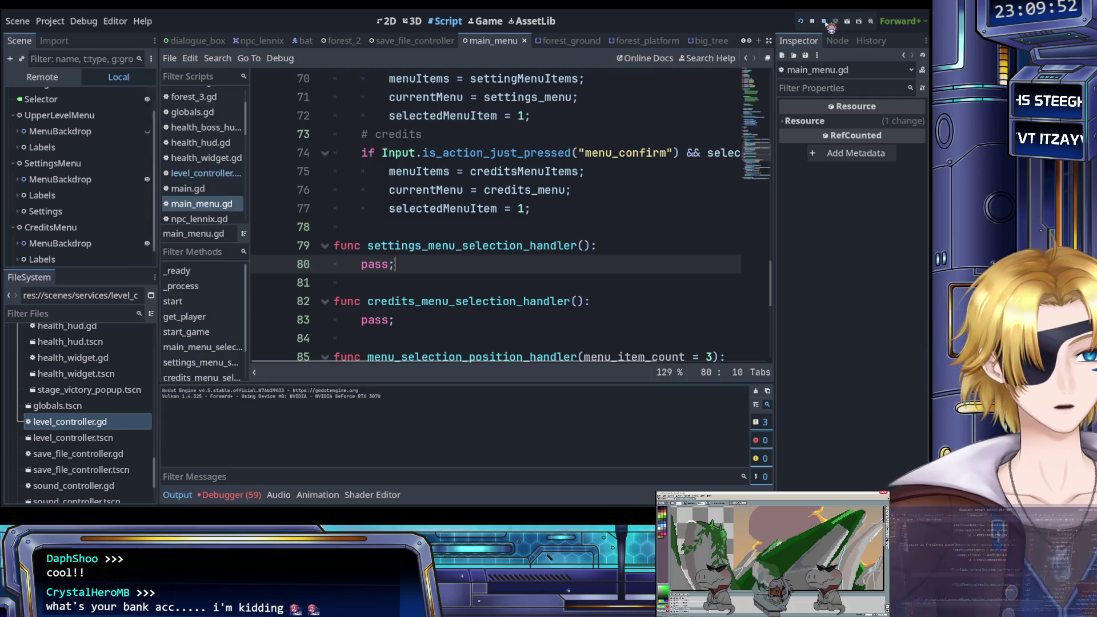
left_click(538, 190)
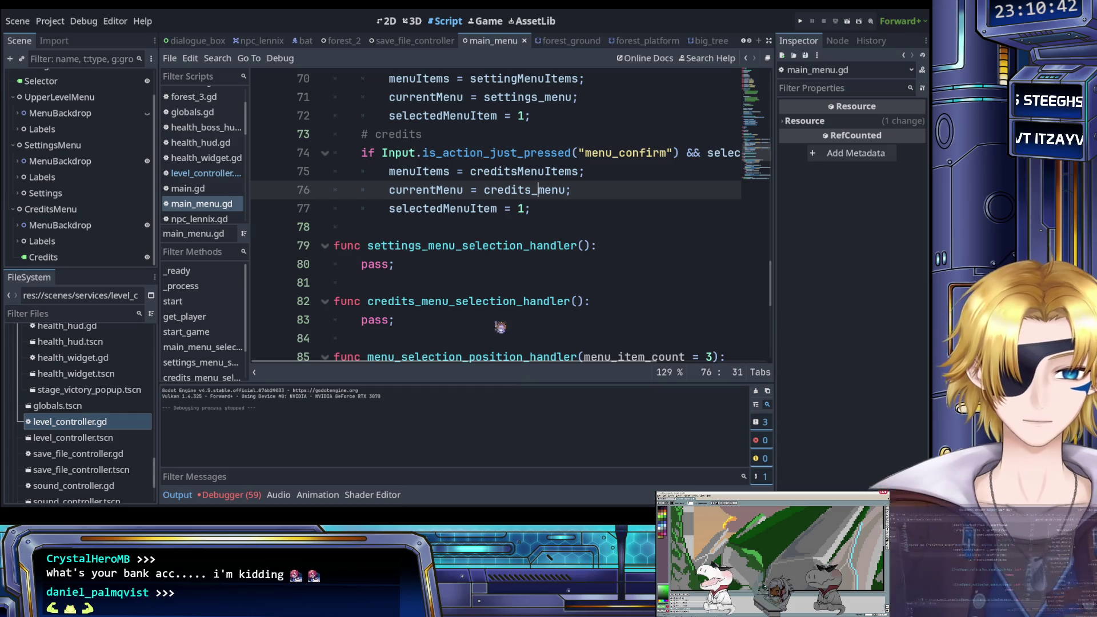
left_click(466, 268)
left_click(399, 286)
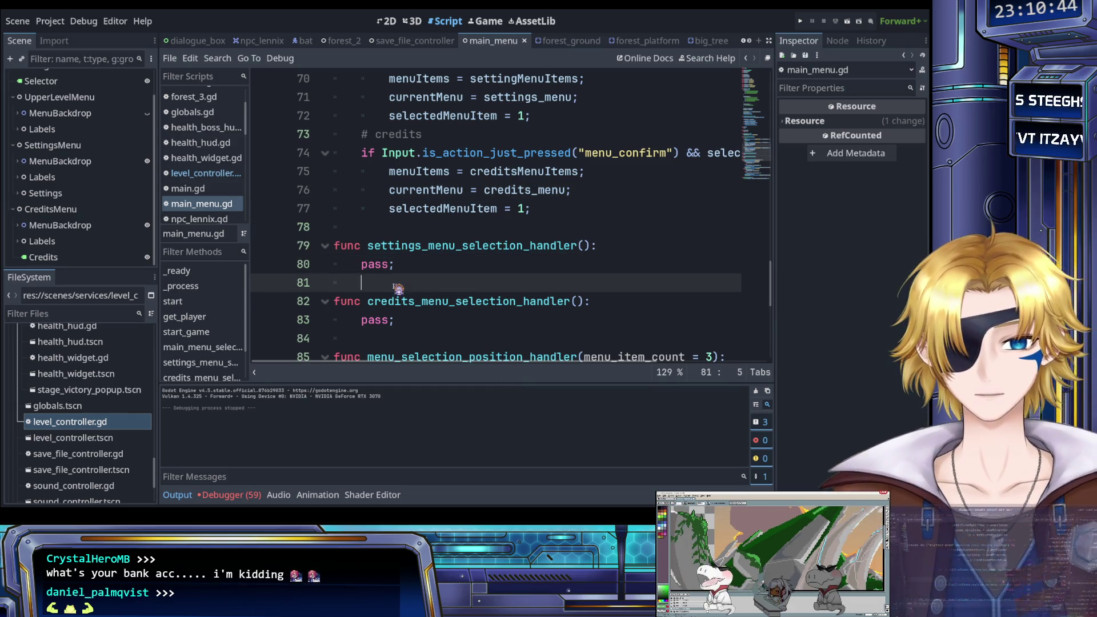
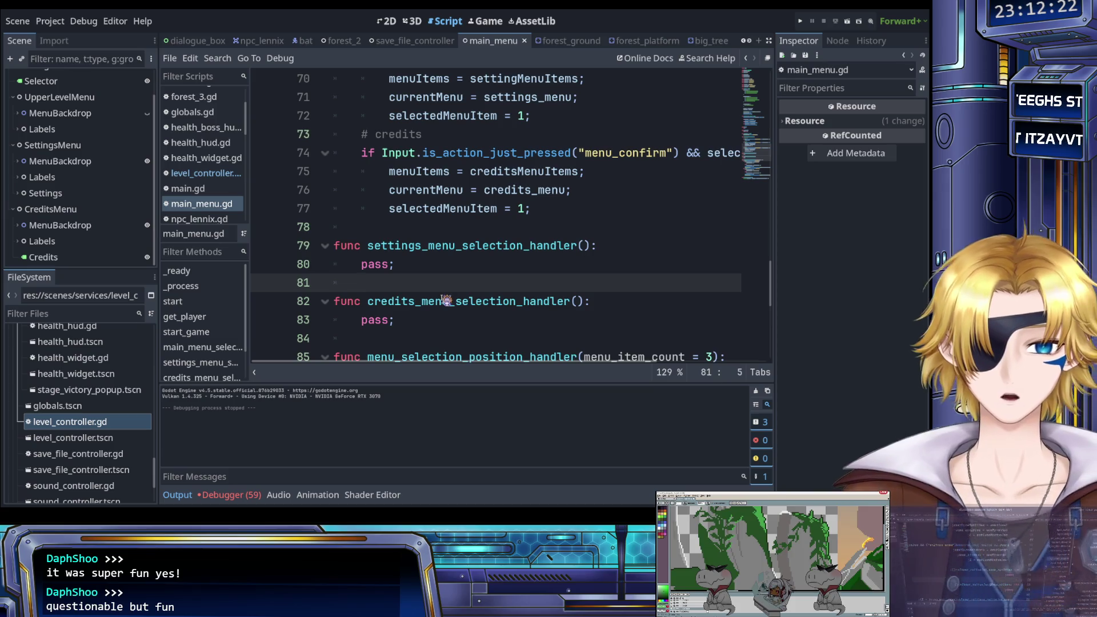
Look over the credits menu-items line and the credits comment in main_menu.gd.
scroll(457, 300, "up", 2)
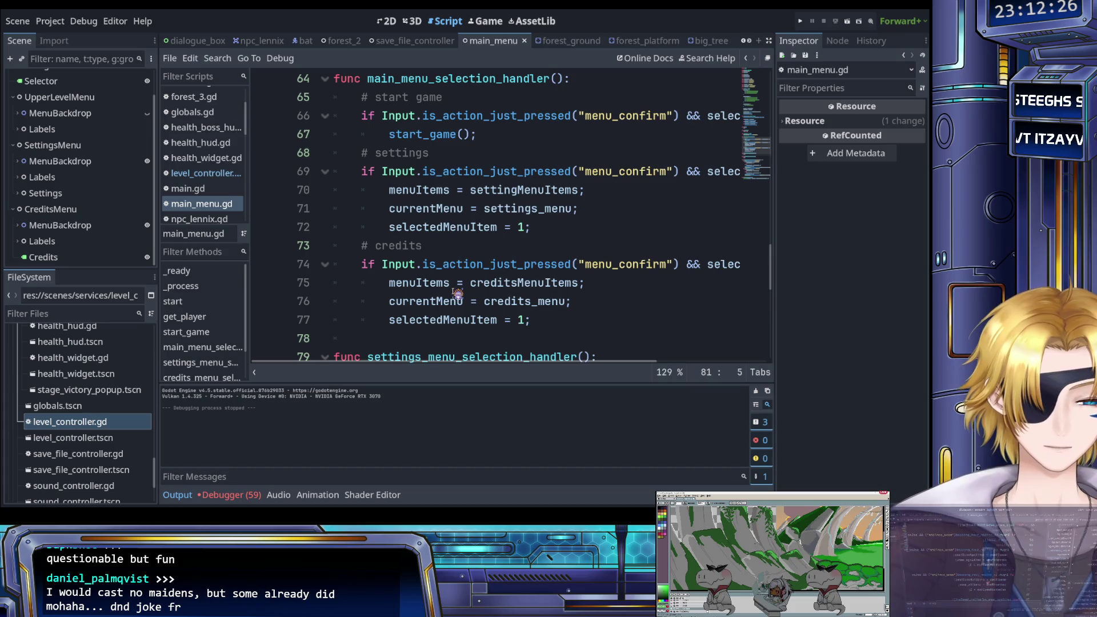
left_click(451, 285)
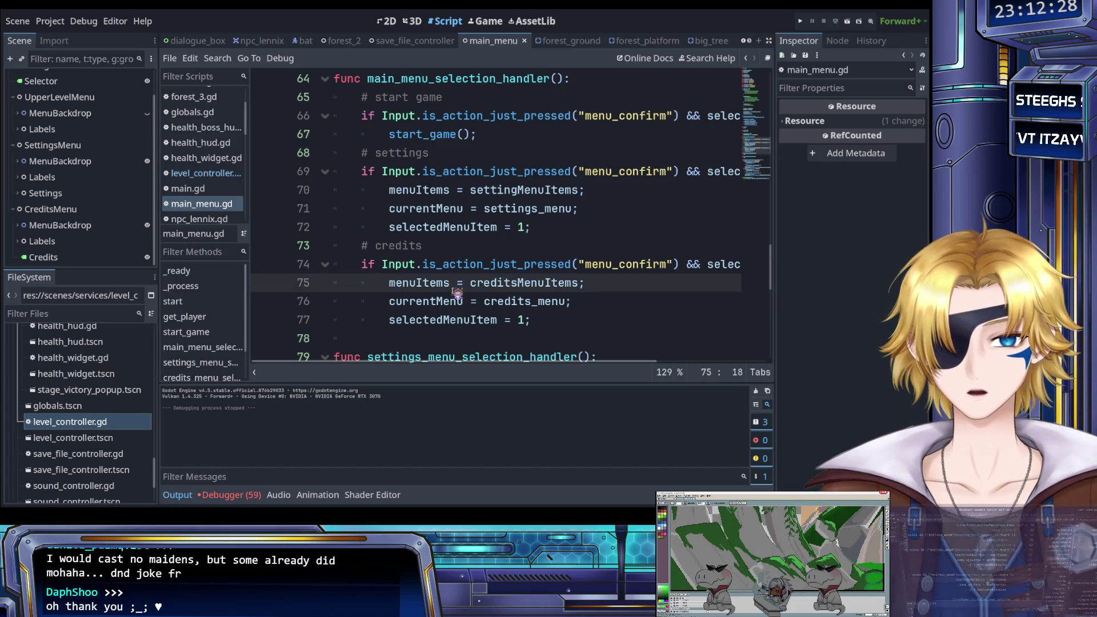
scroll(453, 288, "up", 1)
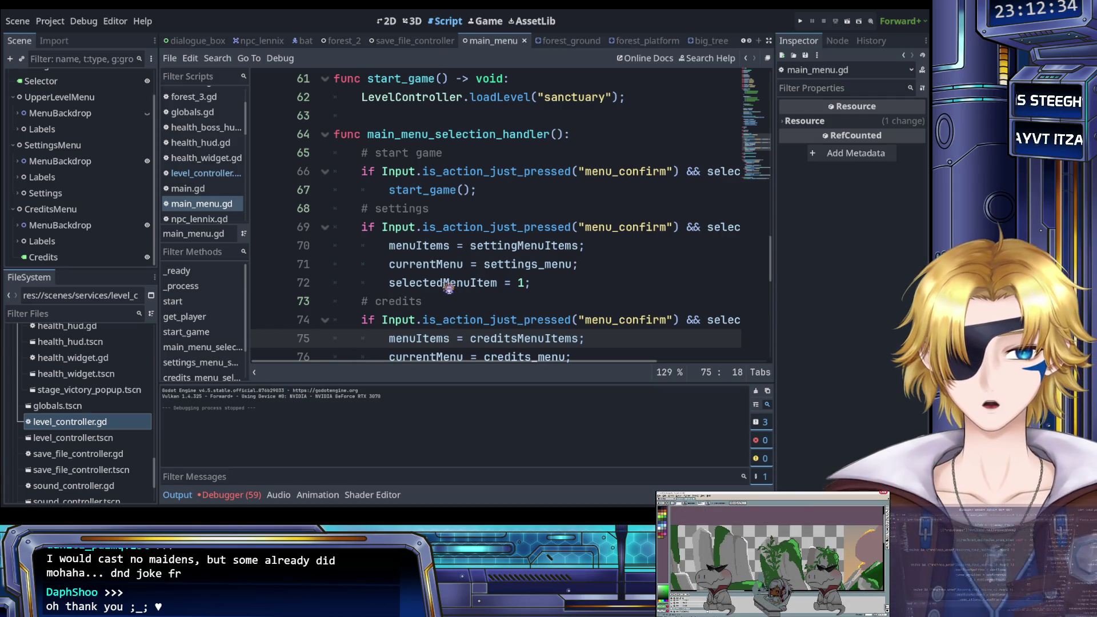
scroll(449, 288, "up", 1)
scroll(449, 289, "down", 2)
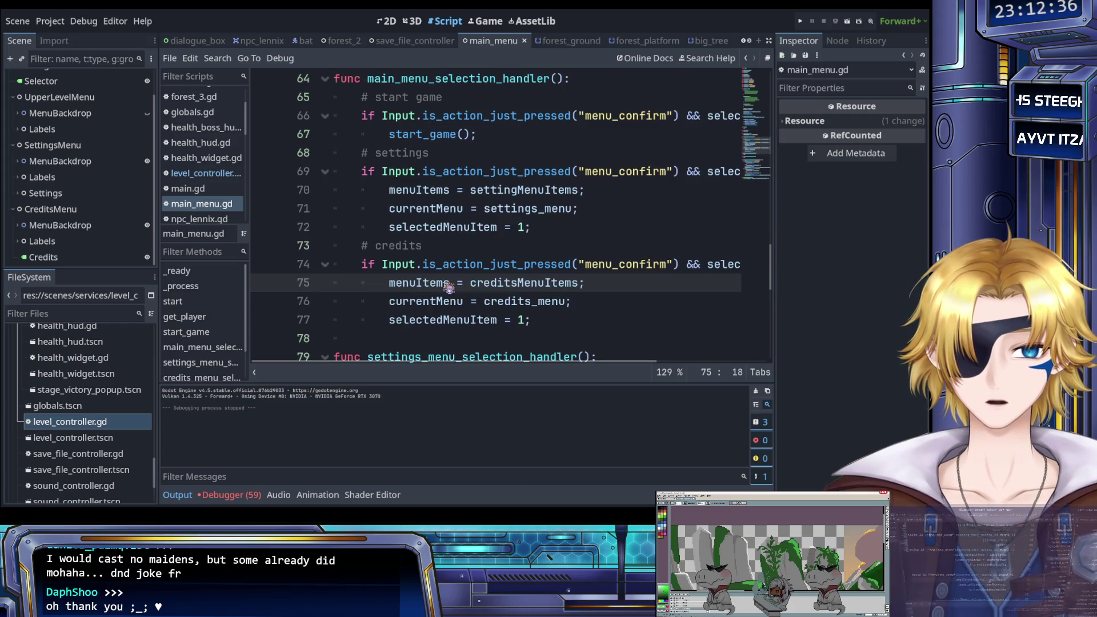
left_click(450, 253)
scroll(452, 258, "down", 3)
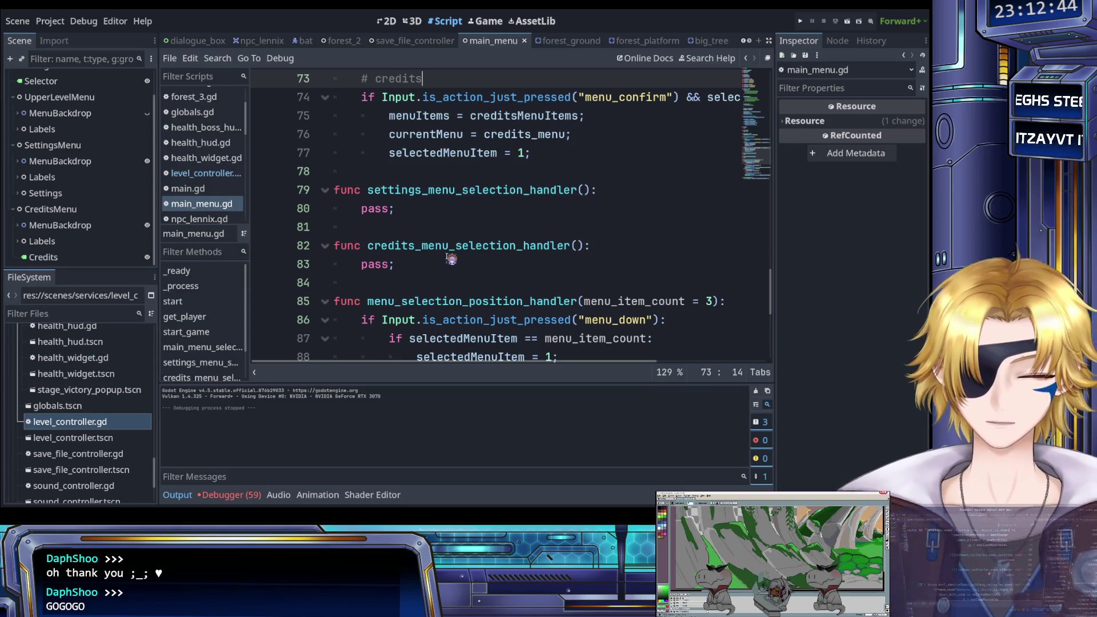
scroll(451, 259, "down", 2)
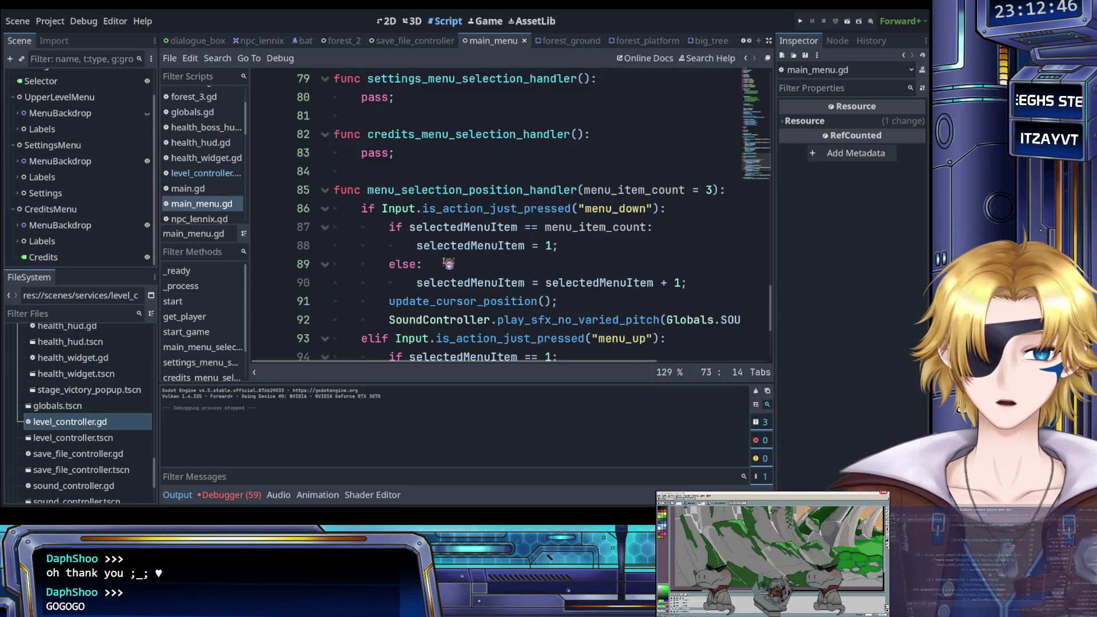
scroll(449, 264, "down", 3)
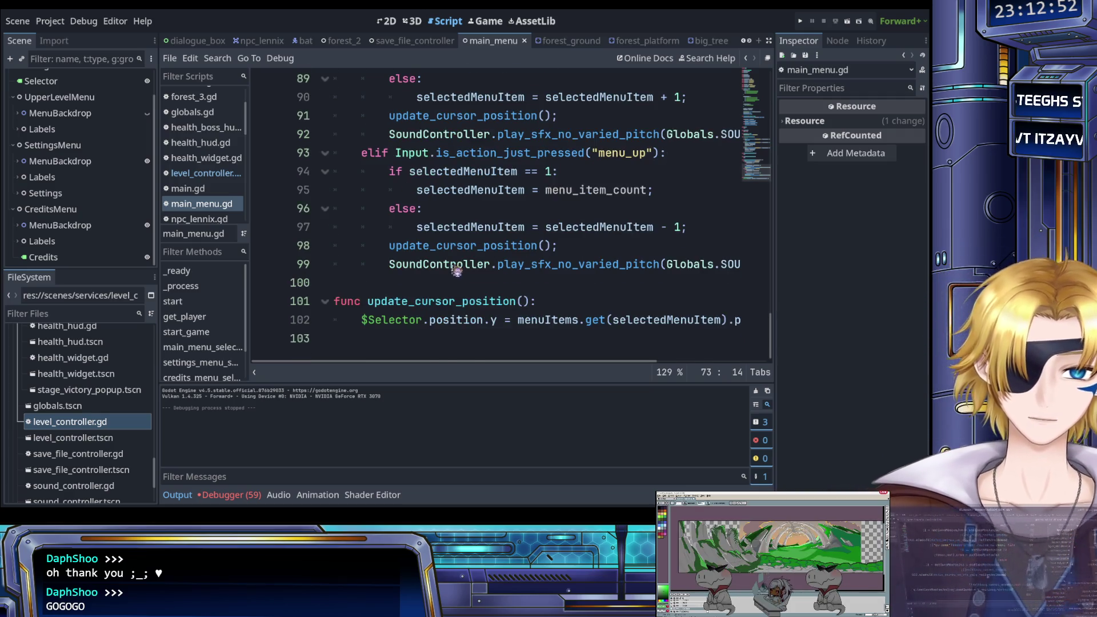
scroll(460, 269, "up", 8)
scroll(455, 264, "up", 15)
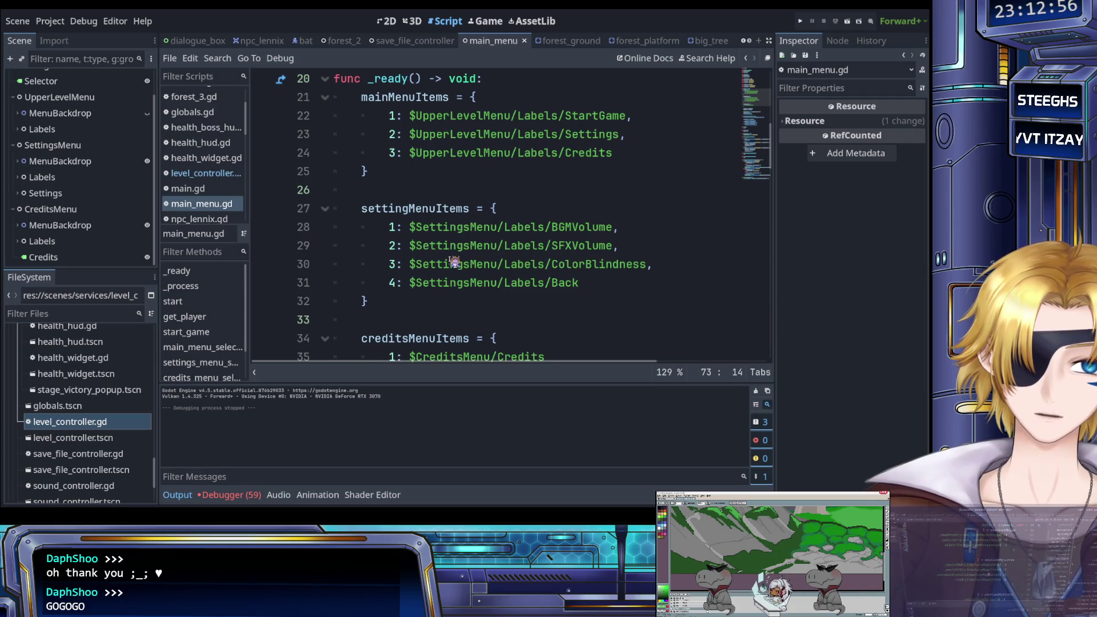
scroll(454, 261, "up", 1)
scroll(454, 262, "down", 2)
scroll(455, 262, "down", 14)
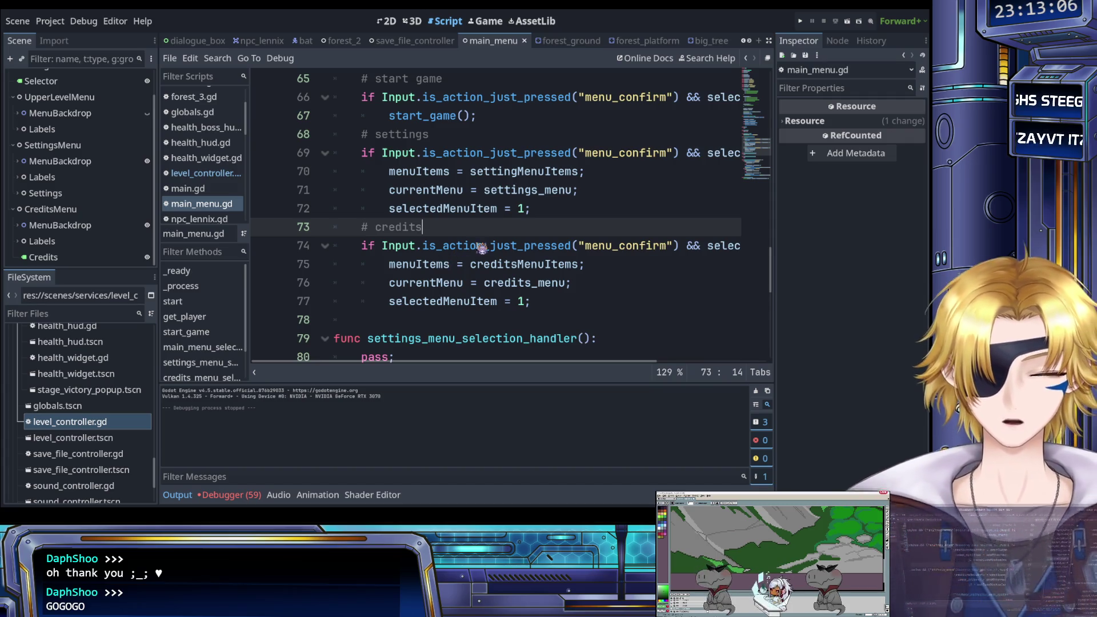
scroll(457, 237, "up", 1)
Place the caret at the end of line 72 in main_menu_selection_handler.
left_click(540, 264)
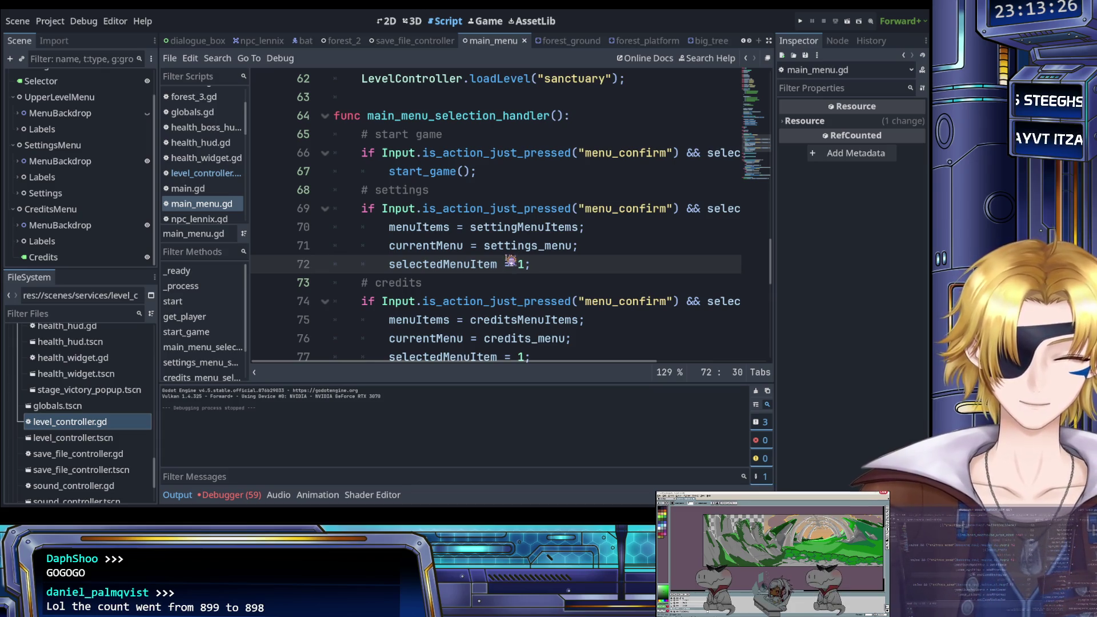
left_click(577, 250)
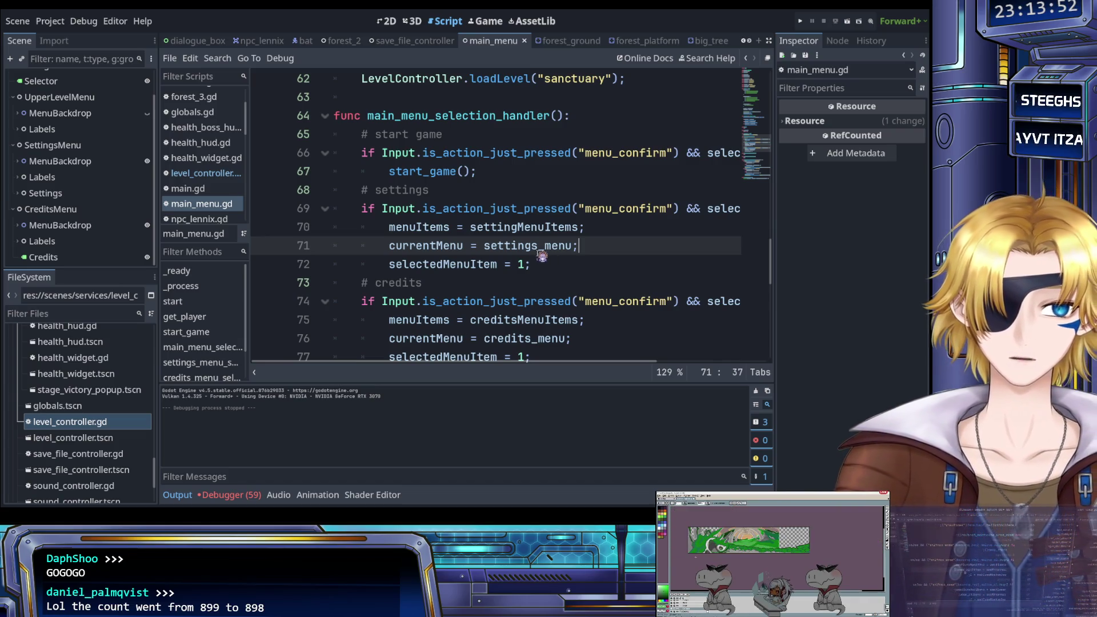
scroll(497, 245, "down", 1)
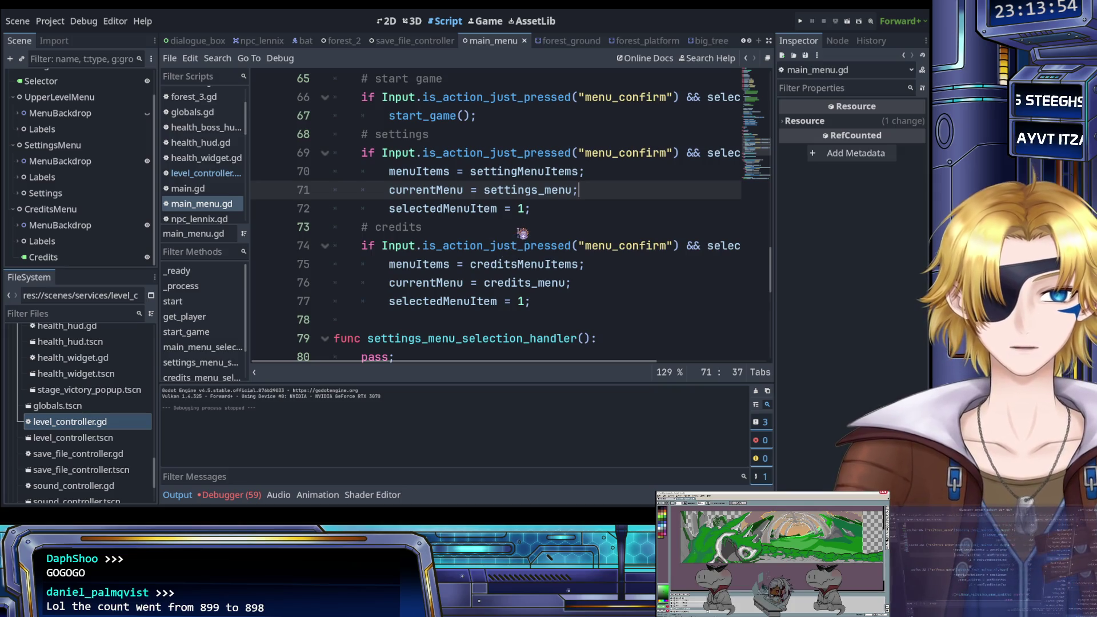
scroll(520, 231, "down", 6)
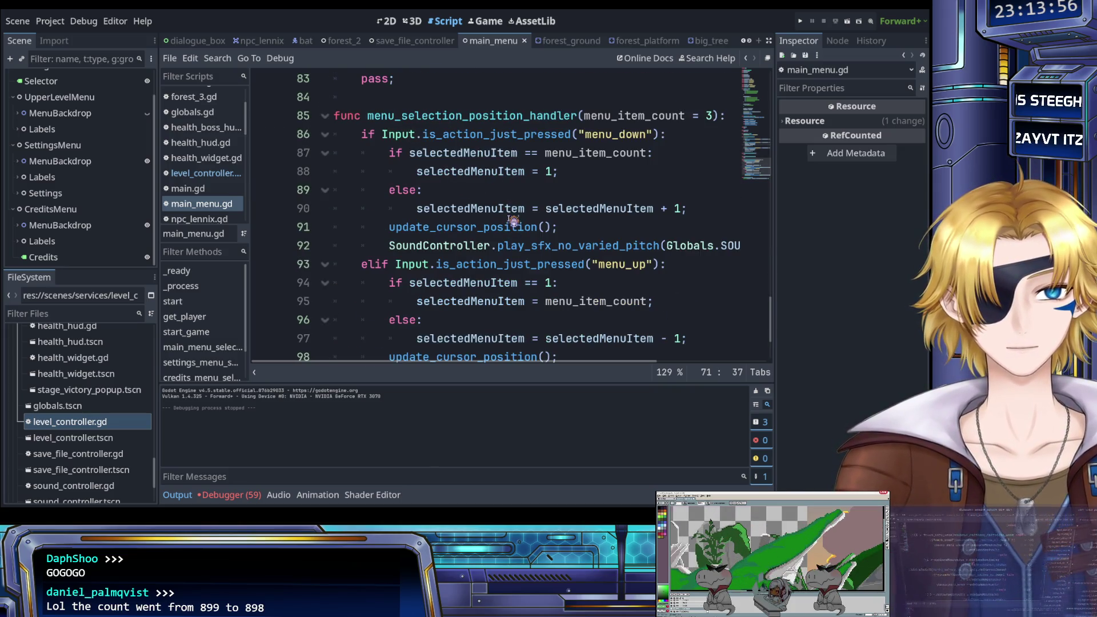
scroll(512, 195, "up", 5)
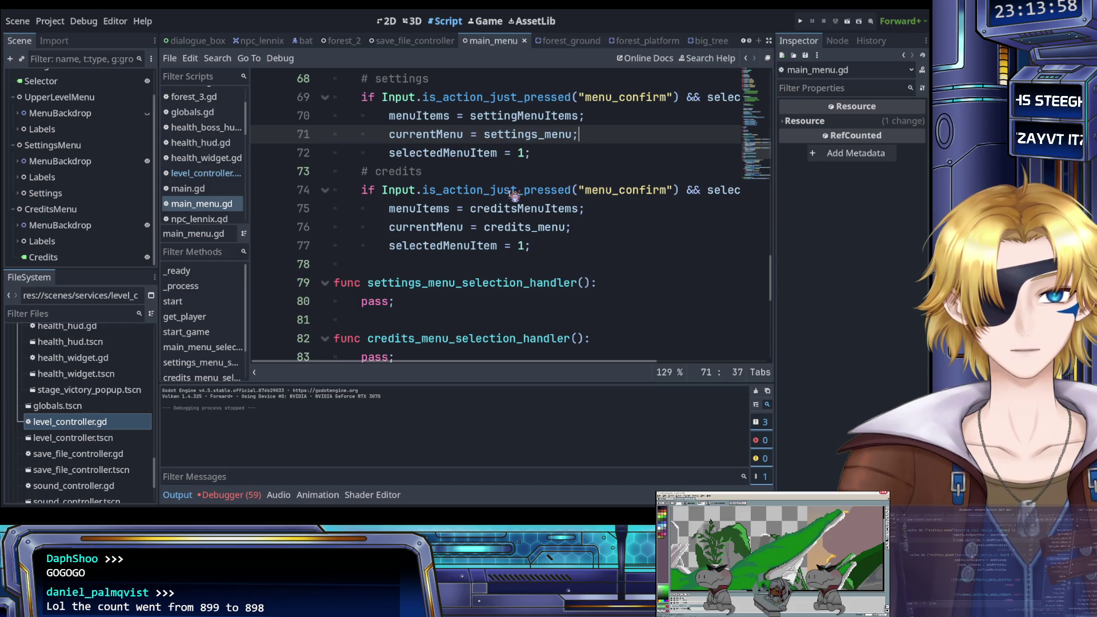
scroll(514, 195, "up", 1)
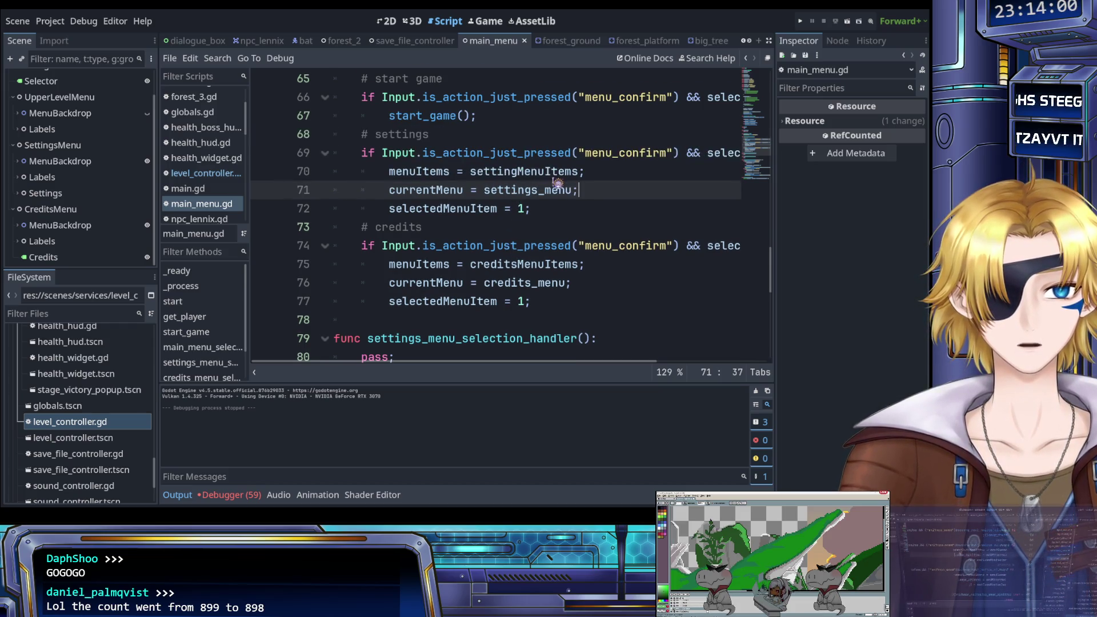
scroll(557, 183, "up", 2)
left_click(476, 172)
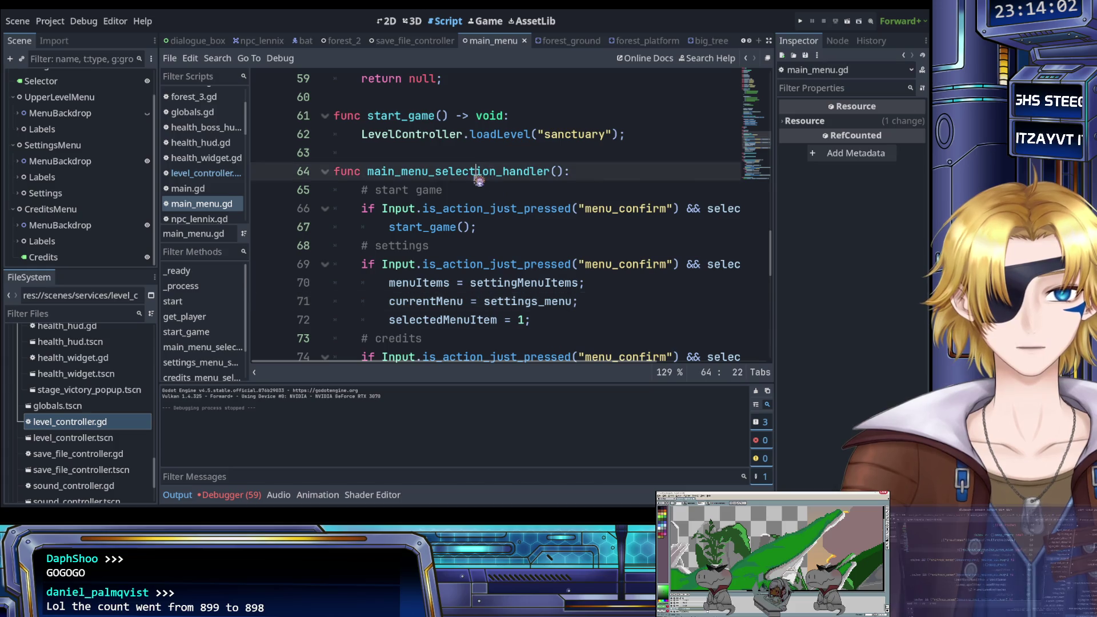
scroll(479, 180, "down", 1)
left_click(606, 247)
scroll(563, 243, "down", 1)
left_click(560, 211)
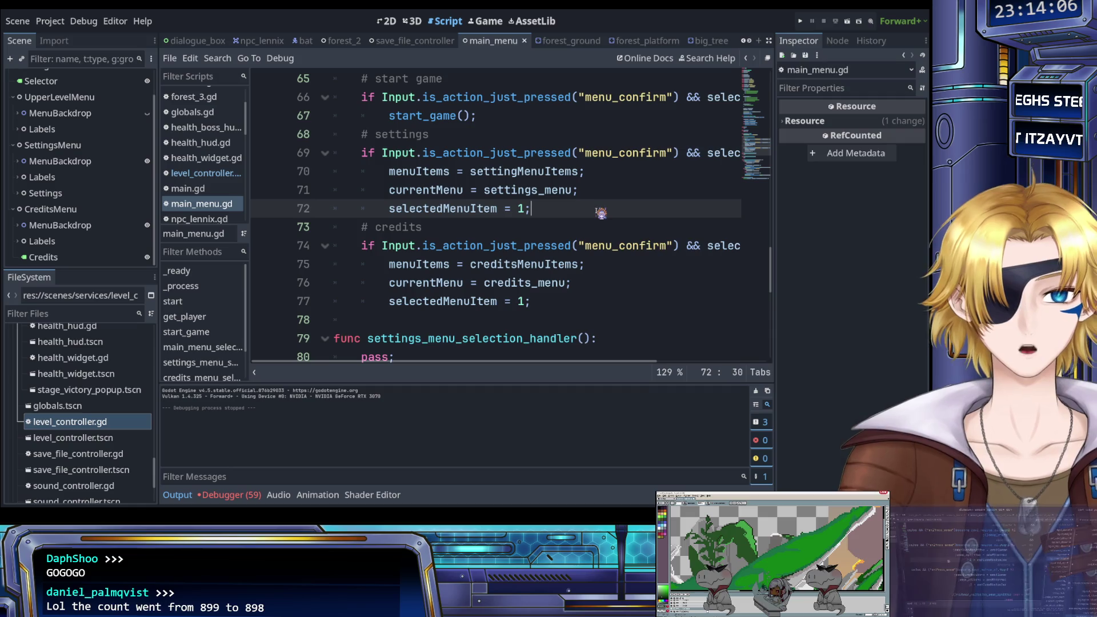
Add a new line 73 starting with mainMenuItems.va via autocomplete.
key("Return")
type("sele")
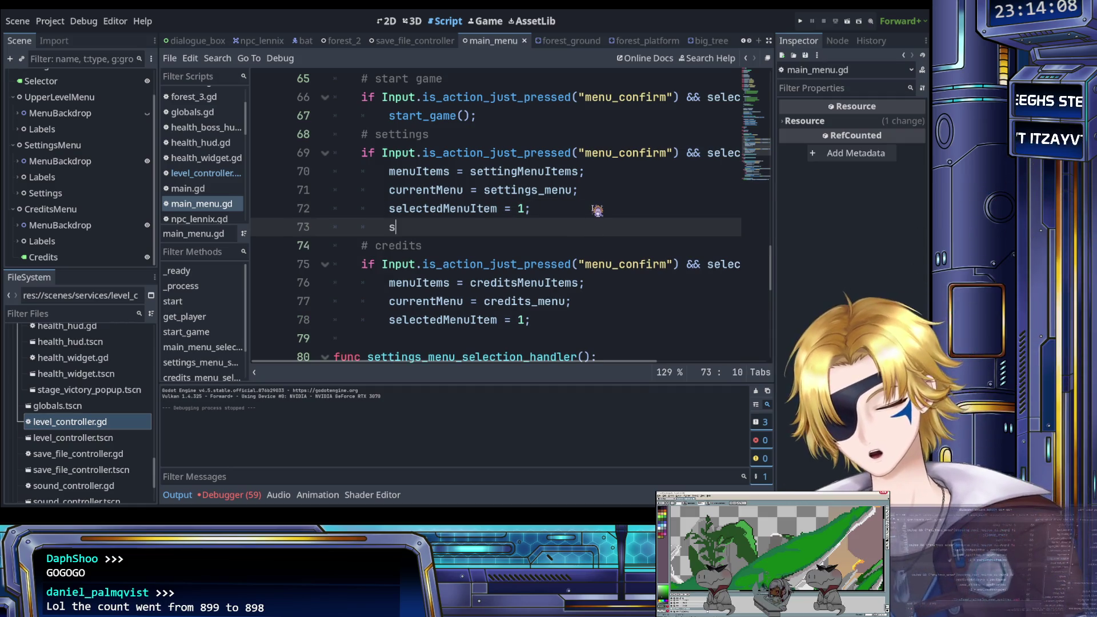
key("BackSpace")
key("BackSpace")
key("BackSpace")
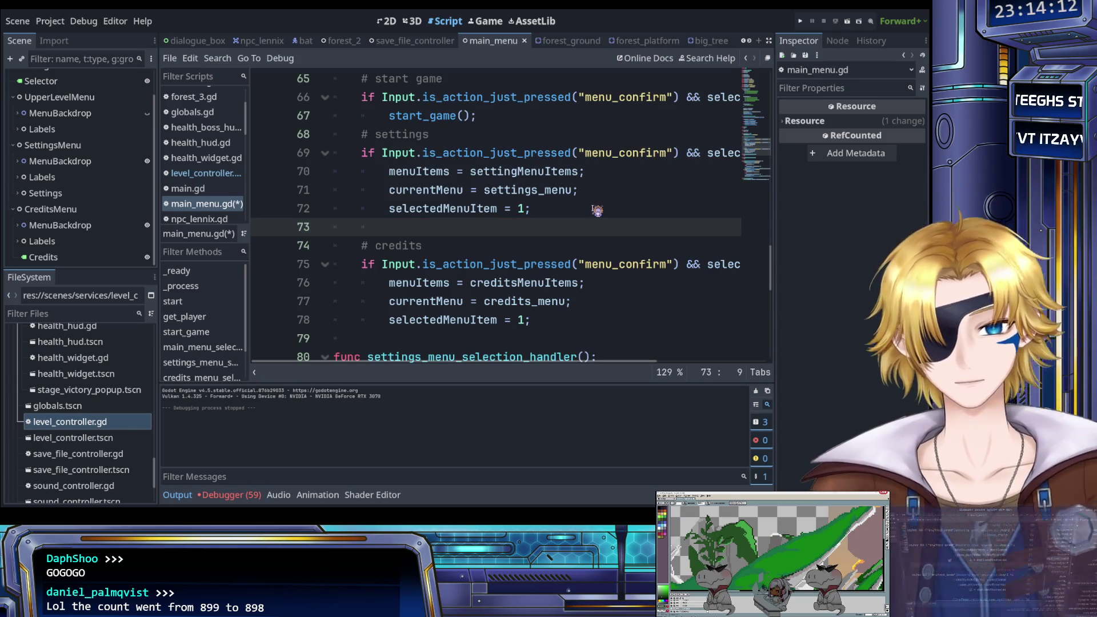
type("main")
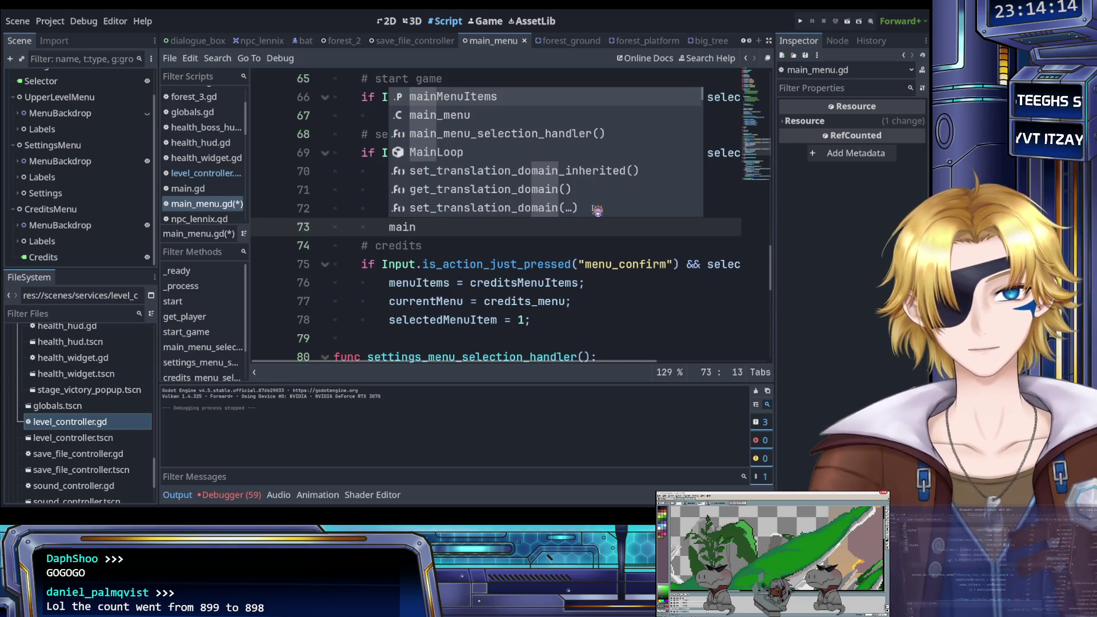
key("BackSpace")
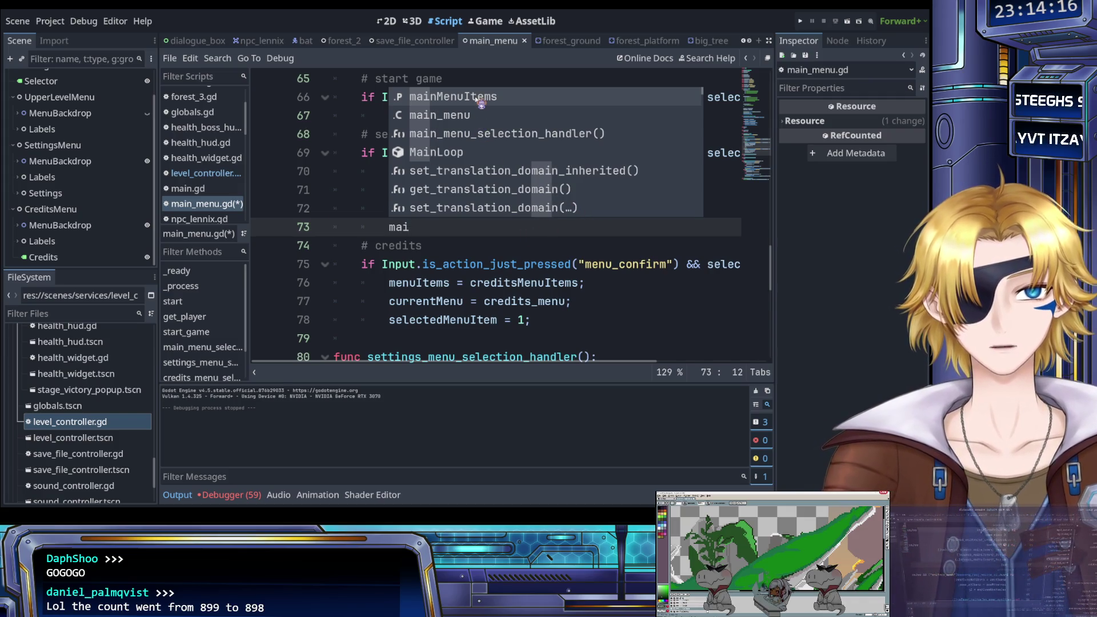
key("Return")
scroll(478, 198, "up", 12)
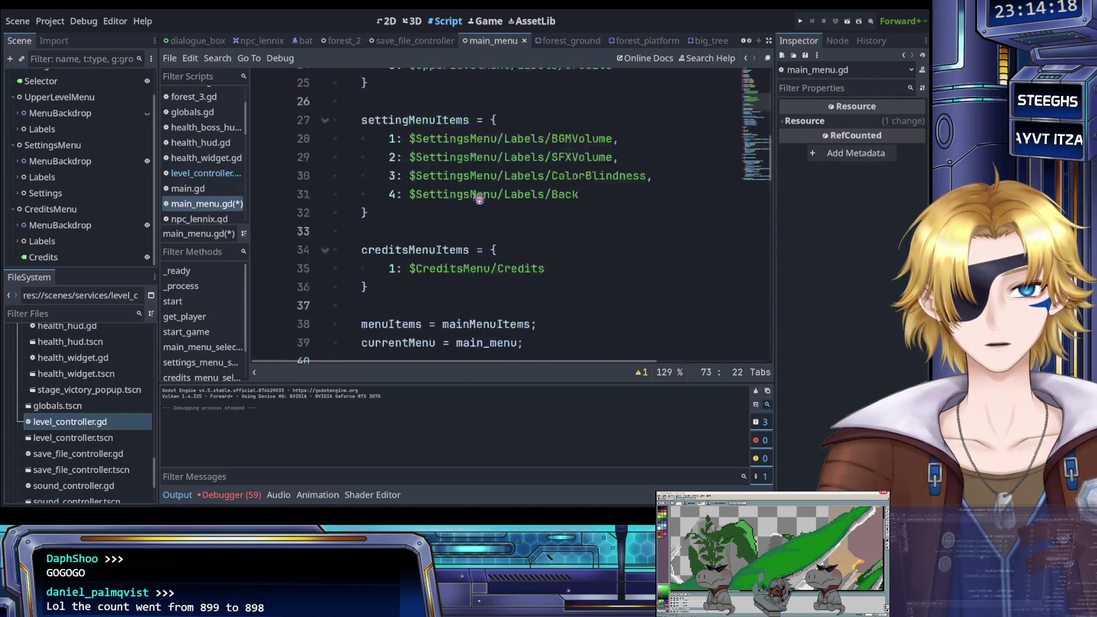
scroll(479, 199, "up", 3)
scroll(429, 152, "down", 16)
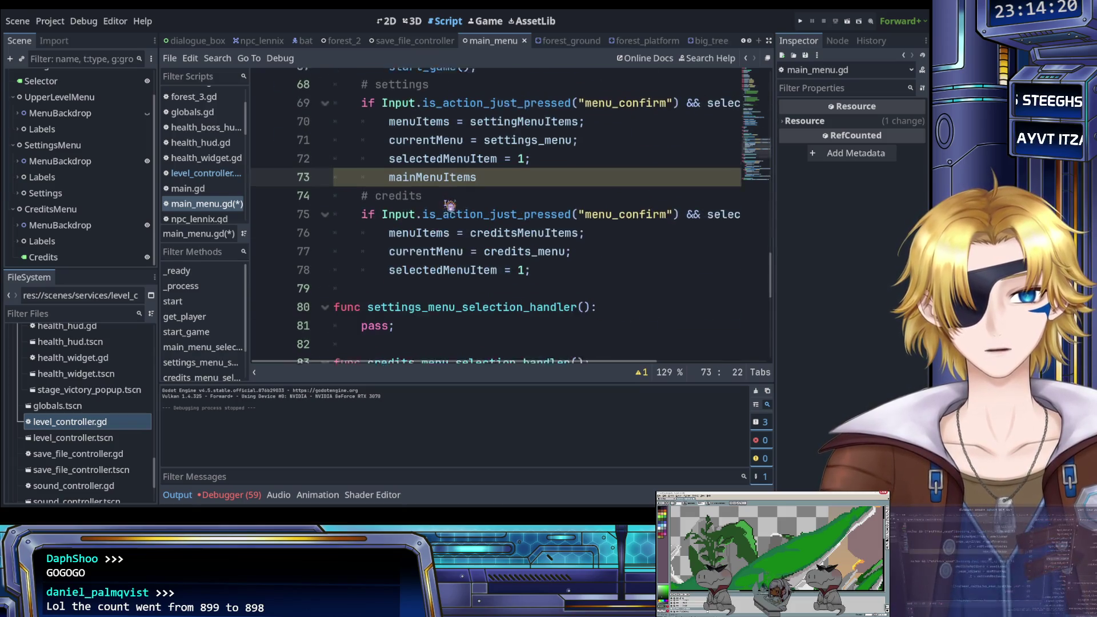
type(".va")
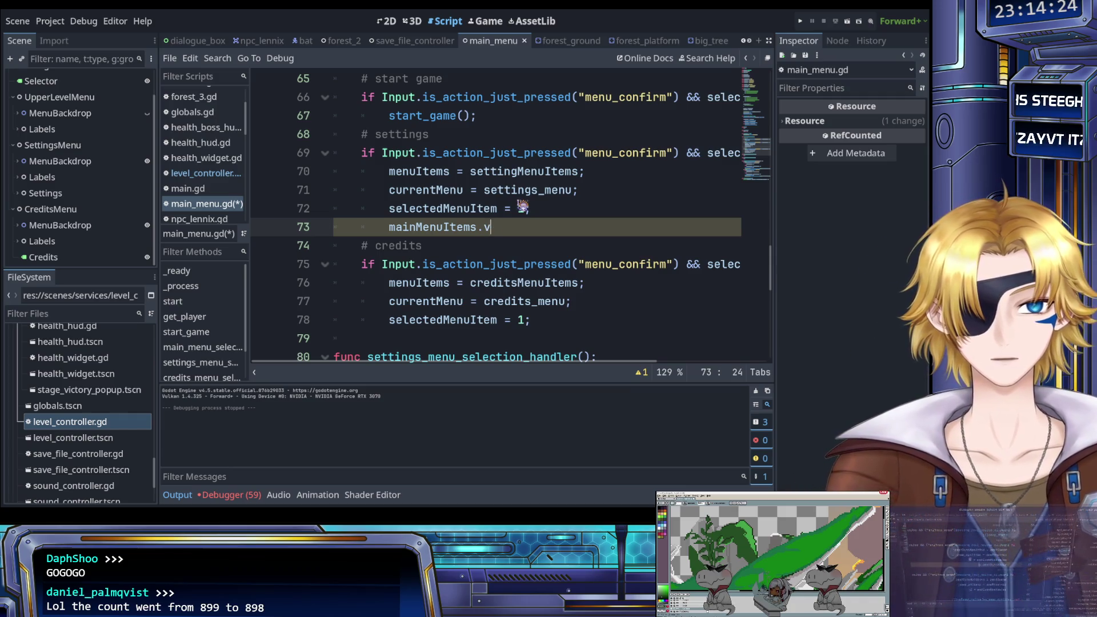
Type ': Dictionary' after mainMenuItems, then paste it after settingMenuItems and creditsMenuItems.
scroll(523, 207, "up", 19)
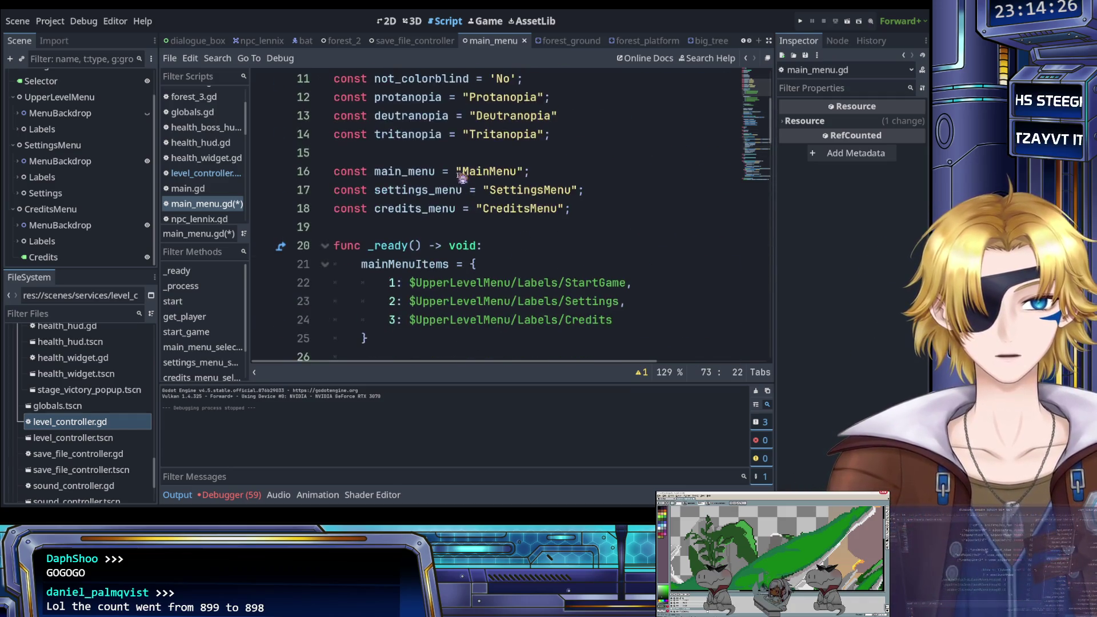
scroll(487, 144, "up", 3)
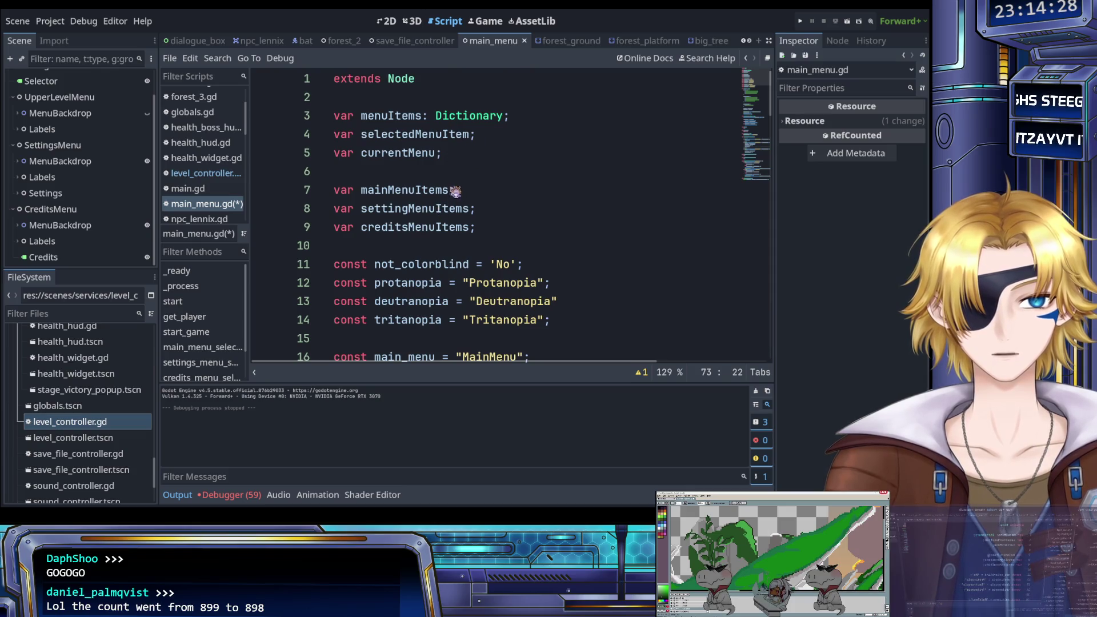
left_click(450, 190)
type(": Dictio;")
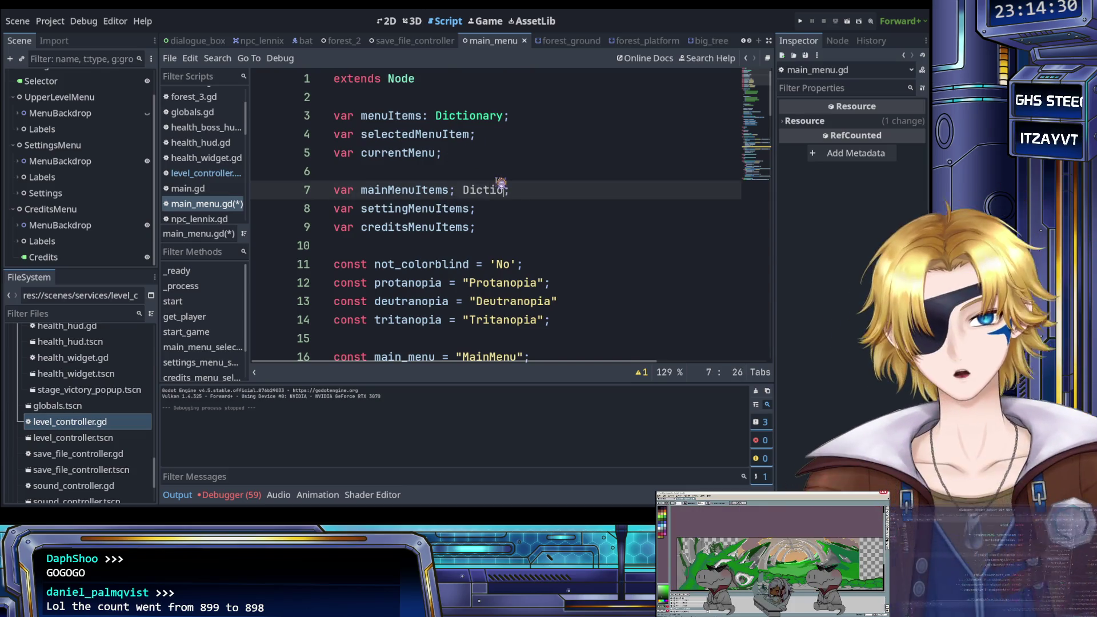
key("Left")
key("Left")
key("Left")
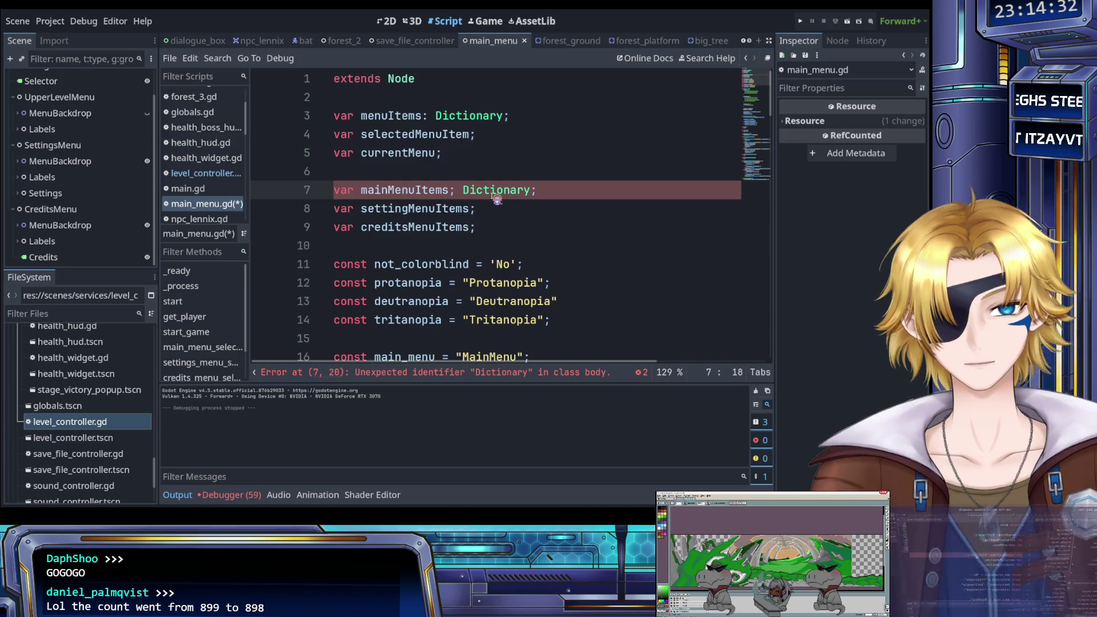
key("ctrl+z")
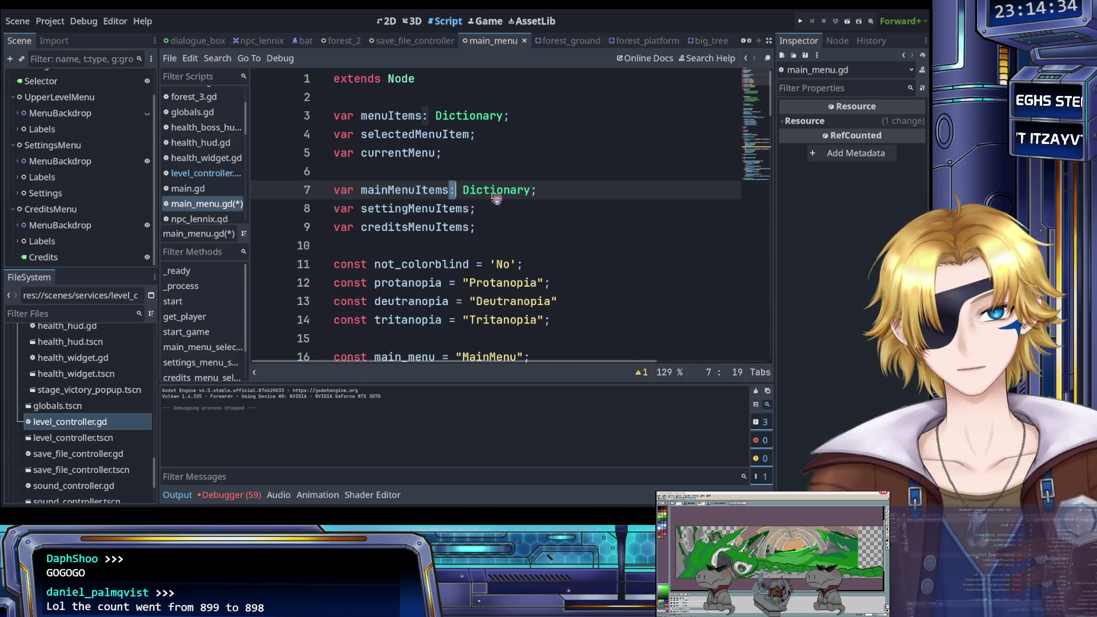
key("shift+Right")
key("shift+Right")
key("shift+Right")
key("shift+Right")
key("shift+Right")
key("shift+Right")
key("ctrl+c")
key("Down")
key("Left")
key("ctrl+v")
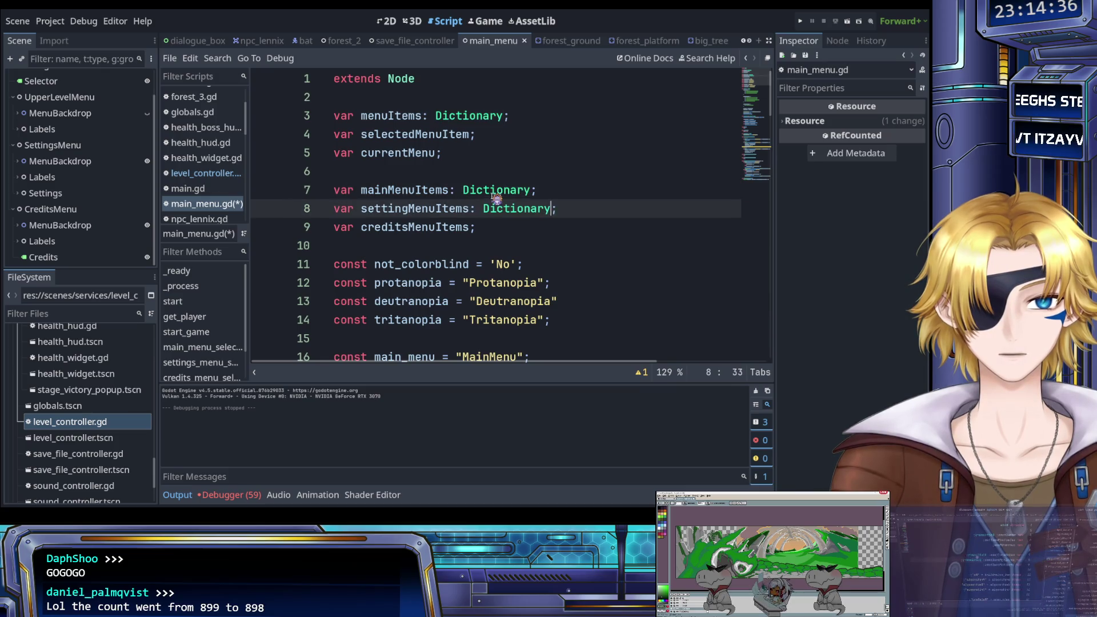
key("Down")
key("Left")
key("Left")
key("Right")
key("ctrl+v")
scroll(482, 189, "down", 10)
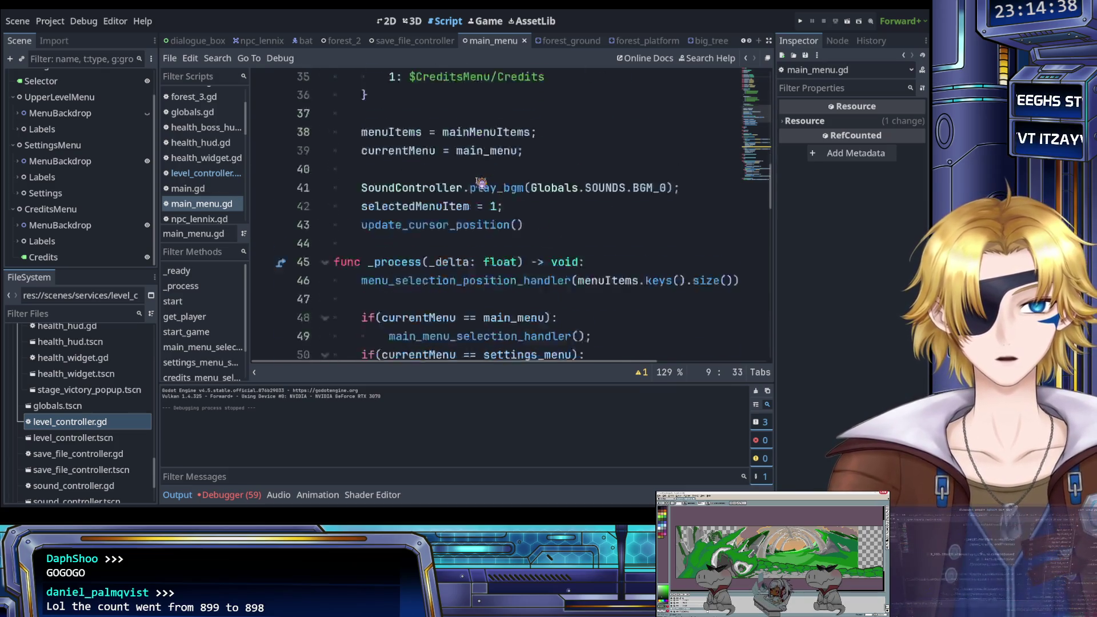
Write a for-loop over mainMenuItems.values() setting item.visible = false, and save.
scroll(482, 183, "down", 8)
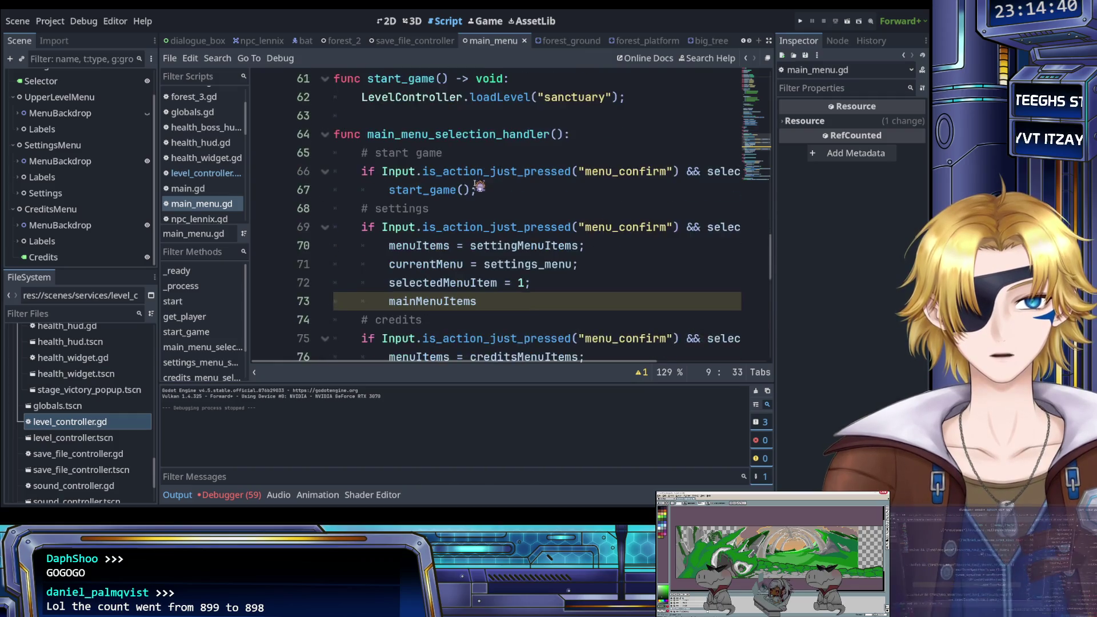
left_click(494, 240)
type(",")
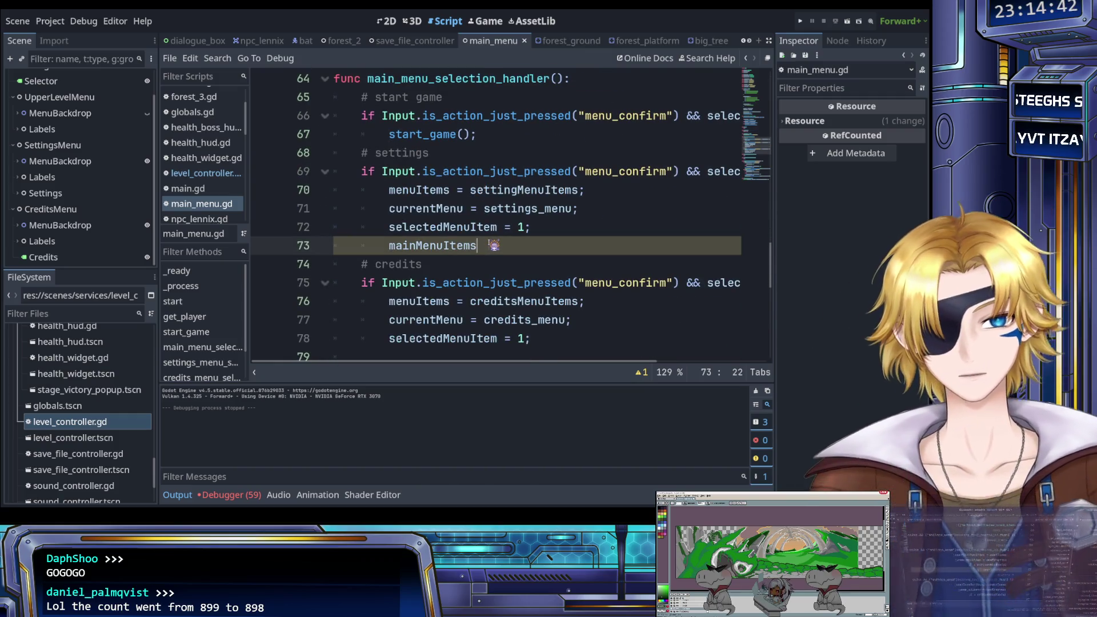
type(".va")
key("Return")
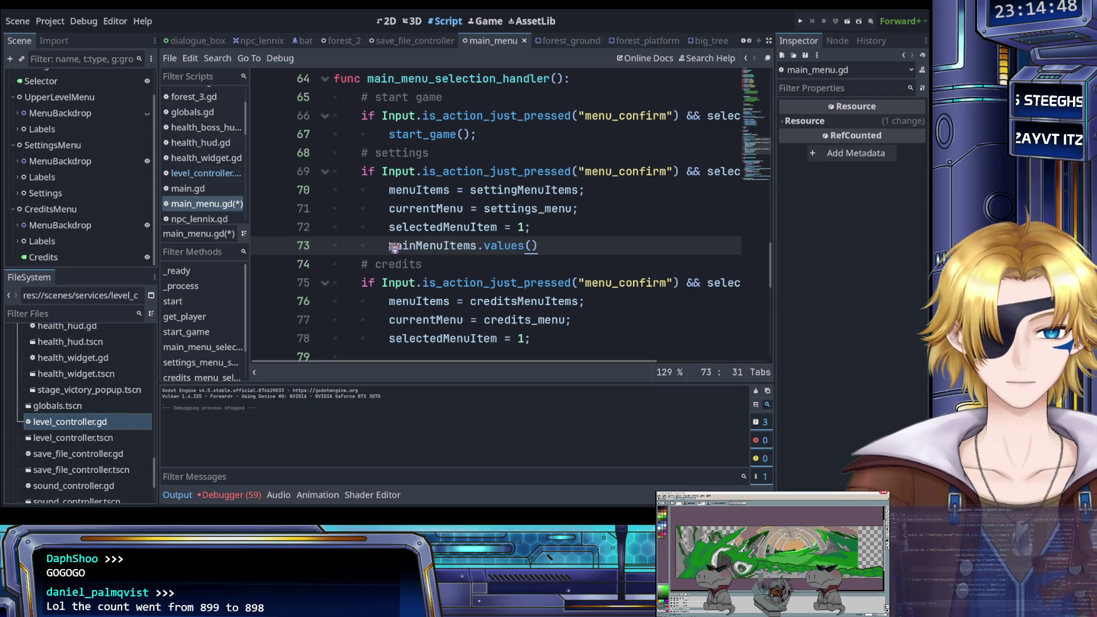
type("for ui")
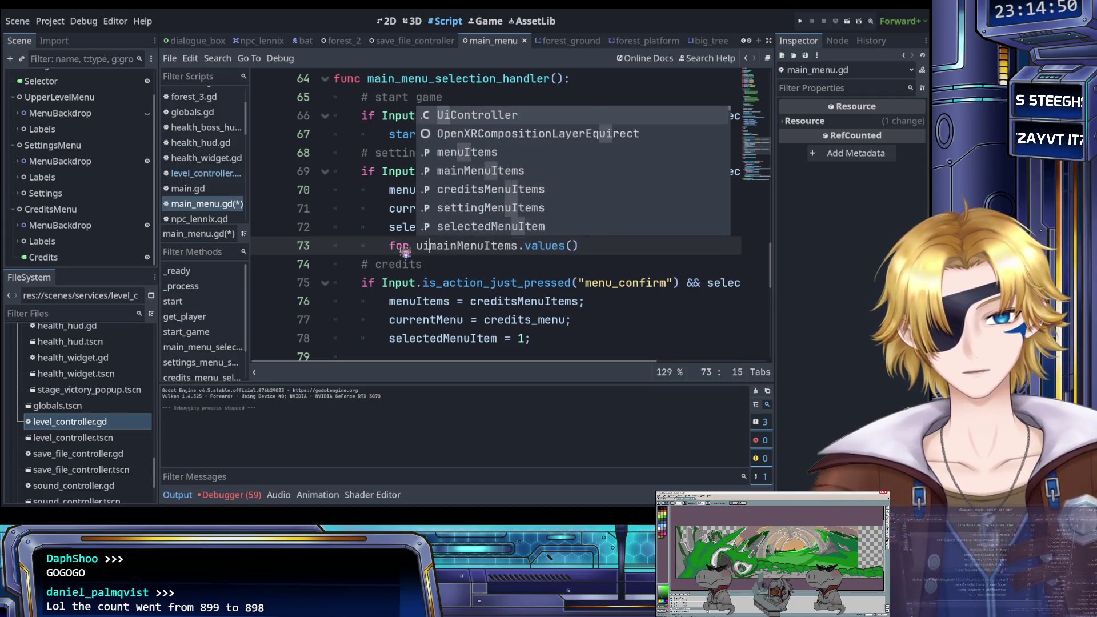
type("tem in")
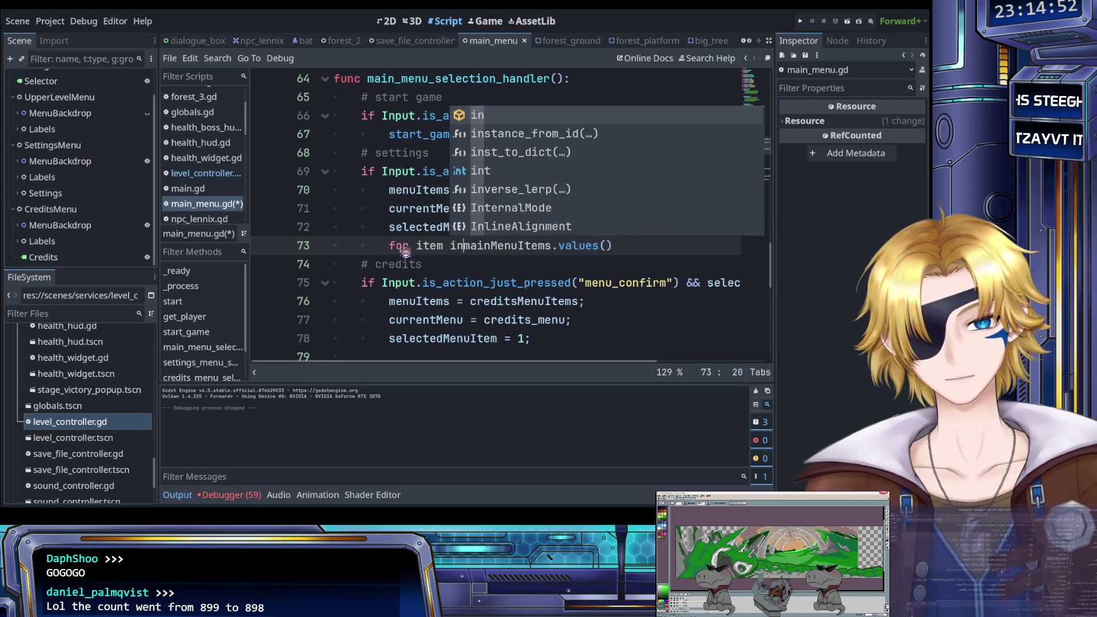
key("End")
type(":")
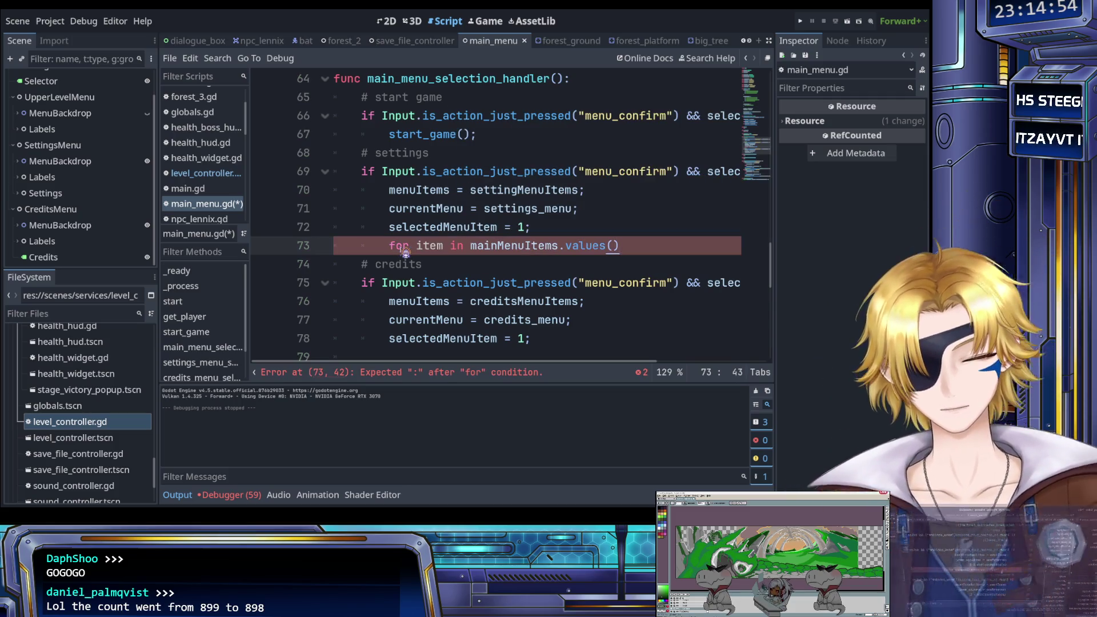
key("Return")
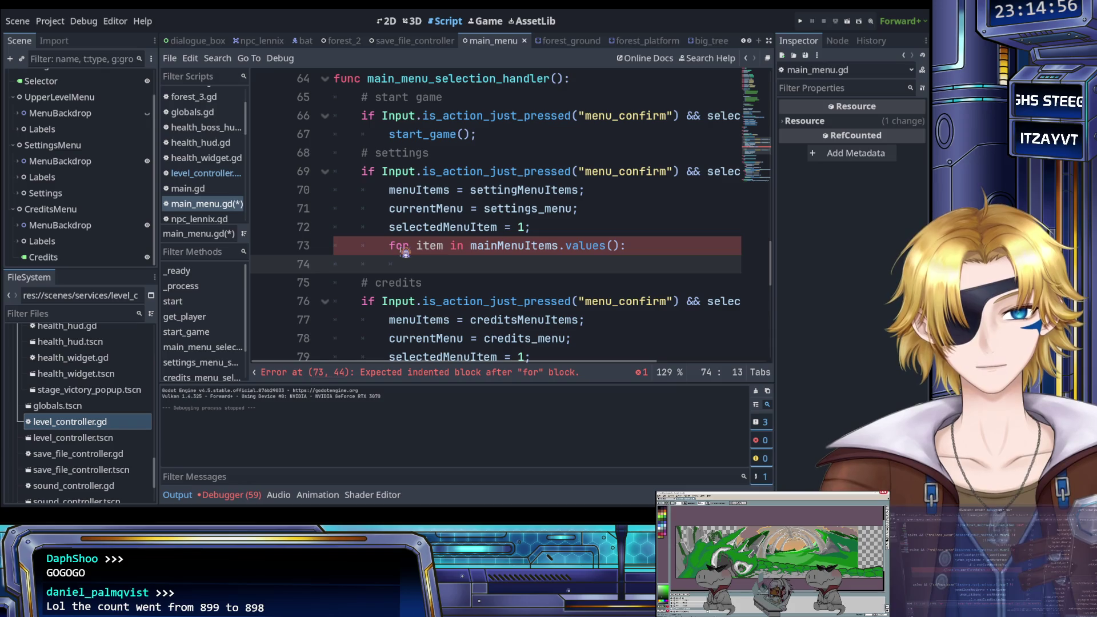
type("item")
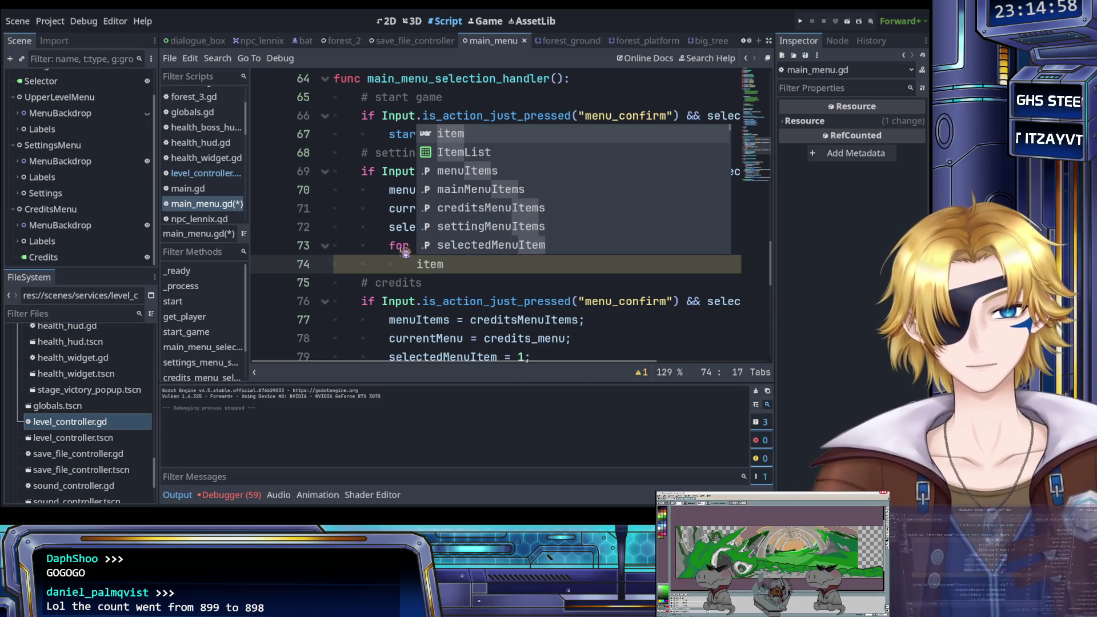
type(".")
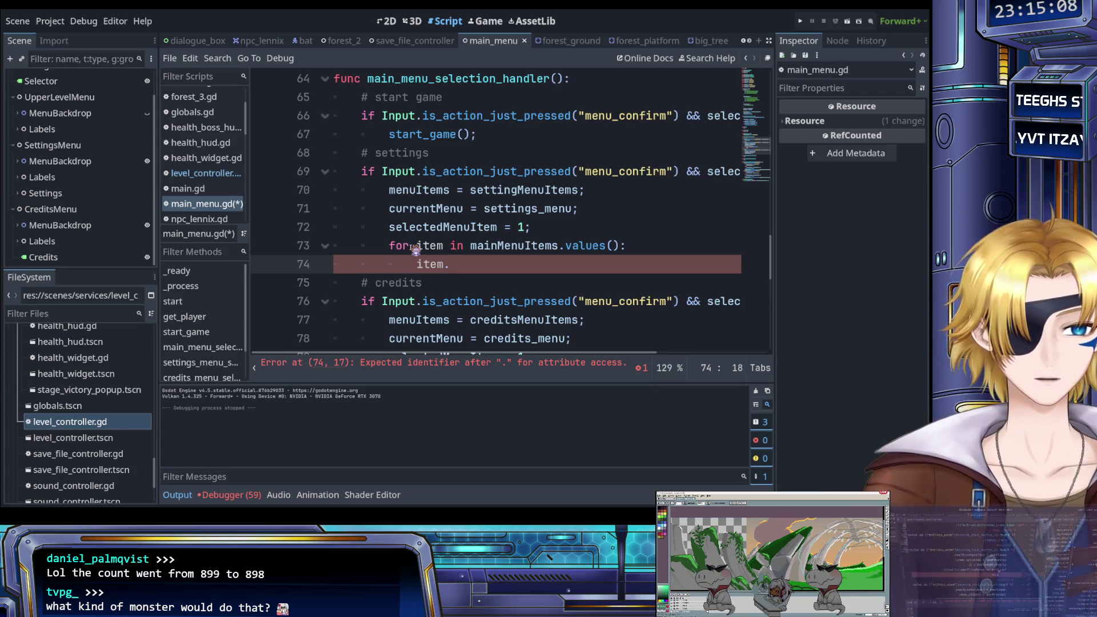
type("visib")
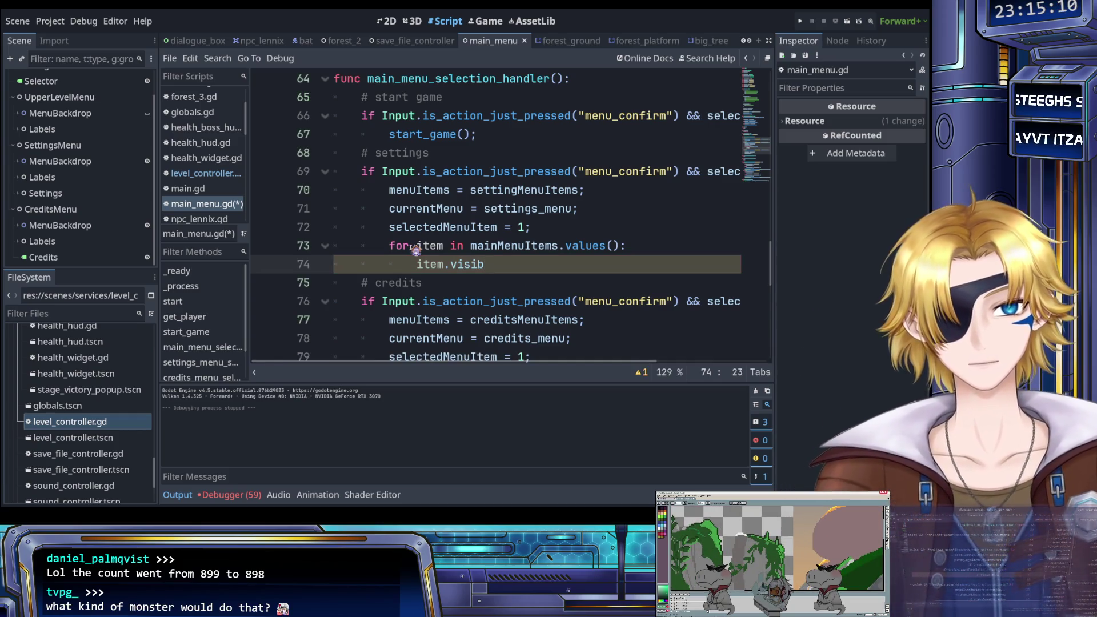
key("BackSpace")
key("BackSpace")
key("BackSpace")
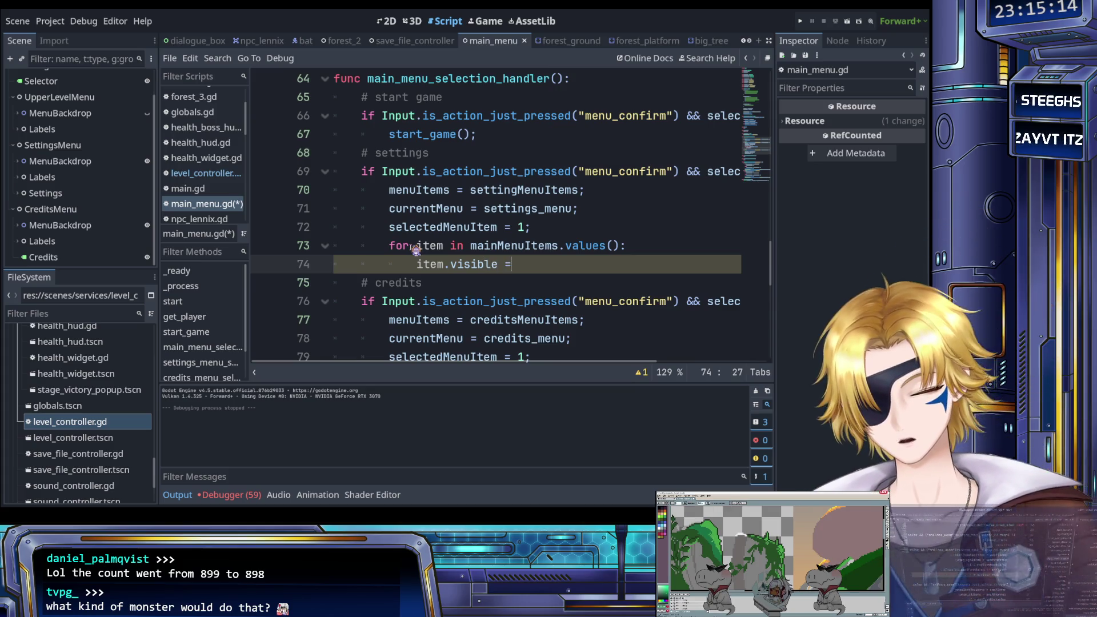
type("= ")
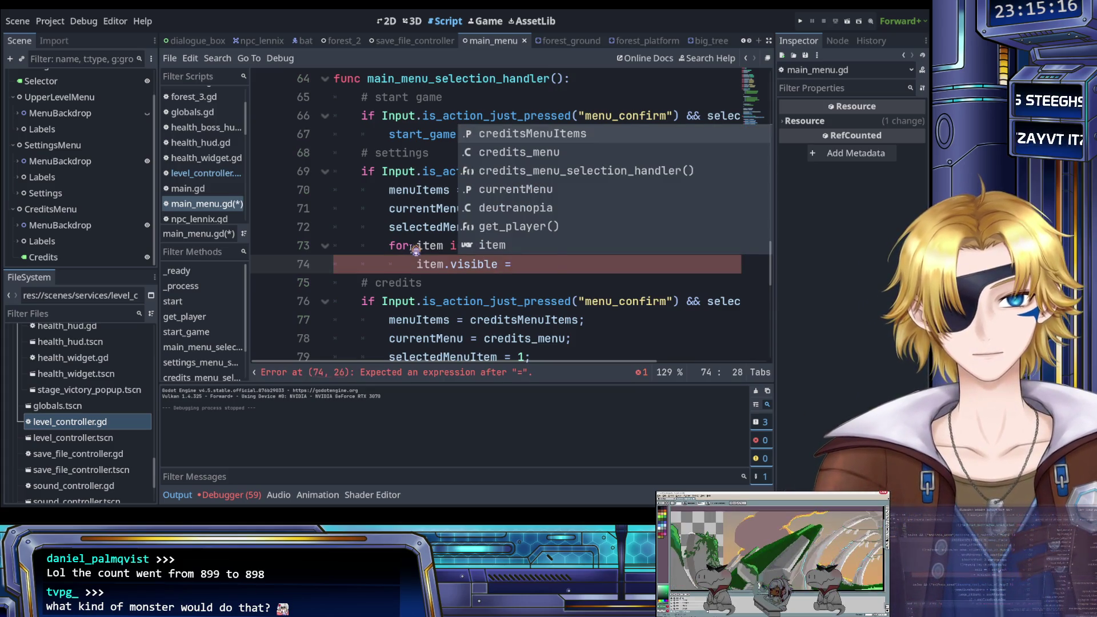
type("false;")
key("ctrl+s")
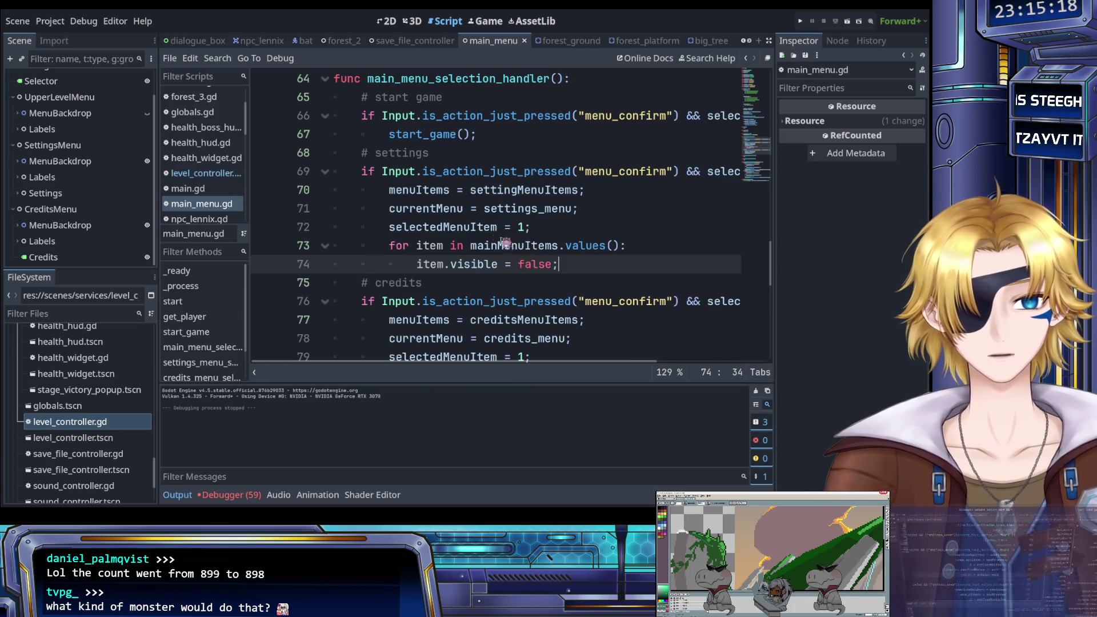
Duplicate the loop below it to hide creditsMenuItems, and save.
left_click_drag(572, 264, 410, 253)
key("ctrl+c")
left_click(576, 271)
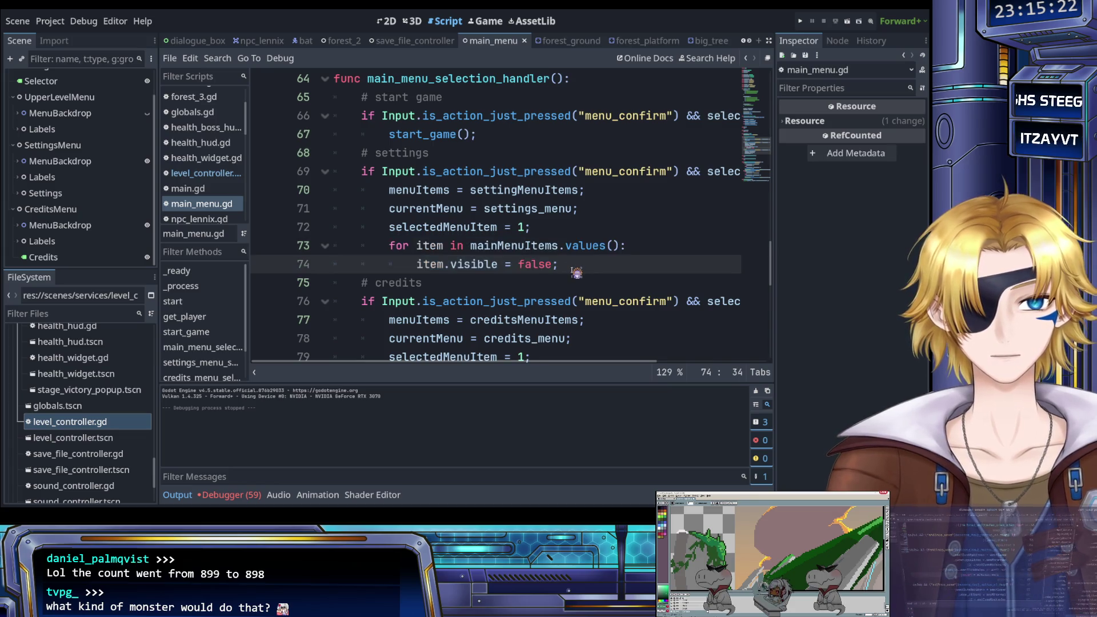
key("Return")
key("ctrl+v")
left_click(426, 283)
key("shift+Tab")
double_click(514, 283)
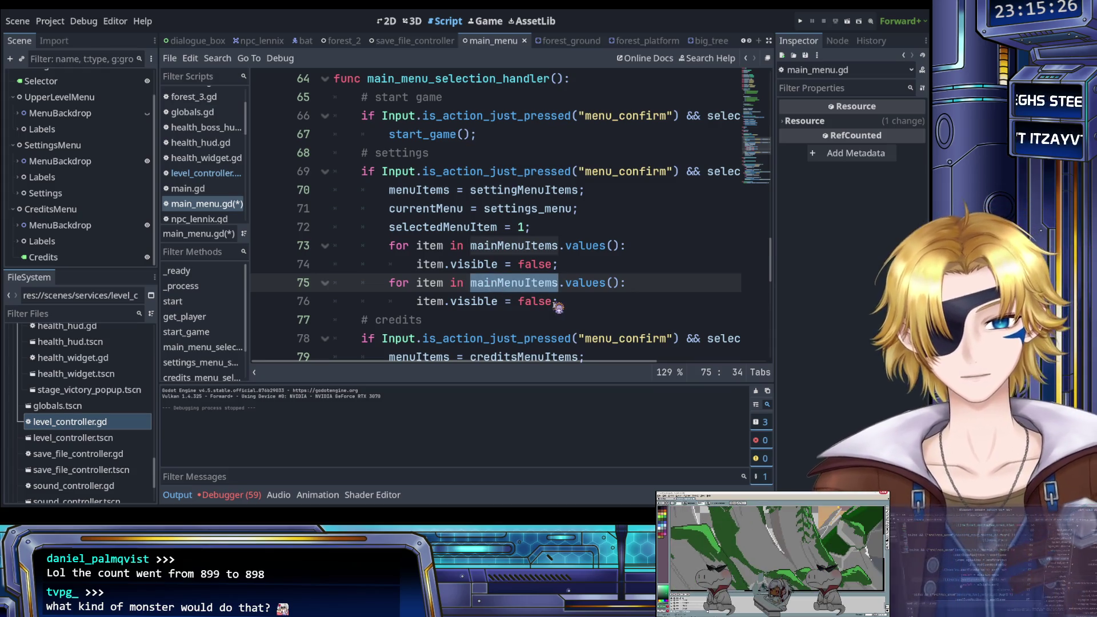
scroll(571, 270, "right", 6)
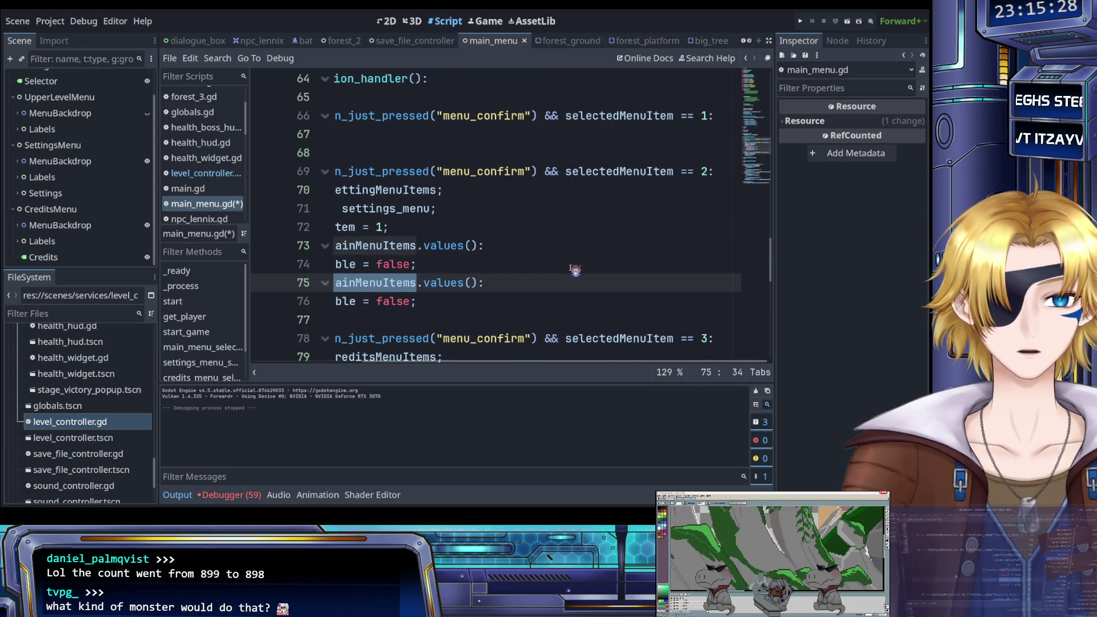
scroll(575, 270, "left", 6)
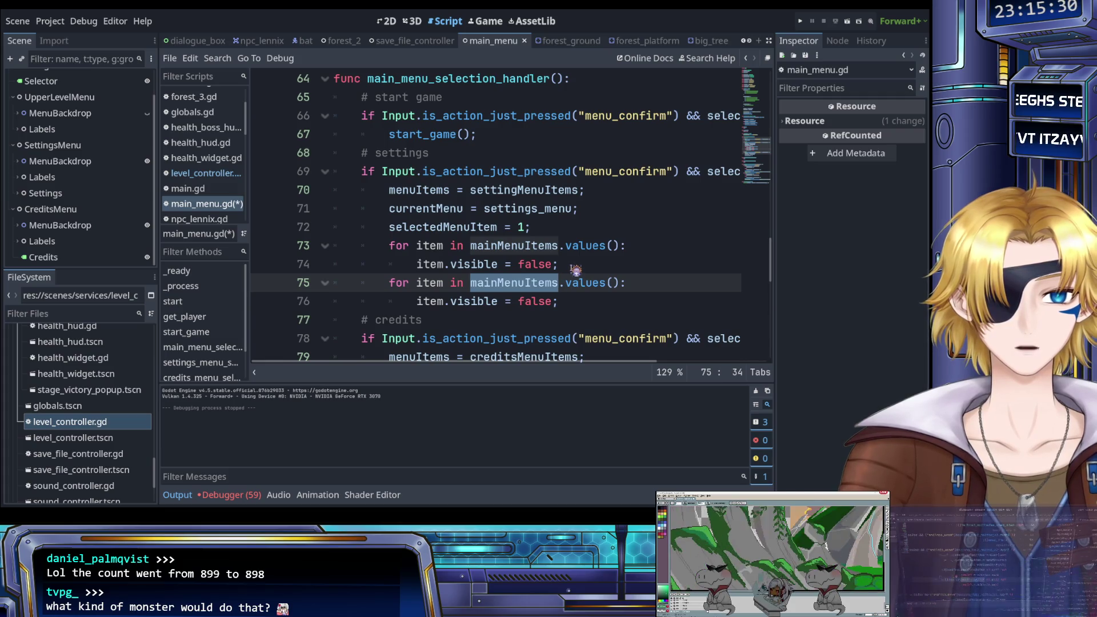
type("credi")
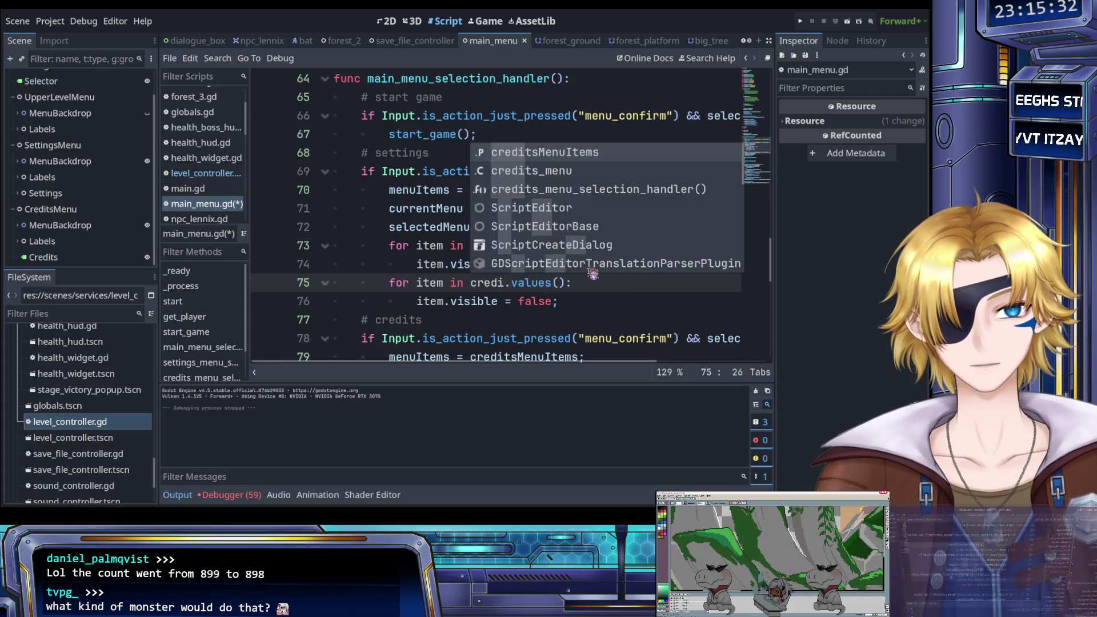
key("Return")
key("ctrl+s")
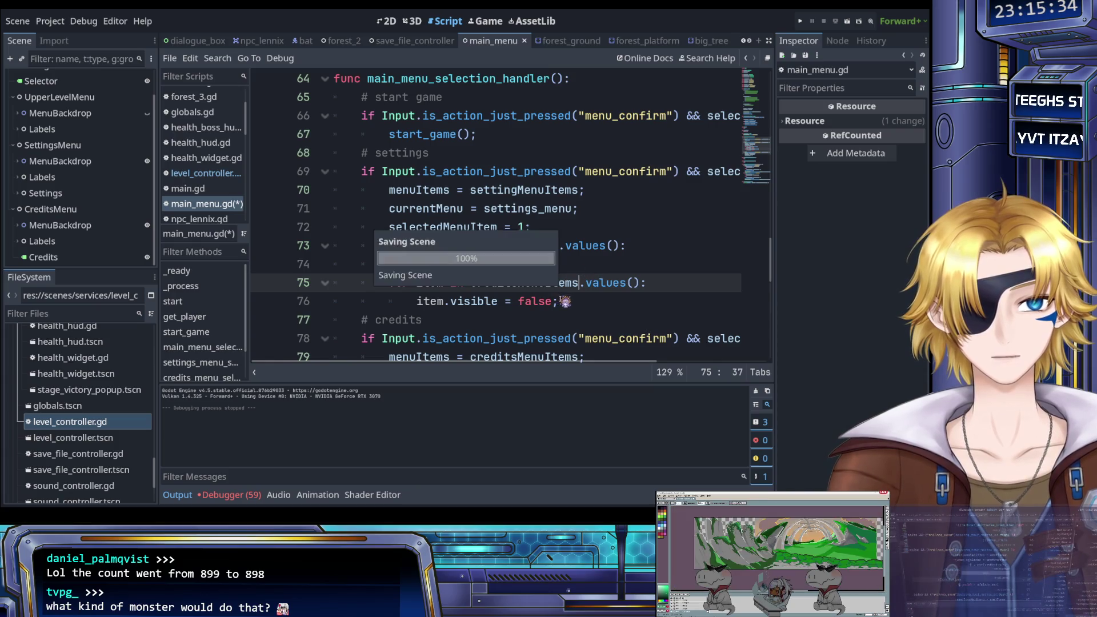
Paste a third loop for settingMenuItems with visible set to true.
left_click(570, 302)
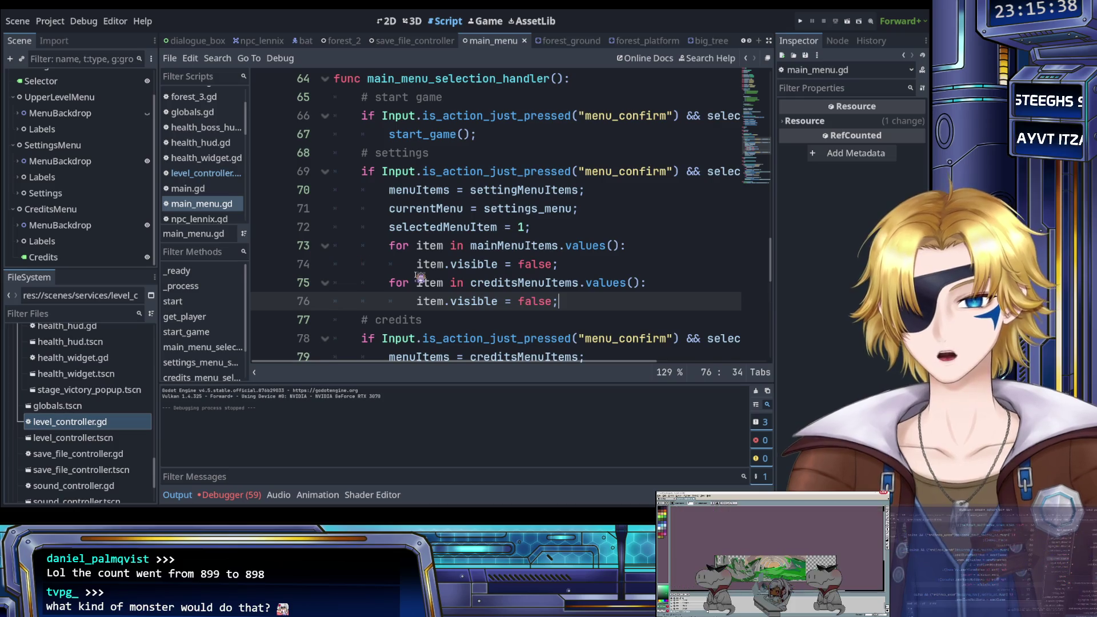
scroll(424, 276, "down", 2)
scroll(423, 276, "up", 1)
left_click_drag(559, 245, 394, 191)
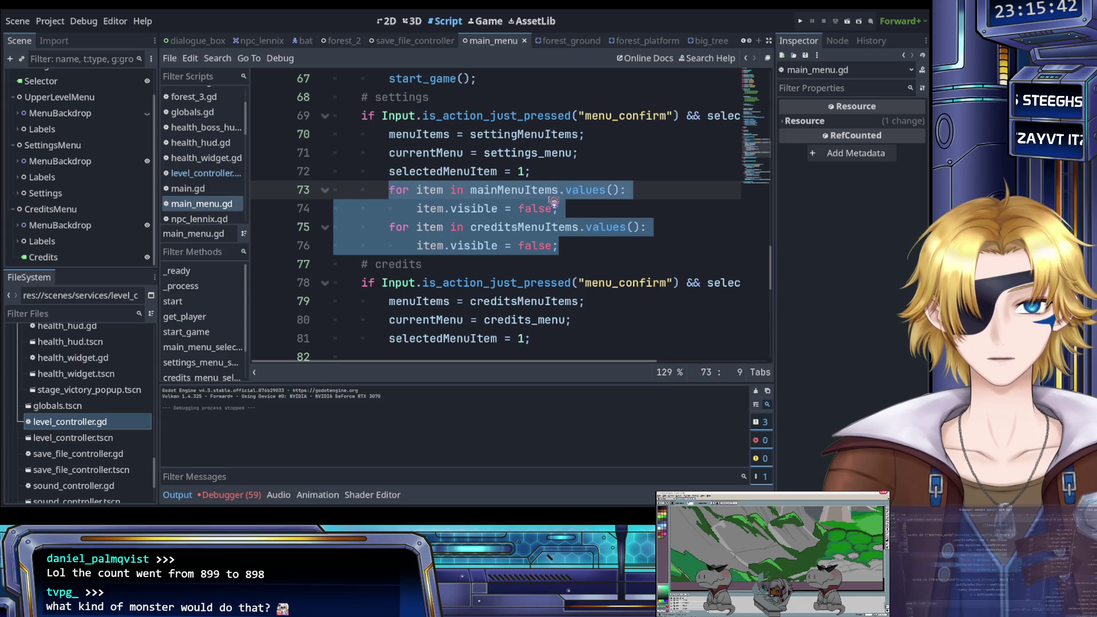
left_click(576, 251)
key("Return")
key("ctrl+v")
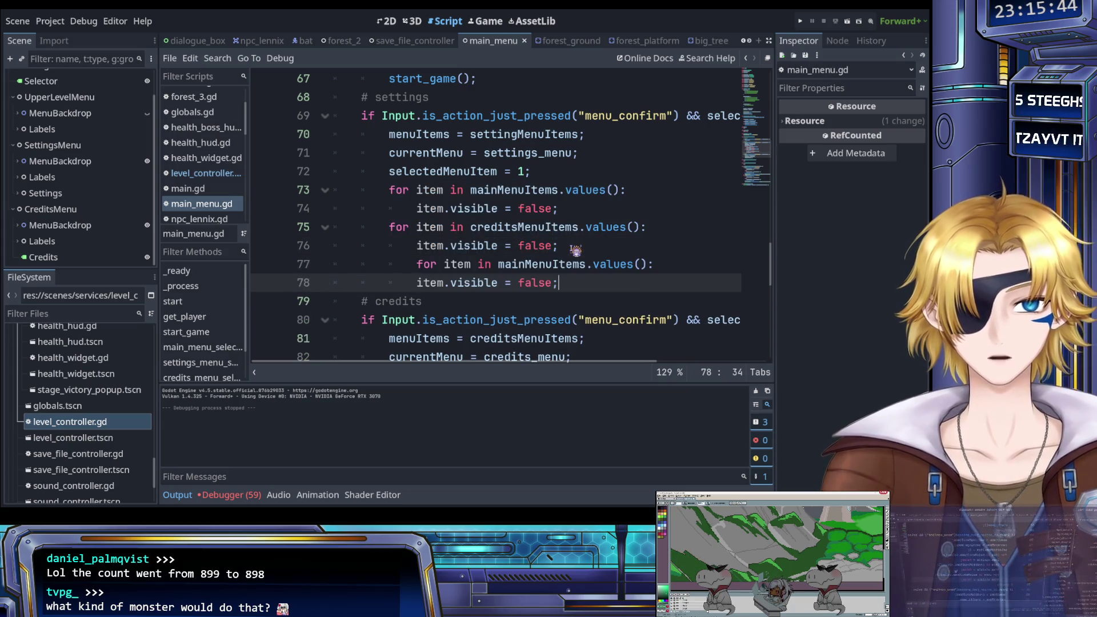
left_click(498, 266)
double_click(500, 265)
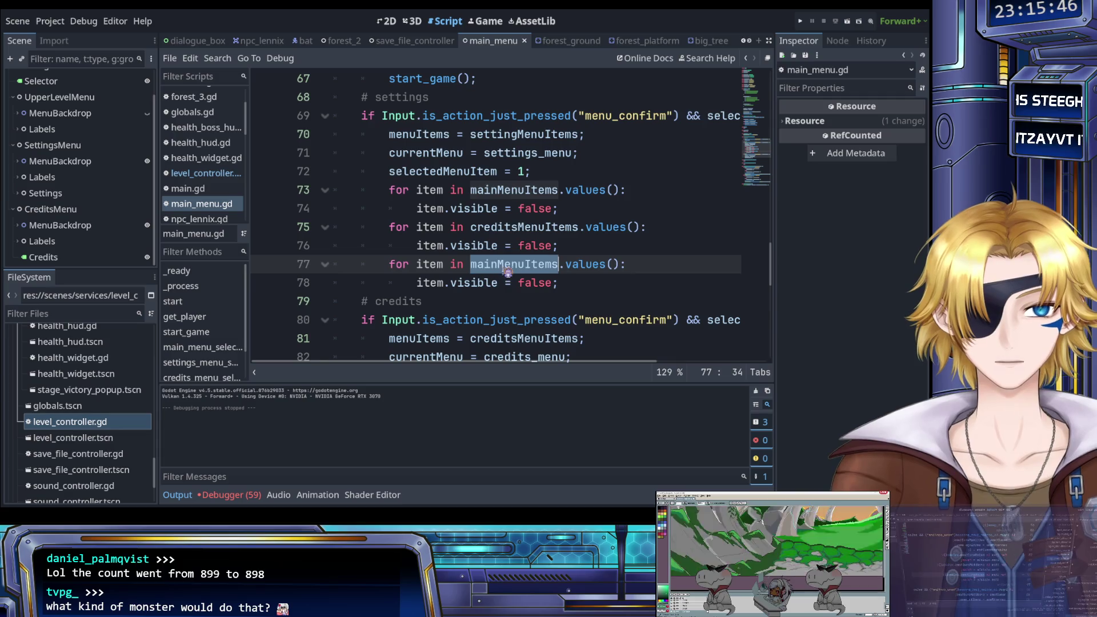
type("sett")
key("Return")
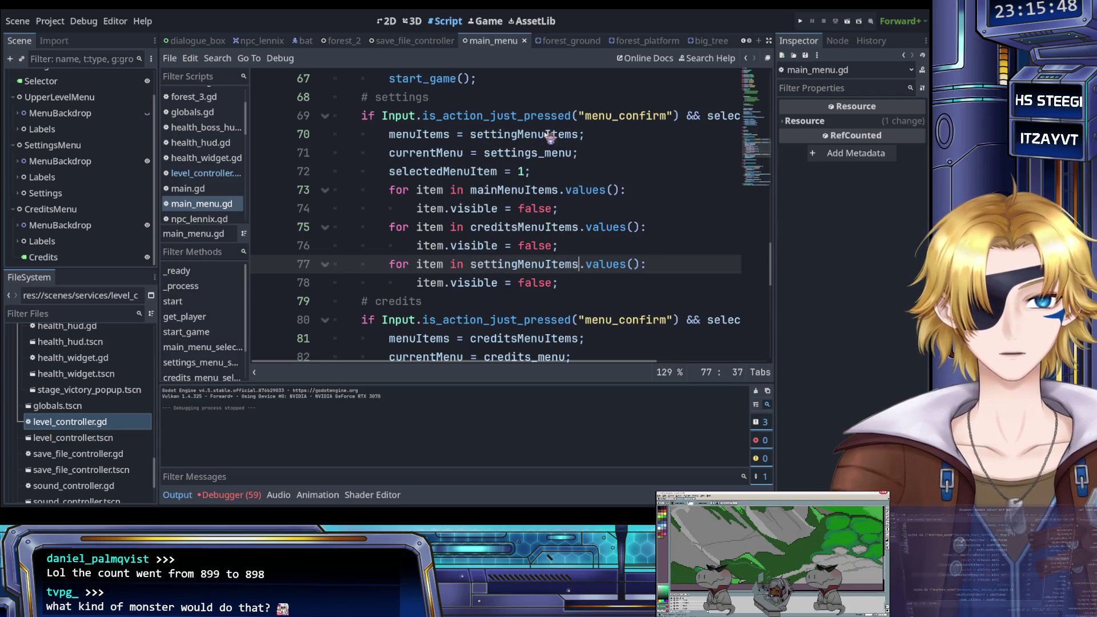
double_click(536, 283)
type("true")
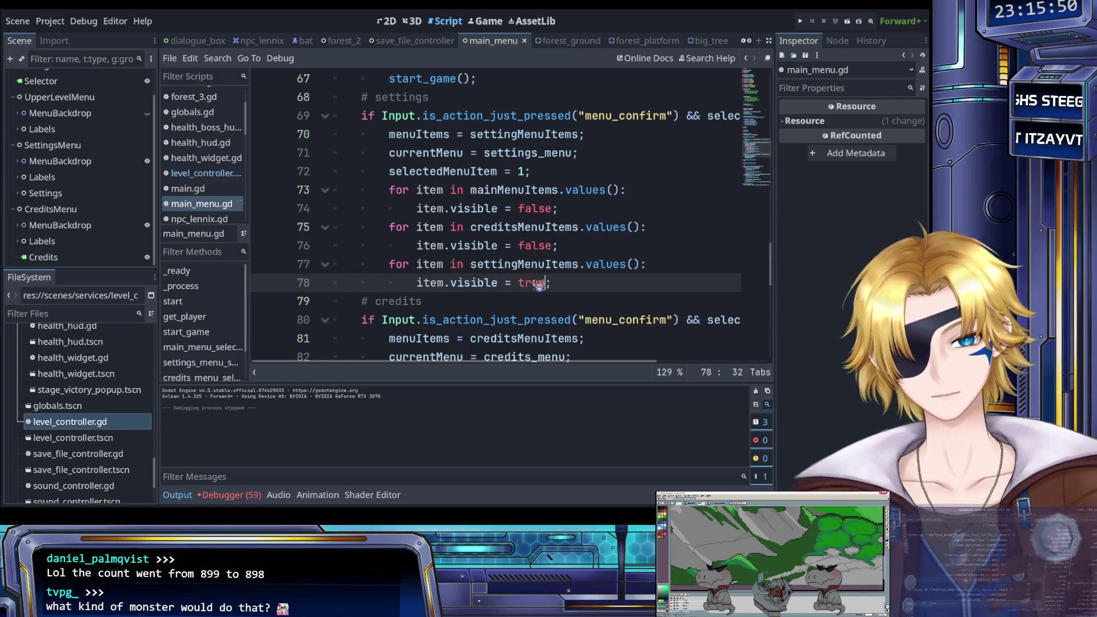
left_click_drag(552, 282, 397, 268)
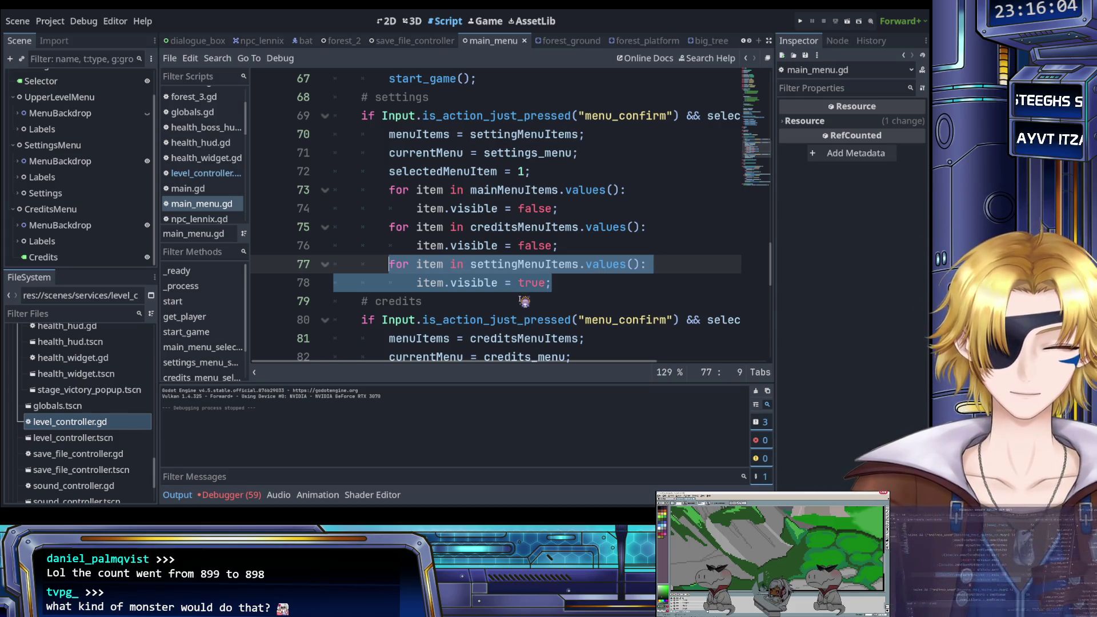
left_click(557, 283)
Paste the three visibility loops into the credits branch after line 83.
scroll(567, 274, "down", 1)
scroll(568, 274, "up", 1)
left_click_drag(552, 282, 395, 195)
left_click(557, 282)
scroll(566, 282, "down", 3)
scroll(566, 282, "up", 2)
left_click(552, 320)
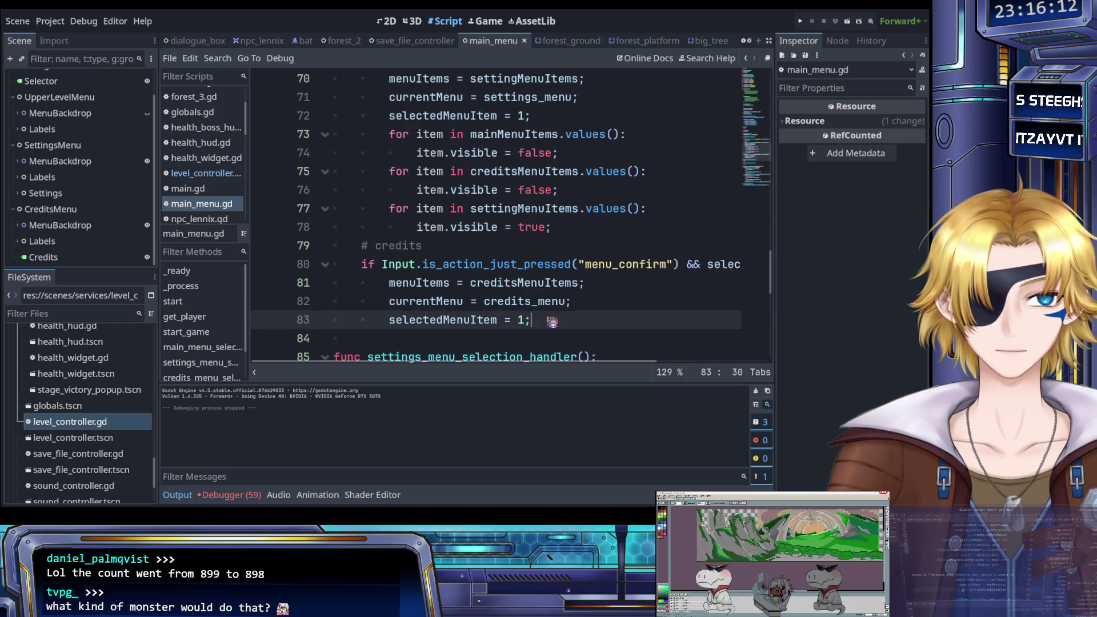
scroll(587, 320, "down", 1)
key("Return")
key("ctrl+v")
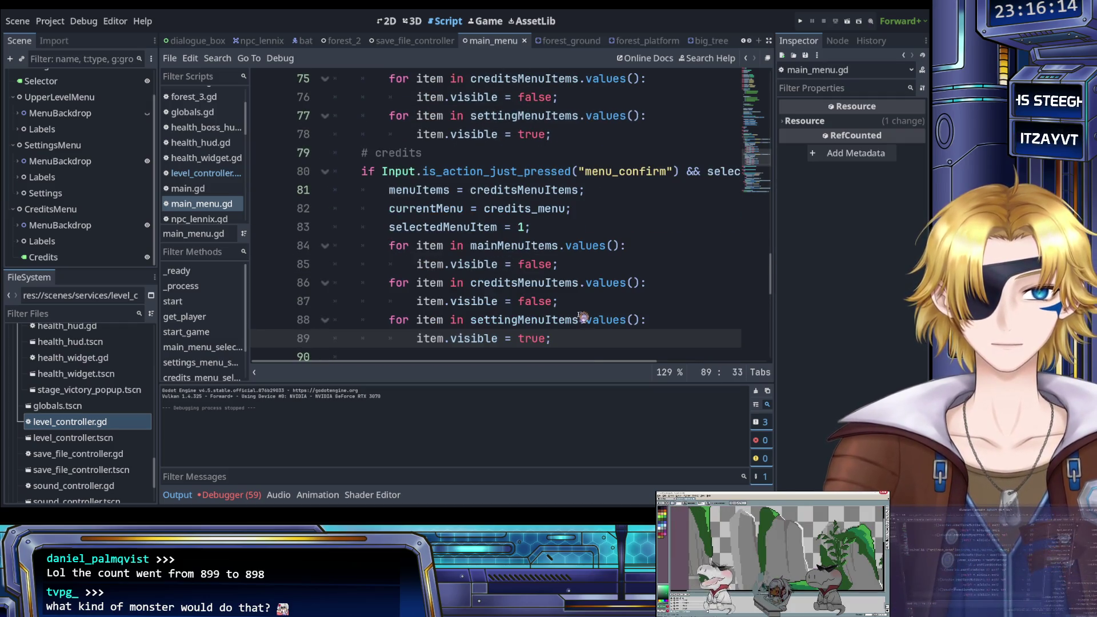
Change line 87's visibility to true and line 89's to false.
left_click(528, 246)
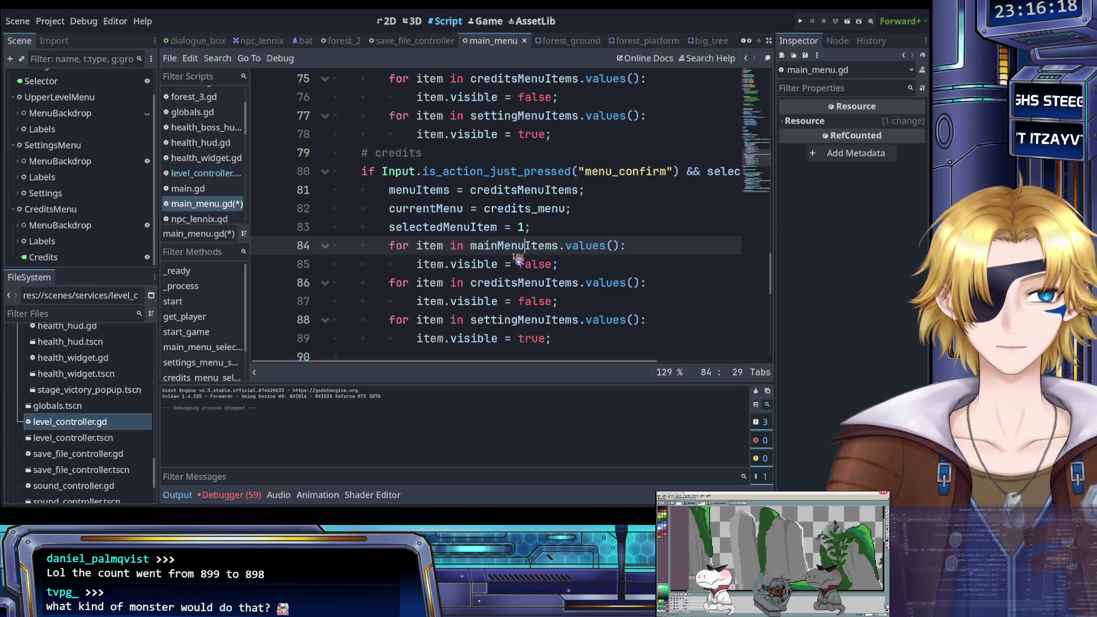
scroll(500, 274, "right", 5)
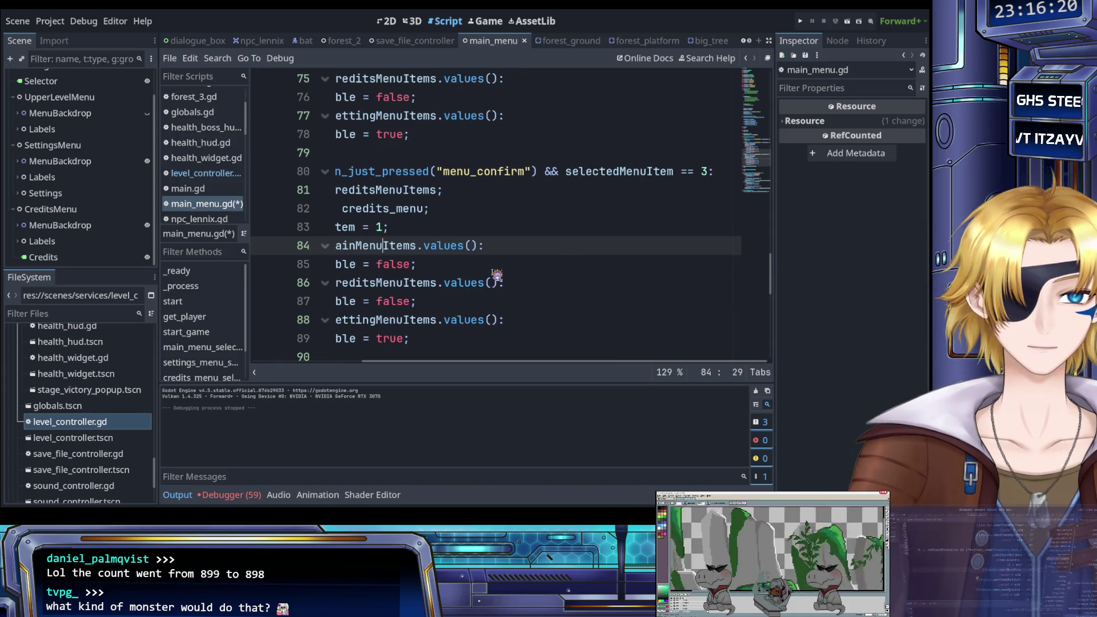
scroll(509, 270, "left", 5)
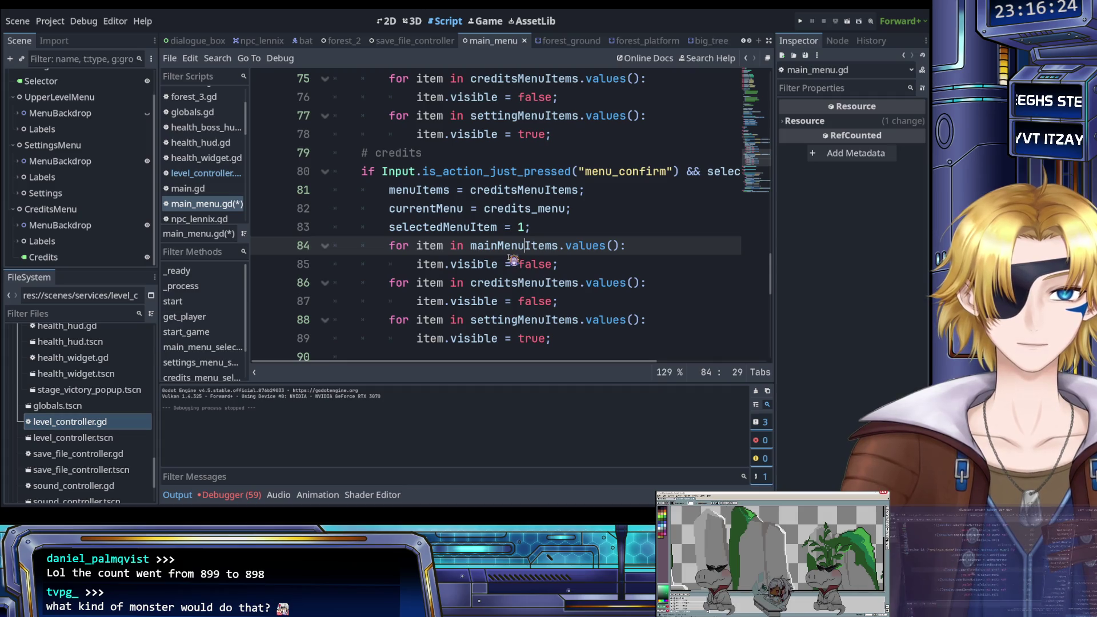
double_click(534, 302)
type("true")
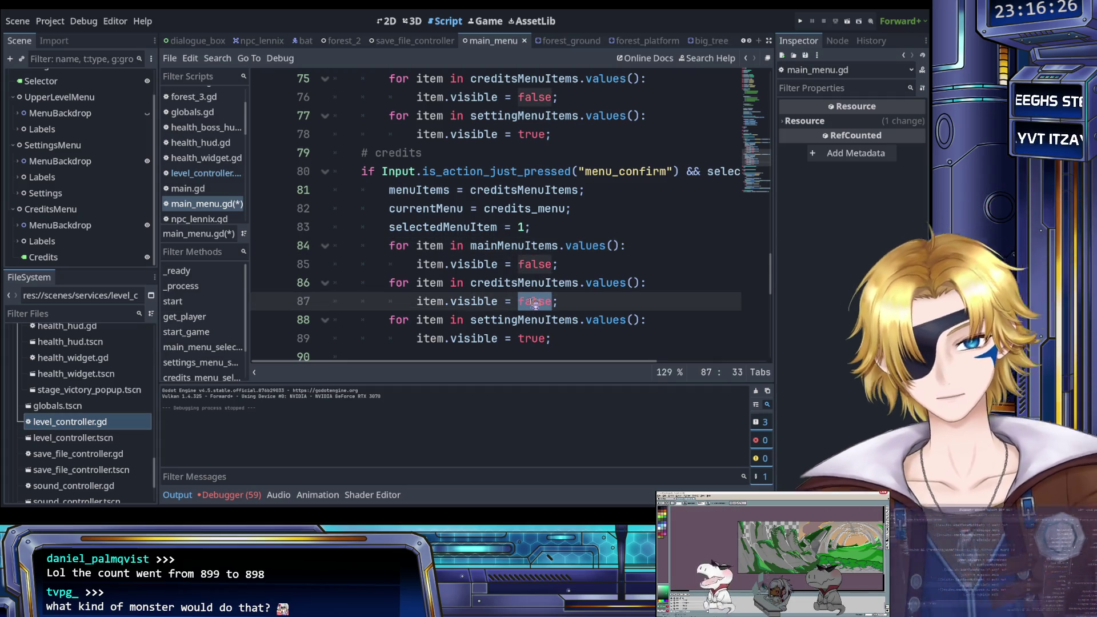
left_click(533, 338)
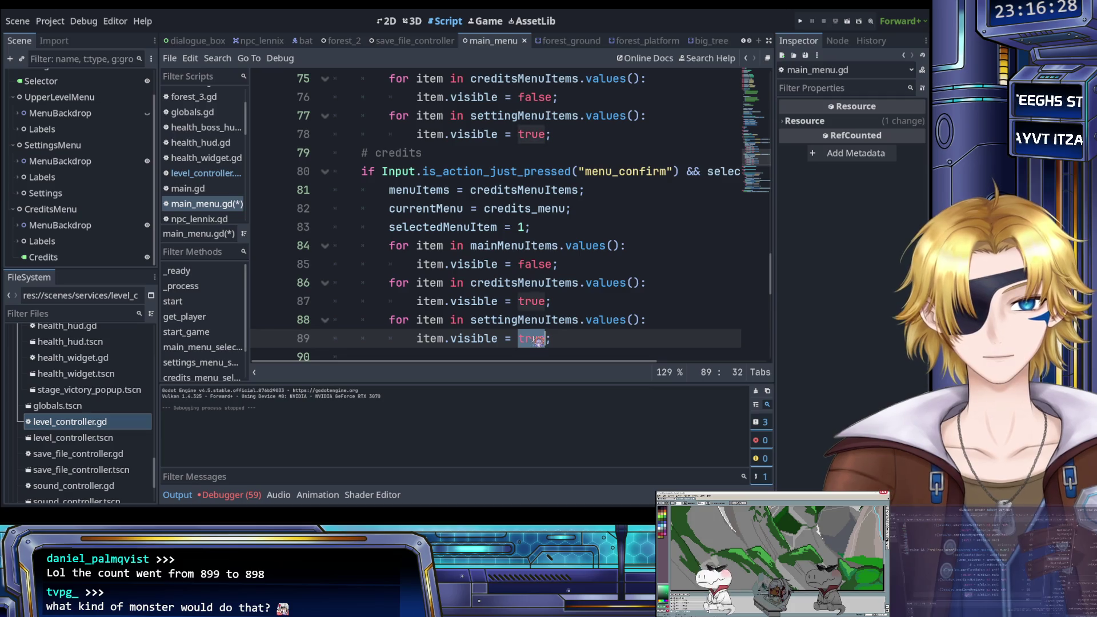
double_click(534, 339)
type("false")
left_click_drag(569, 340, 388, 247)
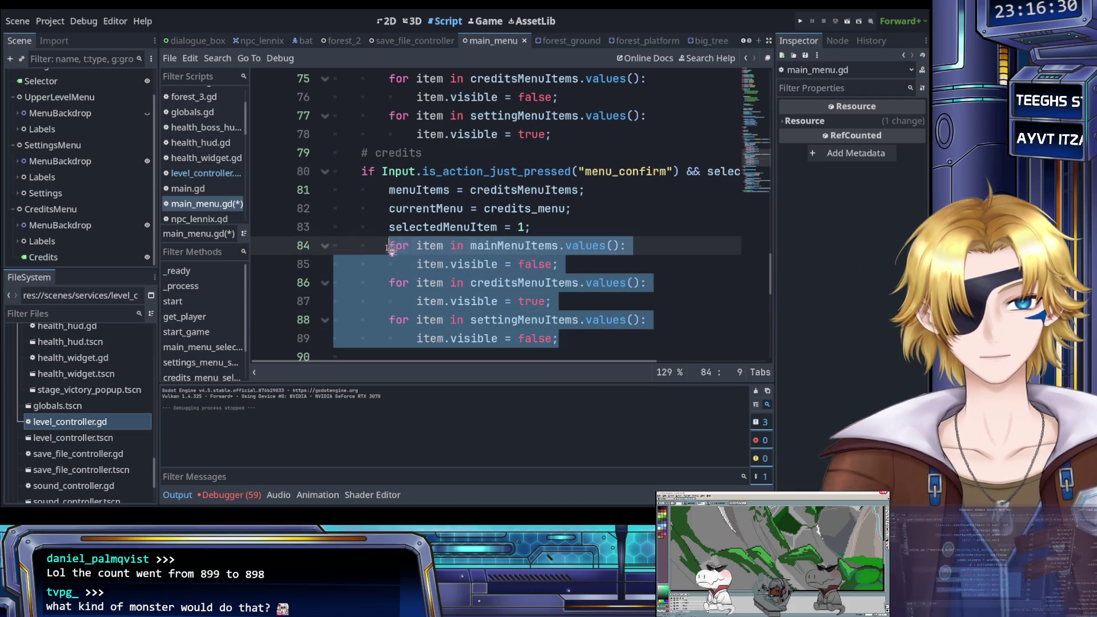
scroll(483, 259, "up", 6)
scroll(484, 258, "down", 1)
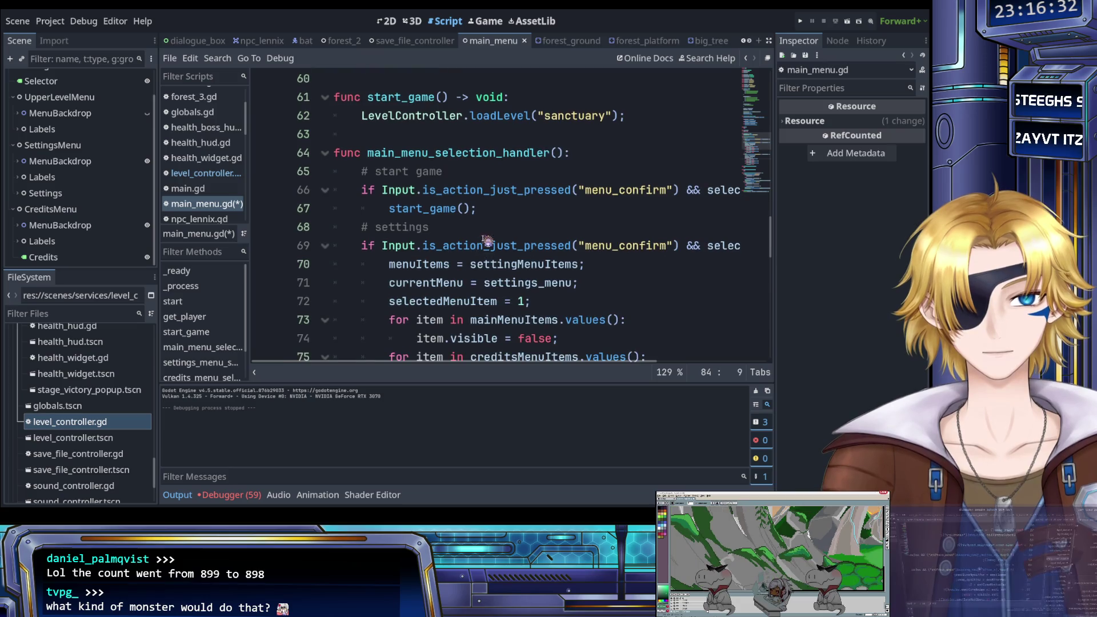
Save main_menu.gd and clear the selection of lines 84–89.
key("ctrl+s")
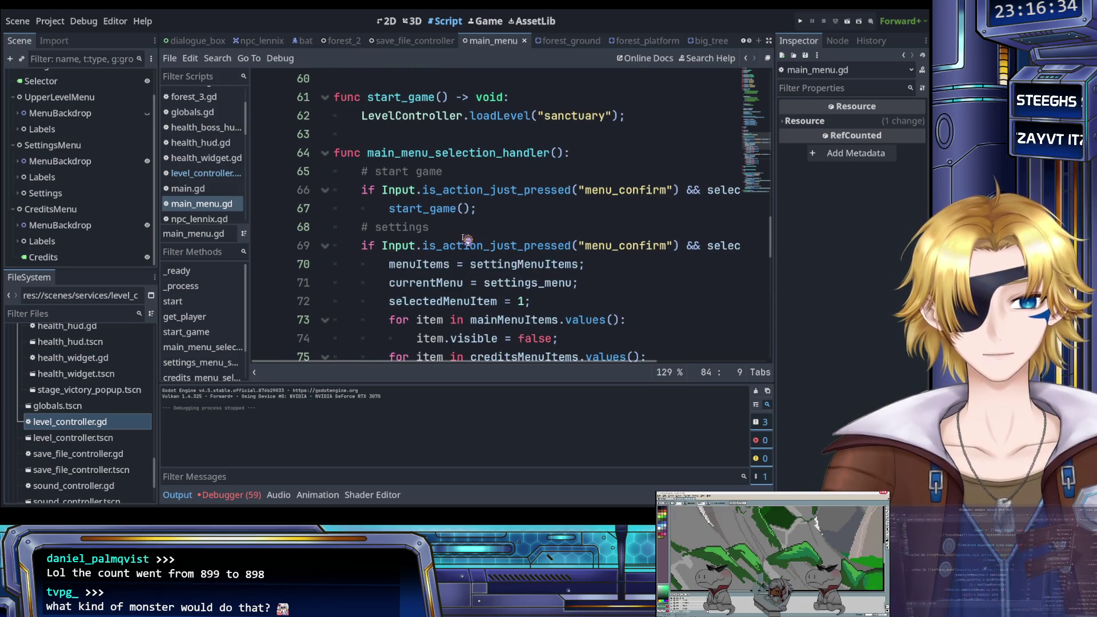
scroll(466, 240, "down", 3)
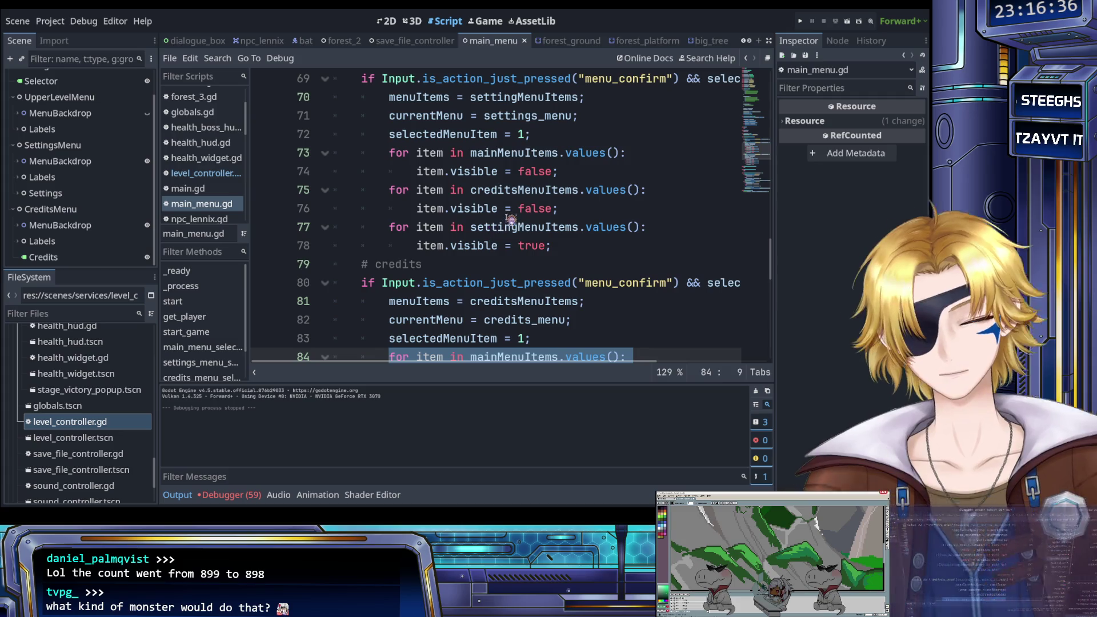
scroll(514, 210, "down", 3)
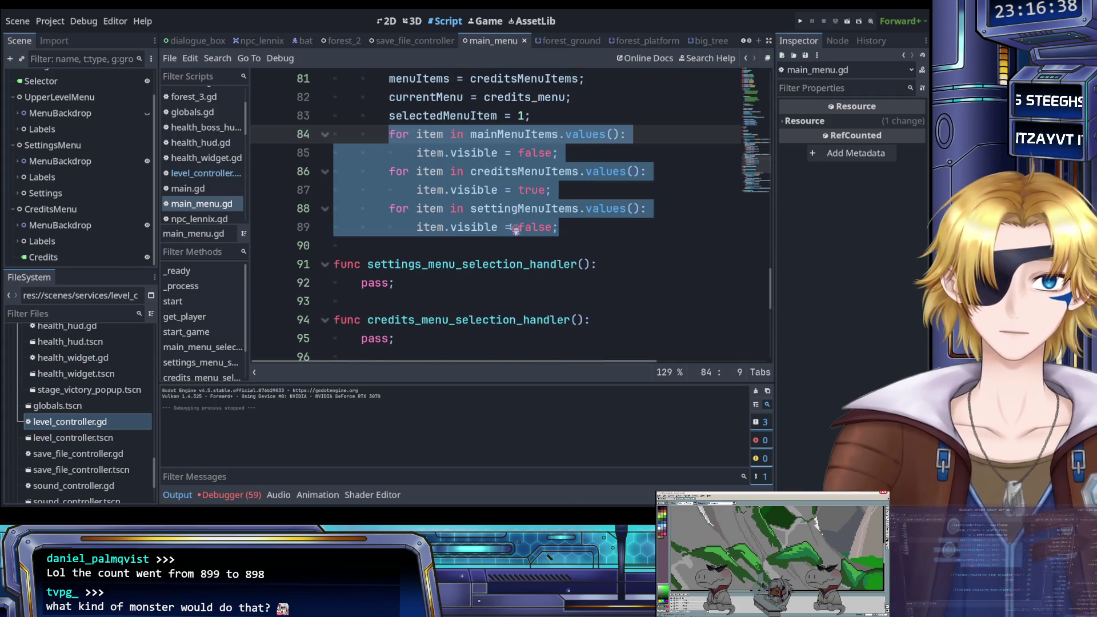
left_click(518, 227)
scroll(523, 231, "down", 3)
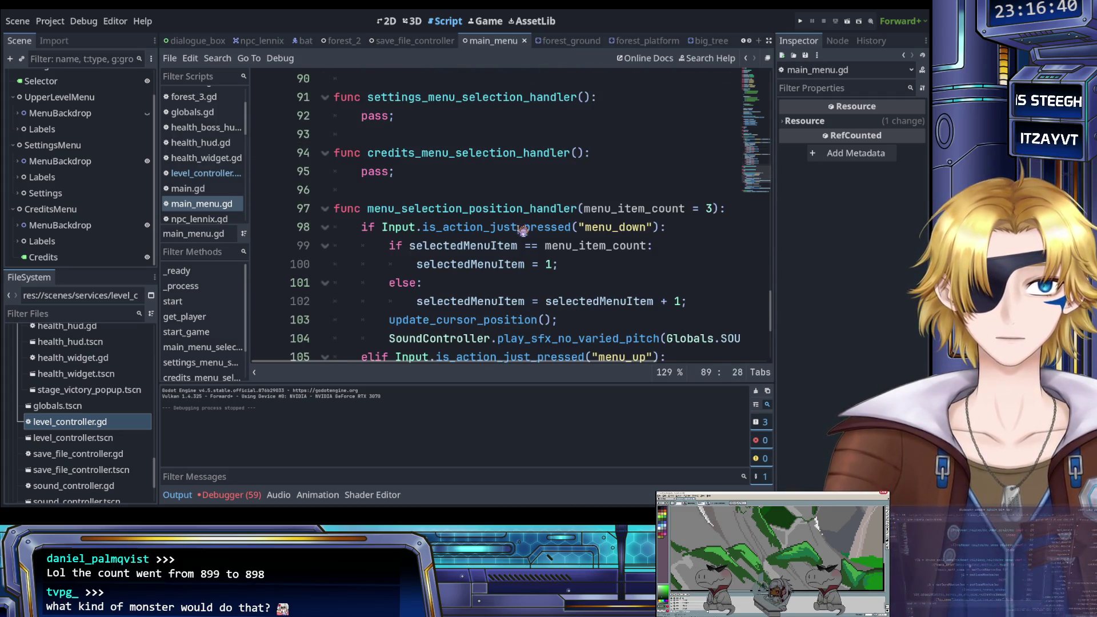
scroll(523, 230, "up", 2)
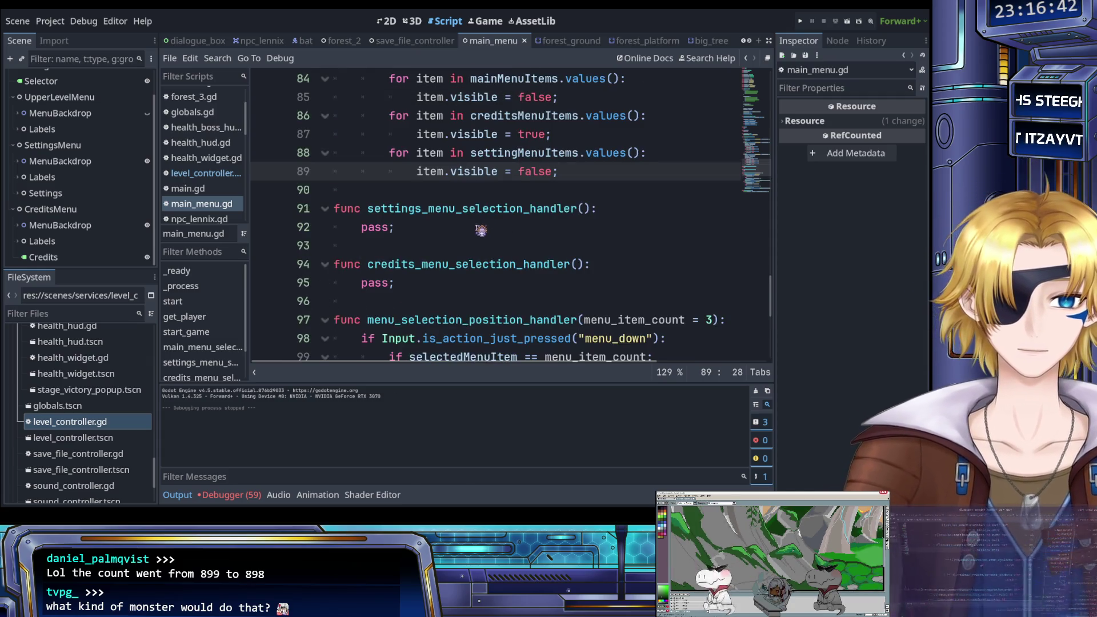
scroll(478, 232, "down", 3)
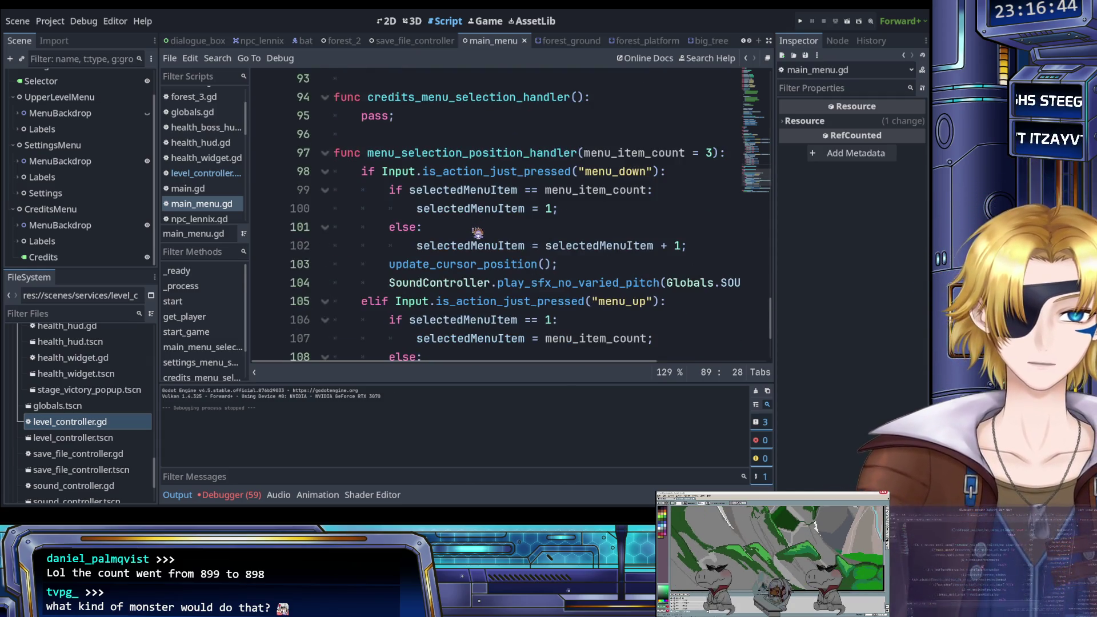
scroll(476, 232, "down", 3)
scroll(475, 232, "up", 12)
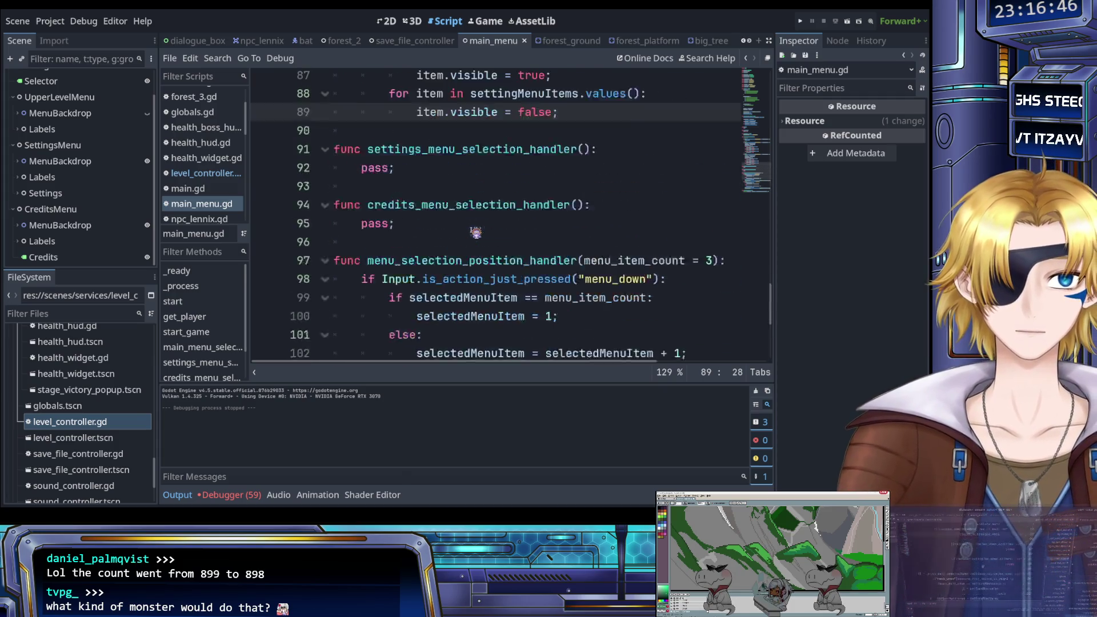
scroll(476, 232, "up", 4)
scroll(475, 232, "down", 2)
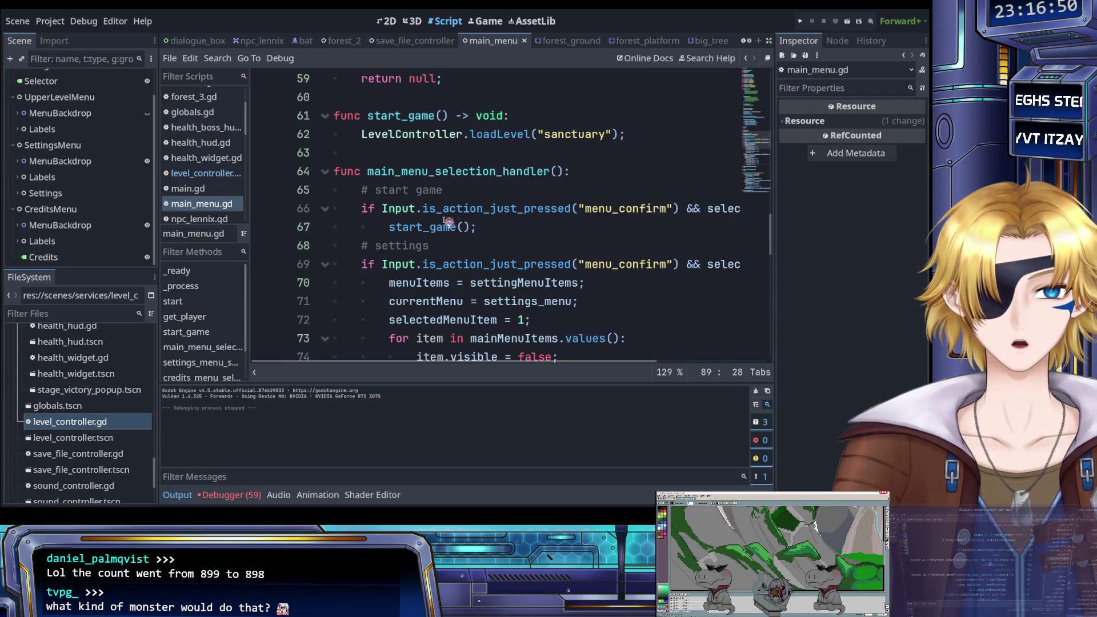
Delete the # start game, # settings and # credits comments plus the empty line, then save.
left_click_drag(460, 194, 342, 190)
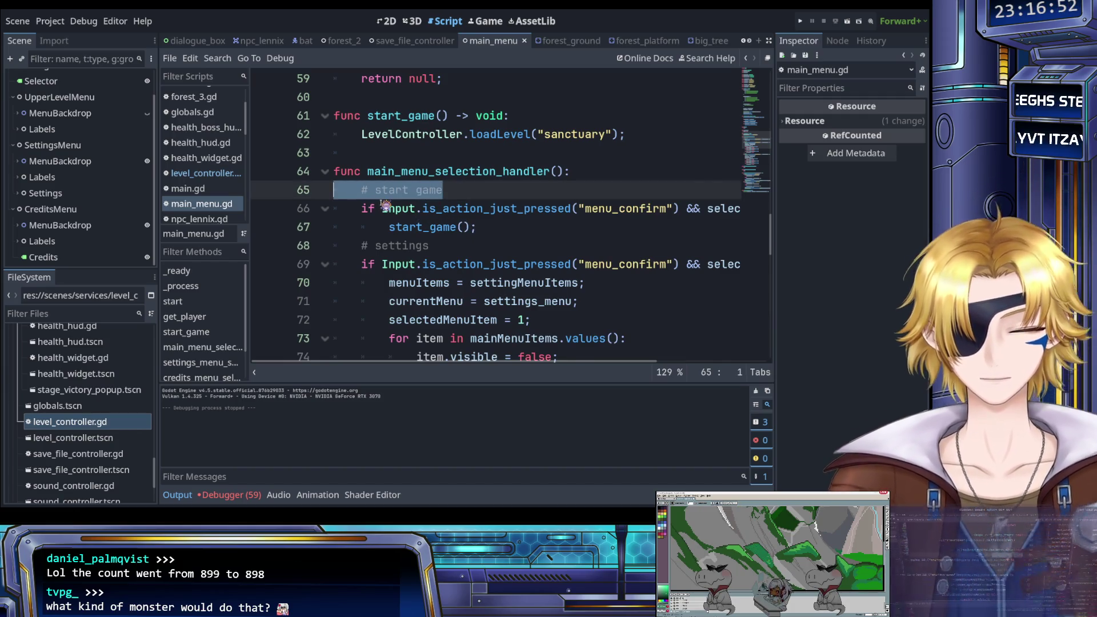
key("BackSpace")
key("BackSpace")
left_click_drag(461, 226, 355, 227)
key("BackSpace")
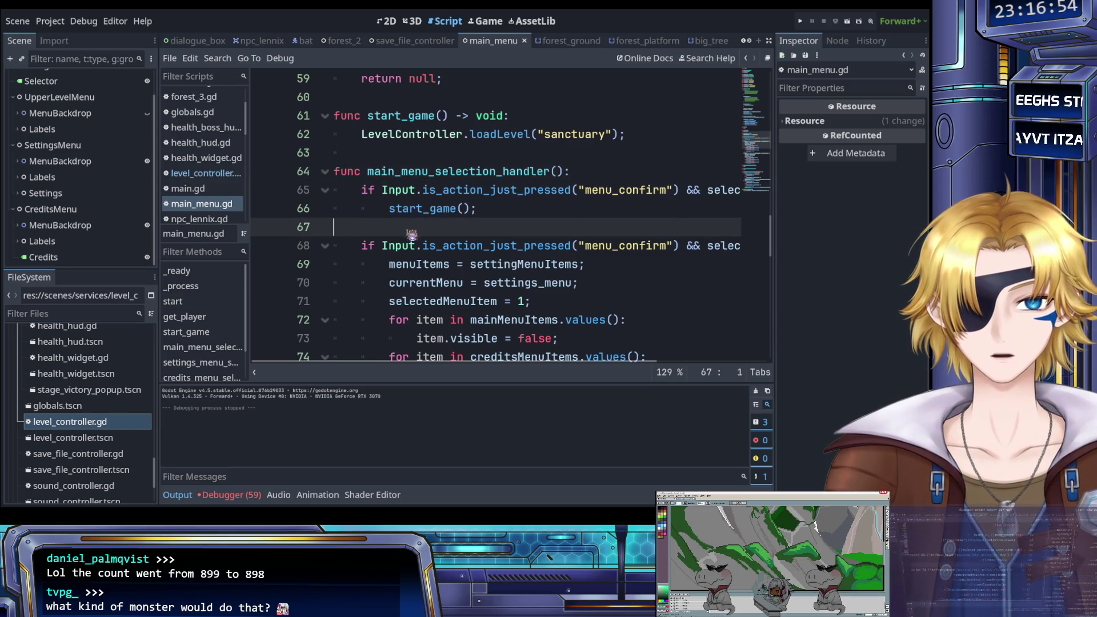
scroll(411, 234, "down", 4)
left_click_drag(424, 189, 361, 190)
key("BackSpace")
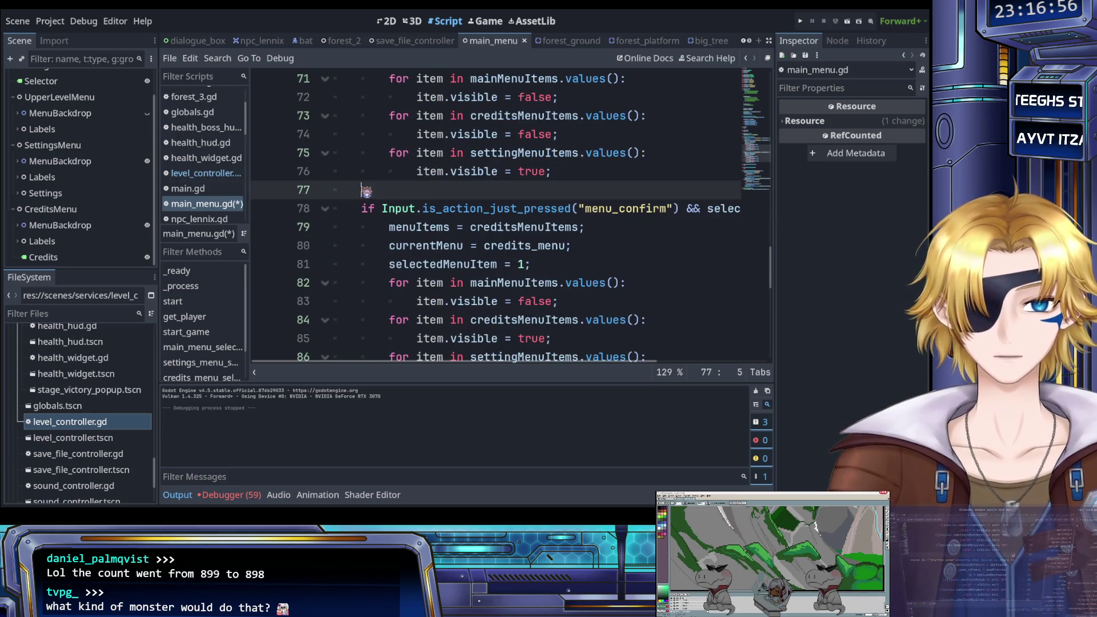
key("BackSpace")
key("BackSpace")
scroll(442, 223, "down", 3)
key("ctrl+s")
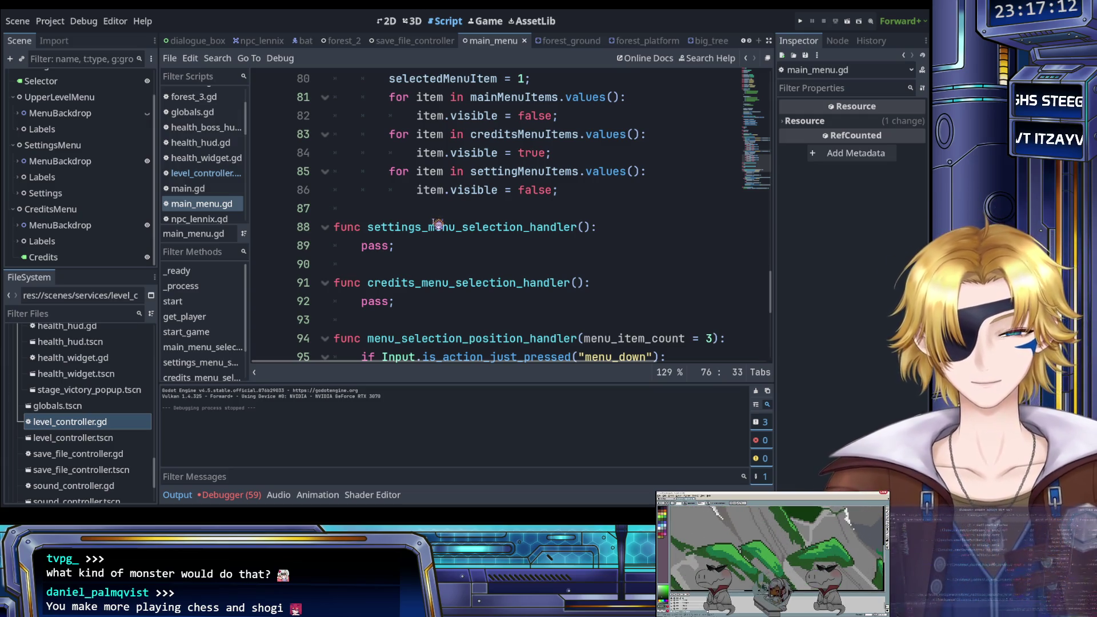
scroll(436, 224, "up", 1)
Paste the copied menu-handling block into settings_menu_selection_handler in place of pass.
mouse_move(554, 243)
left_mouse_down()
mouse_move(457, 207)
mouse_move(428, 223)
mouse_move(368, 227)
mouse_move(369, 245)
left_mouse_up()
key("ctrl+c")
scroll(400, 224, "up", 1)
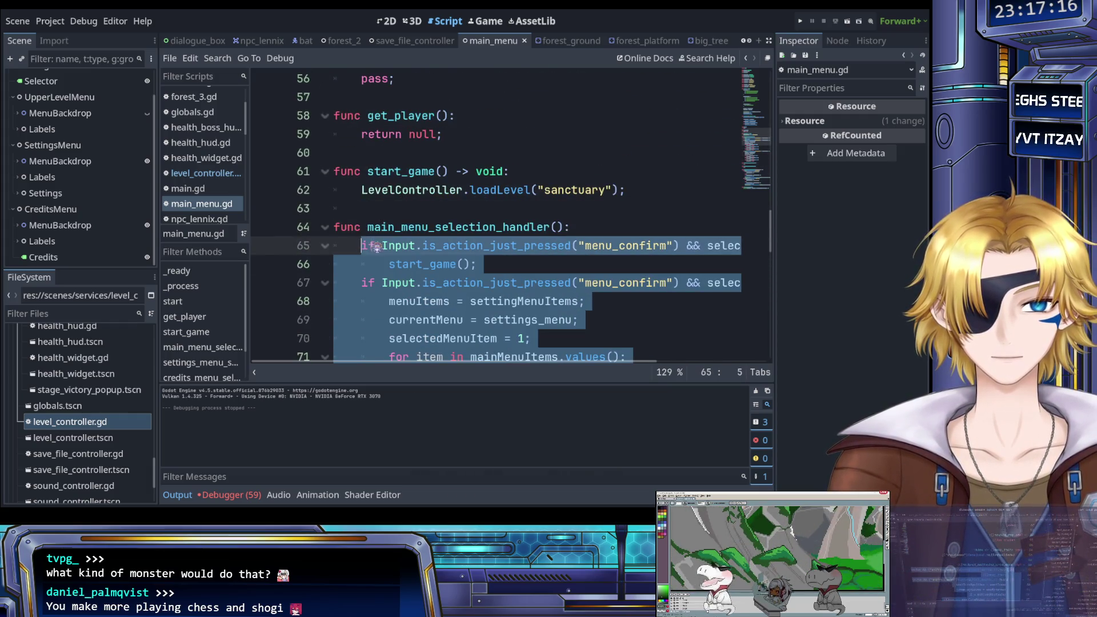
scroll(404, 253, "down", 3)
left_click(410, 227)
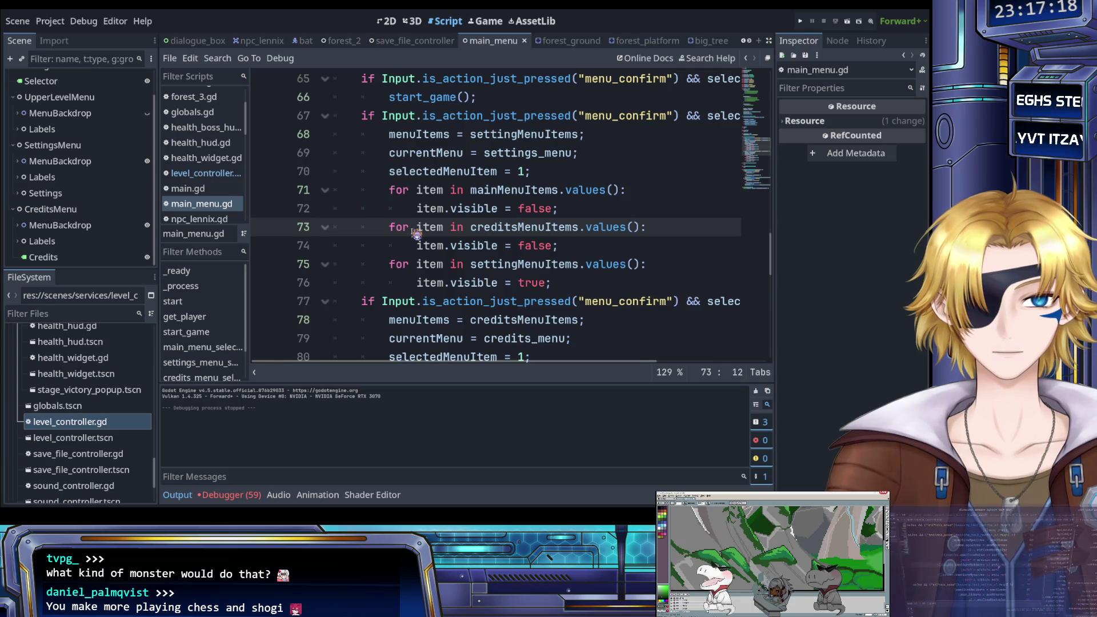
scroll(416, 234, "up", 1)
scroll(416, 234, "right", 3)
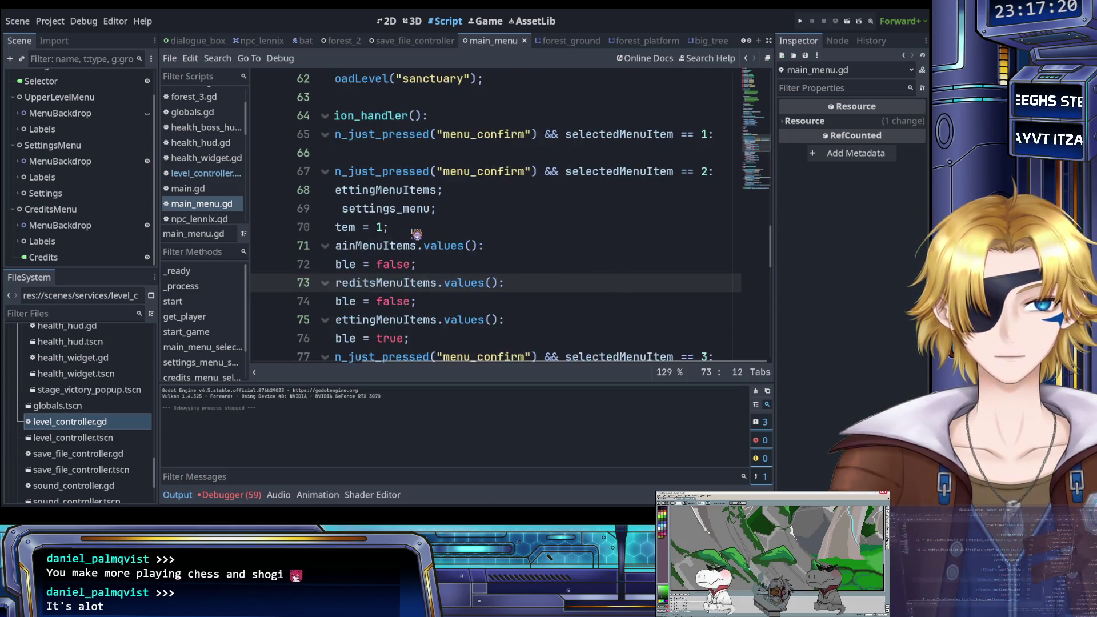
scroll(416, 234, "left", 3)
scroll(417, 235, "down", 7)
double_click(377, 191)
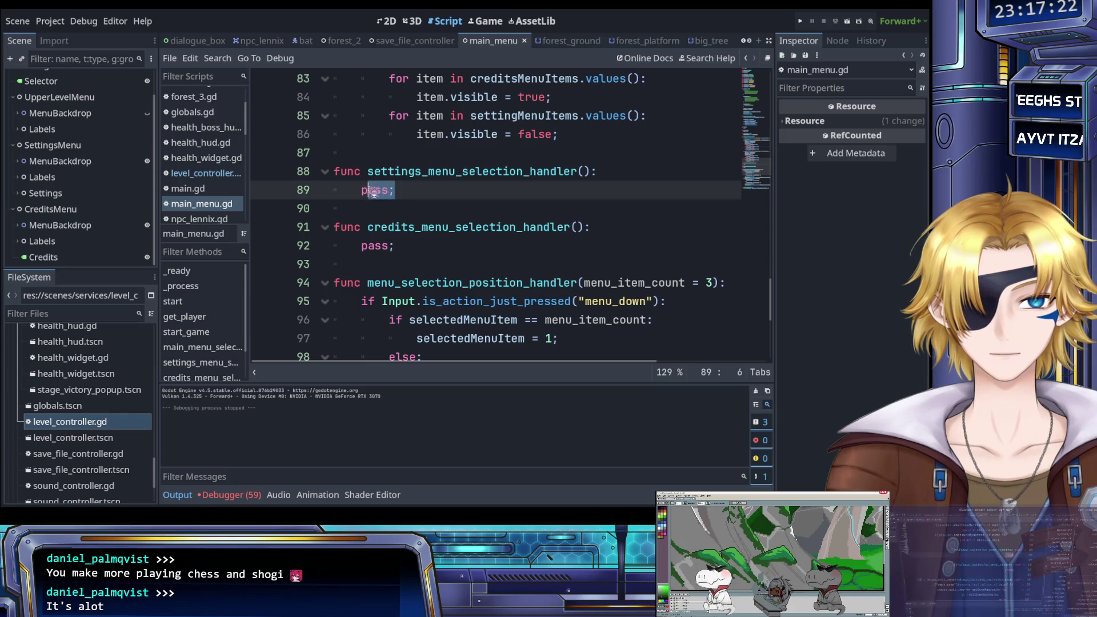
key("ctrl+v")
Duplicate the credits branch on lines 101–110 below itself and save main_menu.gd.
scroll(453, 235, "up", 4)
scroll(457, 237, "up", 2)
scroll(475, 243, "down", 2)
scroll(495, 234, "right", 3)
scroll(495, 235, "left", 3)
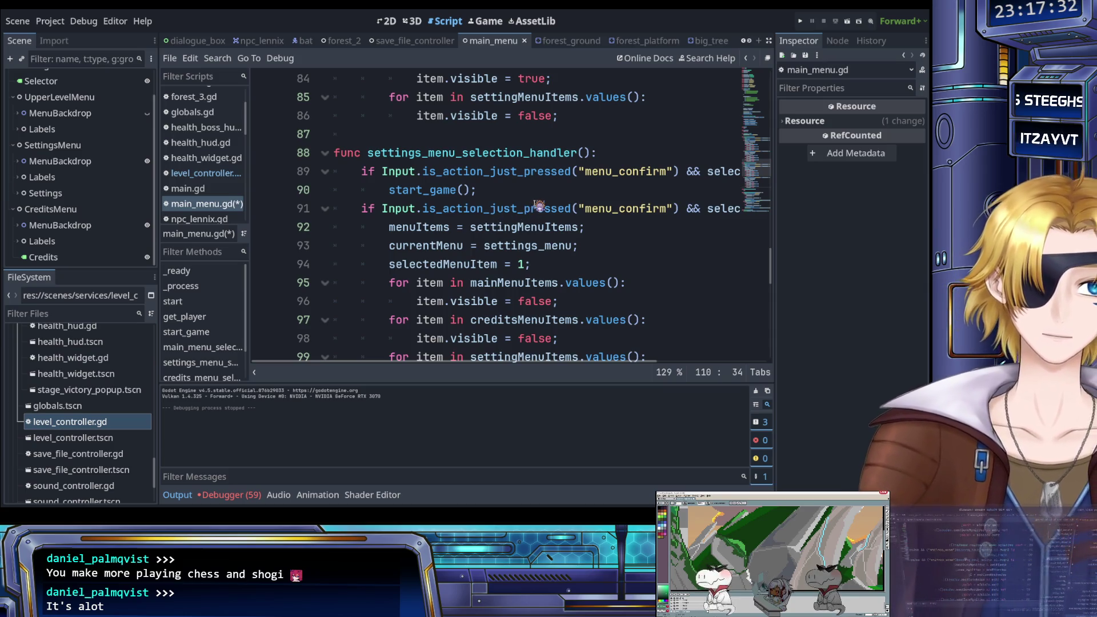
scroll(536, 202, "right", 5)
scroll(539, 201, "left", 4)
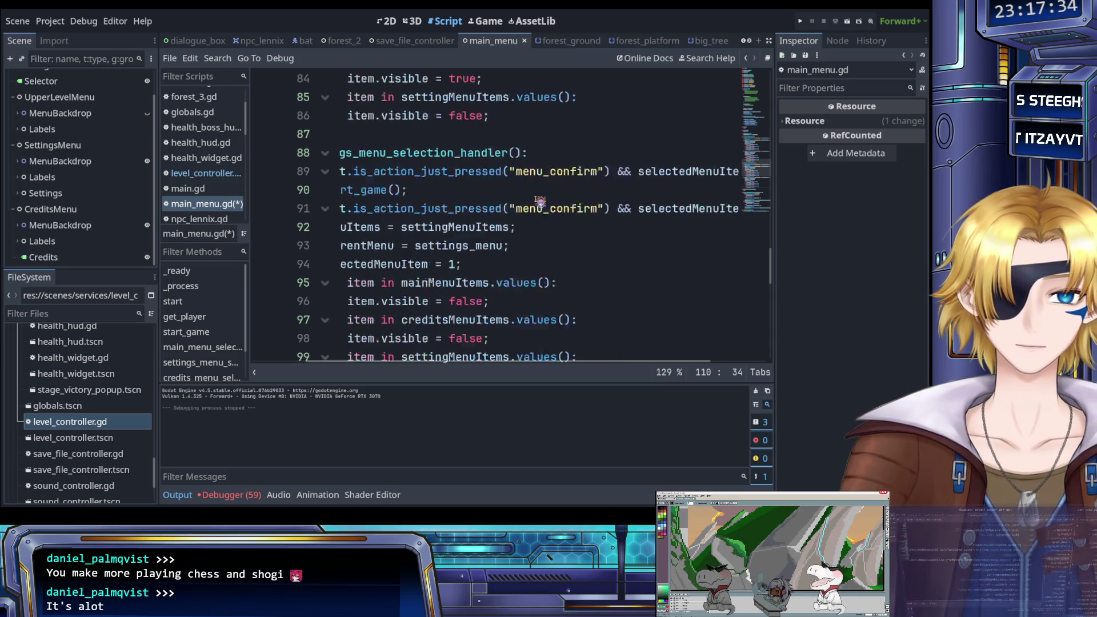
scroll(540, 201, "up", 17)
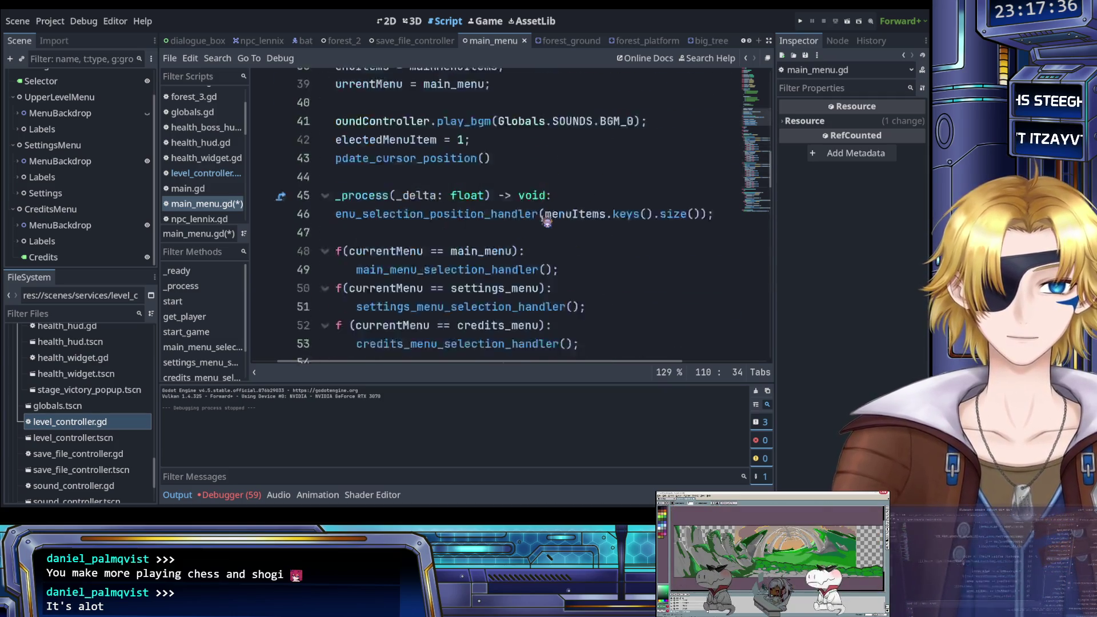
scroll(546, 221, "up", 3)
scroll(548, 222, "down", 13)
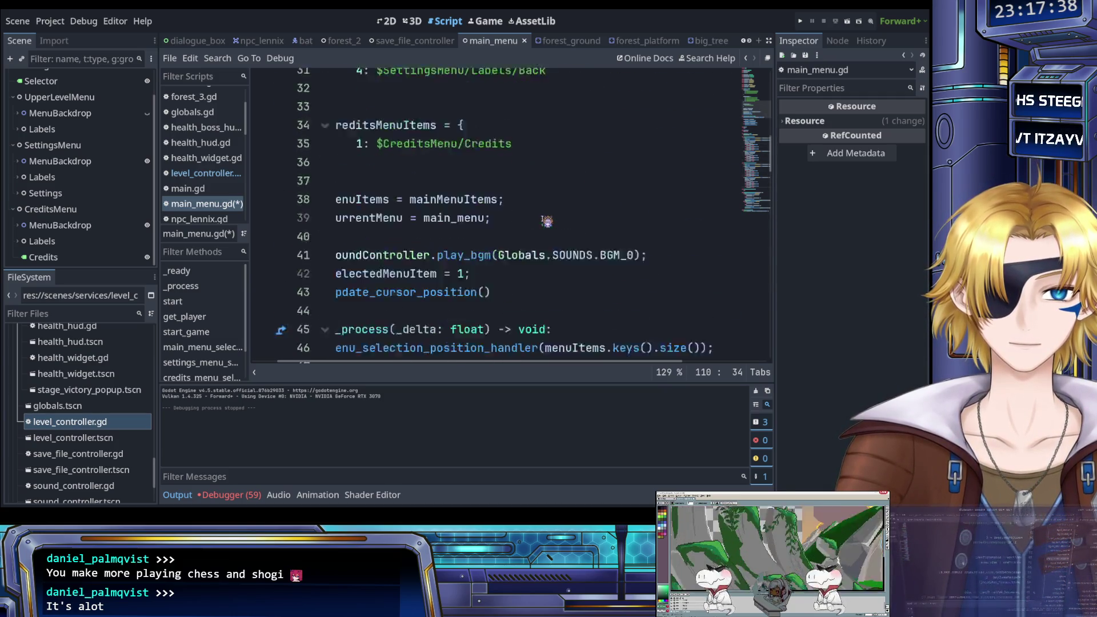
scroll(549, 223, "down", 13)
scroll(549, 232, "up", 1)
mouse_move(534, 284)
left_mouse_down()
mouse_move(341, 114)
mouse_move(384, 149)
mouse_move(360, 117)
left_mouse_up()
key("ctrl+c")
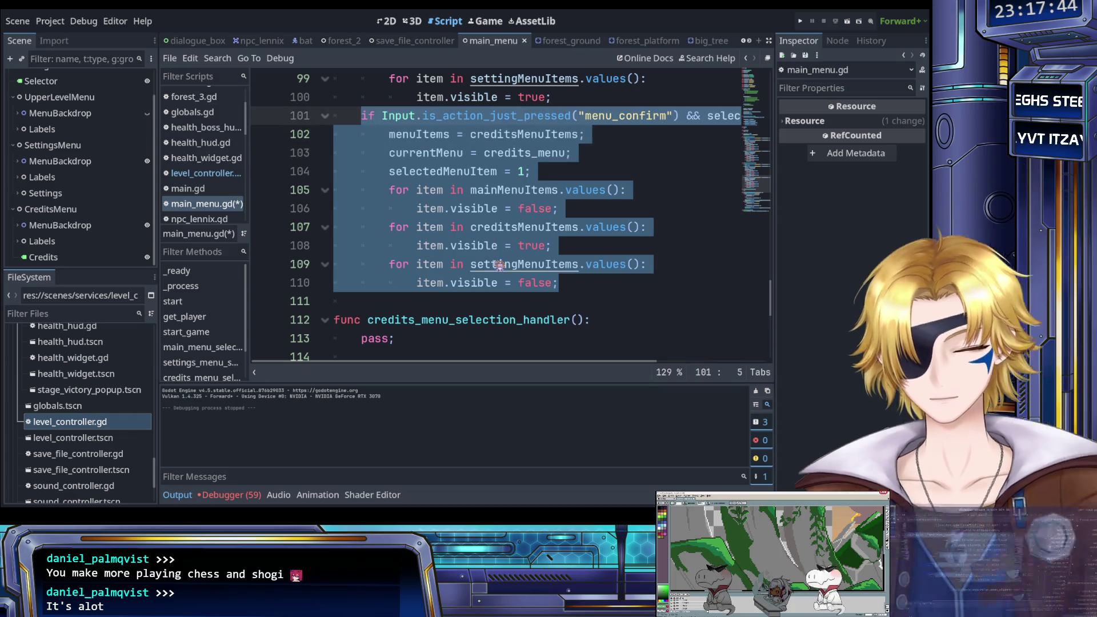
left_click(577, 284)
key("Return")
key("BackSpace")
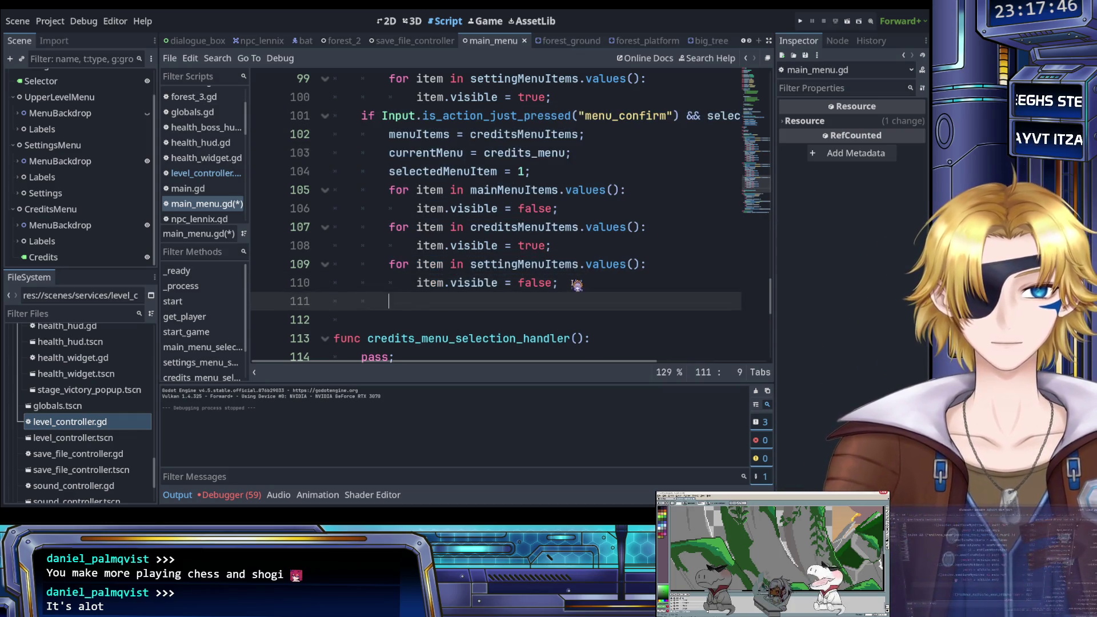
key("ctrl+v")
scroll(522, 275, "up", 5)
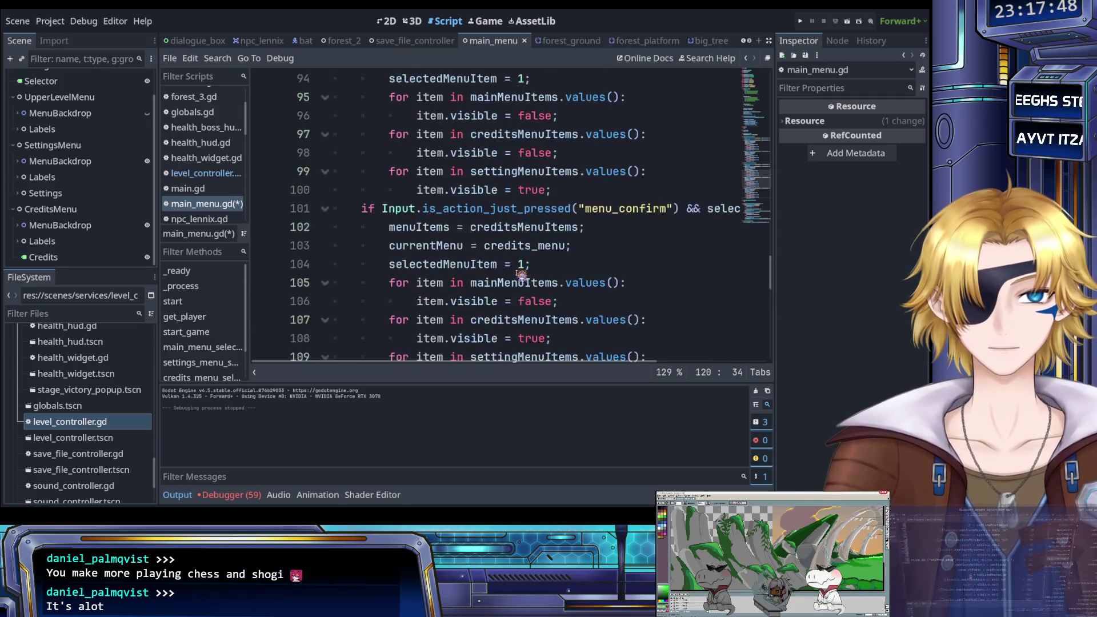
scroll(522, 275, "down", 2)
scroll(572, 284, "right", 3)
left_click(707, 282)
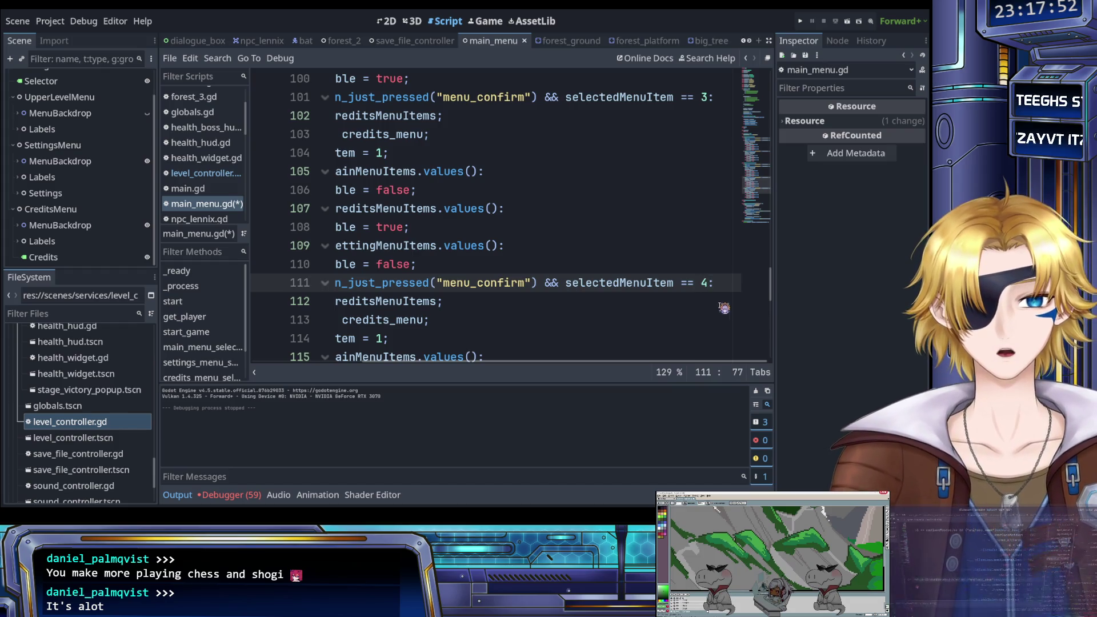
key("ctrl+s")
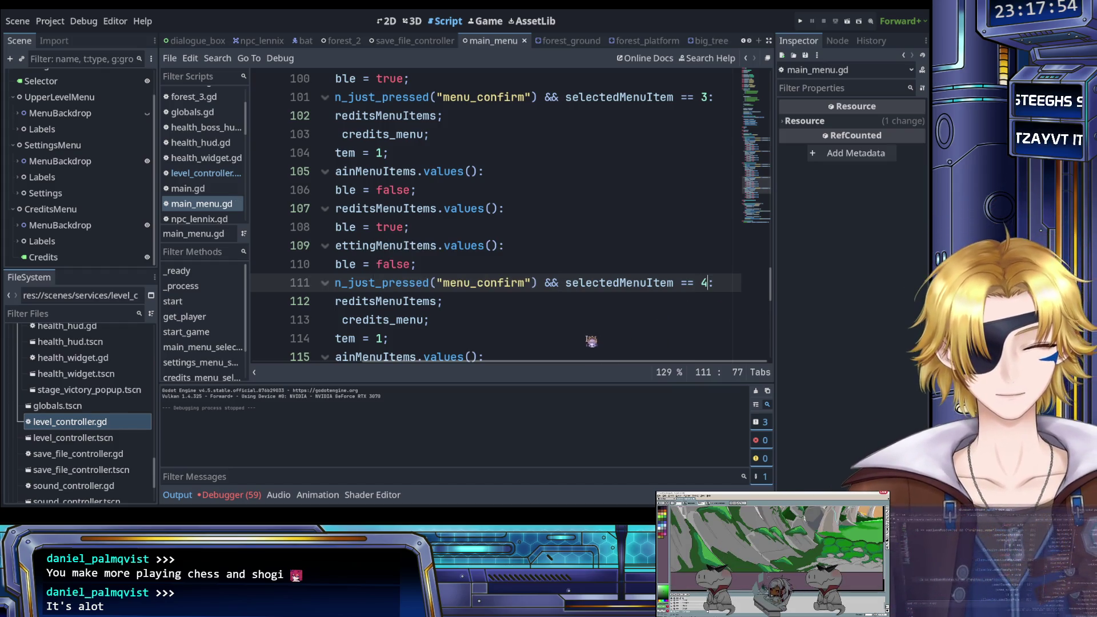
In the copied branch, change creditsMenuItems to mainMenuItems and credits_menu to main_menu, then save.
left_click(513, 321)
scroll(549, 325, "left", 3)
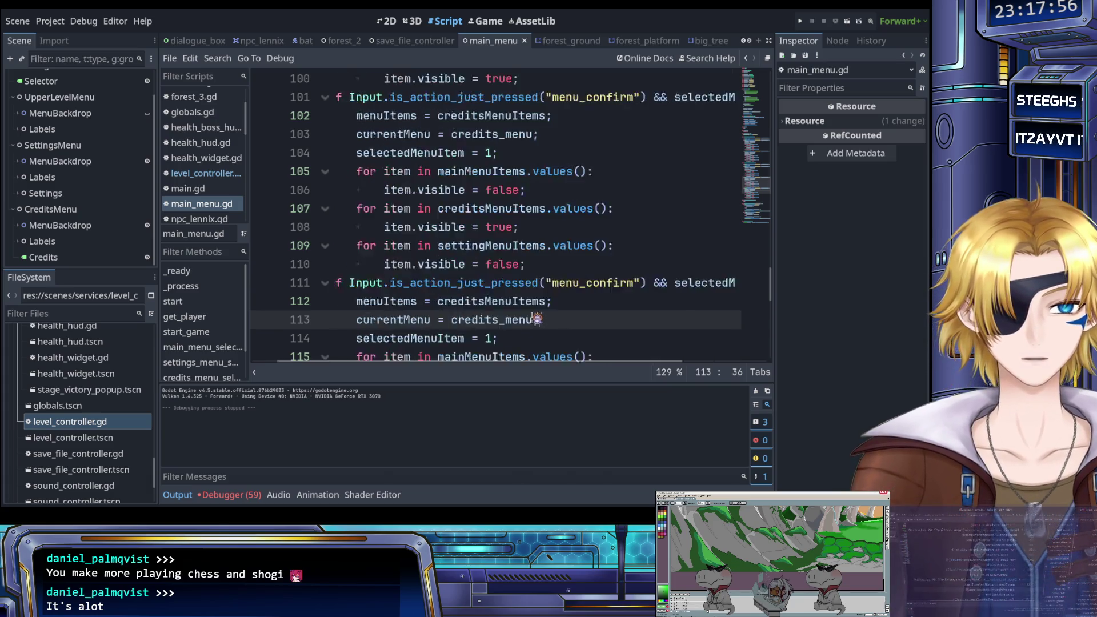
scroll(521, 314, "down", 1)
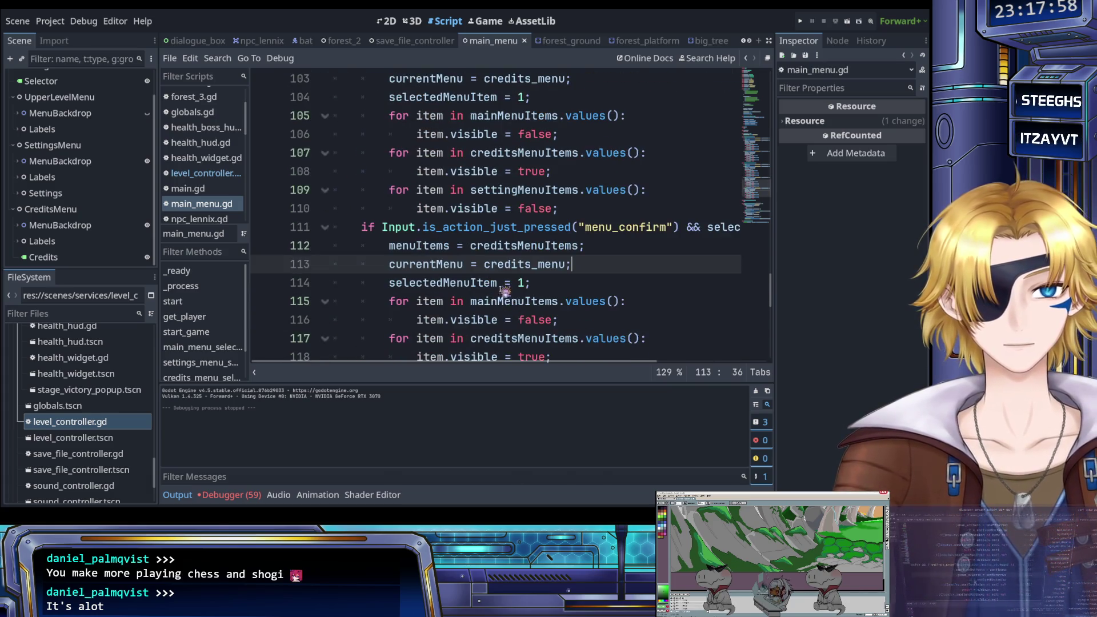
double_click(521, 247)
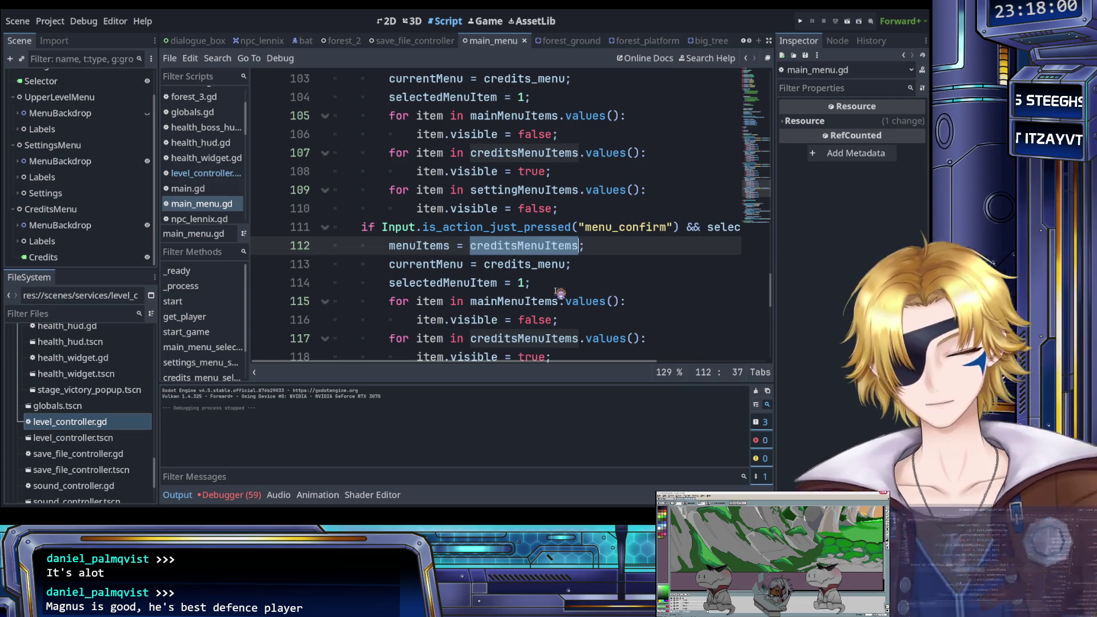
type("main")
key("Return")
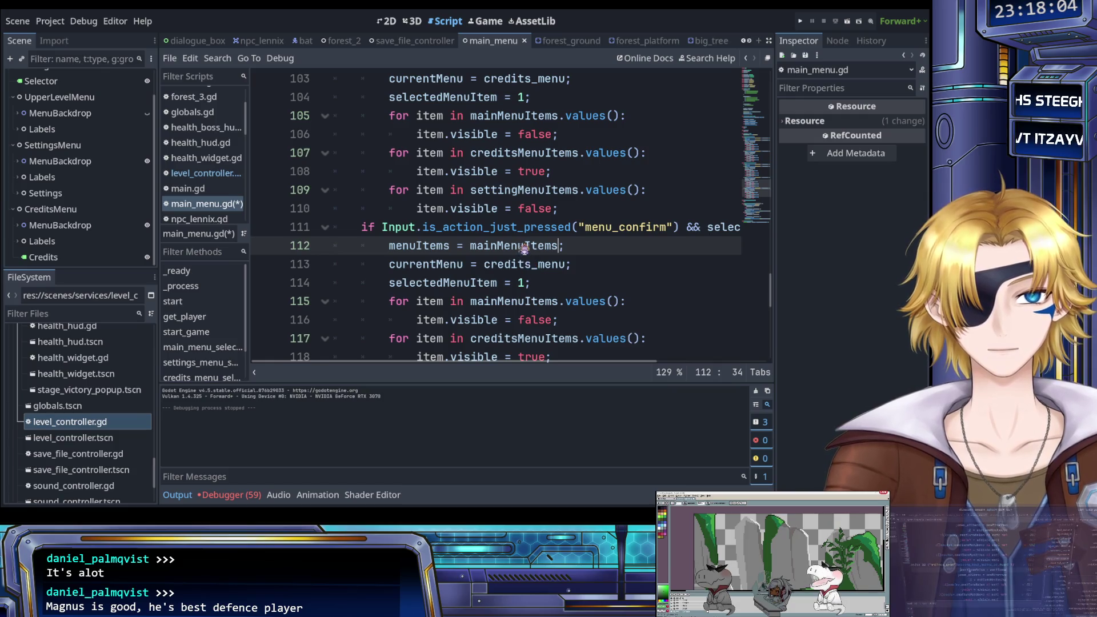
double_click(527, 265)
type("main")
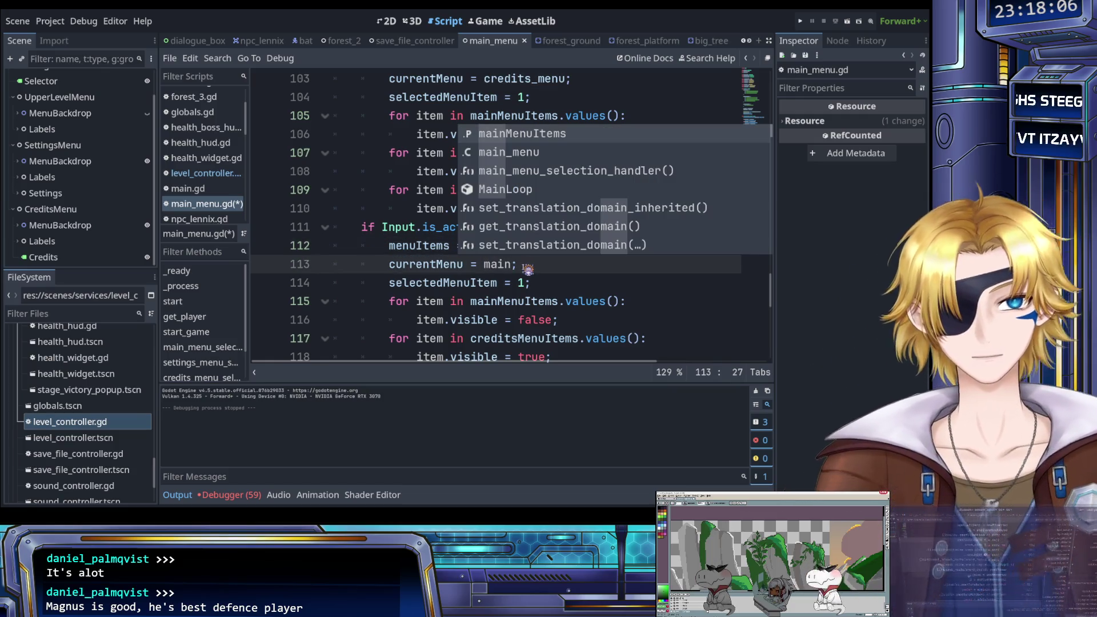
key("Down")
key("Return")
key("ctrl+s")
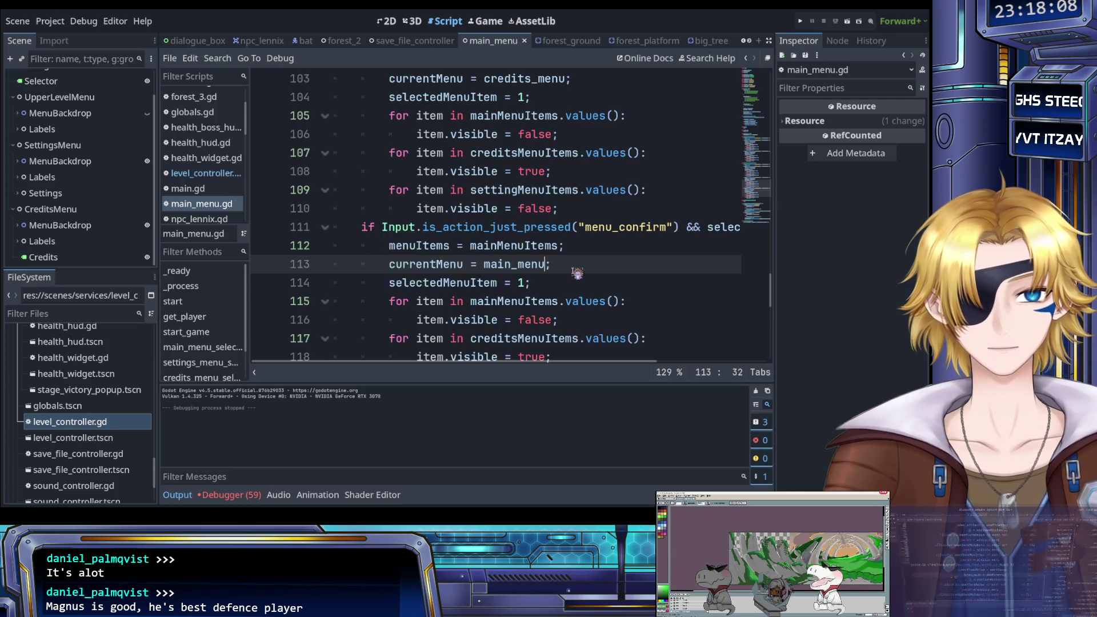
Set the visibility value on line 116 to true and on line 118 to false.
scroll(574, 268, "down", 1)
left_click(537, 227)
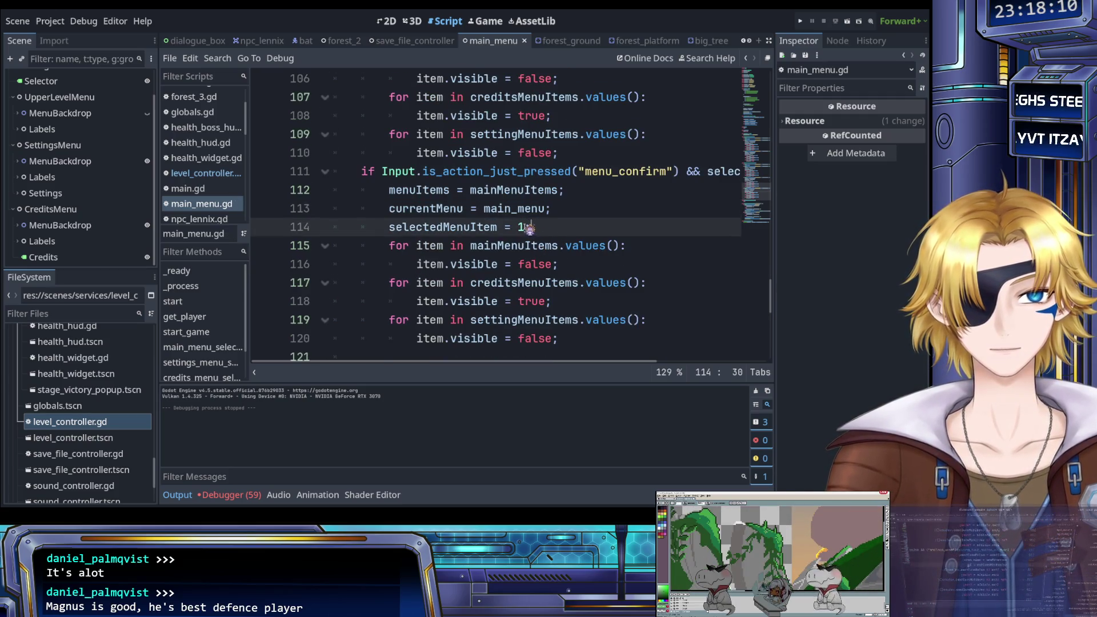
double_click(547, 264)
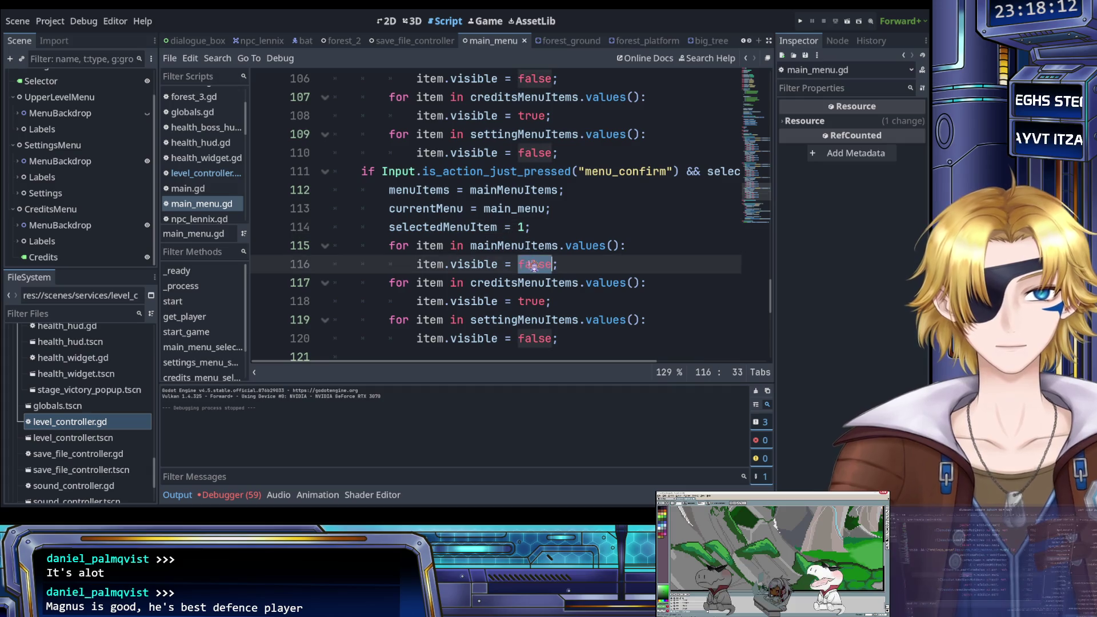
type("true")
double_click(532, 301)
type("false")
left_click(477, 284)
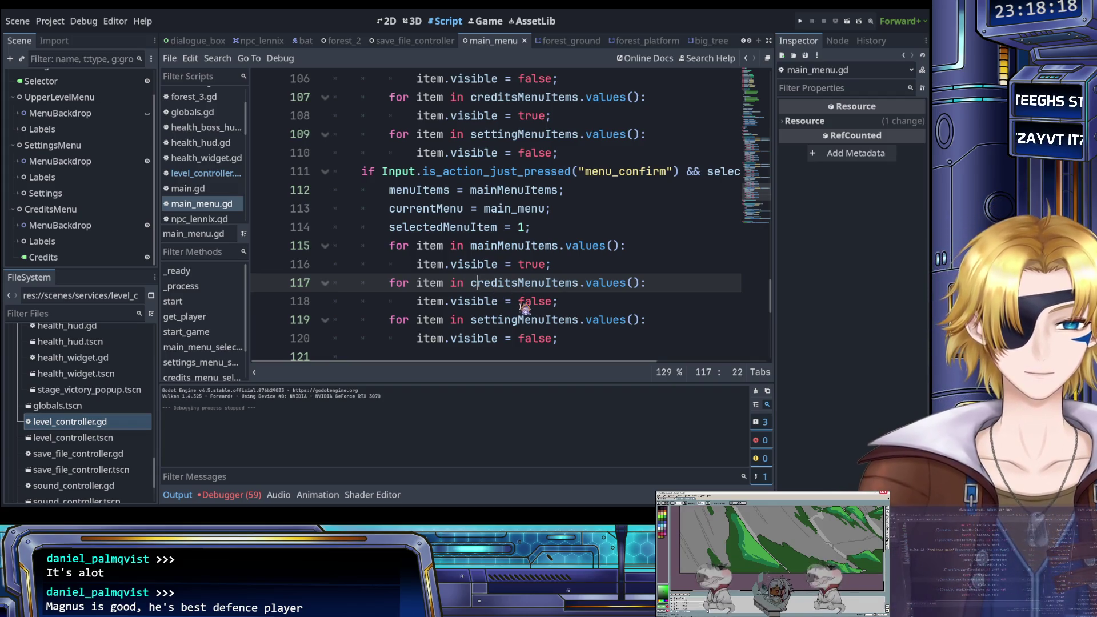
scroll(520, 308, "down", 1)
scroll(525, 309, "up", 2)
scroll(525, 309, "up", 2)
scroll(524, 308, "up", 1)
scroll(532, 309, "down", 1)
left_click_drag(559, 320, 388, 179)
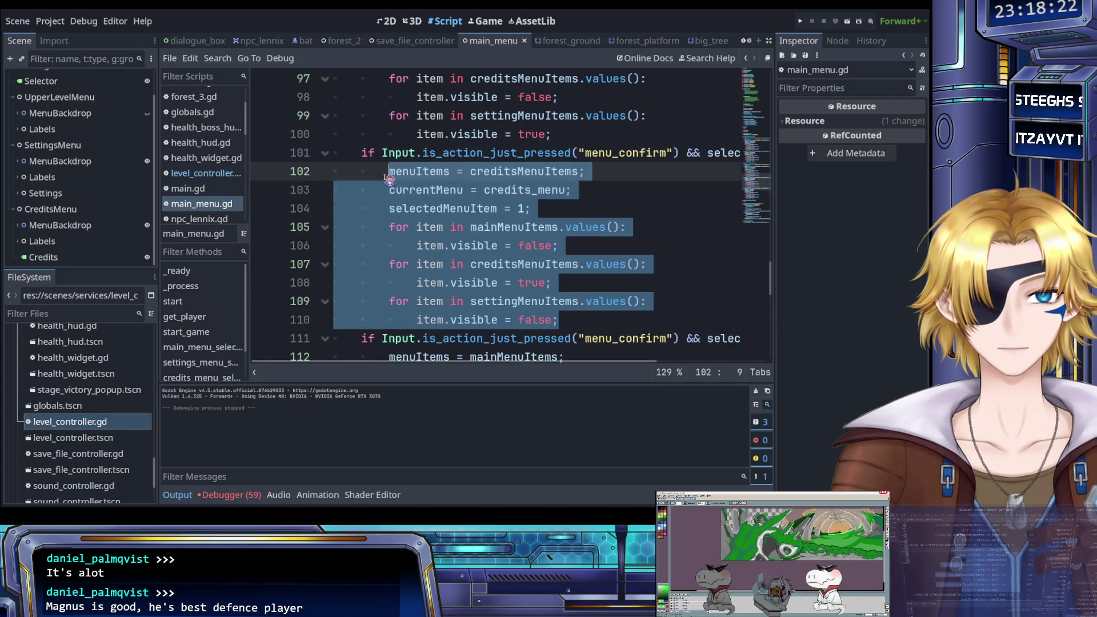
Delete the selected credits-opening block and change line 101's menu_confirm action to menu_right.
key("BackSpace")
scroll(475, 292, "up", 1)
scroll(480, 291, "right", 1)
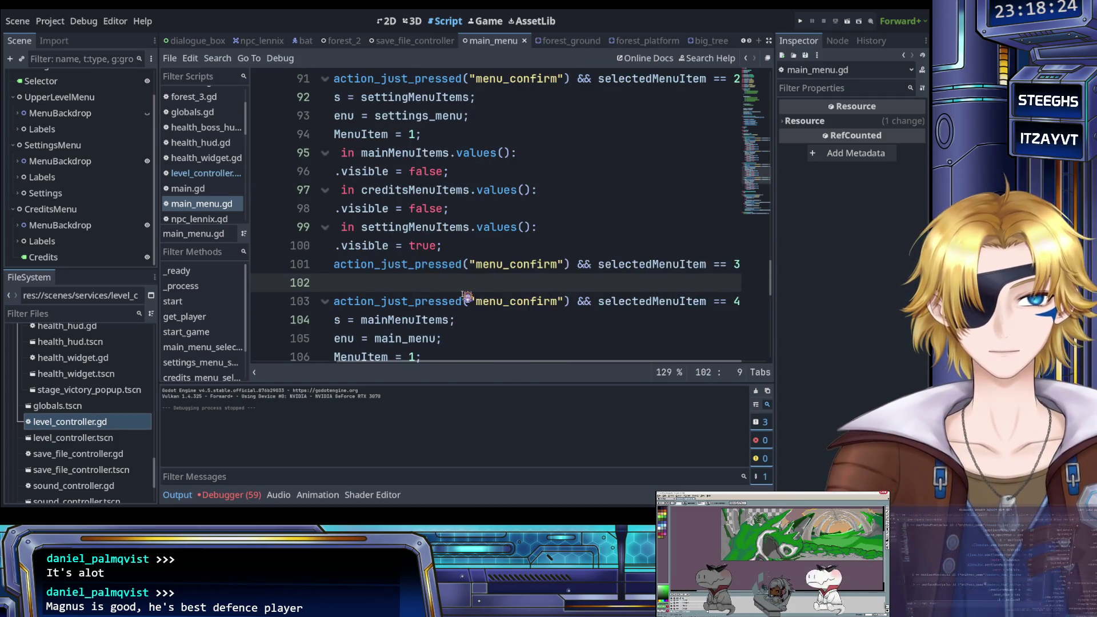
double_click(503, 264)
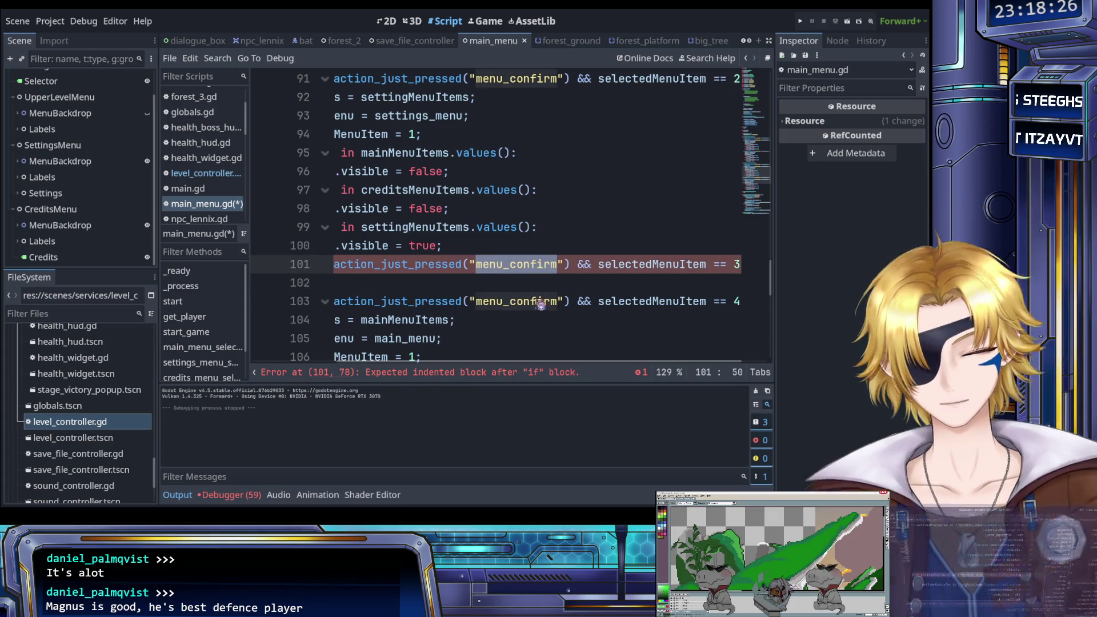
type("menu_r")
key("Return")
key("Up")
key("ctrl+s")
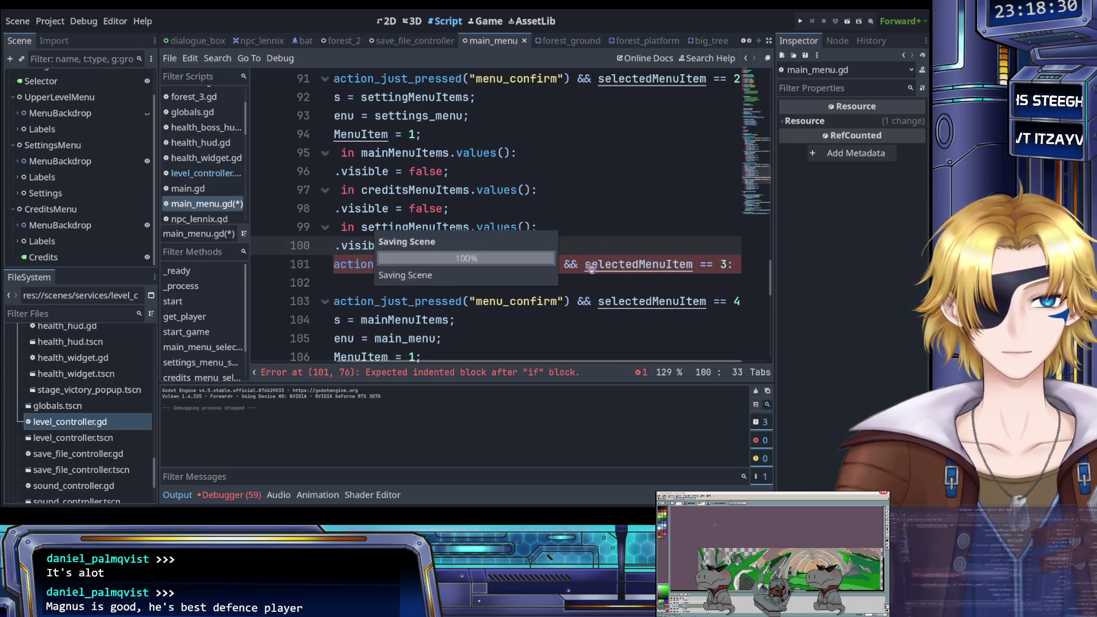
Give the menu_right check a pass body and add a matching menu_left check below it, then save.
scroll(540, 283, "down", 1)
left_click(492, 229)
type("pass")
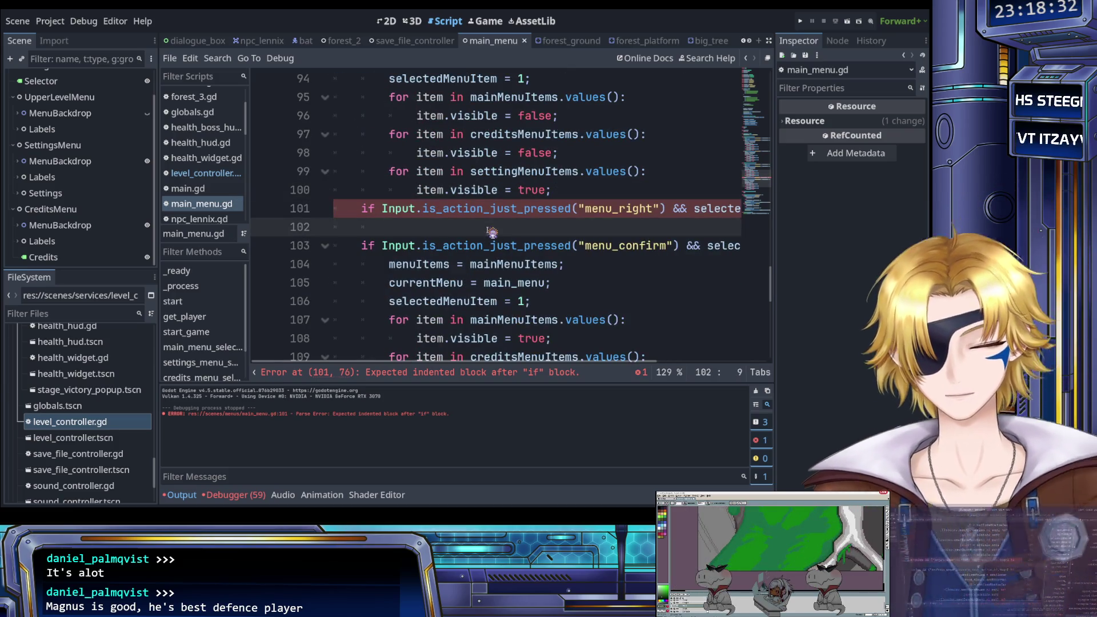
type(";")
scroll(493, 223, "down", 1)
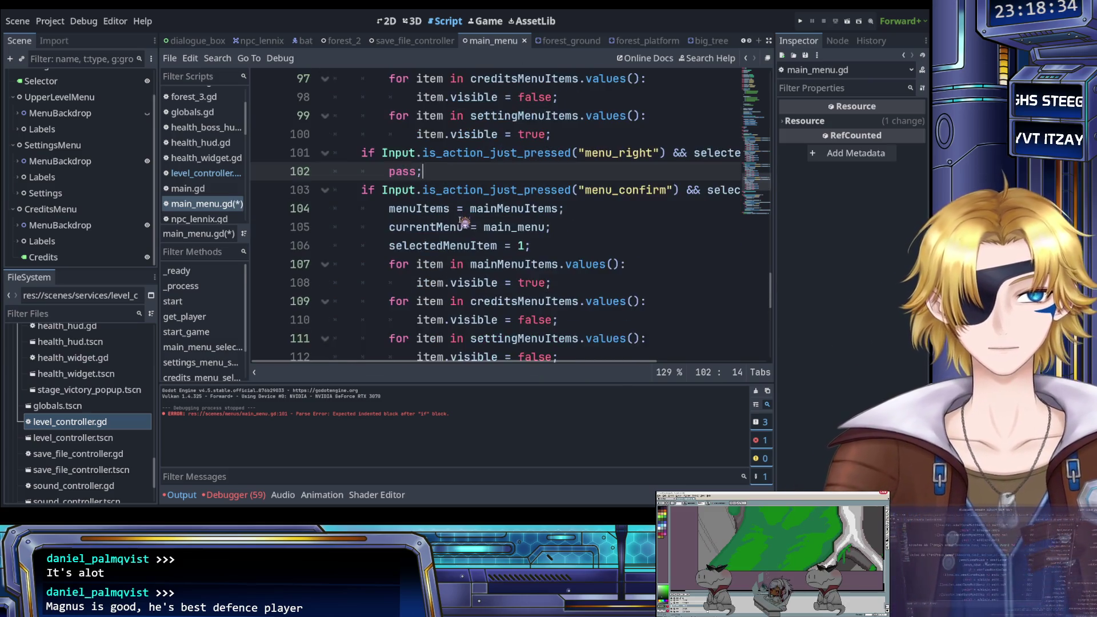
scroll(500, 206, "right", 3)
scroll(501, 203, "up", 1)
scroll(450, 223, "left", 3)
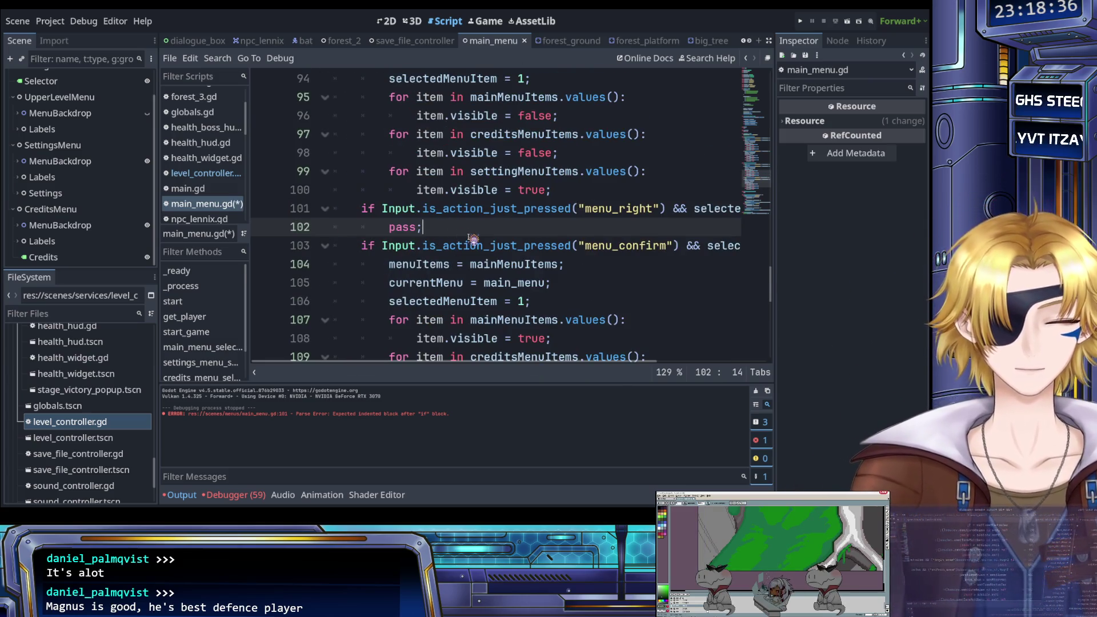
left_click_drag(445, 230, 365, 212)
key("ctrl+c")
left_click(453, 234)
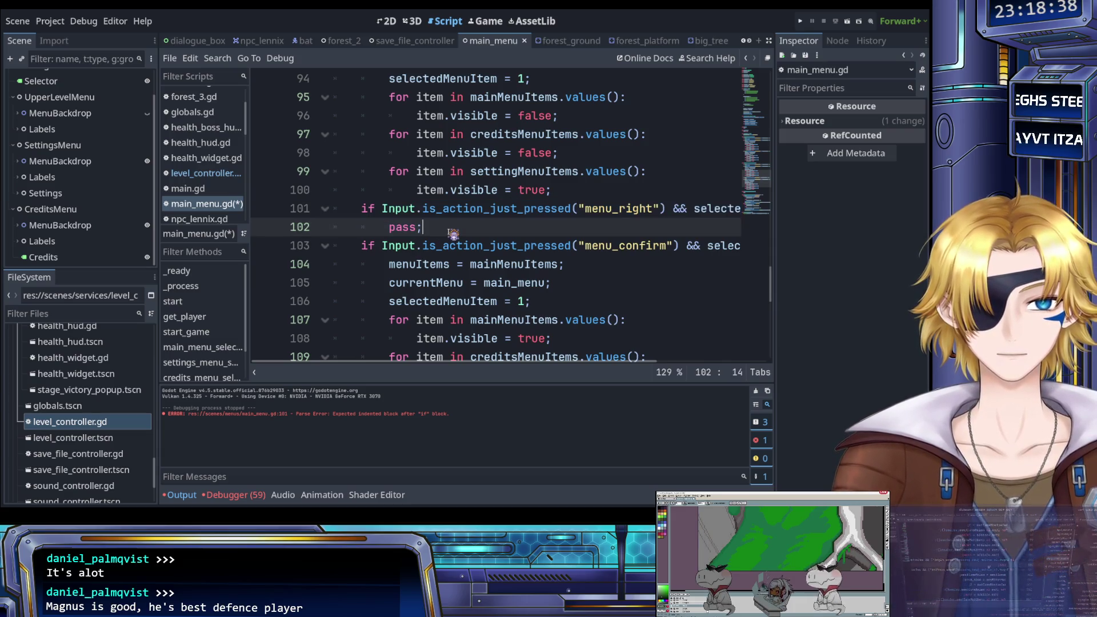
key("Return")
key("ctrl+v")
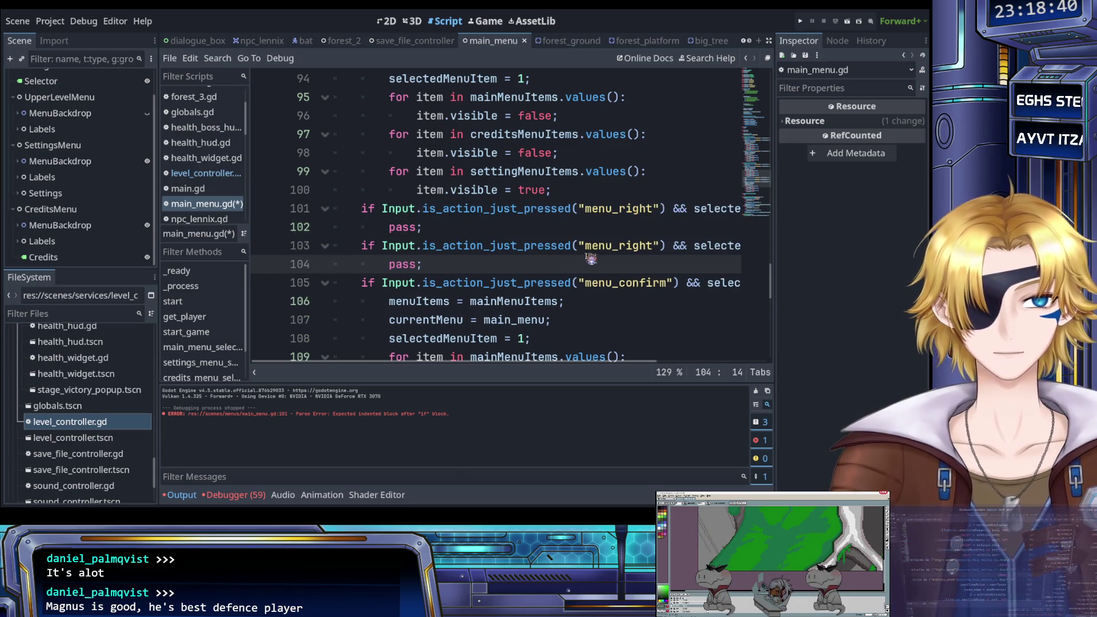
left_click(619, 247)
key("shift+Right")
key("shift+Right")
key("shift+Right")
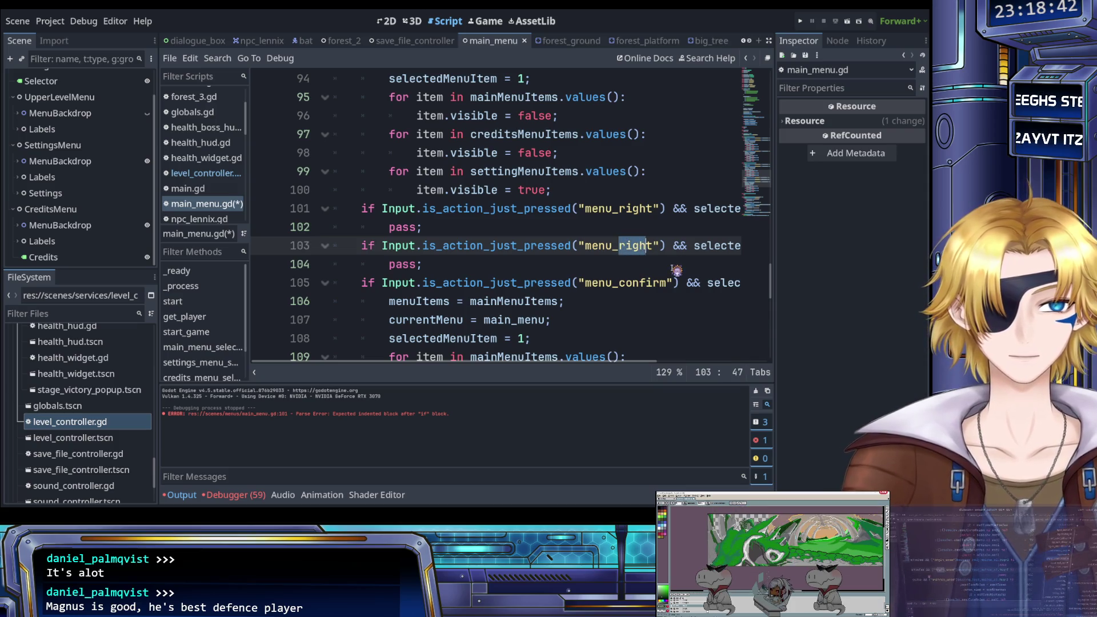
key("BackSpace")
key("BackSpace")
type("left")
key("Up")
key("ctrl+s")
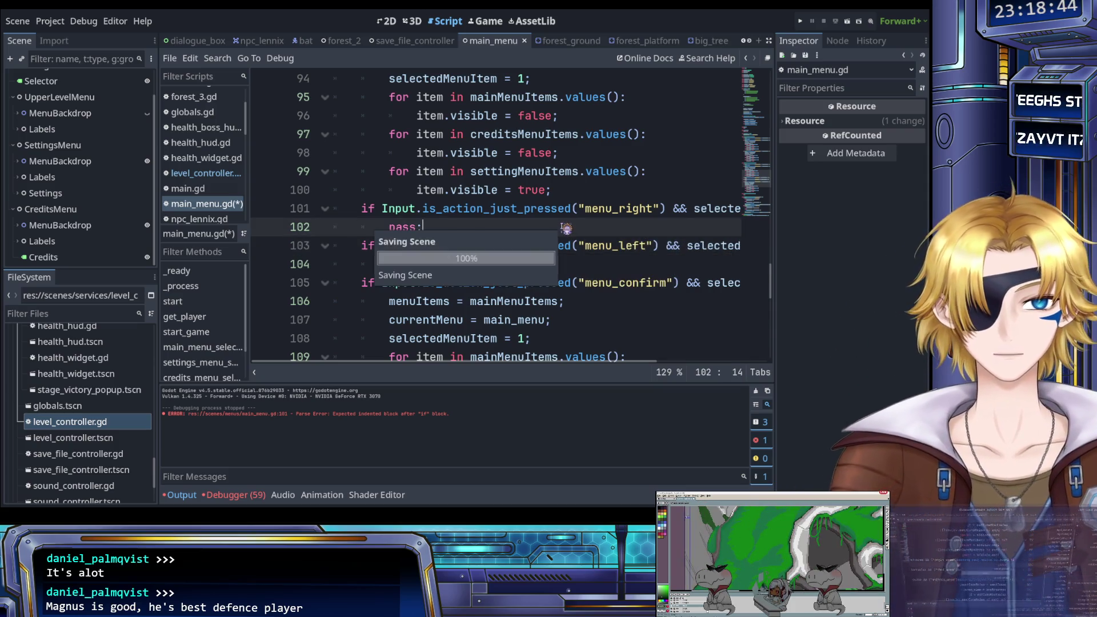
Remove the old confirm blocks from the handler and paste another menu_right/menu_left pair.
scroll(518, 247, "up", 3)
scroll(518, 247, "down", 2)
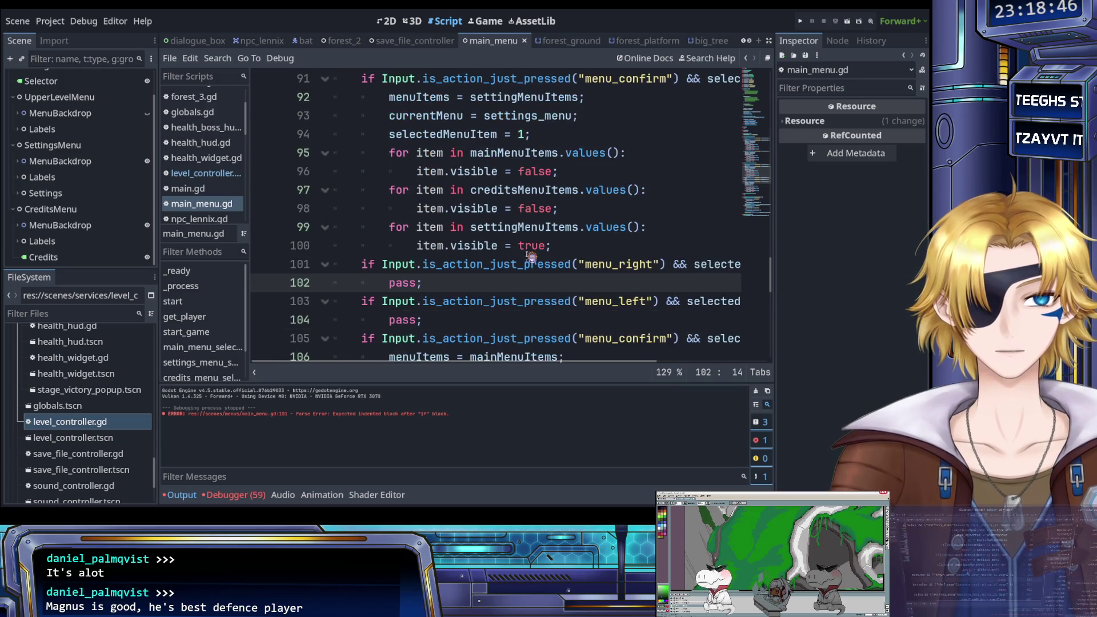
scroll(518, 261, "right", 3)
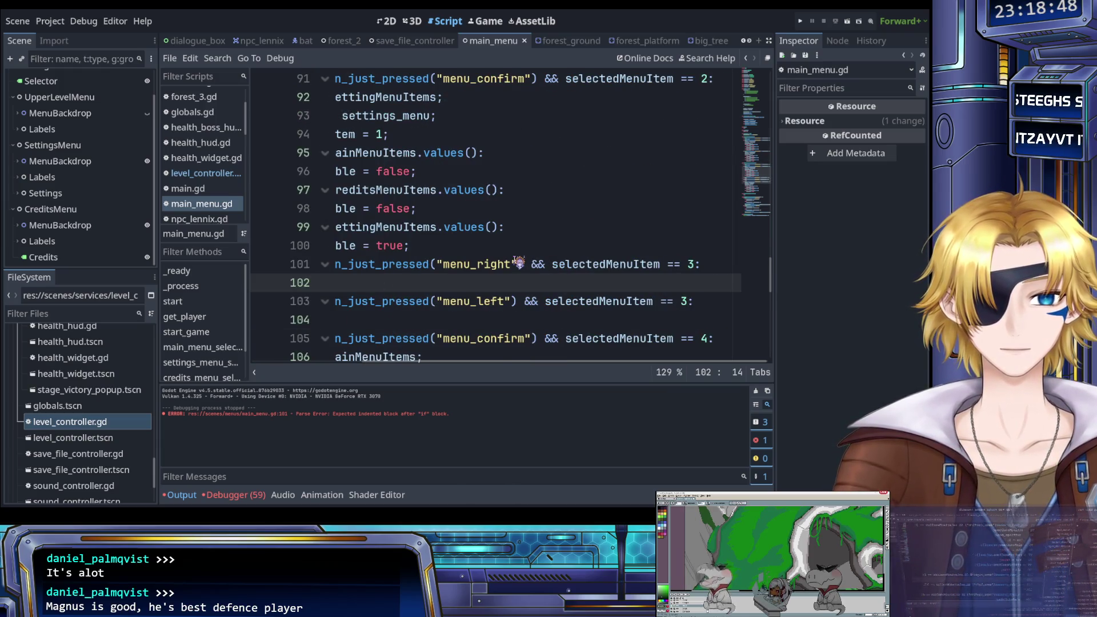
scroll(518, 262, "up", 1)
scroll(514, 264, "down", 1)
scroll(477, 278, "left", 3)
left_click_drag(430, 321, 366, 265)
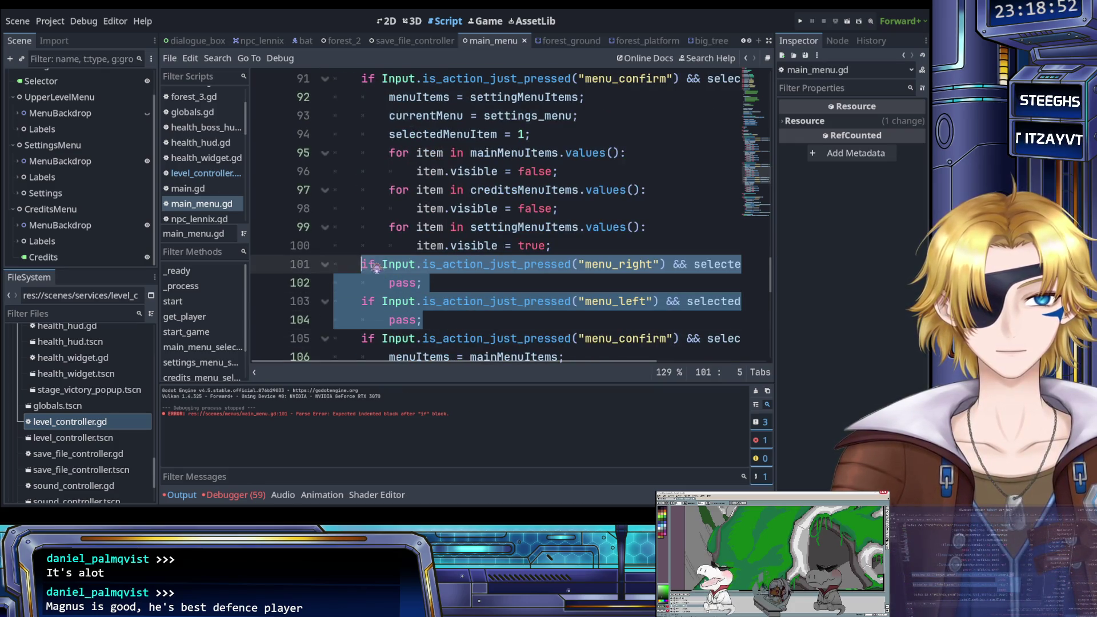
scroll(400, 263, "up", 2)
scroll(400, 262, "down", 1)
mouse_move(552, 301)
left_mouse_down()
mouse_move(435, 283)
mouse_move(397, 159)
mouse_move(404, 178)
mouse_move(361, 104)
left_mouse_up()
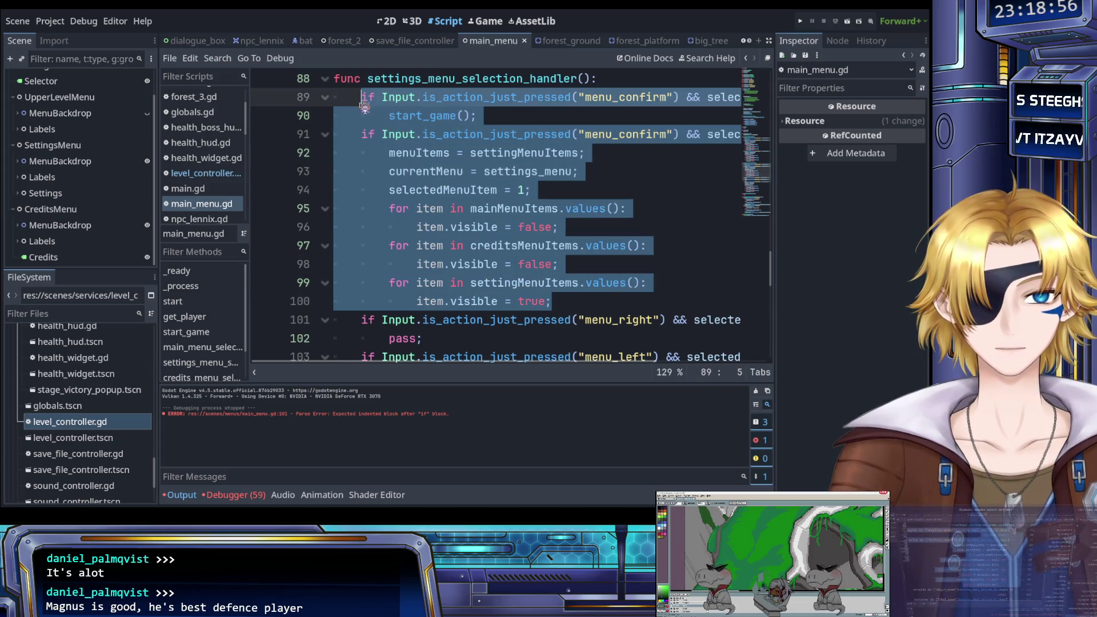
key("ctrl+x")
key("Down")
key("Down")
key("Down")
key("End")
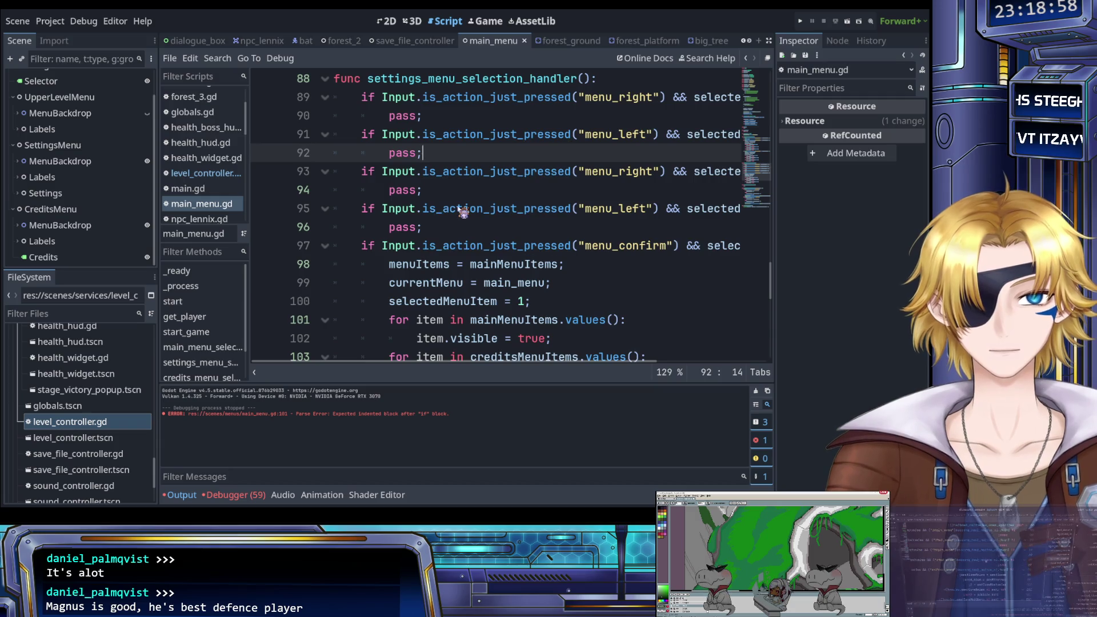
key("Return")
key("ctrl+v")
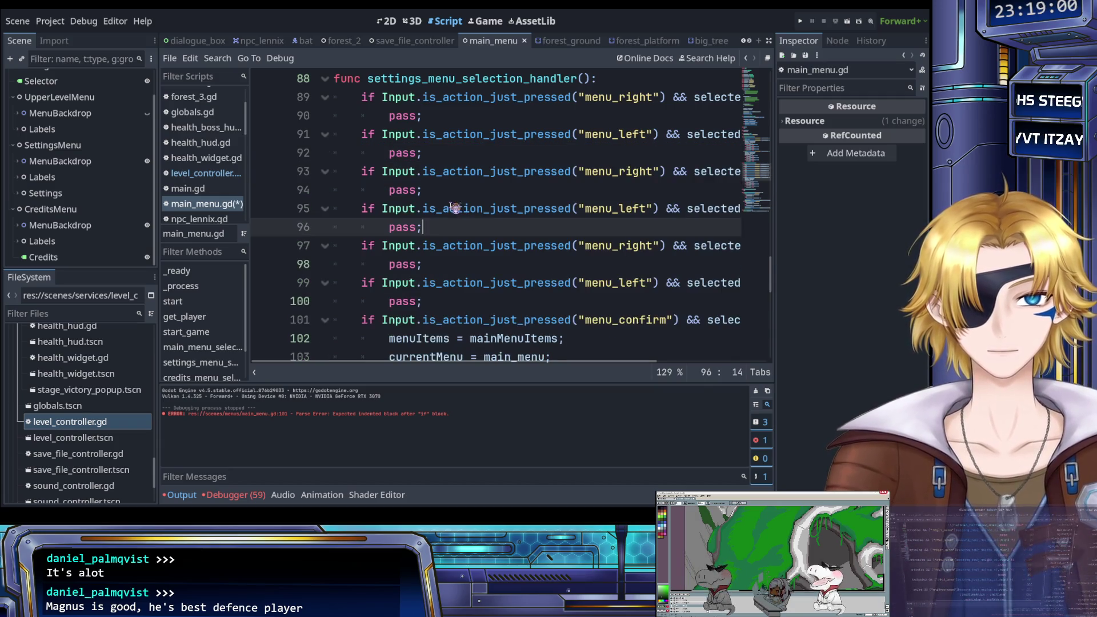
Adjust the menu item numbers on lines 89–95 to match each pair, and save.
scroll(464, 214, "up", 1)
scroll(468, 223, "right", 2)
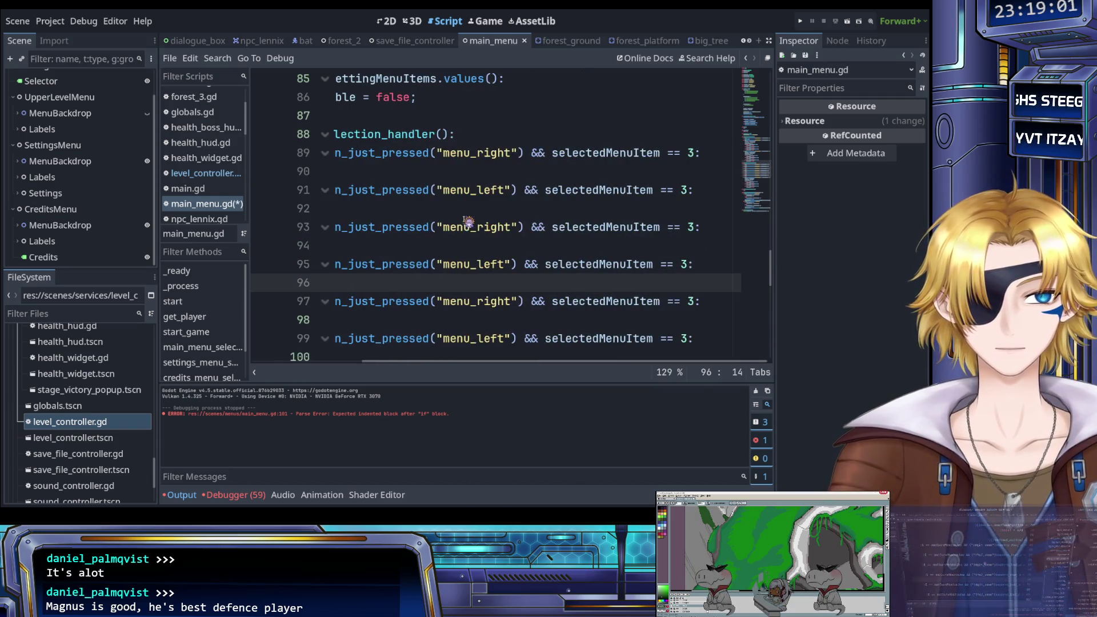
left_click(698, 153)
key("Down")
key("Down")
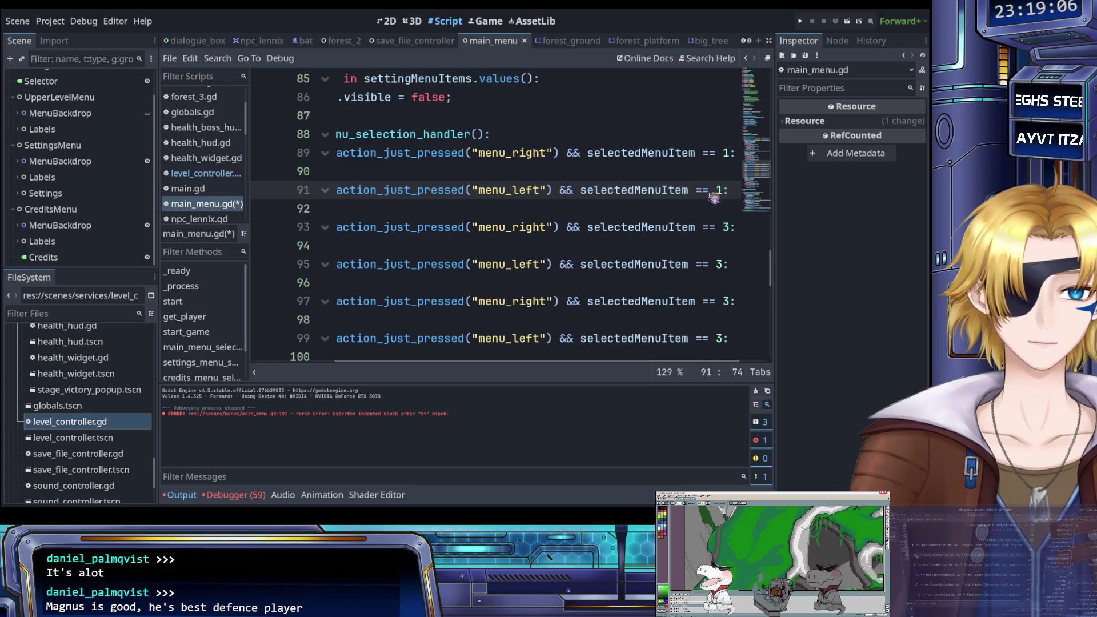
left_click(734, 227)
left_click(724, 265)
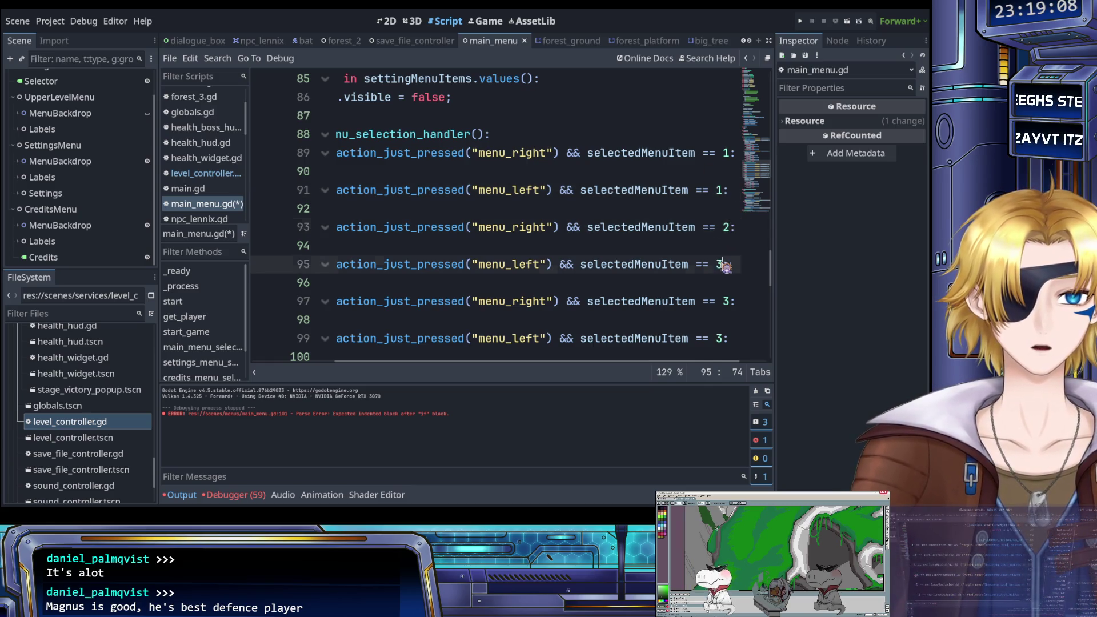
type("2")
key("ctrl+s")
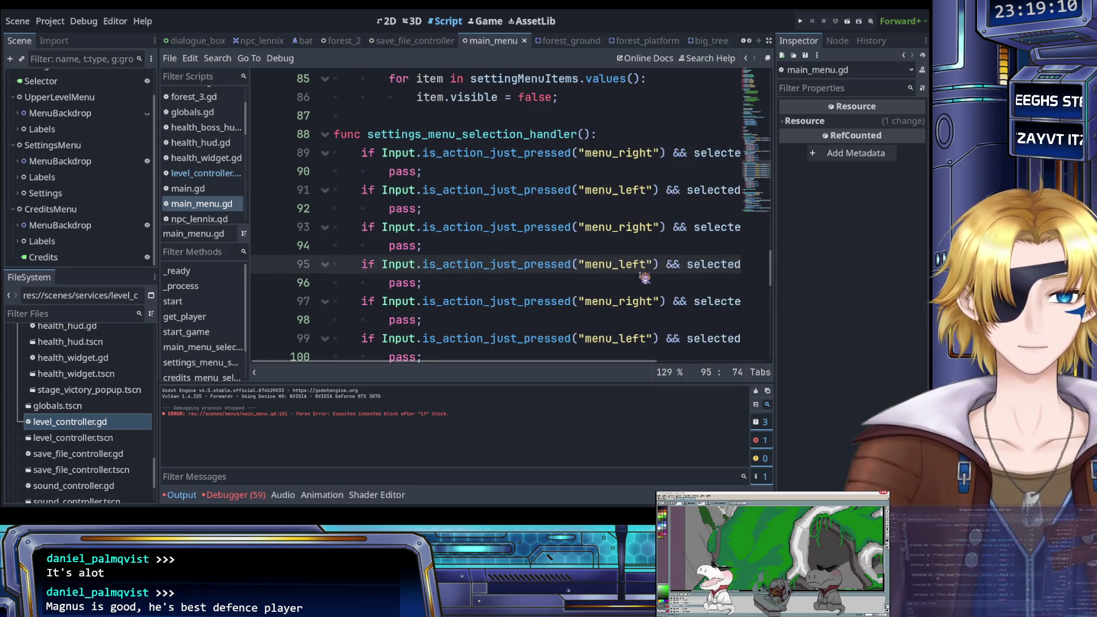
scroll(600, 264, "up", 1)
scroll(595, 264, "right", 2)
scroll(572, 264, "left", 2)
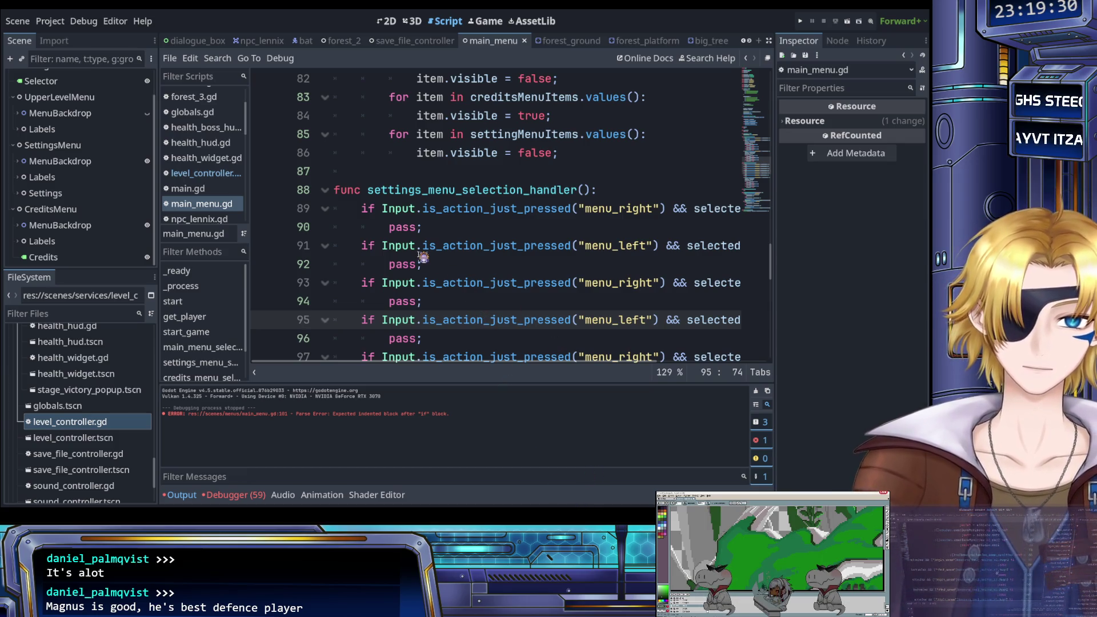
scroll(429, 250, "down", 1)
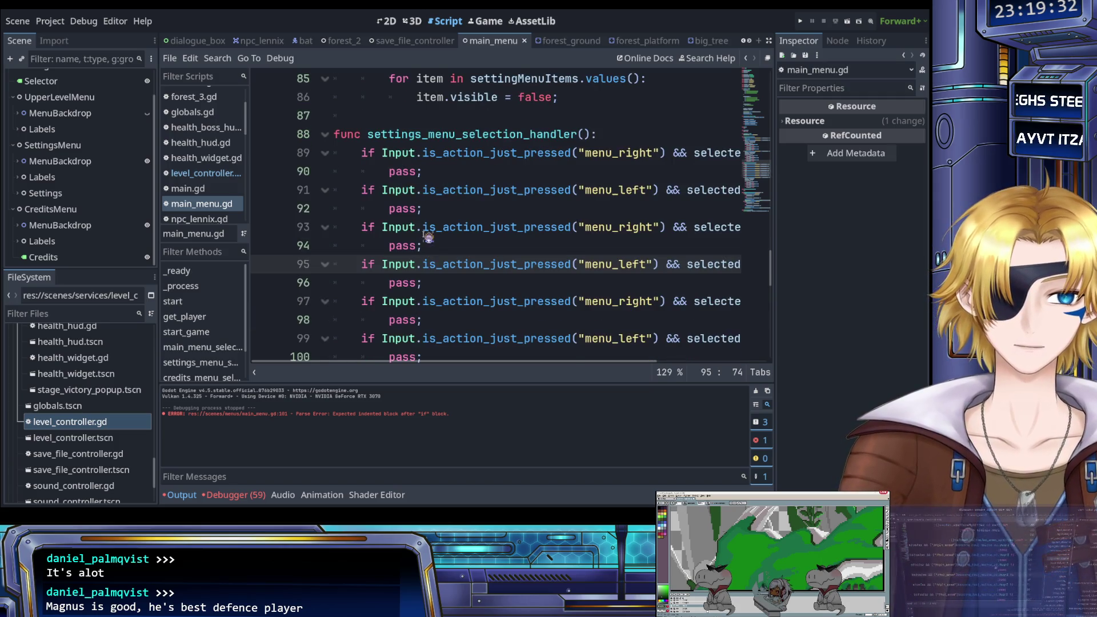
scroll(428, 240, "up", 1)
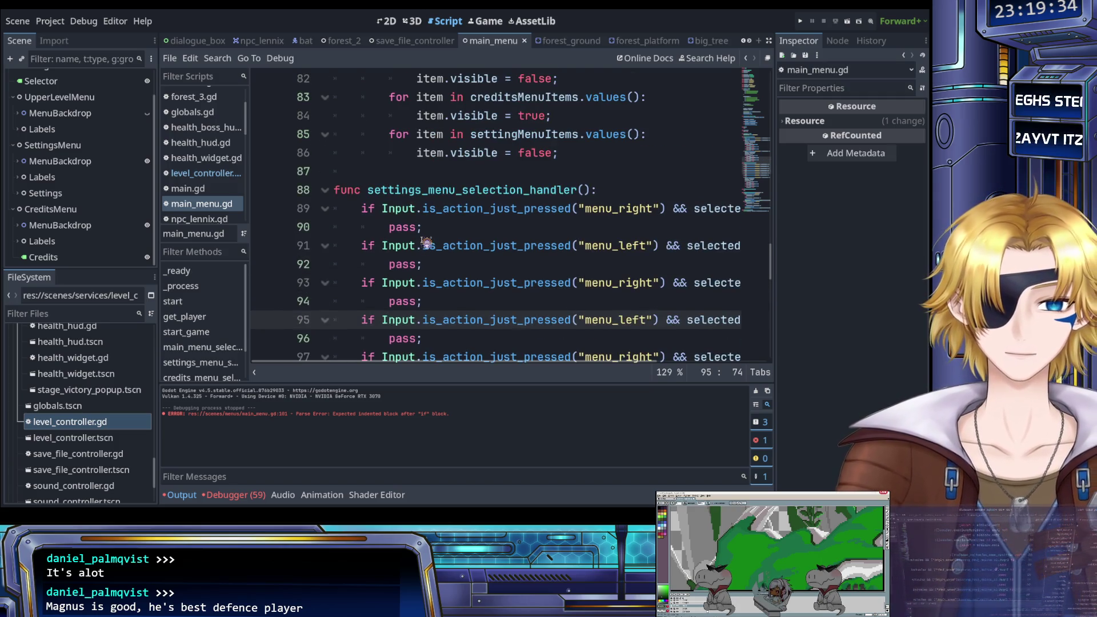
key("ctrl+s")
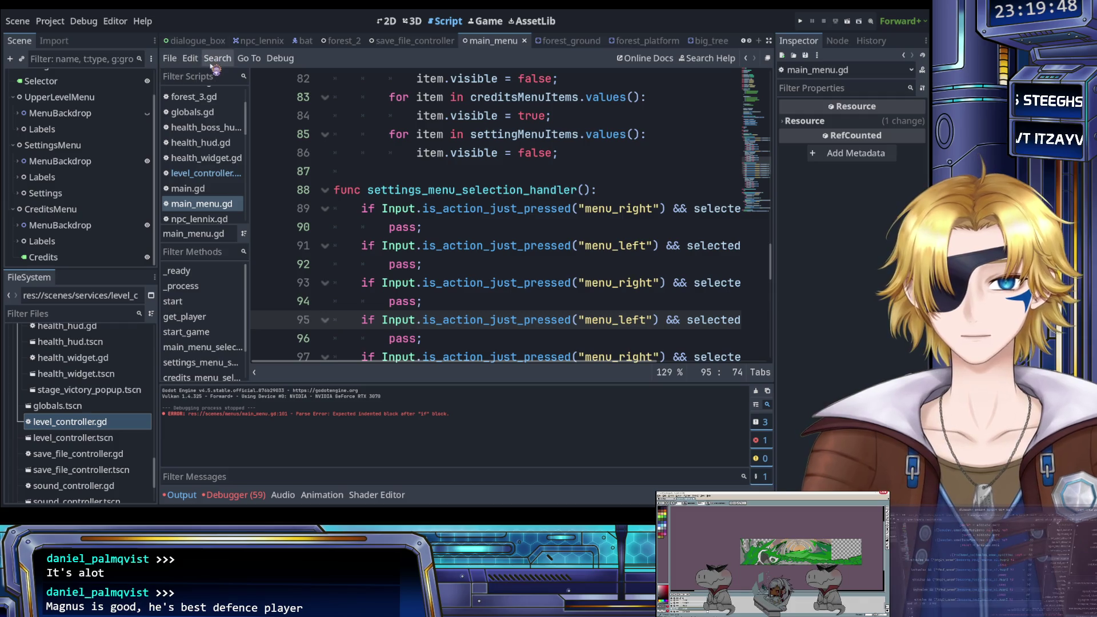
left_click(387, 21)
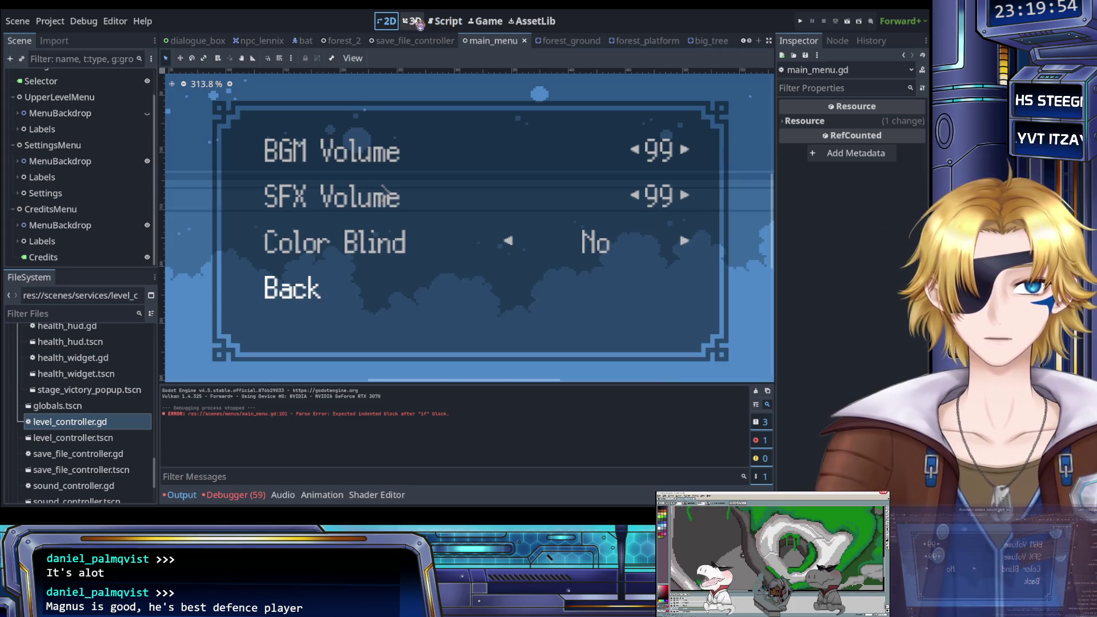
Hide the settings menu's backdrop and its BGM Volume, SFX Volume, Color Blind and Back labels.
scroll(94, 114, "up", 1)
scroll(83, 135, "down", 1)
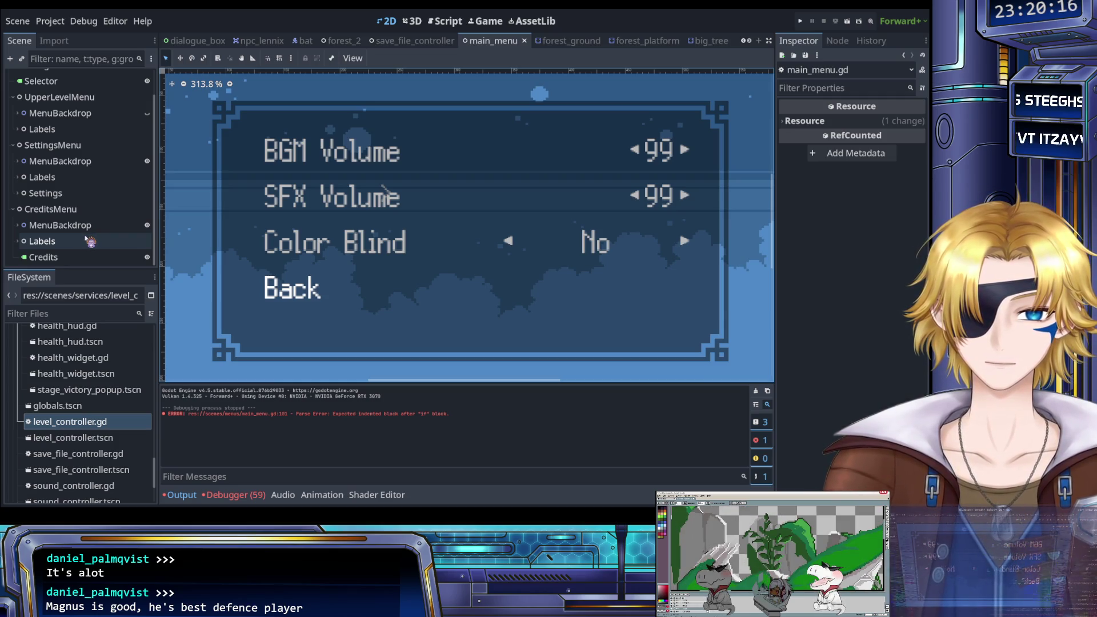
left_click(19, 226)
scroll(37, 223, "down", 2)
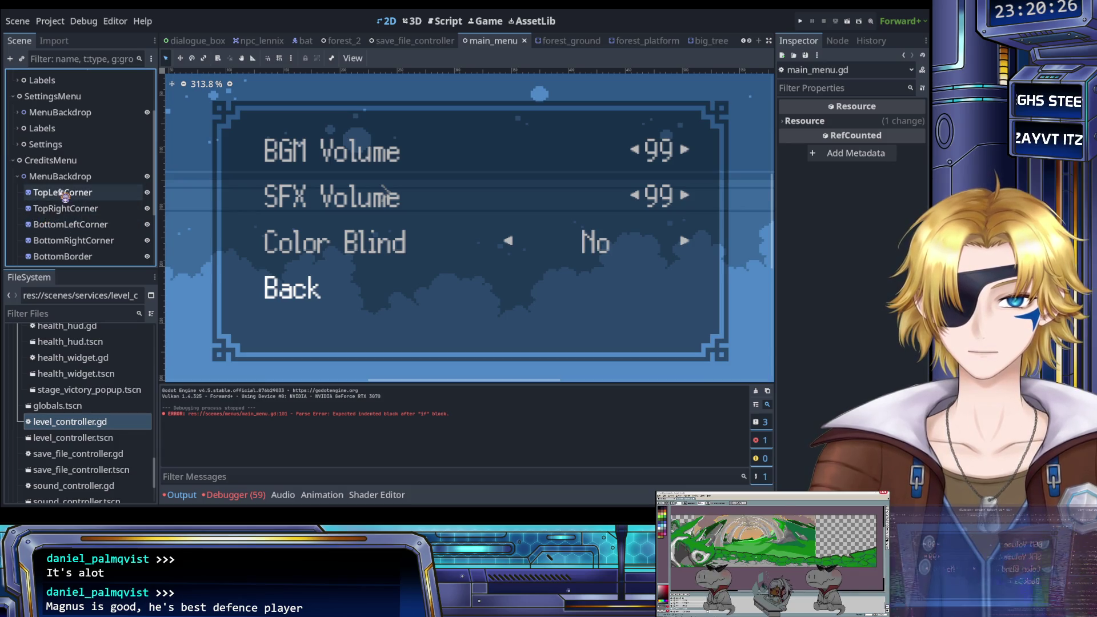
scroll(60, 212, "down", 5)
scroll(64, 210, "up", 5)
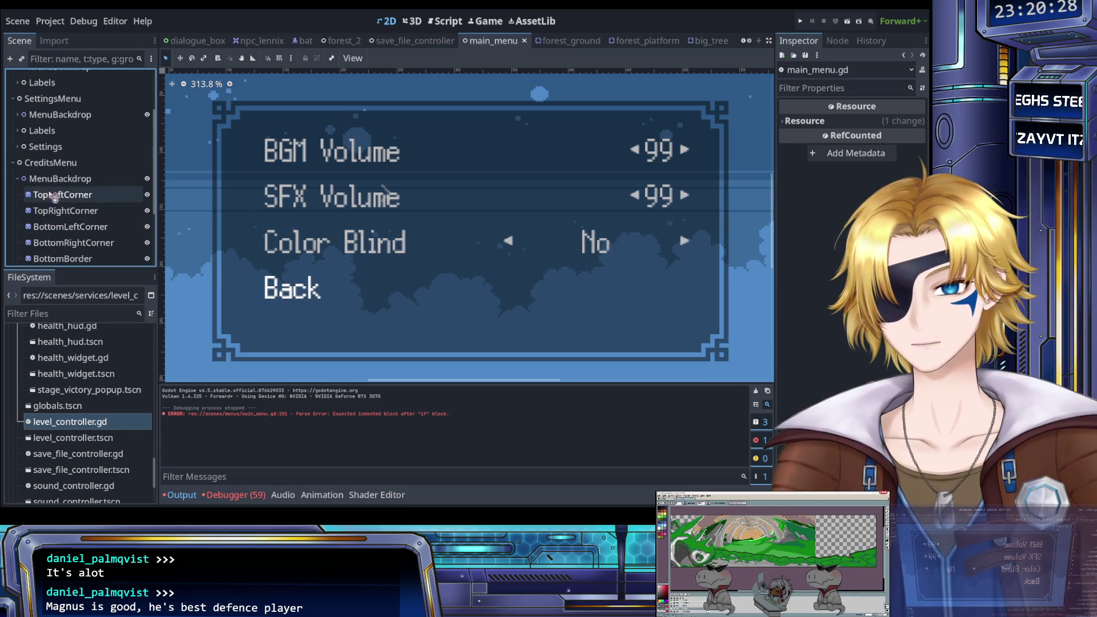
left_click(18, 177)
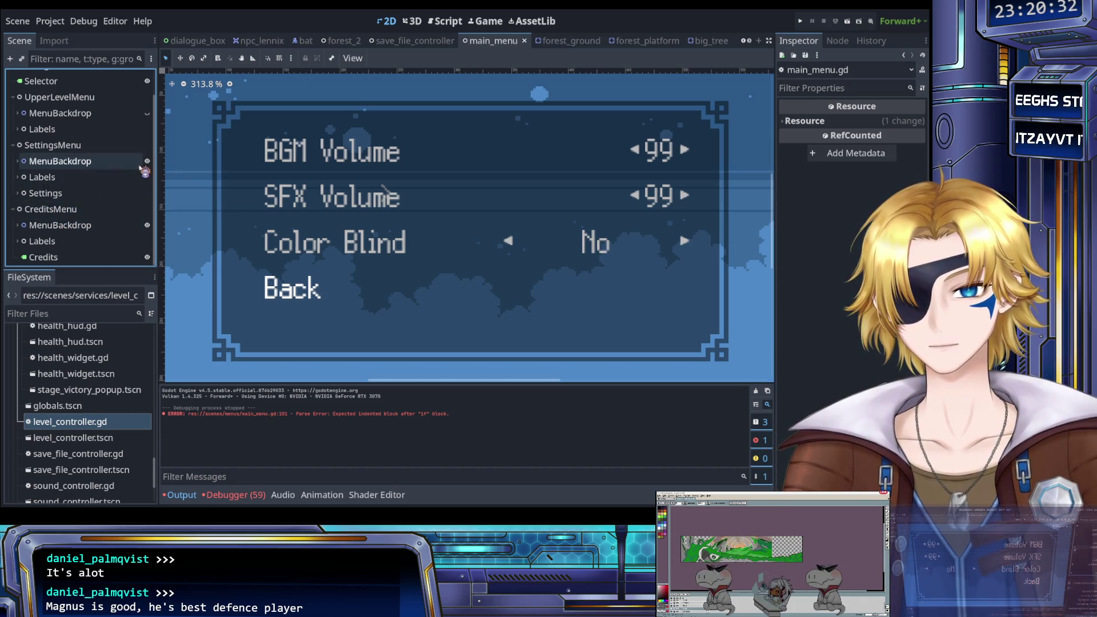
left_click(148, 162)
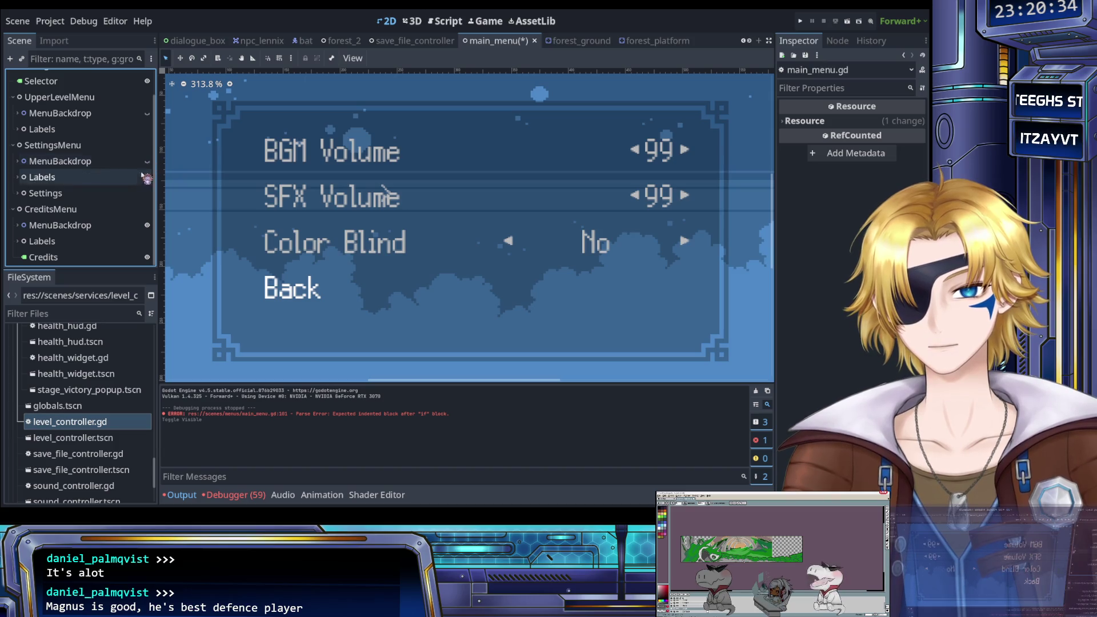
left_click(19, 178)
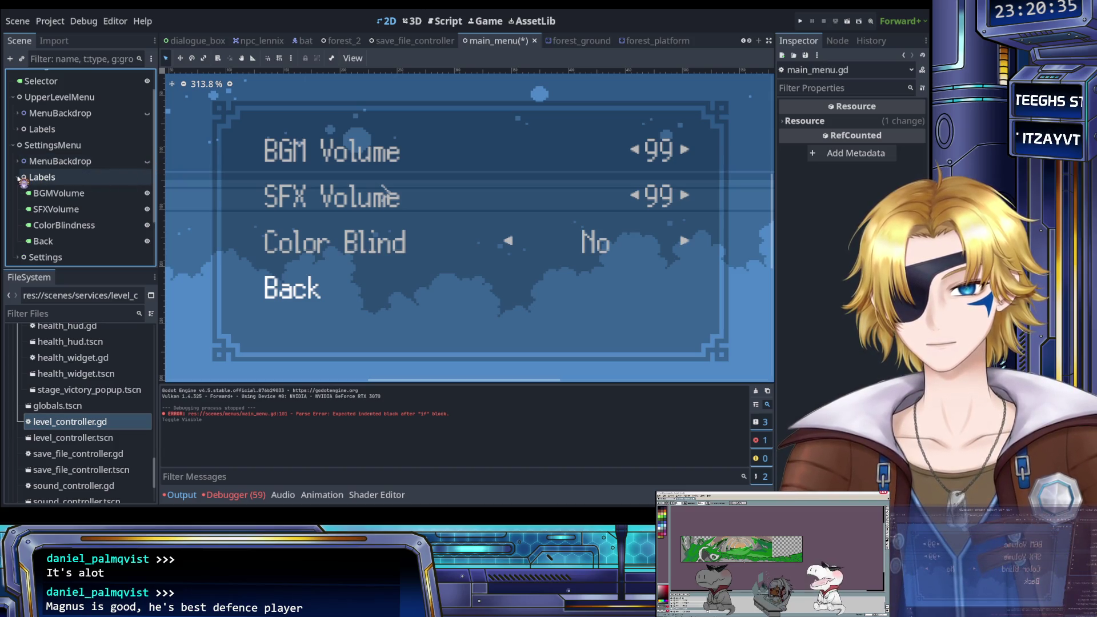
left_click(147, 193)
left_click(148, 209)
left_click(147, 225)
left_click(148, 241)
Hide the BGM, SFX and color blind left/right arrows and their value labels.
scroll(110, 215, "down", 3)
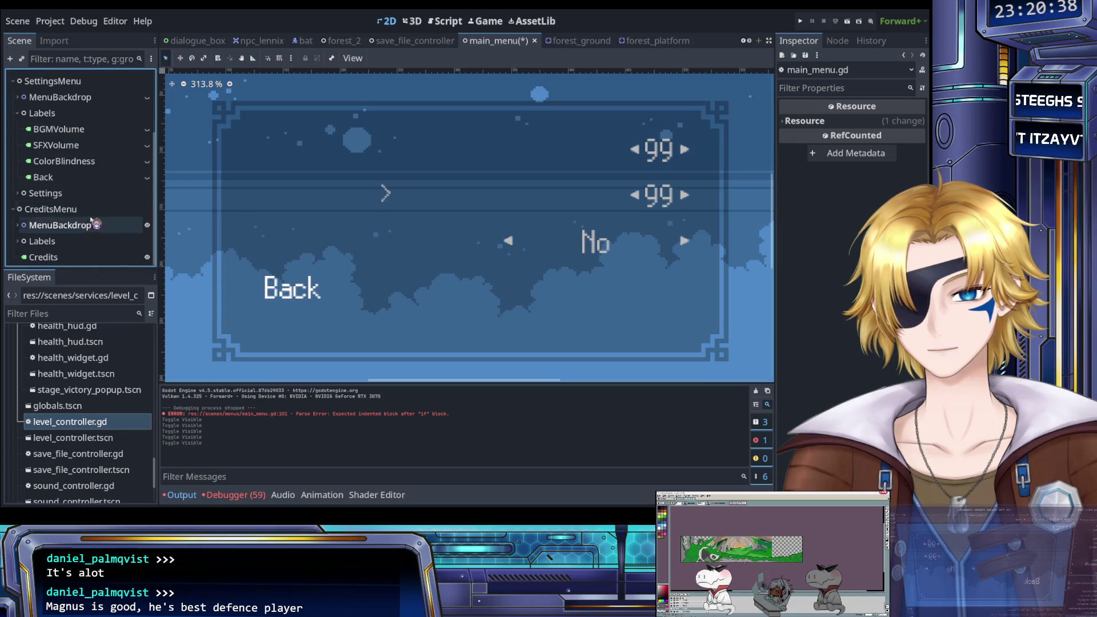
left_click(17, 241)
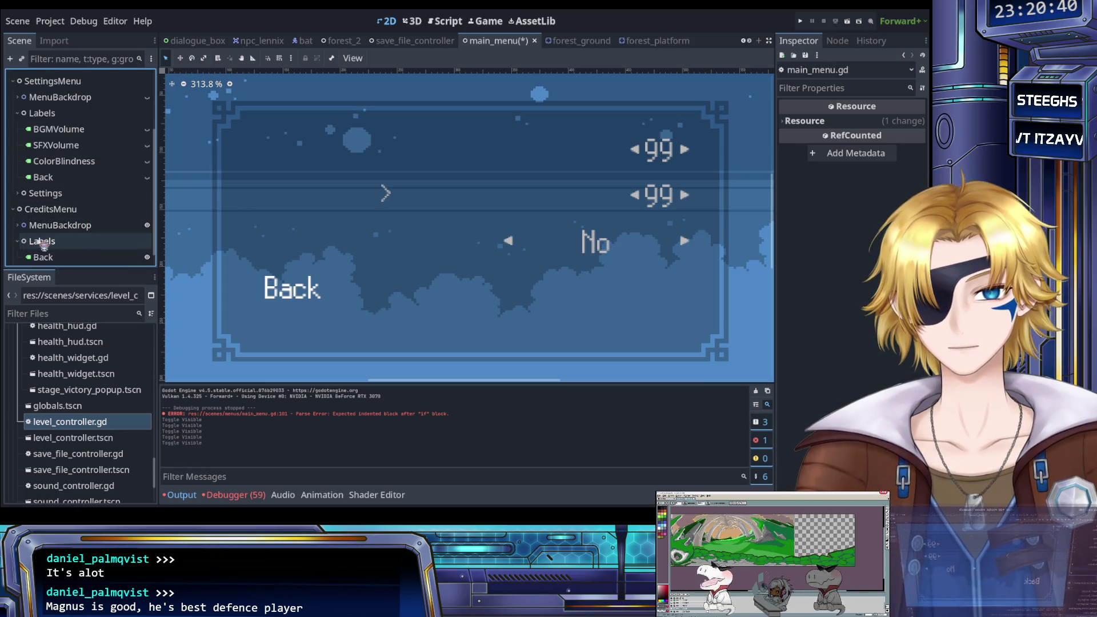
scroll(60, 235, "down", 1)
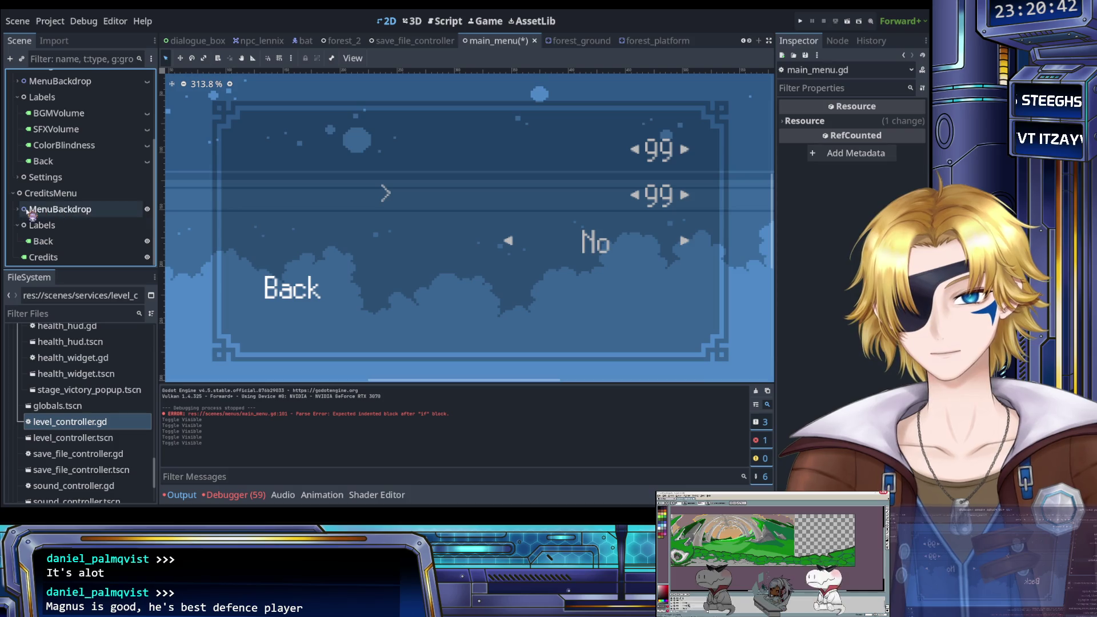
scroll(23, 208, "up", 1)
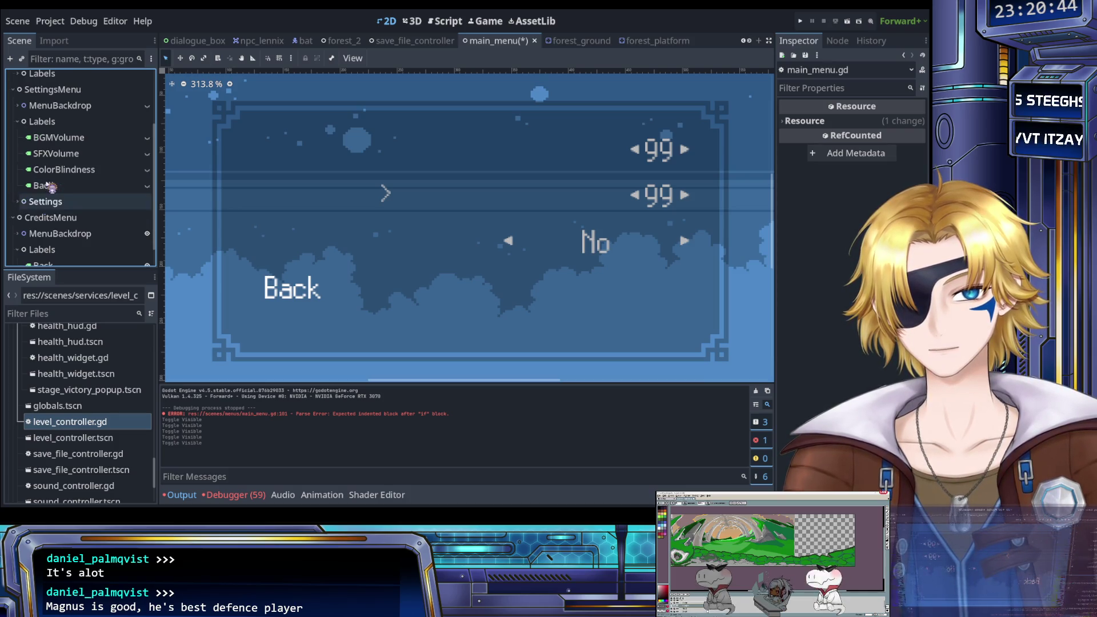
left_click(17, 202)
scroll(114, 183, "down", 2)
left_click(147, 169)
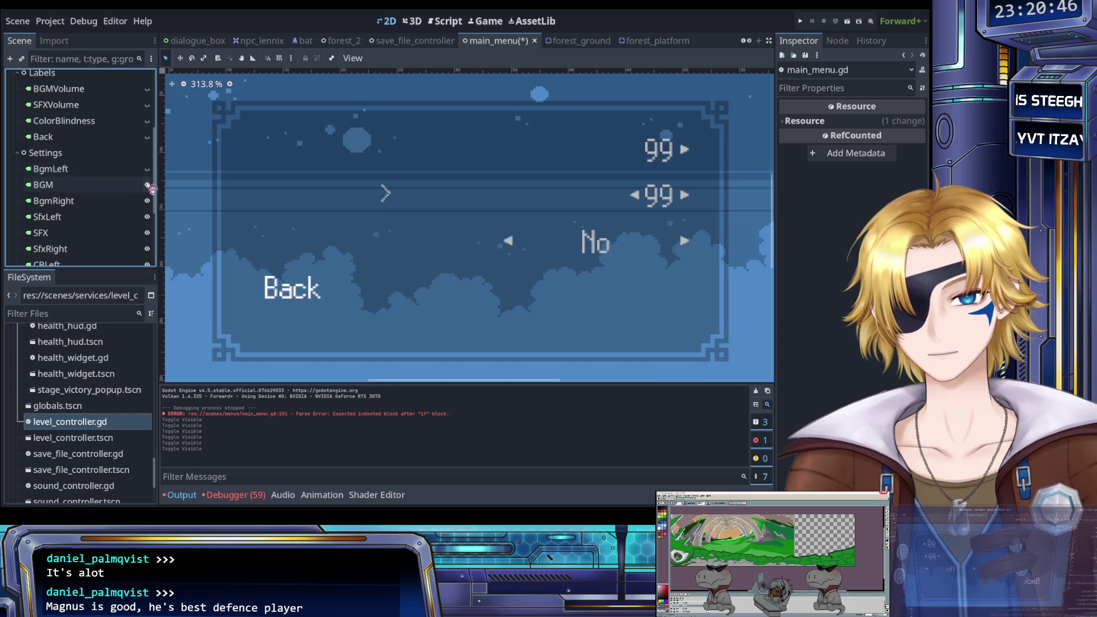
left_click(147, 201)
scroll(147, 198, "down", 3)
left_click(147, 175)
left_click(147, 143)
left_click(147, 159)
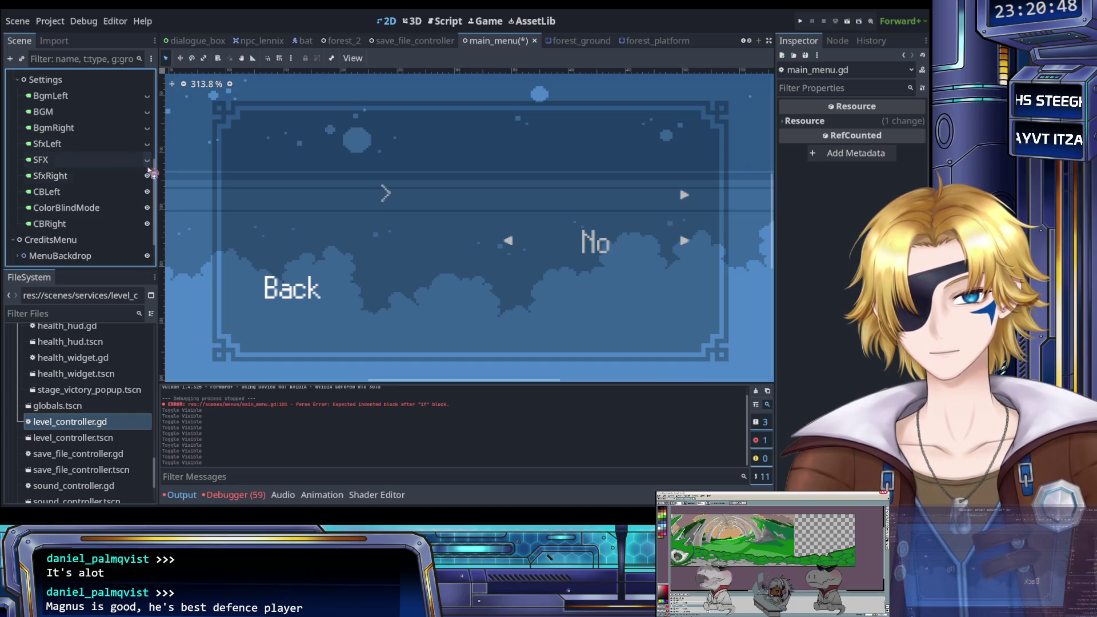
left_click(147, 191)
left_click(147, 208)
left_click(147, 224)
Select the credits menu's Credits label in the Scene dock.
scroll(114, 211, "down", 1)
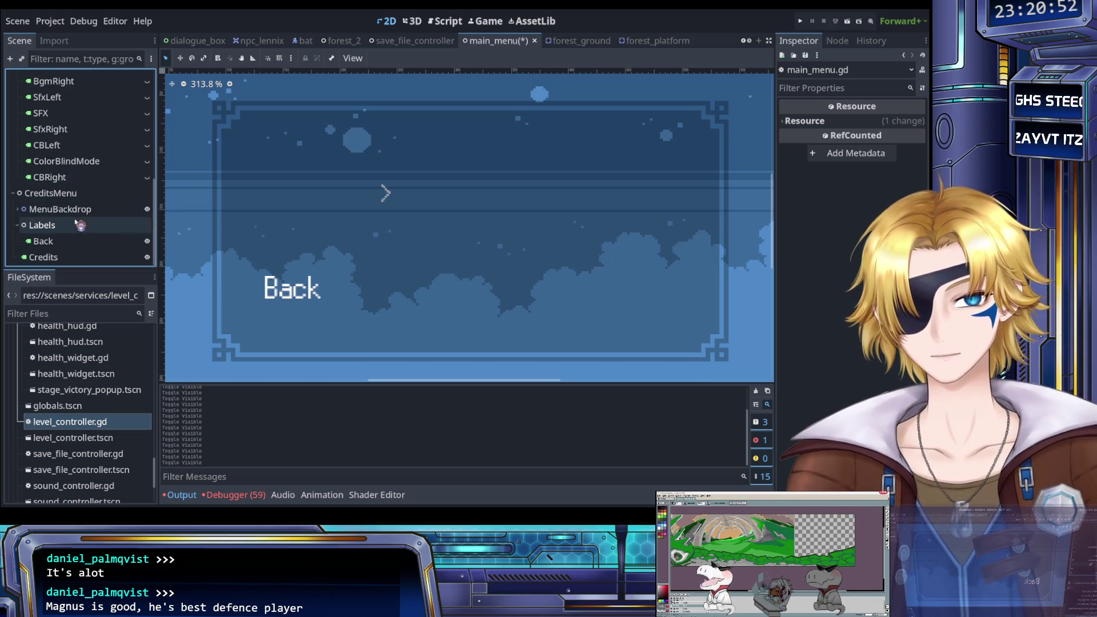
left_click(62, 258)
left_click(62, 243)
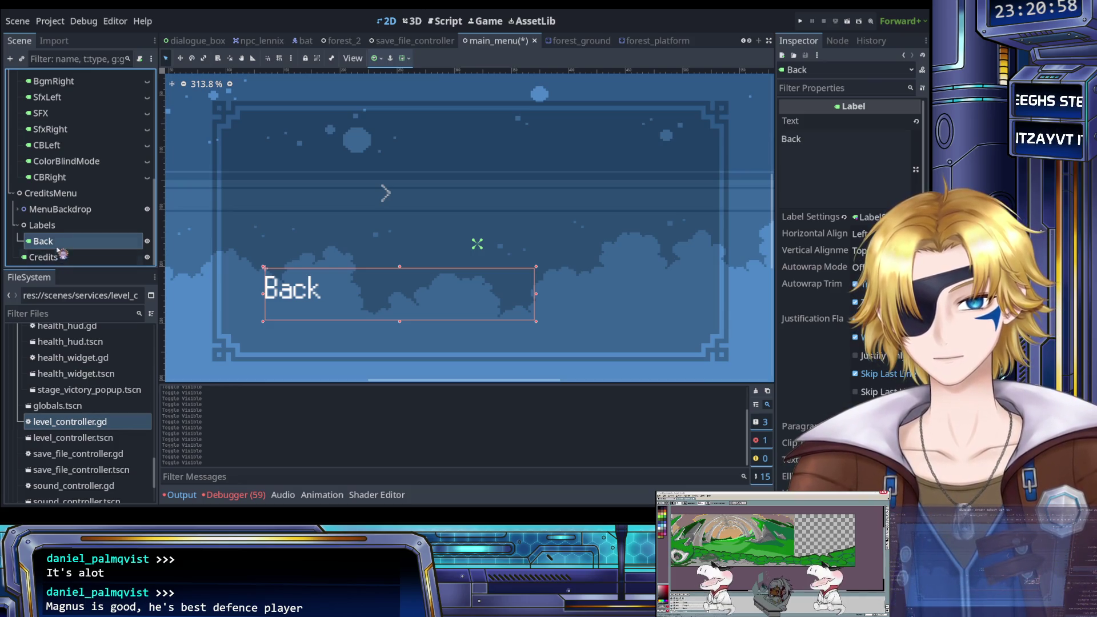
left_click(61, 259)
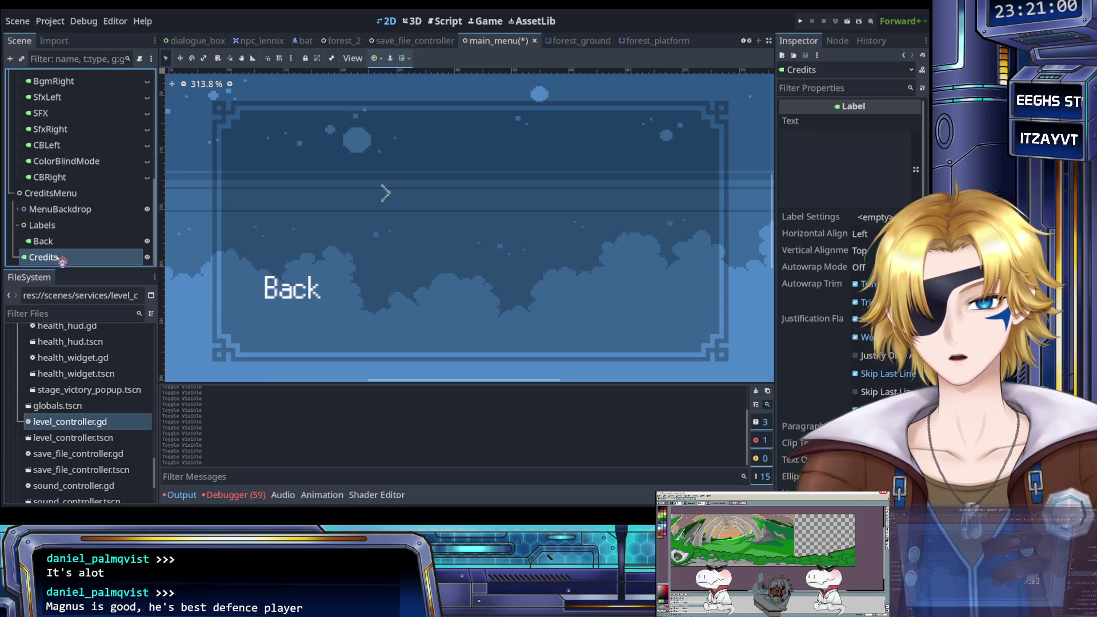
Type the Credits text as 'Coding: Lenni', 'Art: Datagatr' and 'Font:' on three lines.
left_click(840, 142)
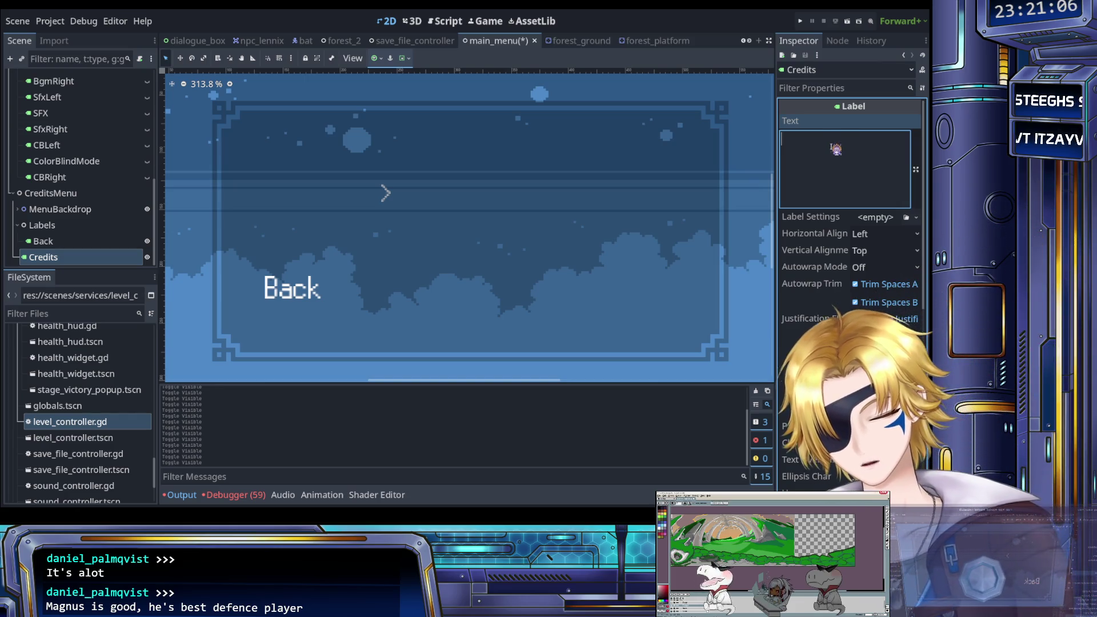
type("Coding")
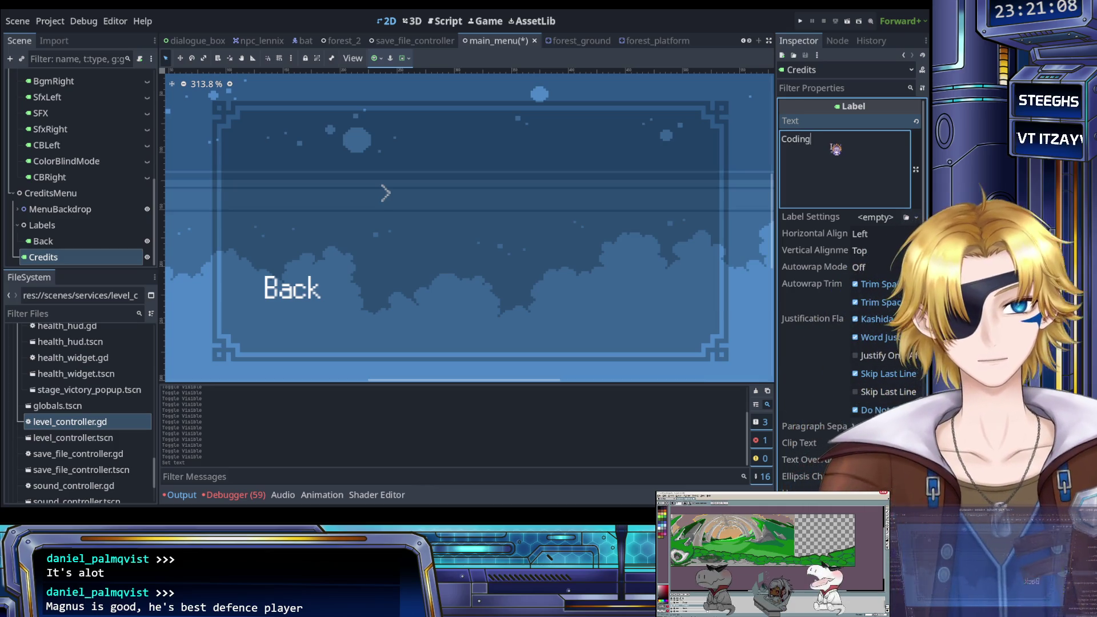
type(": Lenni")
key("Return")
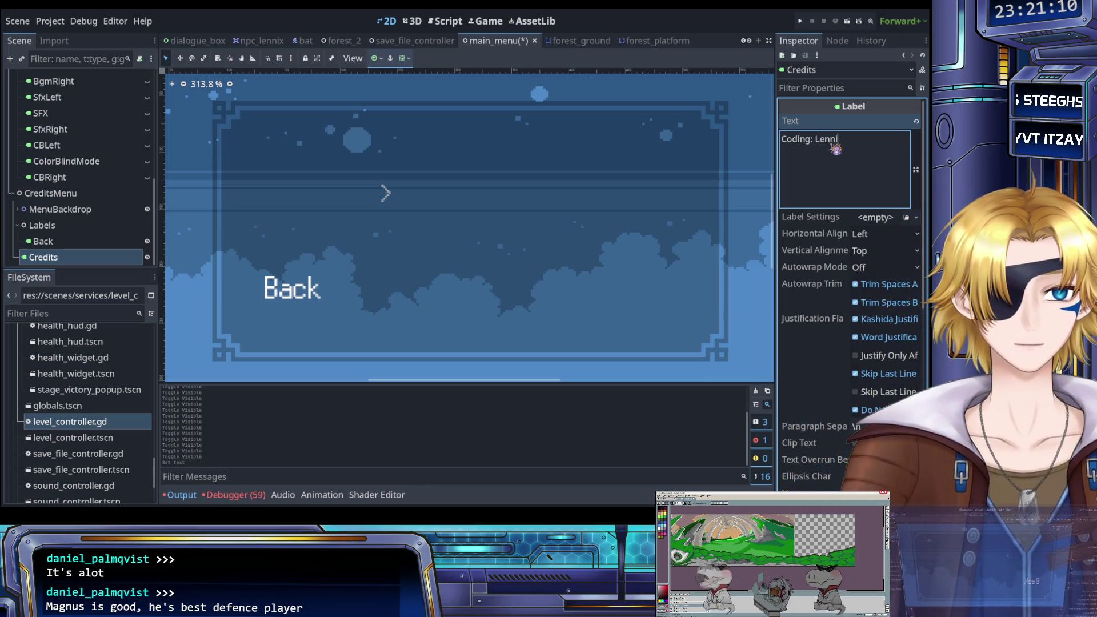
type("rt: Datagati ")
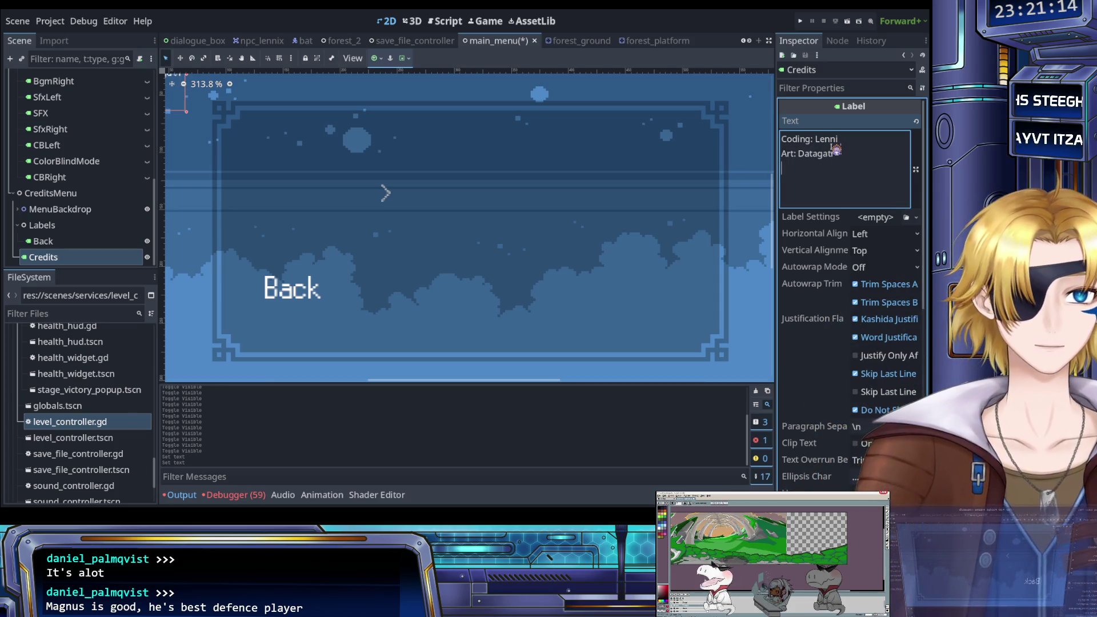
type("FontL")
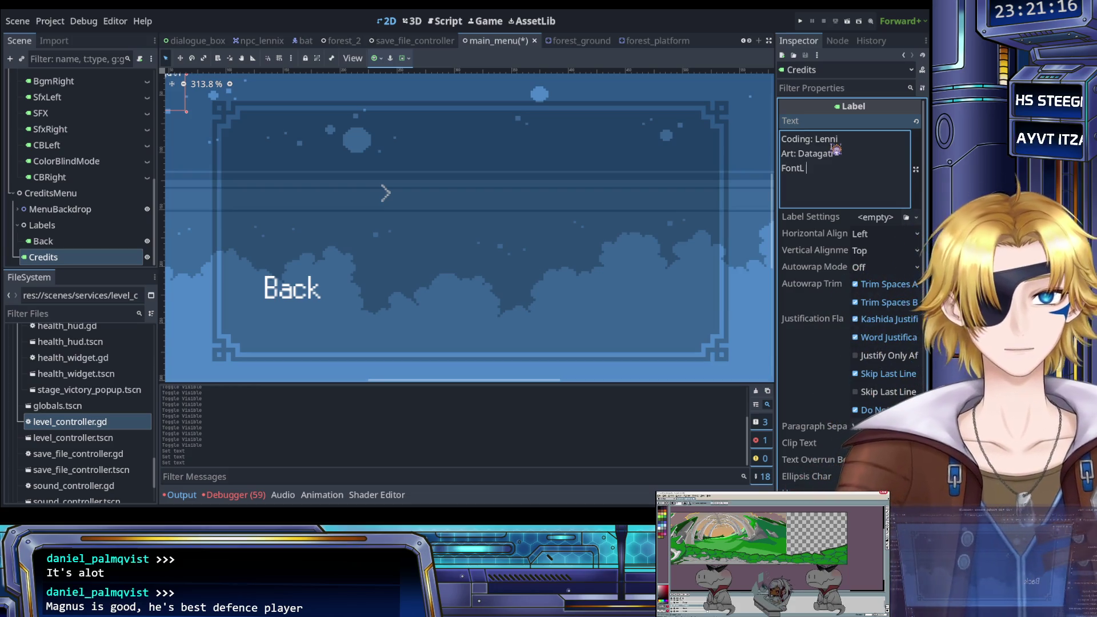
key("BackSpace")
type(":")
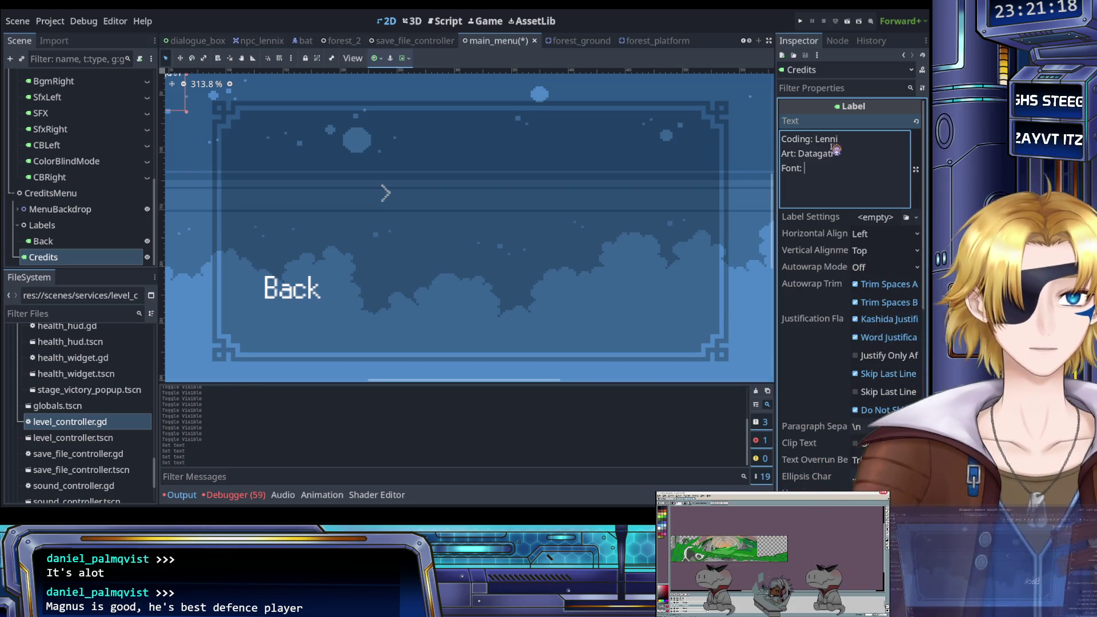
Move the Credits label into the credits panel and select all its text.
scroll(383, 193, "down", 3)
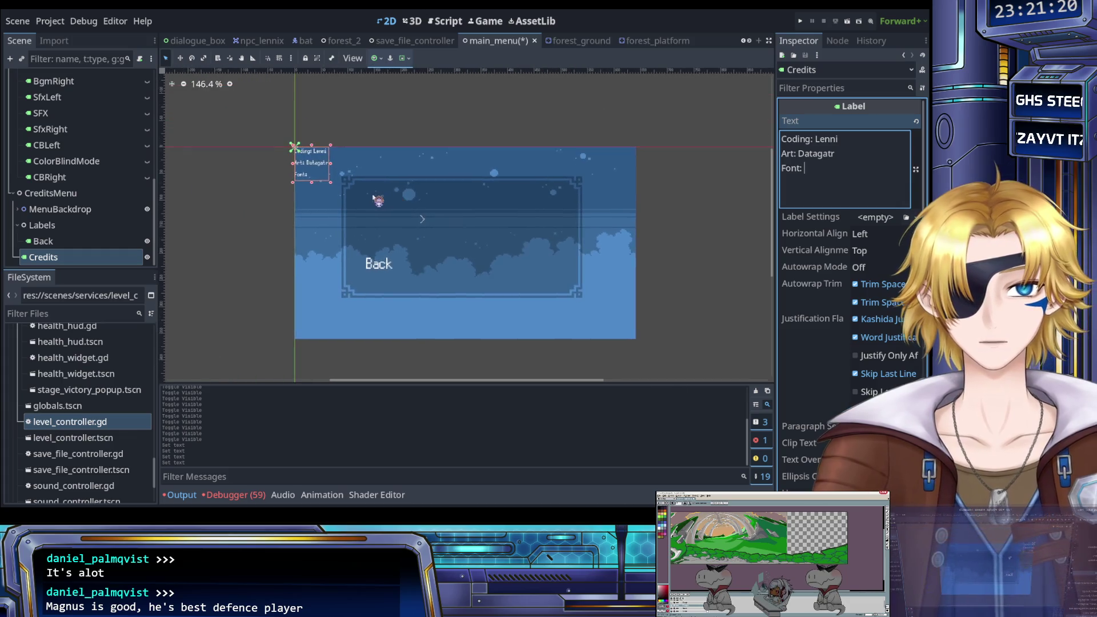
mouse_move(302, 148)
left_mouse_down()
mouse_move(326, 152)
mouse_move(416, 237)
mouse_move(433, 227)
left_mouse_up()
scroll(452, 239, "up", 2)
scroll(452, 239, "up", 1)
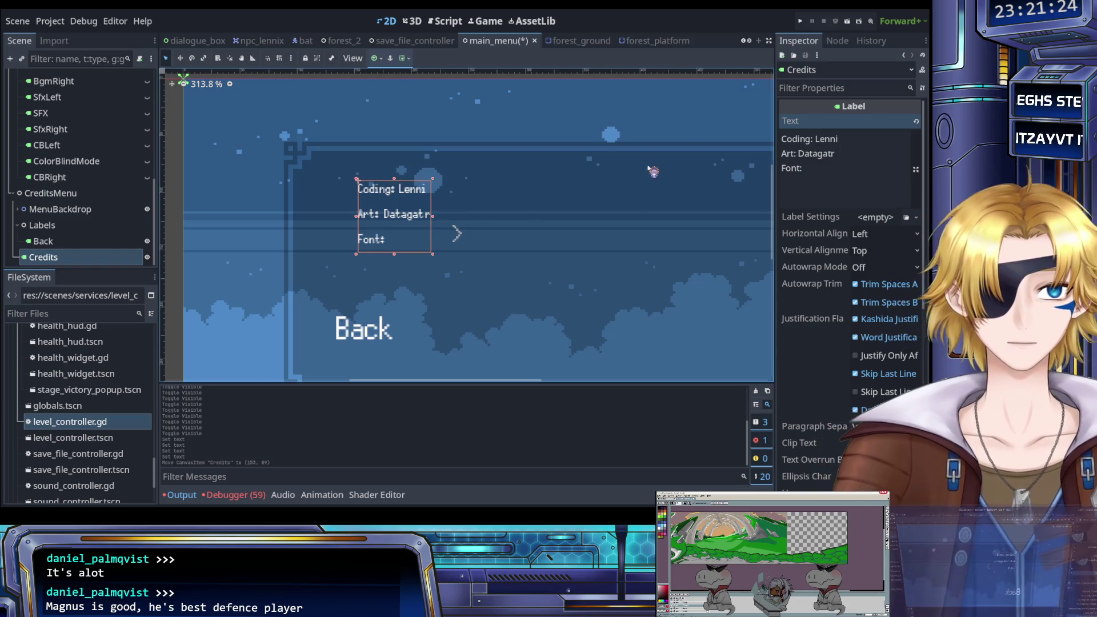
left_click(826, 174)
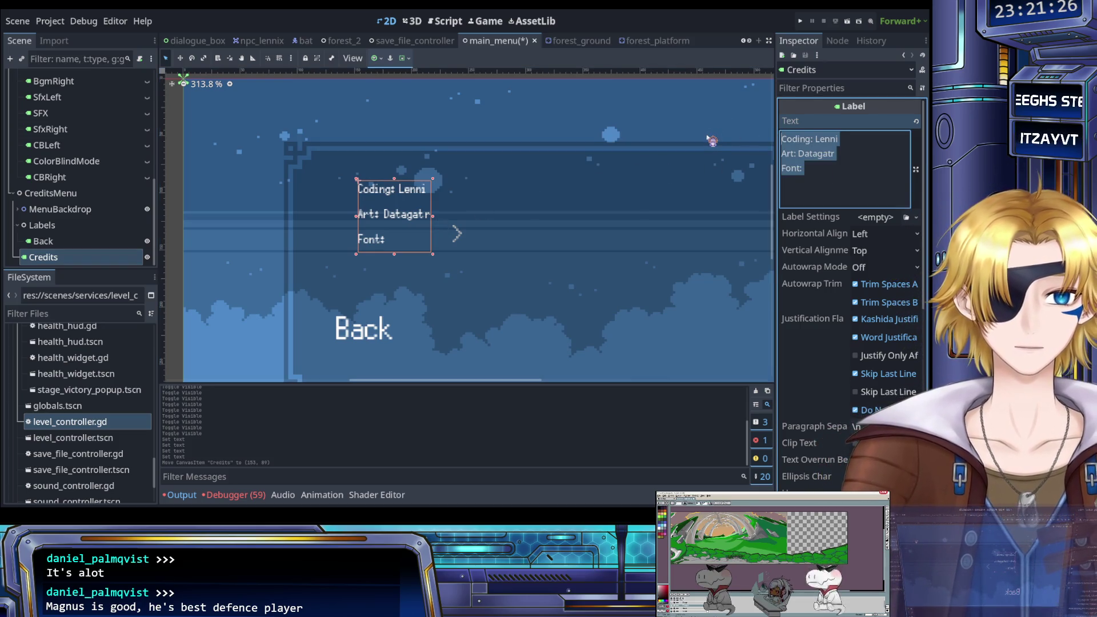
Paste a copy of the Back label into the credits menu.
left_click(76, 245)
left_click(71, 256)
left_click(74, 243)
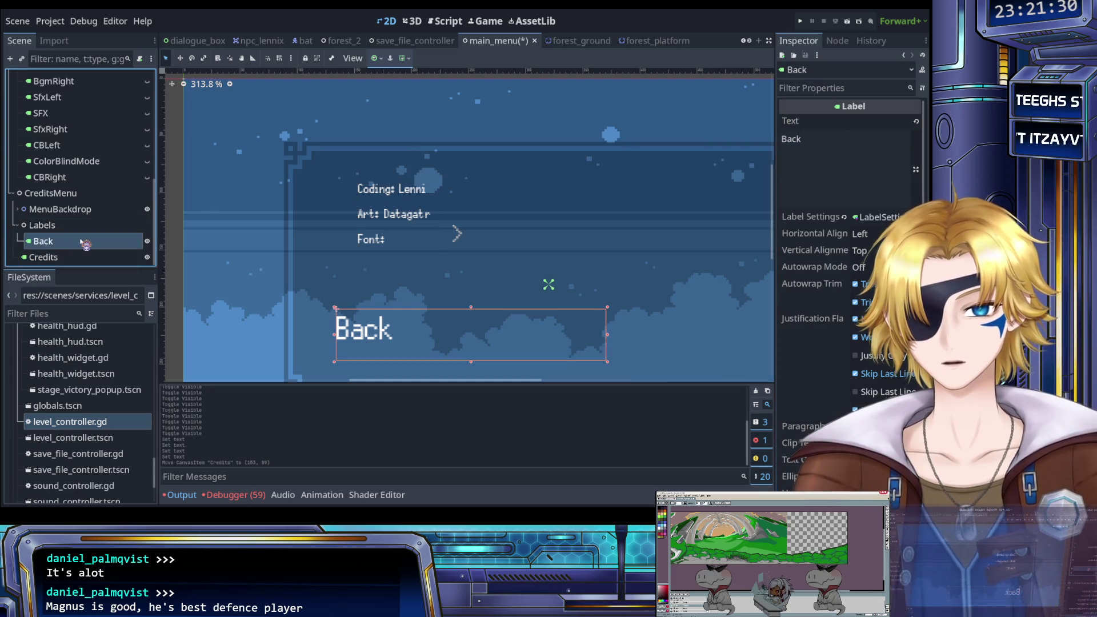
left_click(50, 193)
key("ctrl+v")
left_click(43, 241)
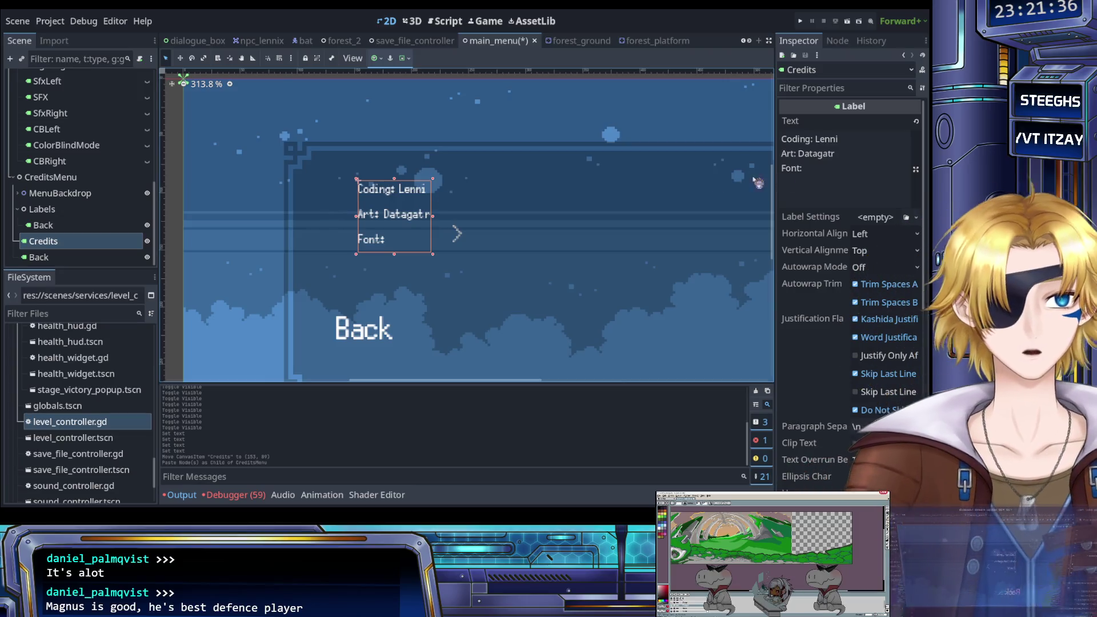
Copy the old Credits label's text, then delete that label.
left_click(837, 174)
left_click(73, 243)
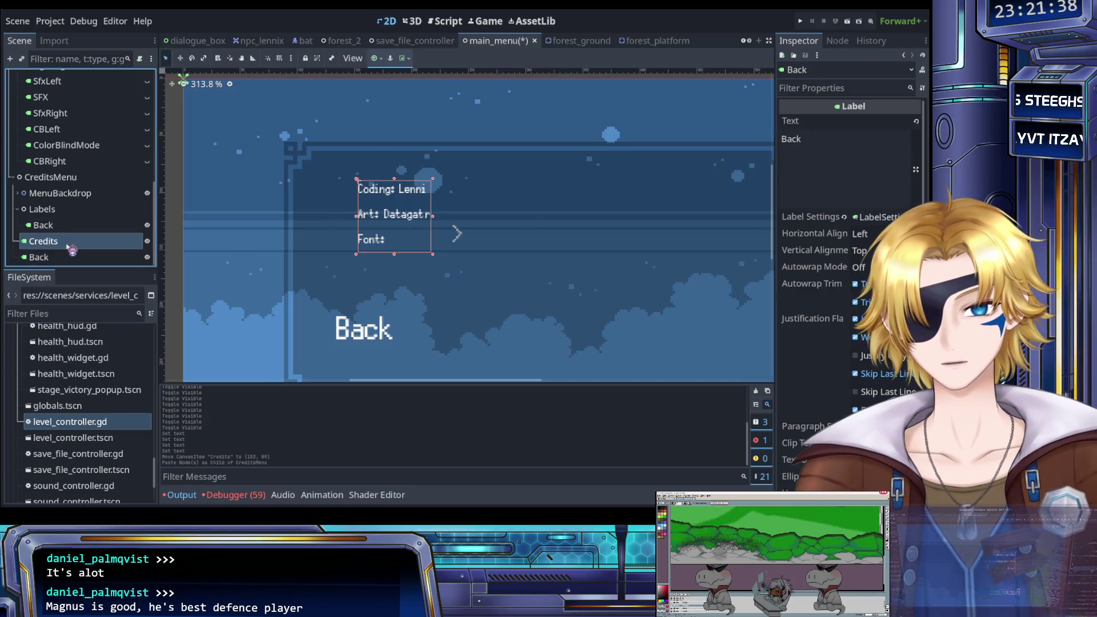
key("Delete")
Rename the Back copy to Credits and paste in the Coding, Art and Font lines.
left_click(68, 257)
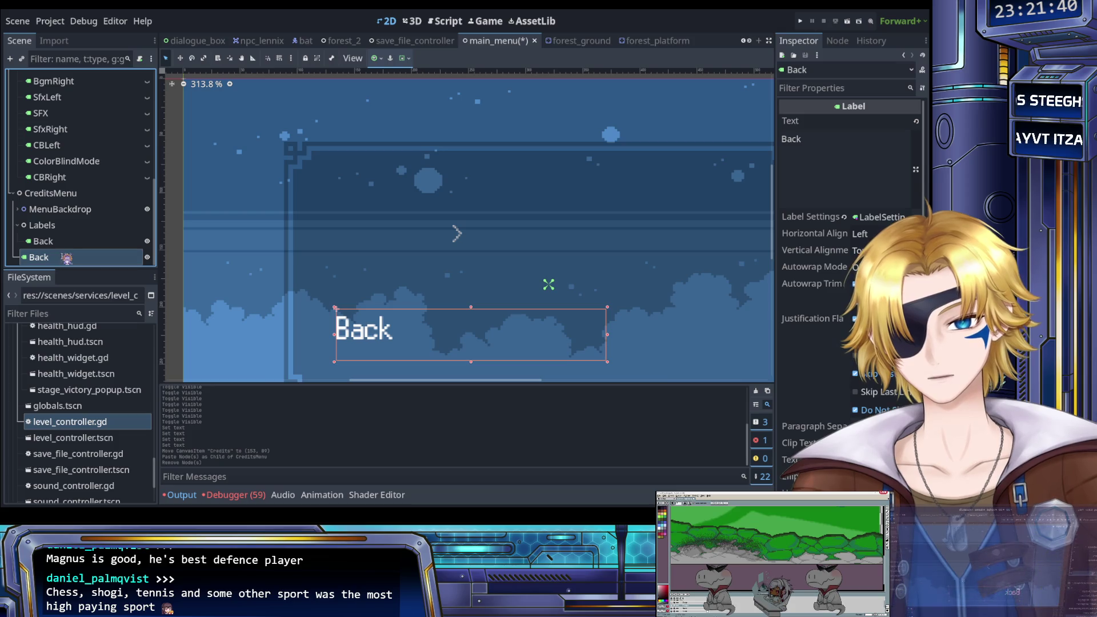
type("Credits")
key("Return")
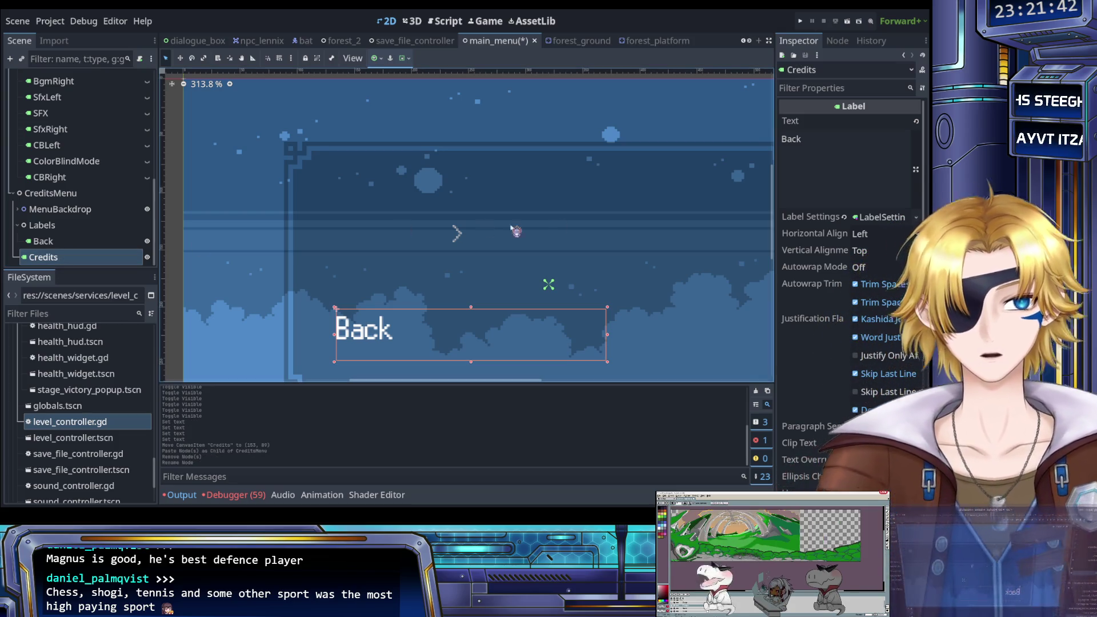
left_click(840, 177)
key("ctrl+a")
type("Coding: Lenni Art: Datagatr Font:")
Move the new Credits label up so it sits above Back.
scroll(612, 227, "down", 4)
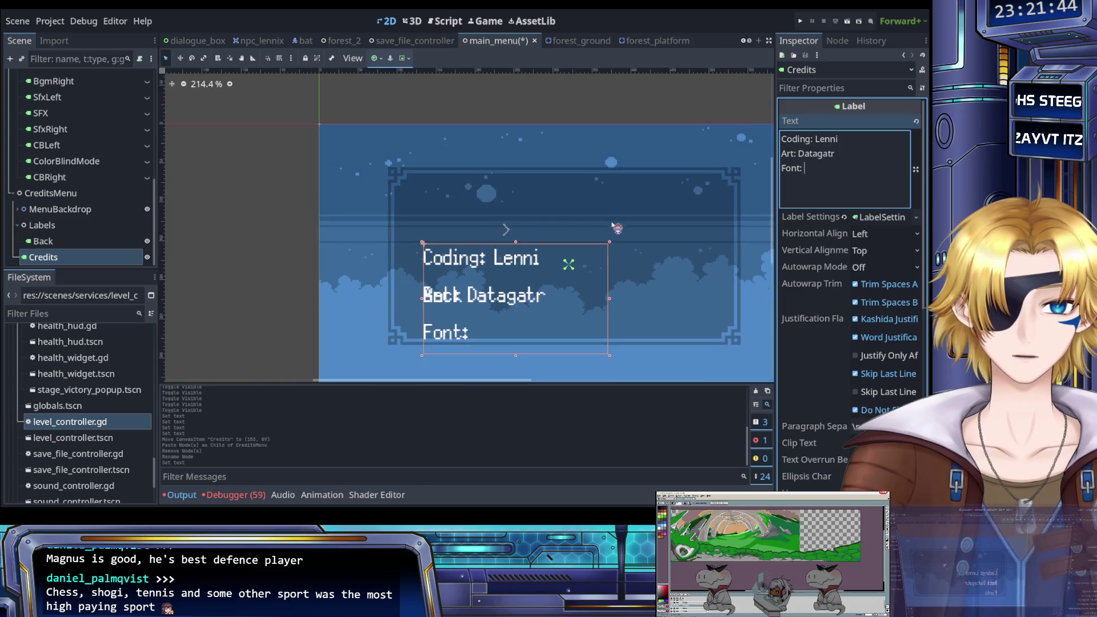
scroll(478, 233, "up", 3)
mouse_move(444, 218)
left_mouse_down()
mouse_move(477, 122)
mouse_move(437, 129)
left_mouse_up()
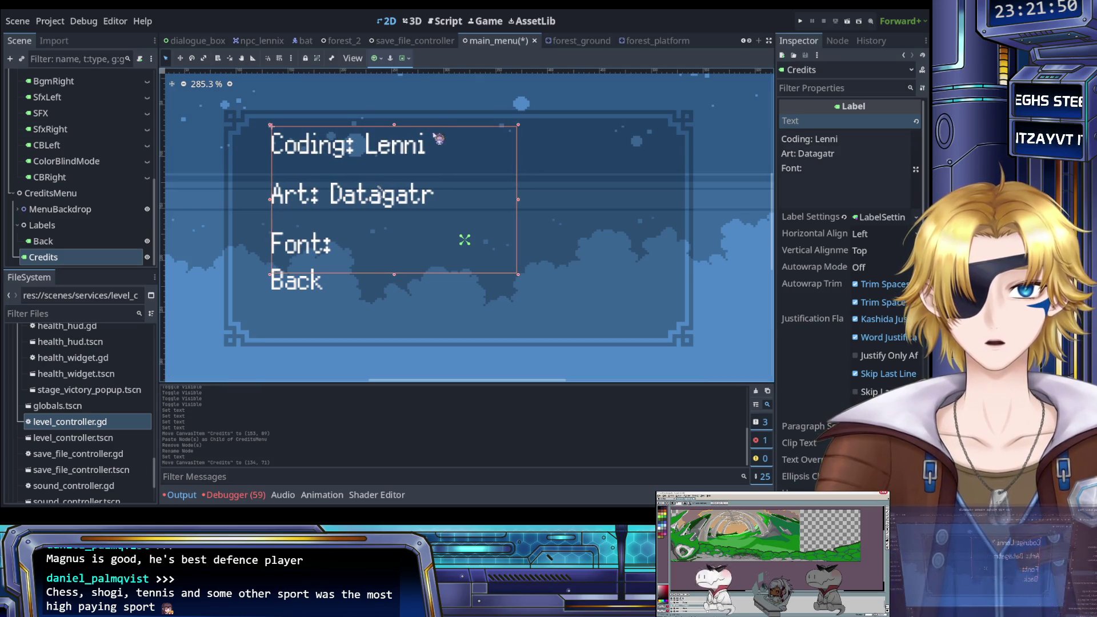
scroll(272, 268, "up", 5)
scroll(276, 263, "down", 4)
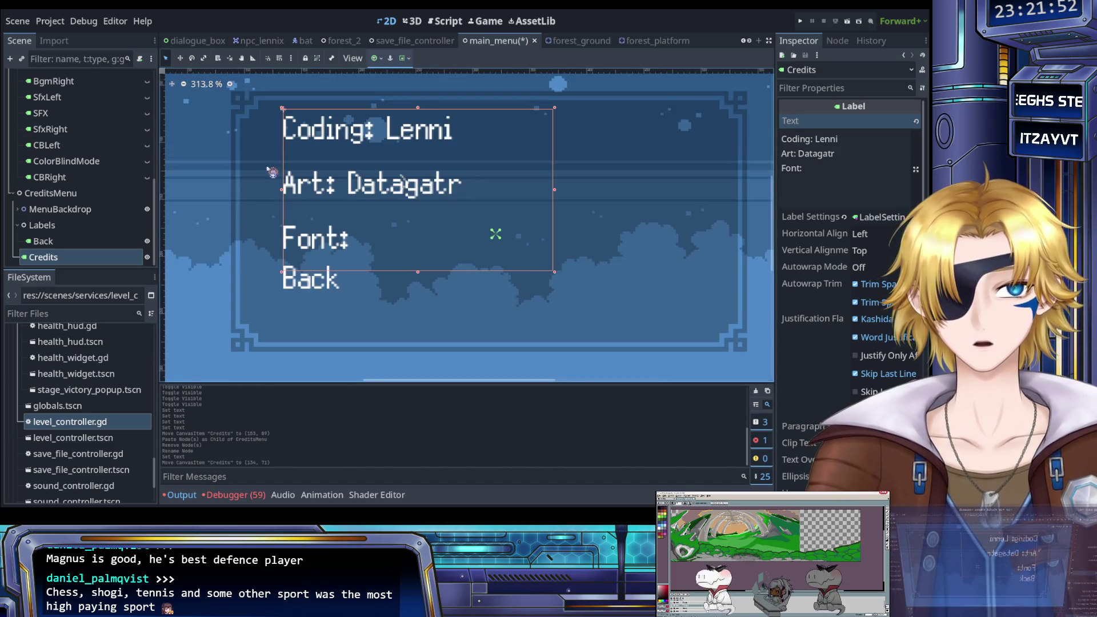
scroll(273, 176, "down", 4)
scroll(276, 187, "right", 2)
Expand the Credits label's Layout properties in the Inspector.
left_click(831, 170)
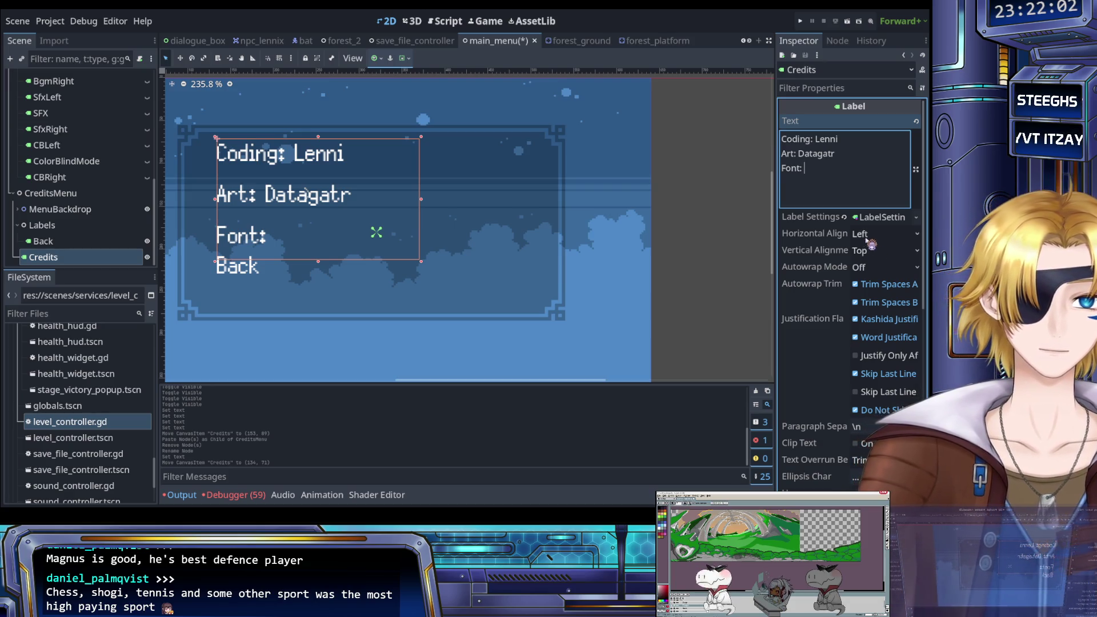
scroll(851, 239, "down", 3)
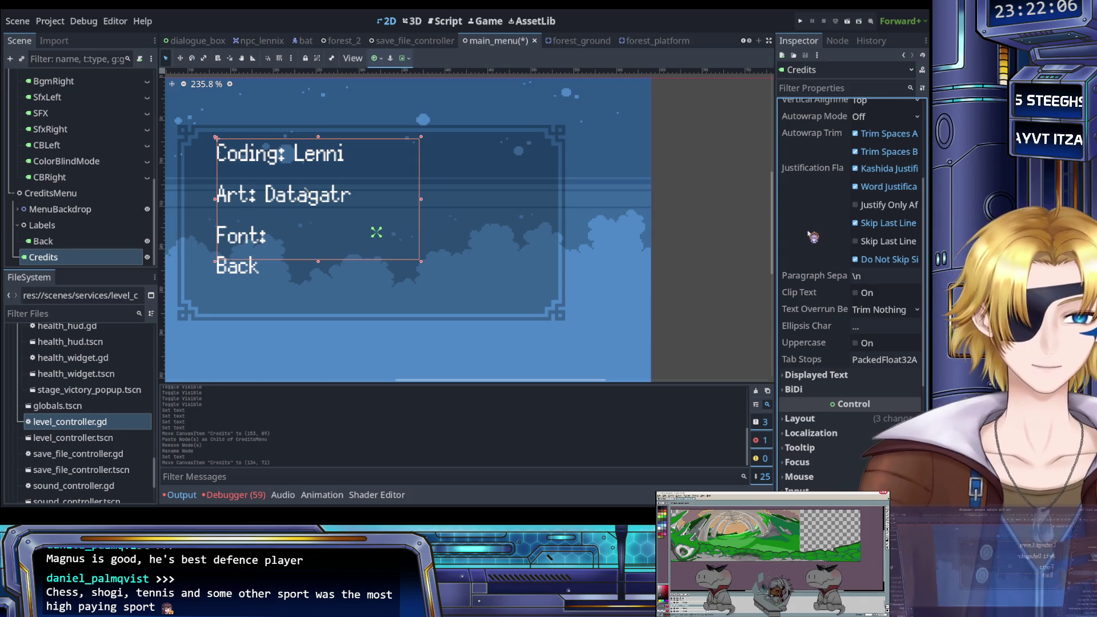
scroll(813, 237, "down", 3)
left_click(800, 268)
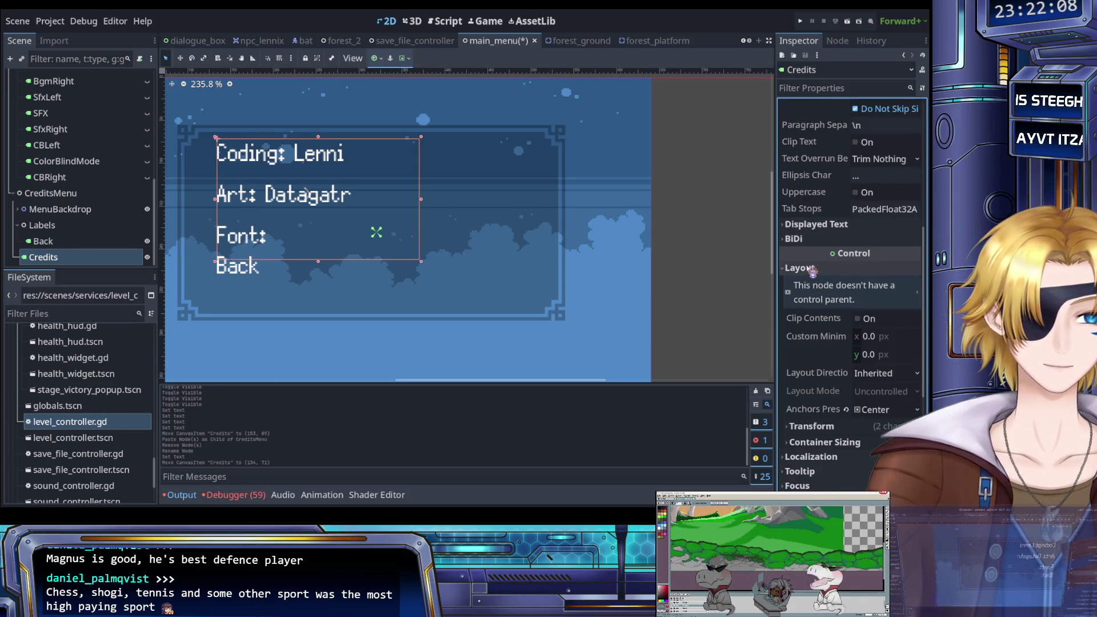
Set the Credits label's Horizontal Alignment to Center and shift the label right in the panel.
scroll(815, 257, "up", 6)
left_click(837, 191)
left_click(877, 236)
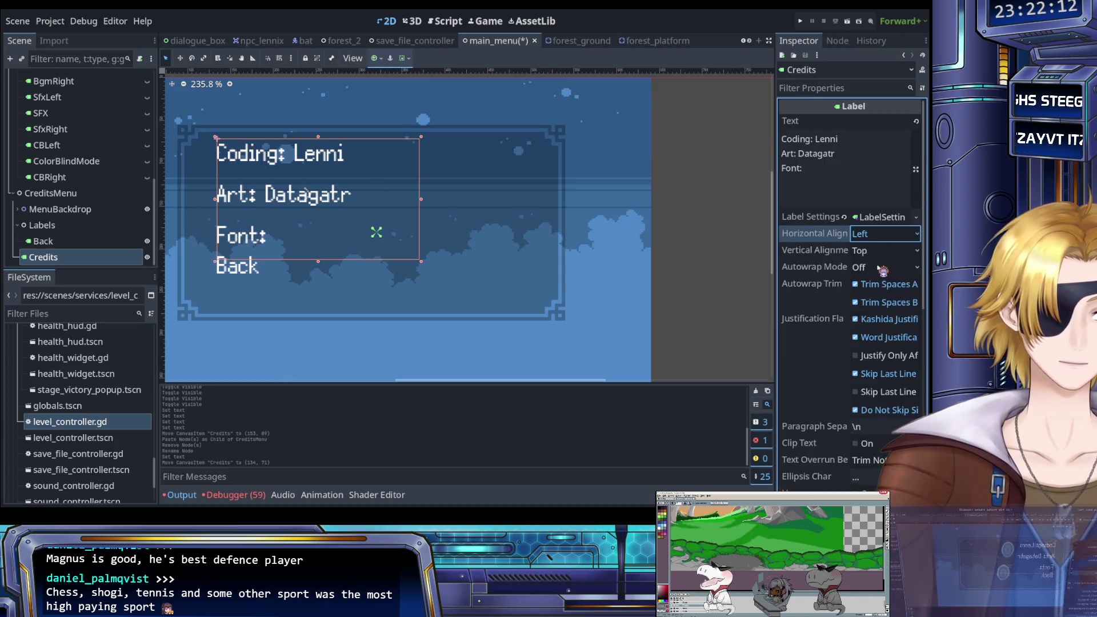
left_click(885, 234)
left_click(882, 267)
left_click_drag(356, 201, 402, 203)
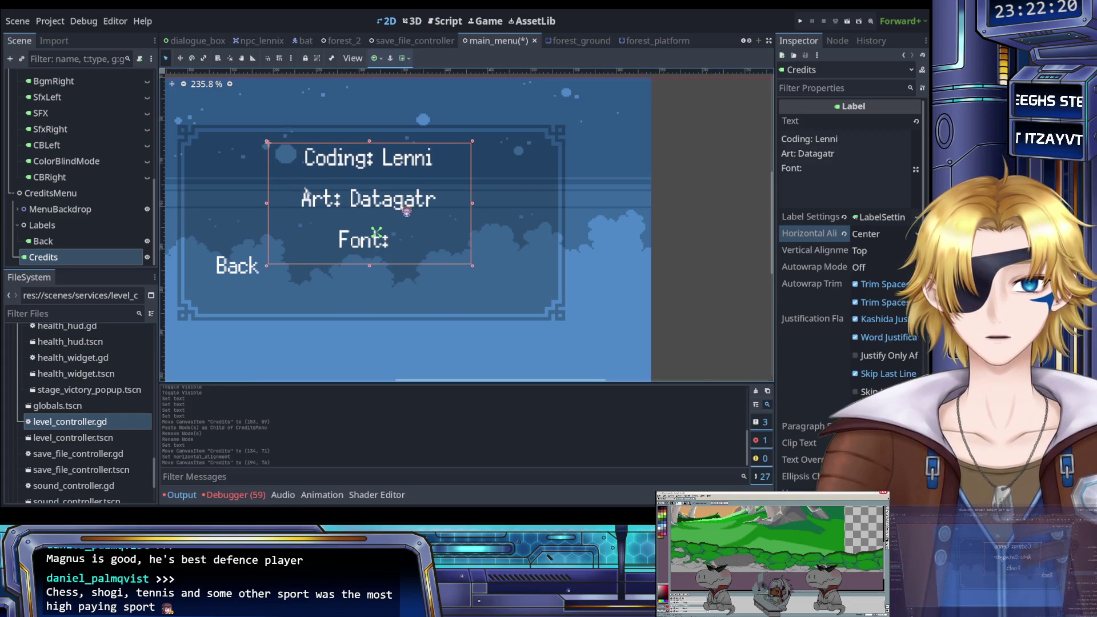
scroll(435, 215, "up", 2)
left_click(819, 180)
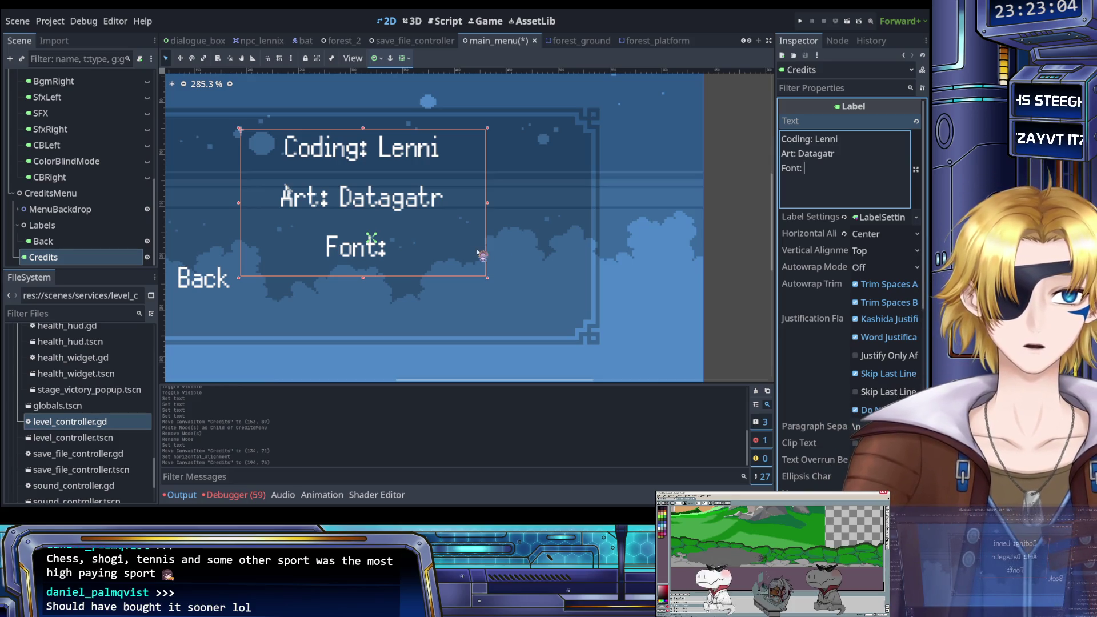
Add 'Poppy Works' after Font: and try a 30 px font size, then undo it.
type("Poppy Works")
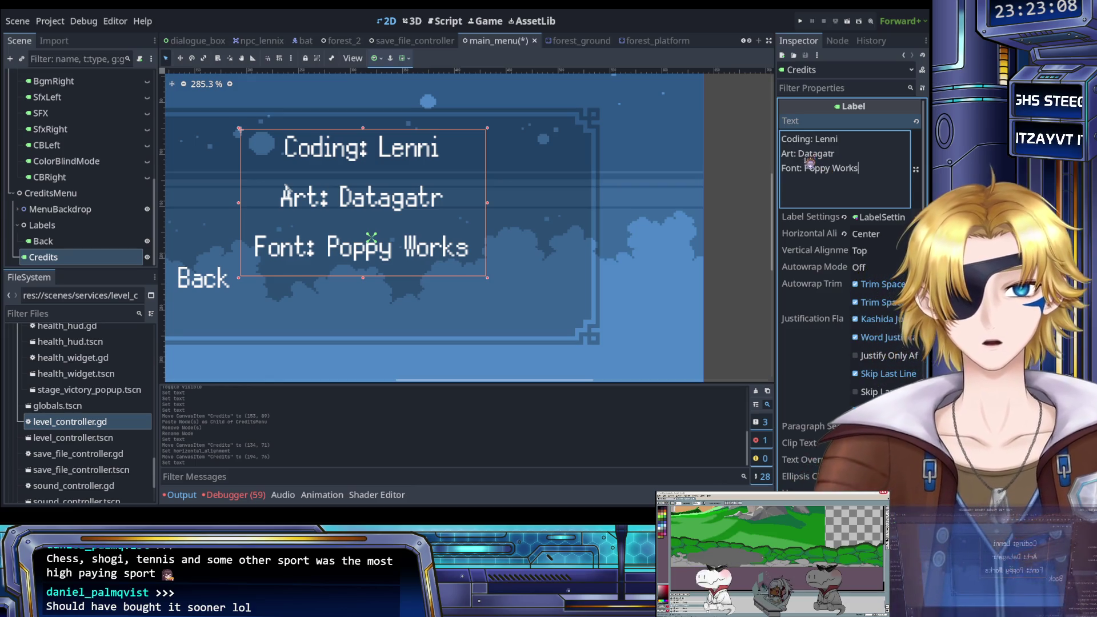
scroll(821, 240, "down", 2)
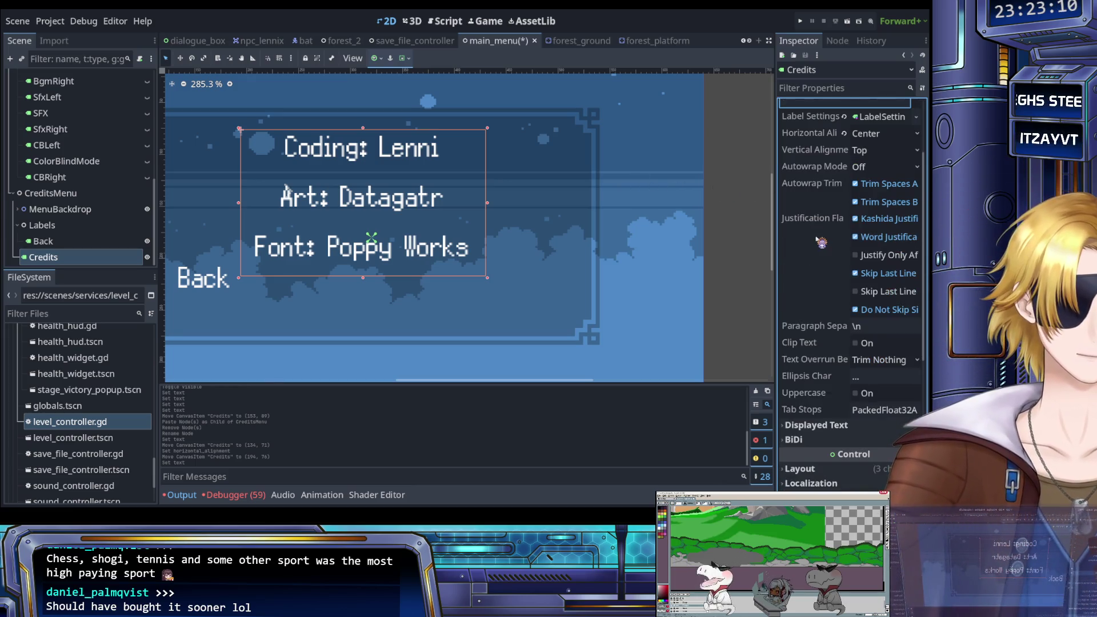
left_click(884, 170)
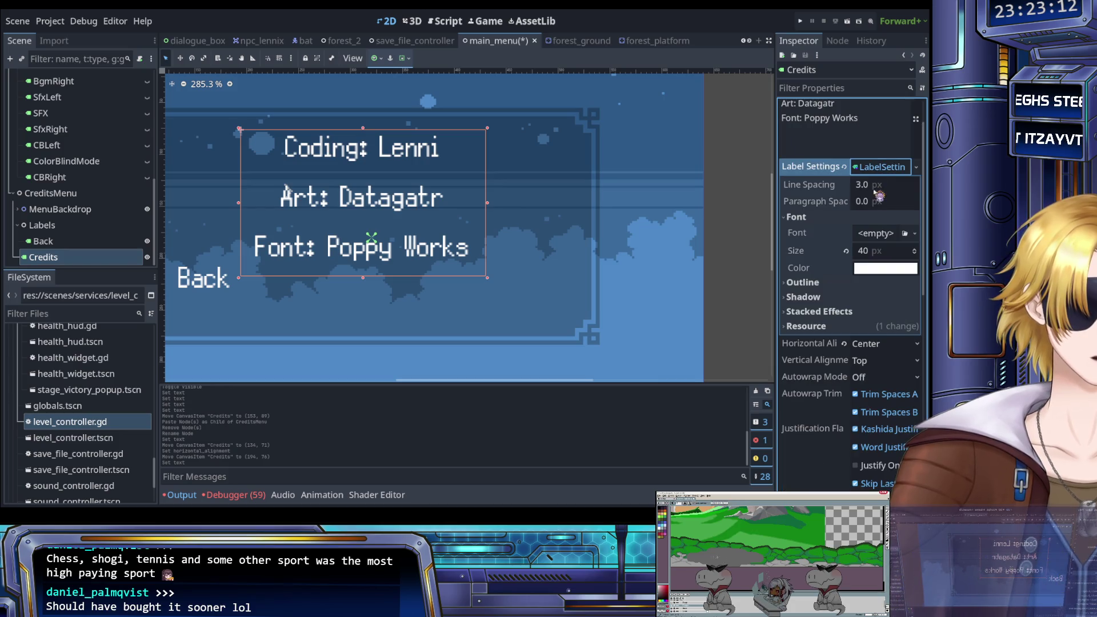
left_click(872, 250)
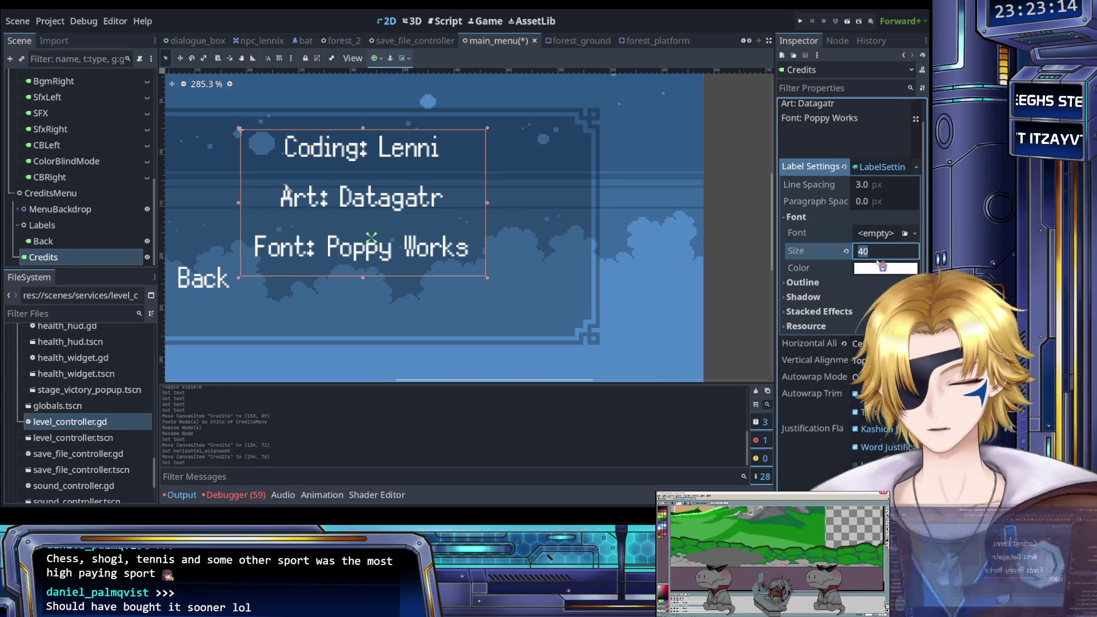
type("30")
key("Return")
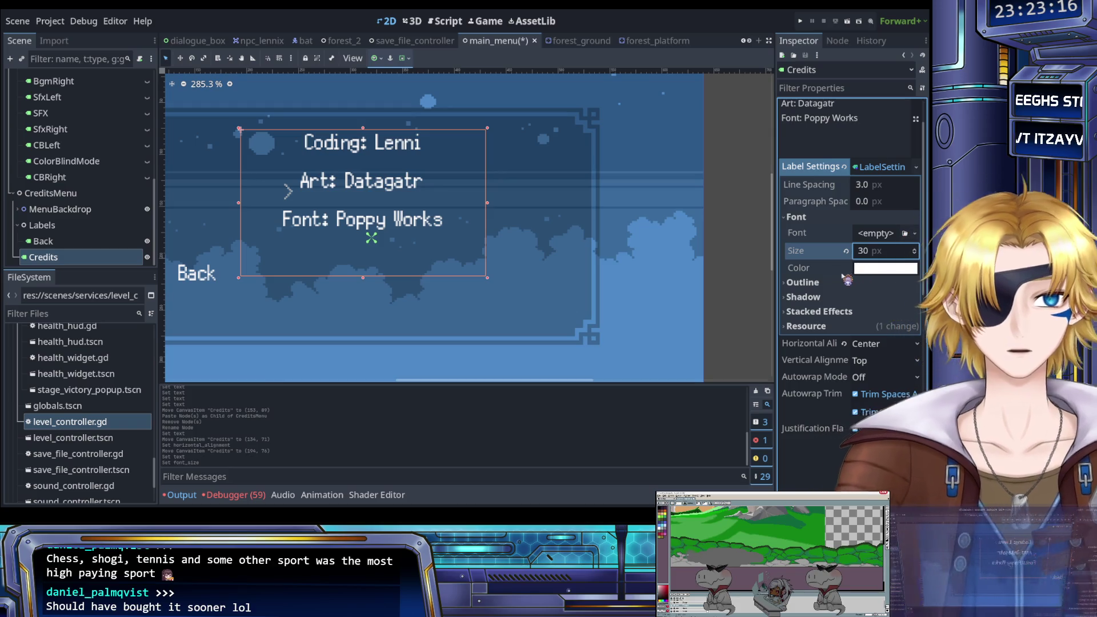
key("ctrl+z")
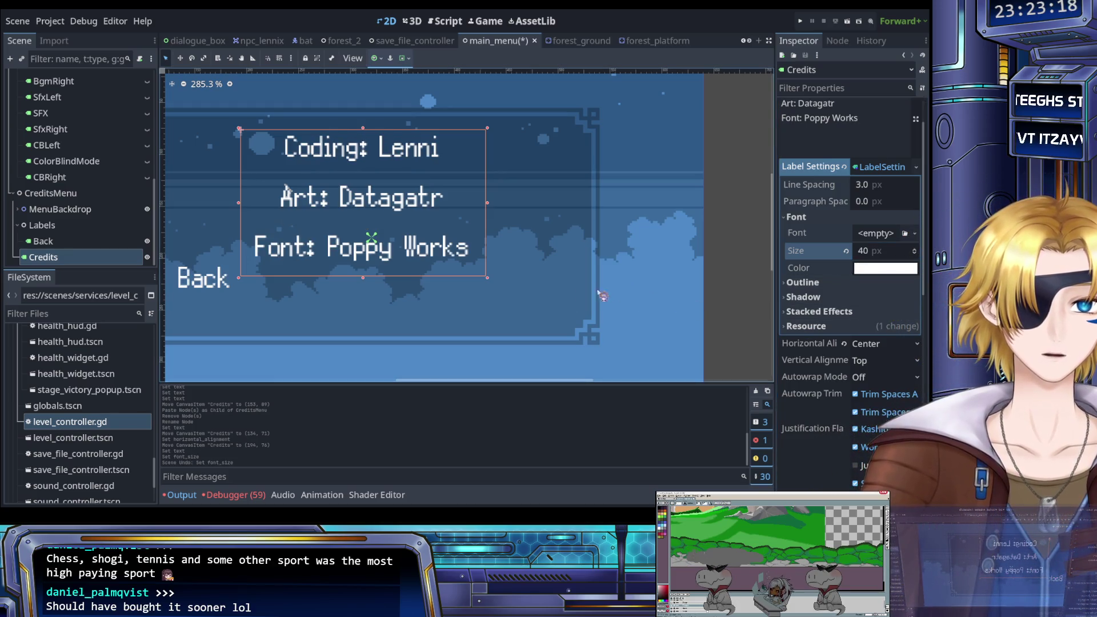
left_click(478, 283)
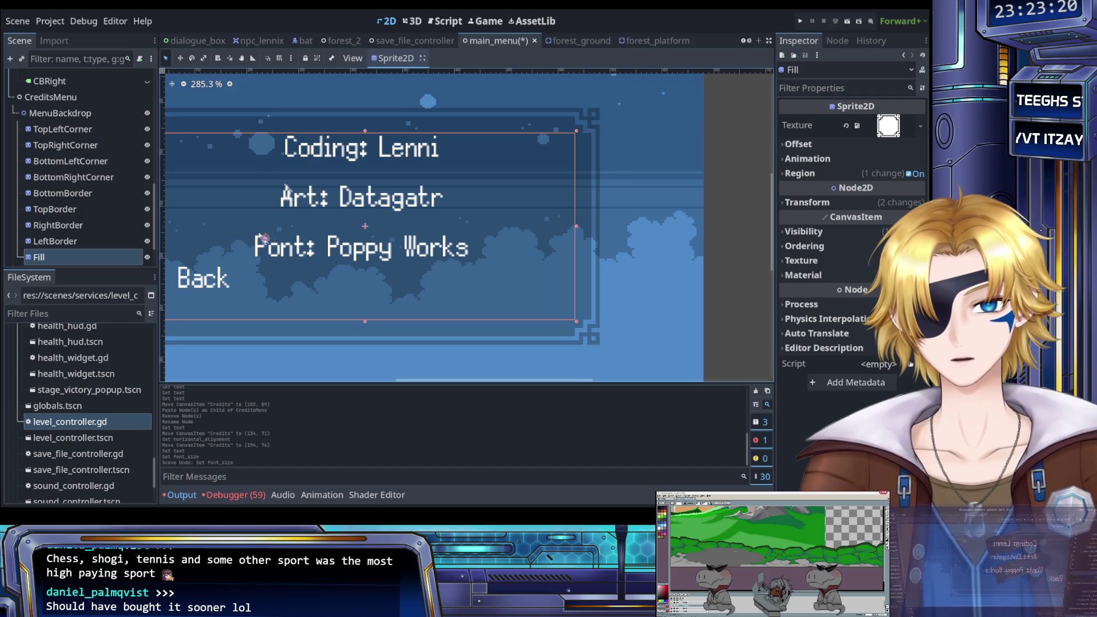
Inspect the Back label's settings, testing and undoing label settings and font size resets.
left_click(79, 241)
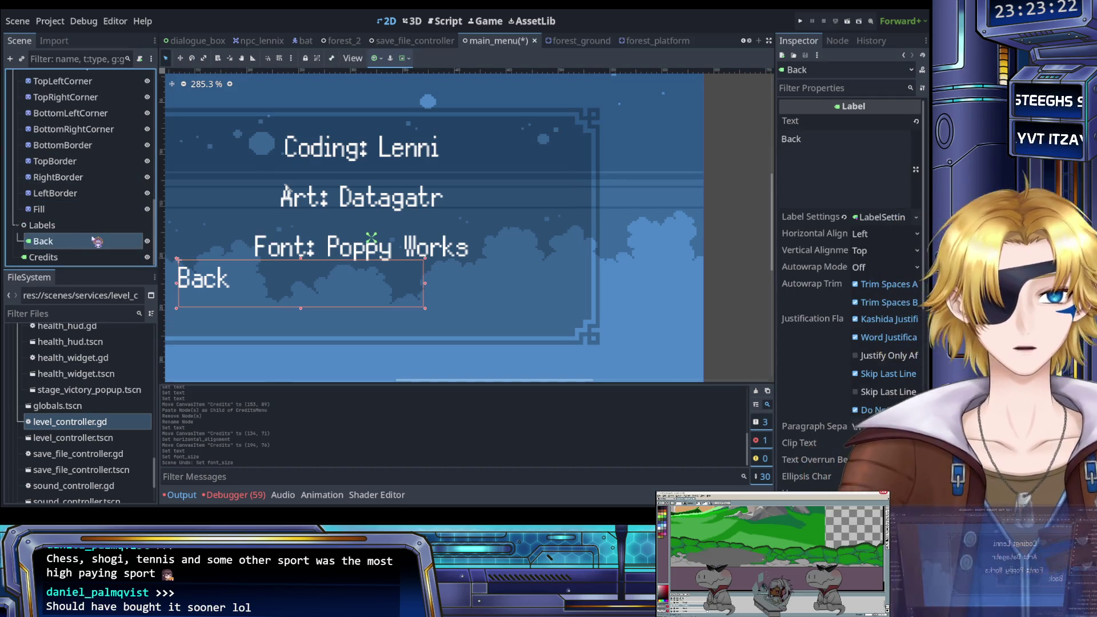
left_click(845, 217)
key("ctrl+z")
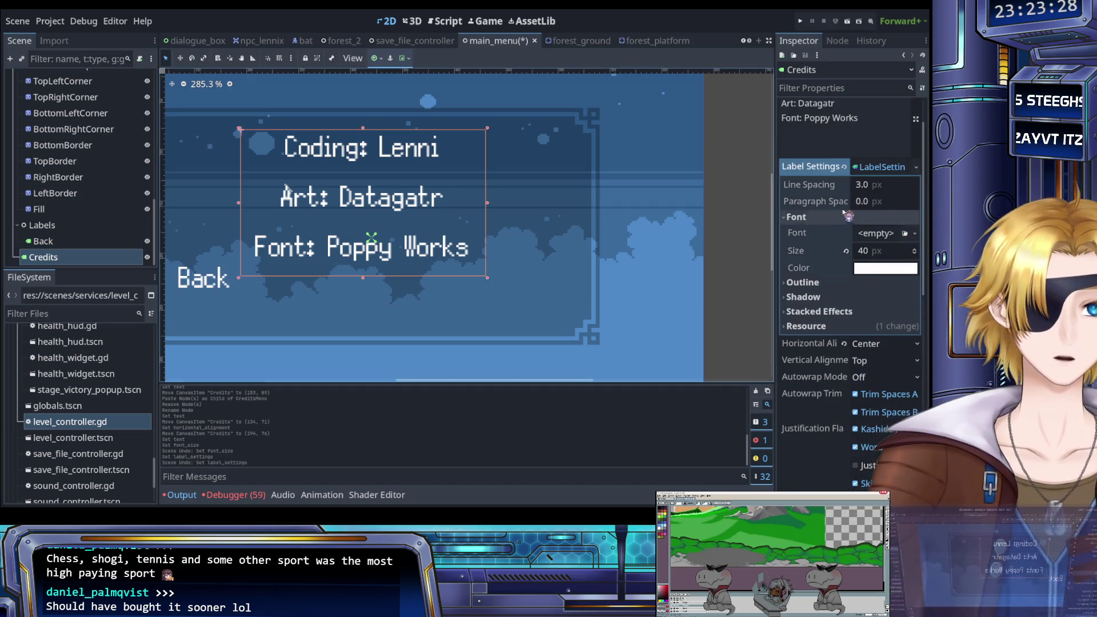
scroll(840, 223, "up", 2)
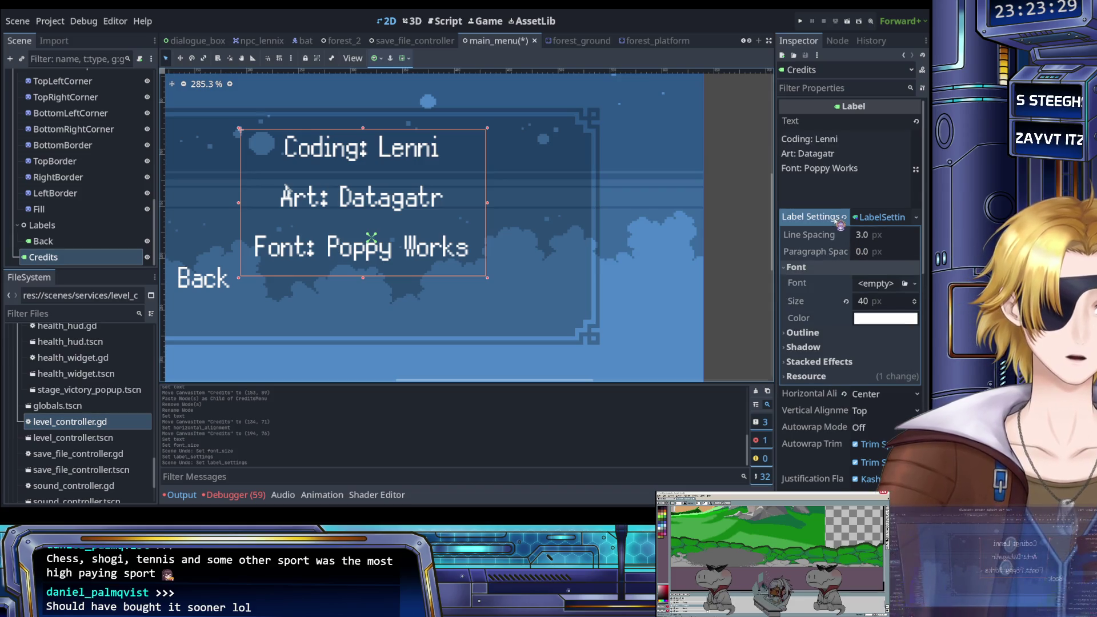
left_click(847, 302)
key("ctrl+z")
Give the Credits label its own new LabelSettings with font size 30.
left_click(883, 217)
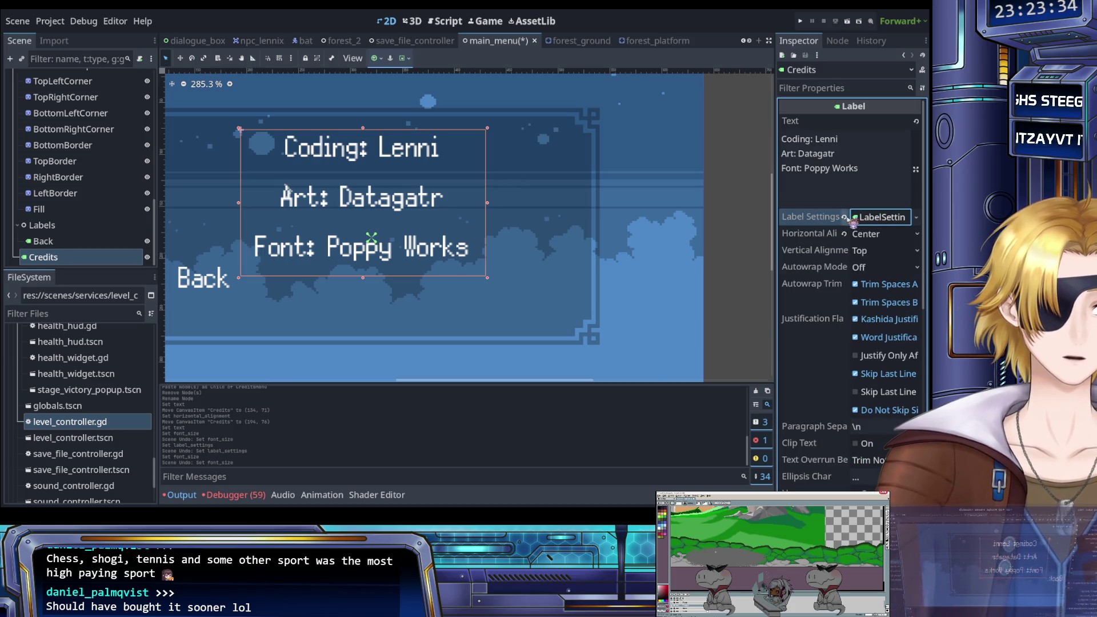
left_click(844, 217)
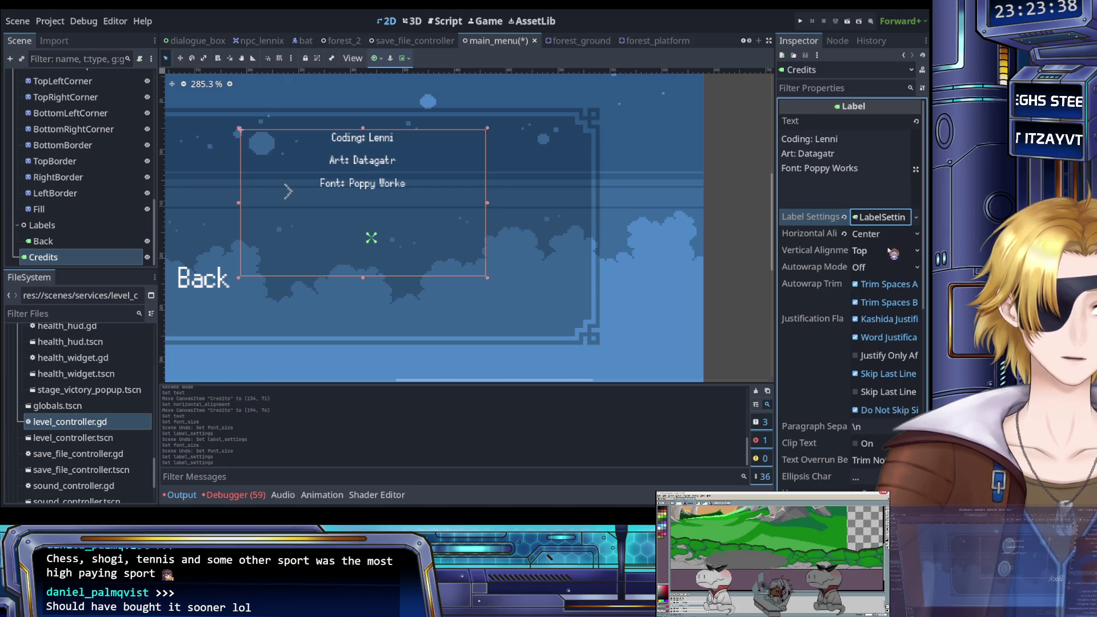
left_click(916, 217)
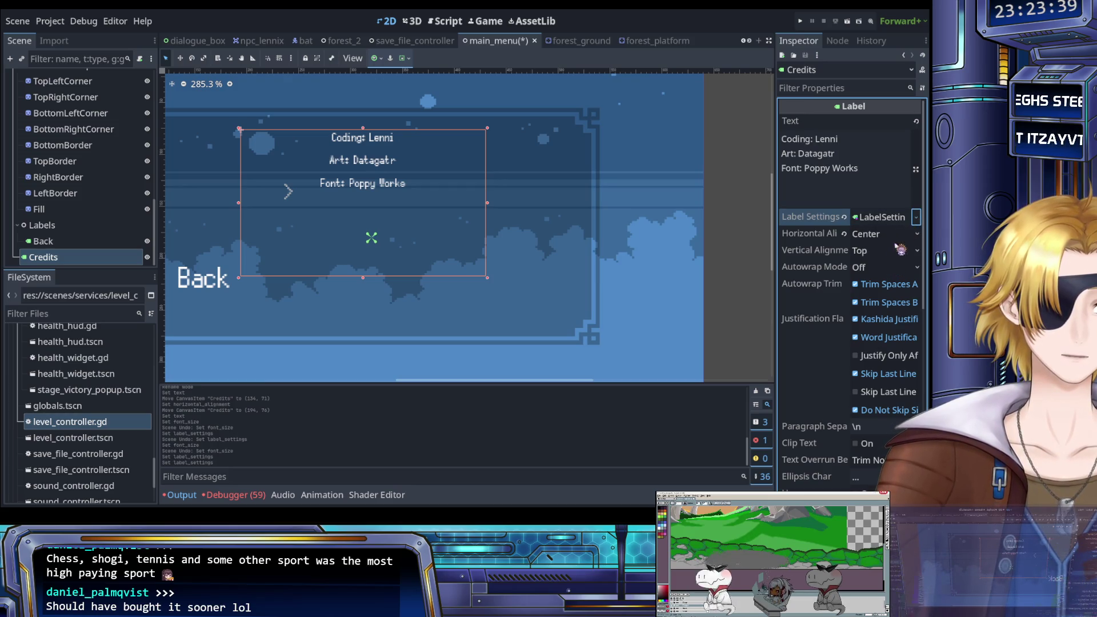
left_click(882, 217)
left_click(864, 267)
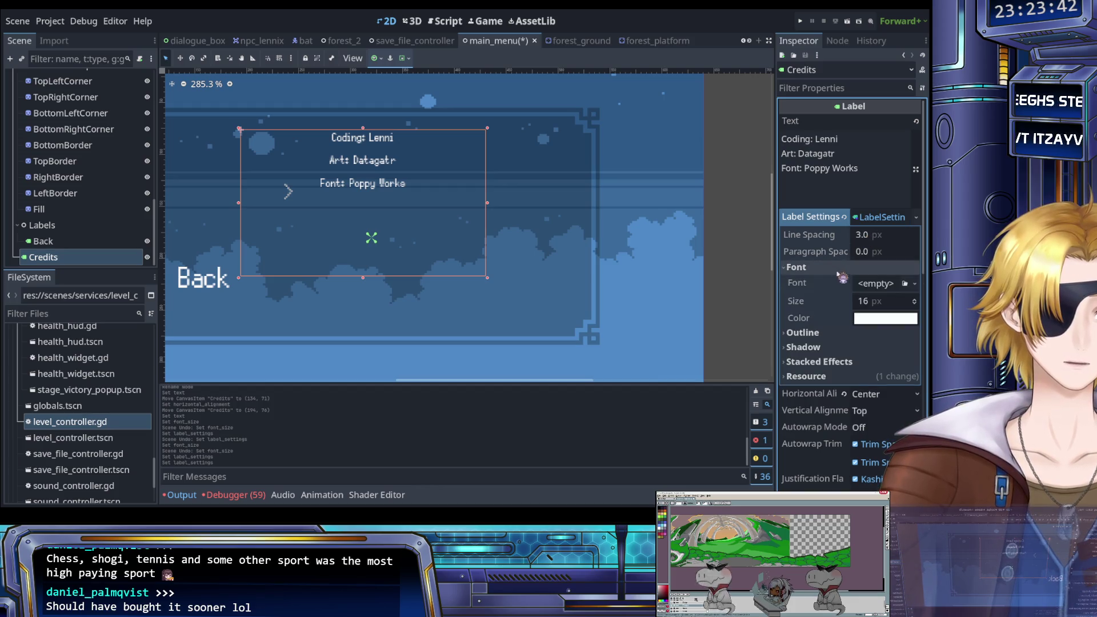
left_click(869, 302)
type("30")
key("Return")
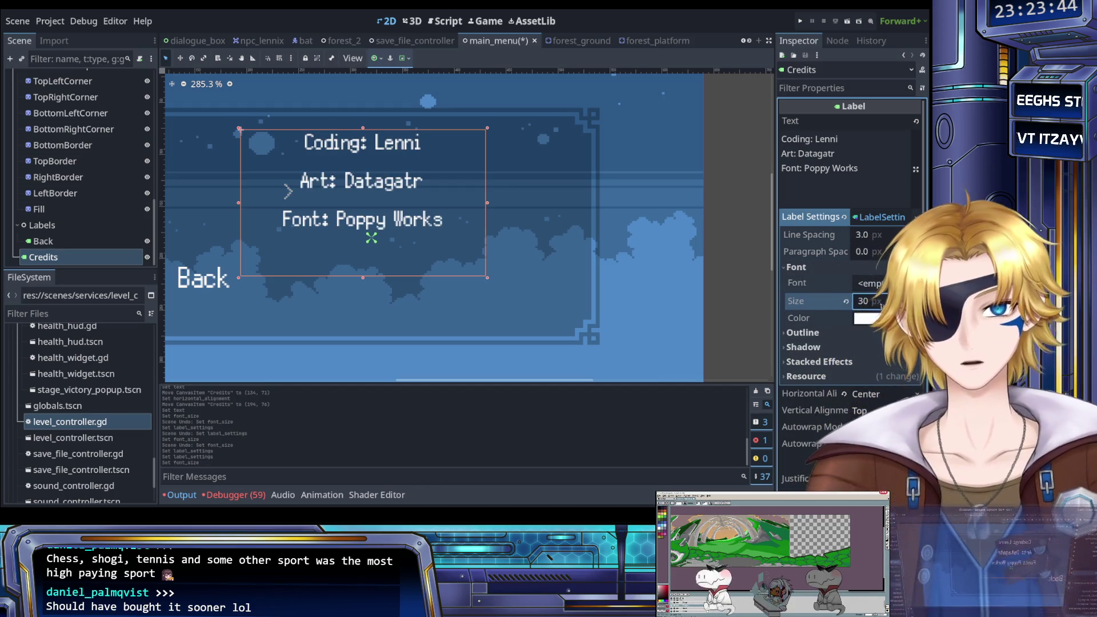
Inspect the background sprite's Offset and Animation properties, then return to the Credits label's text.
left_click(651, 285)
scroll(476, 256, "down", 4)
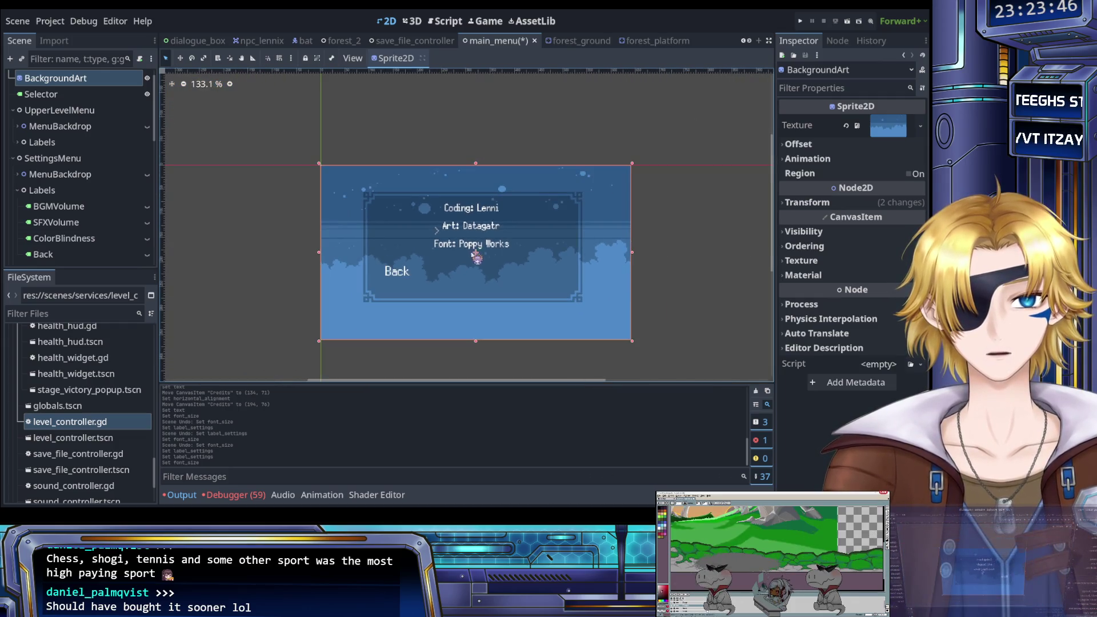
scroll(476, 256, "up", 5)
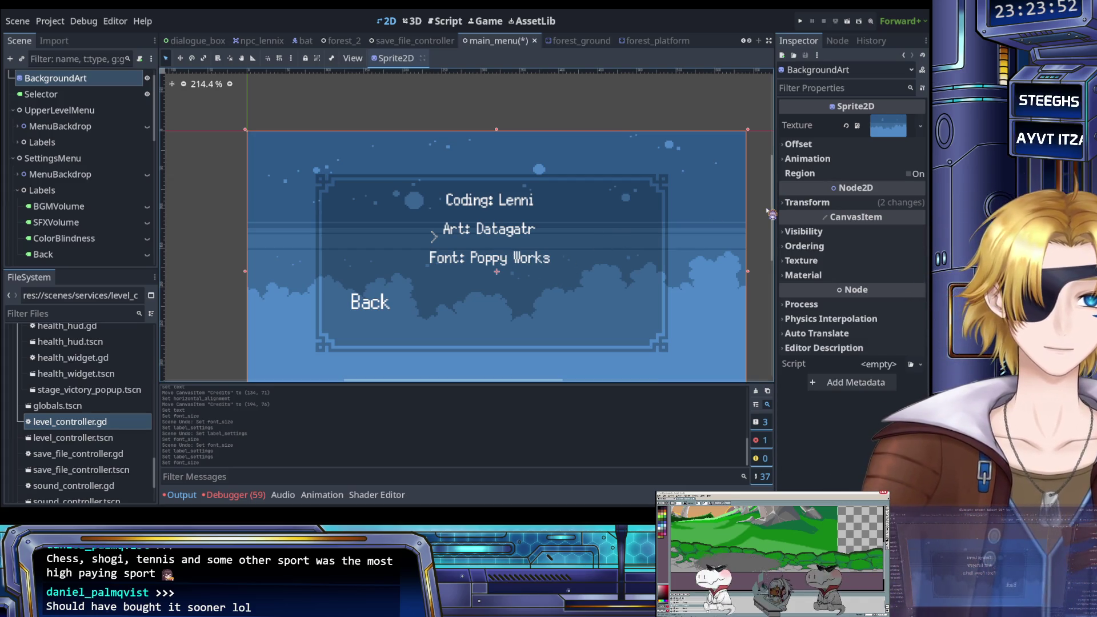
left_click(802, 144)
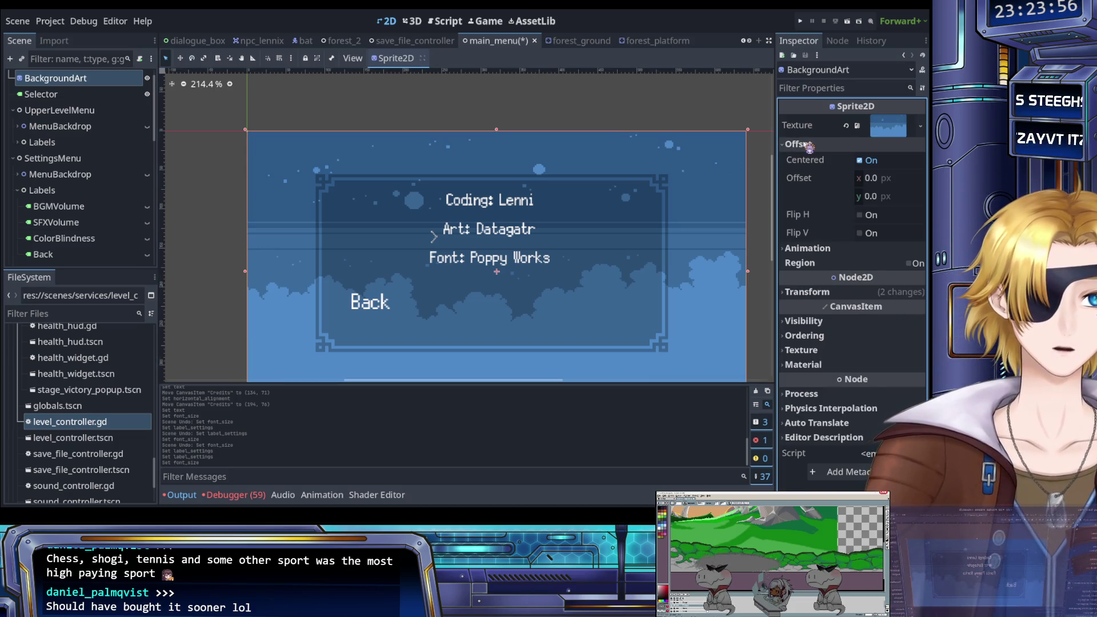
left_click(810, 147)
left_click(811, 160)
left_click(812, 146)
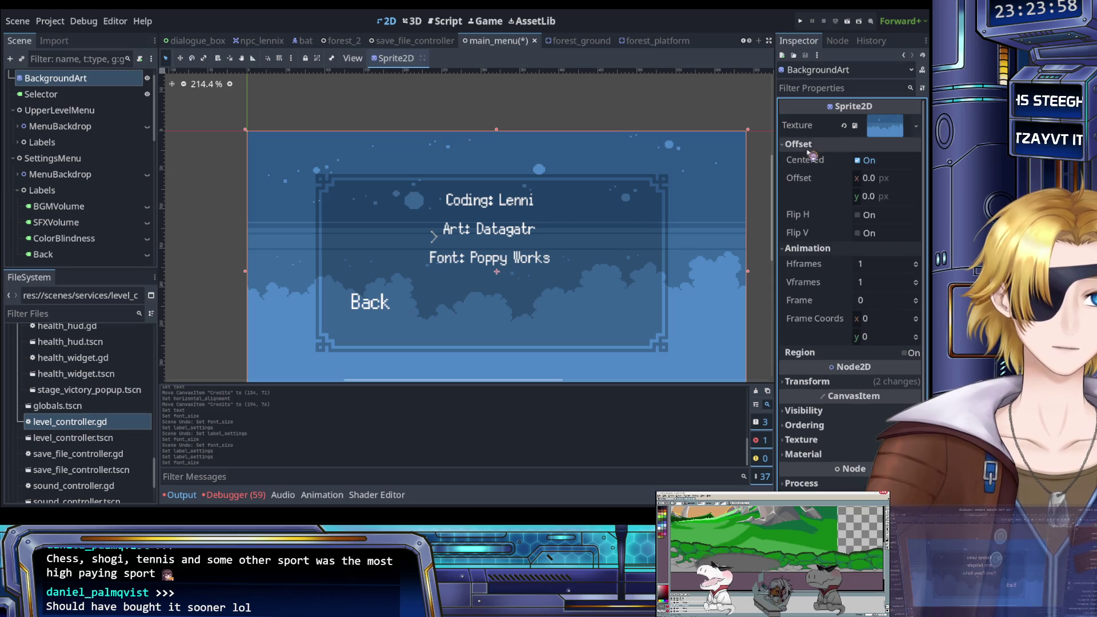
left_click(810, 146)
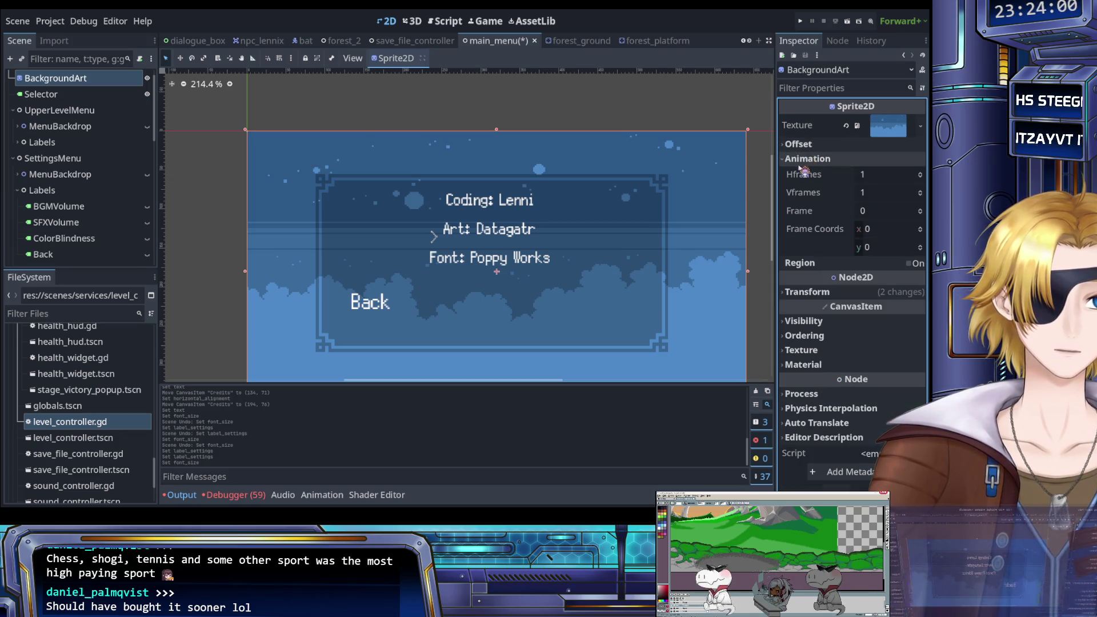
scroll(69, 217, "down", 6)
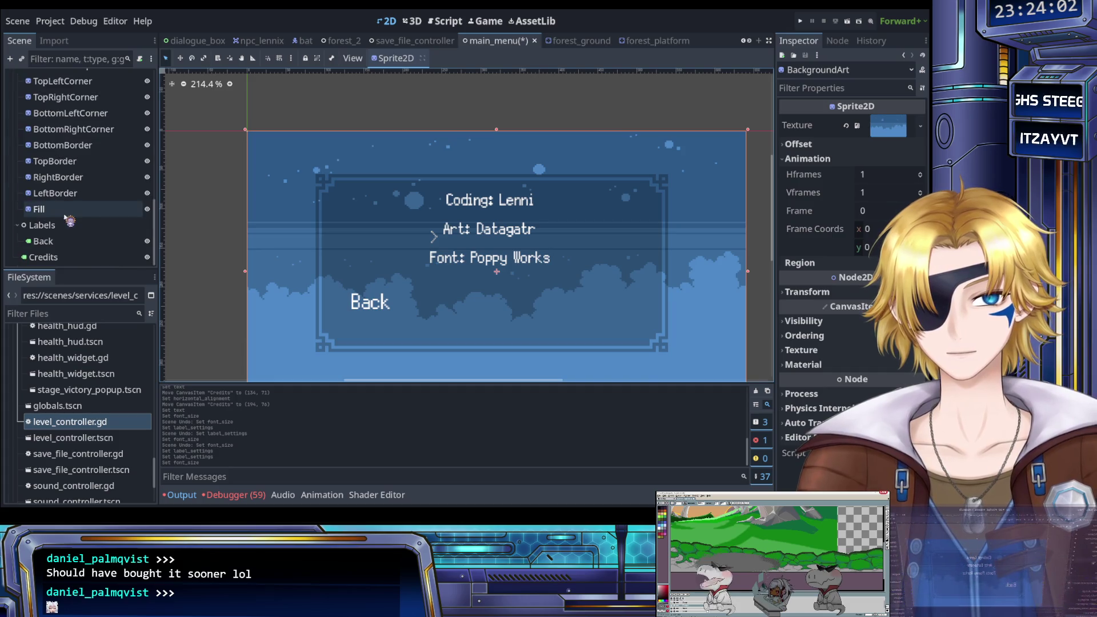
left_click(44, 257)
left_click(831, 167)
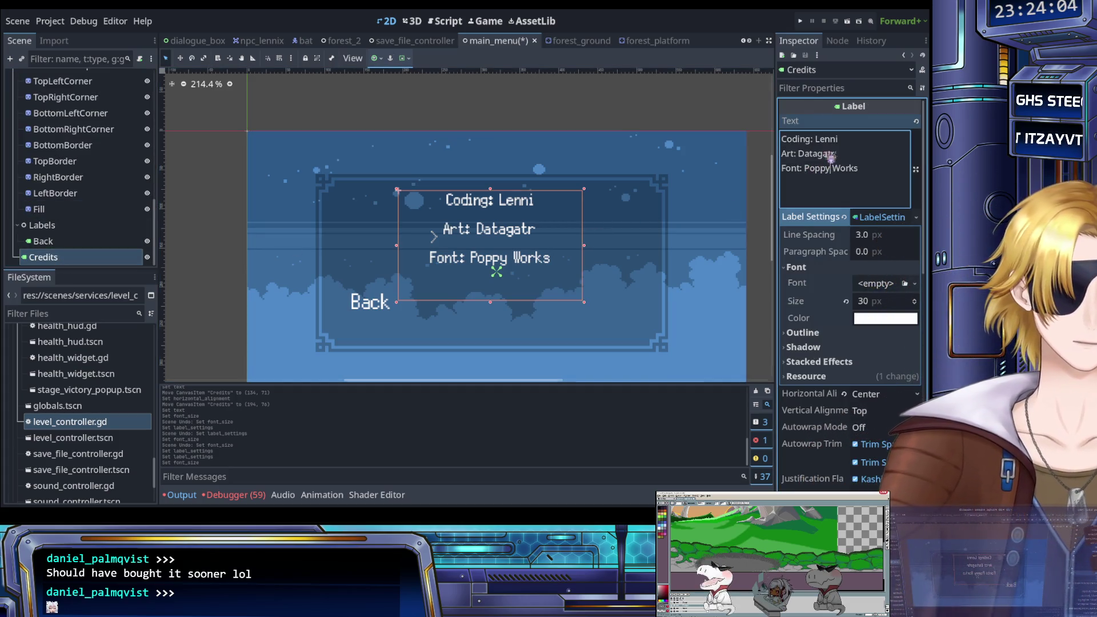
Swap each colon for a dash after Coding, Art and Font in the Credits text.
key("BackSpace")
type("-")
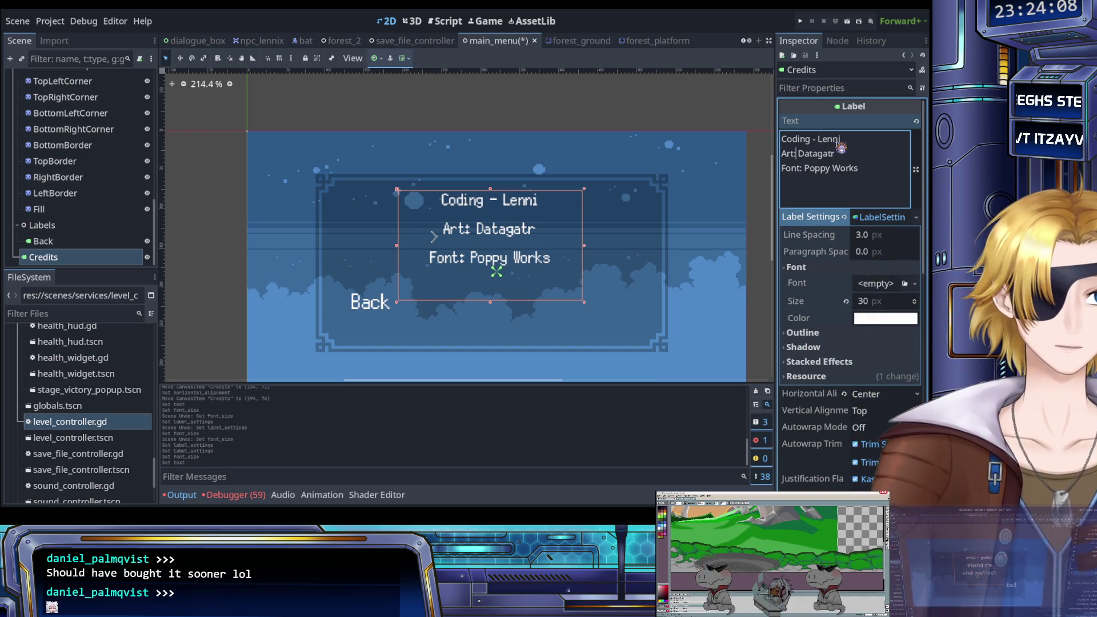
key("Left")
key("Left")
key("Left")
key("BackSpace")
type("-")
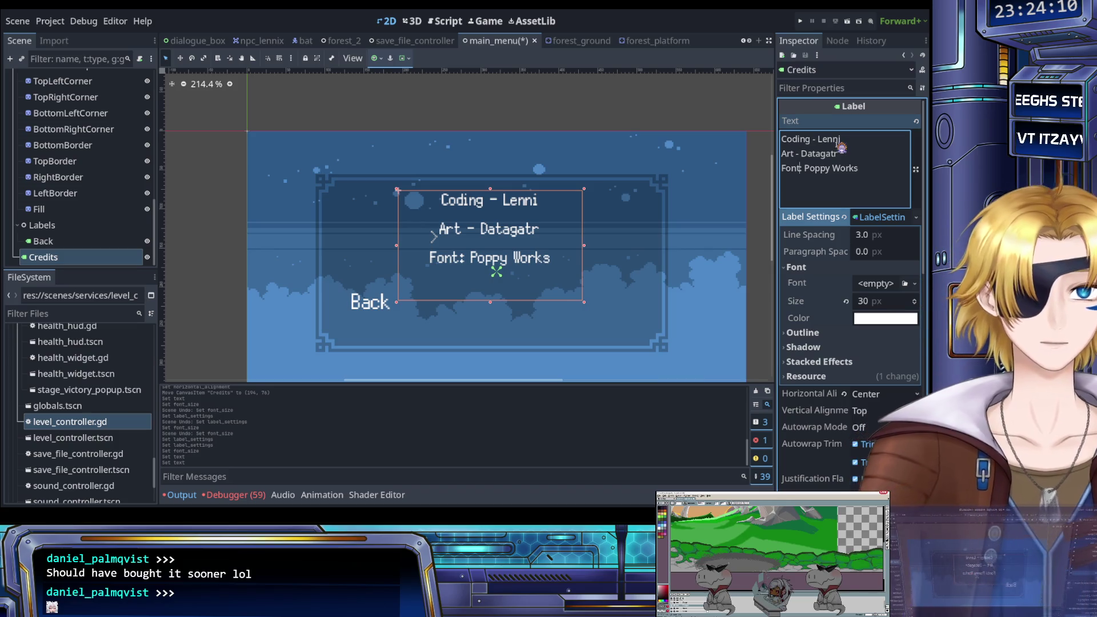
key("Down")
key("BackSpace")
type("-")
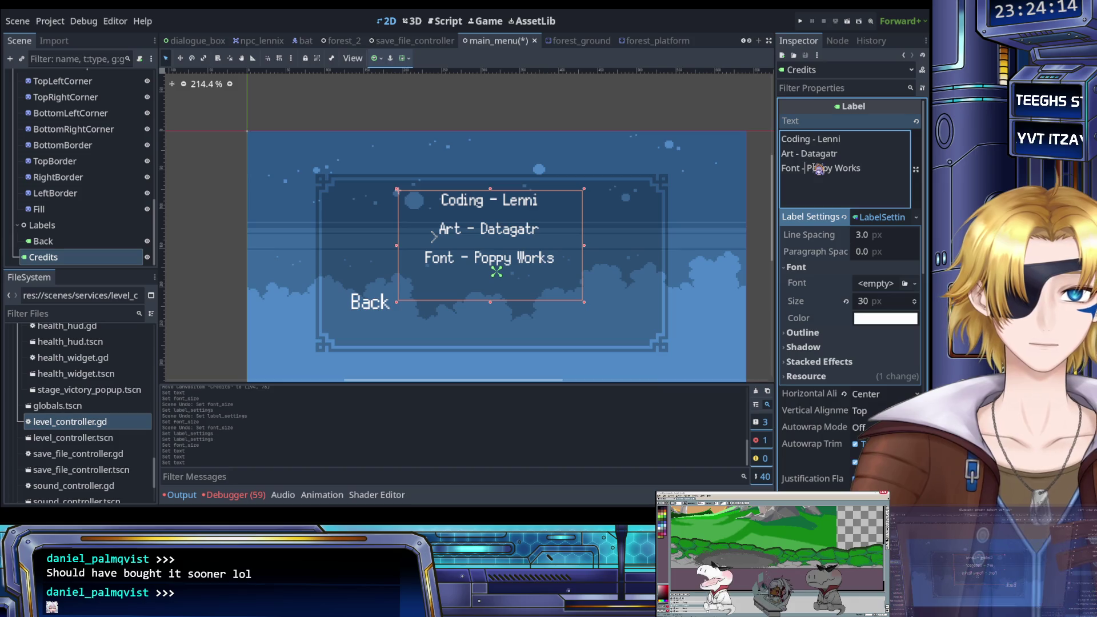
left_click(808, 195)
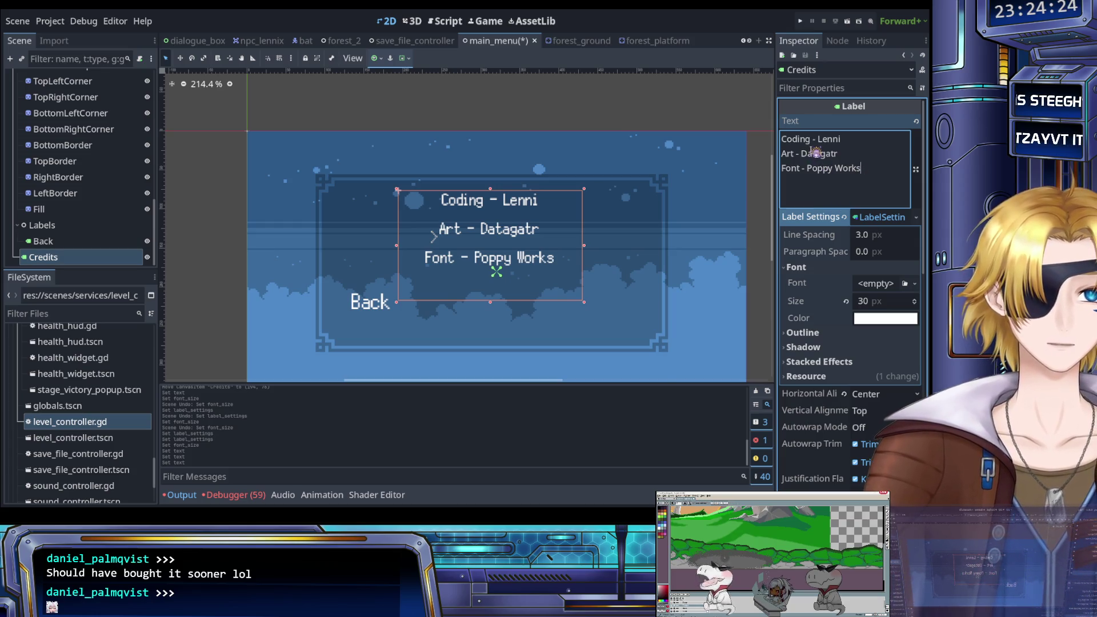
left_click(70, 261)
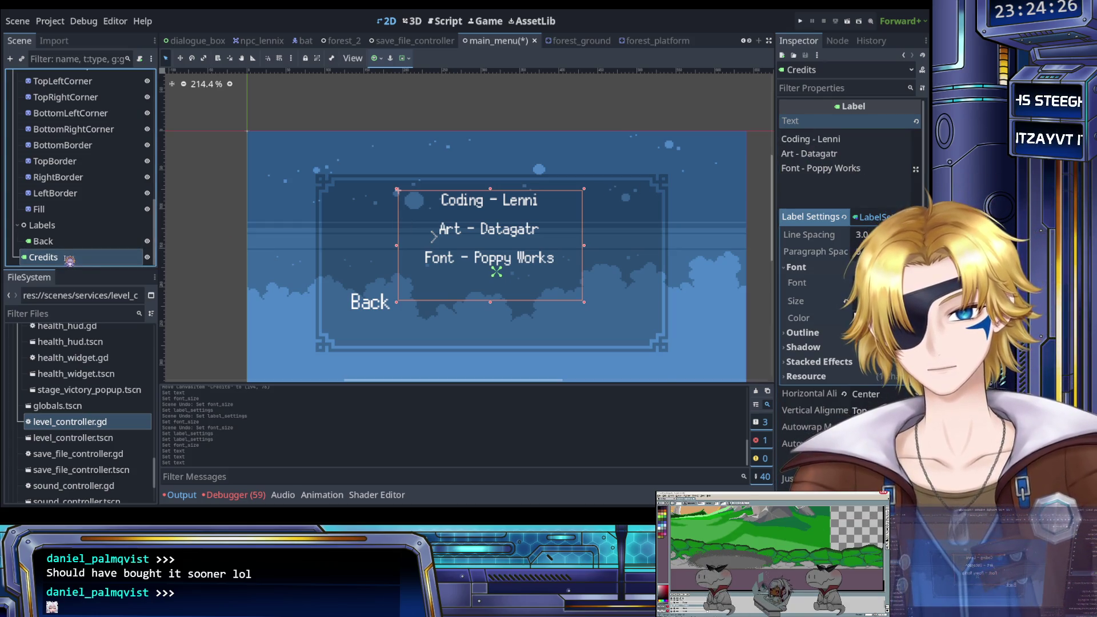
Rename the Credits node to CreditsLeft and trim its lines to just Coding, Art and Font.
double_click(70, 258)
type("CreditsLeft")
key("Return")
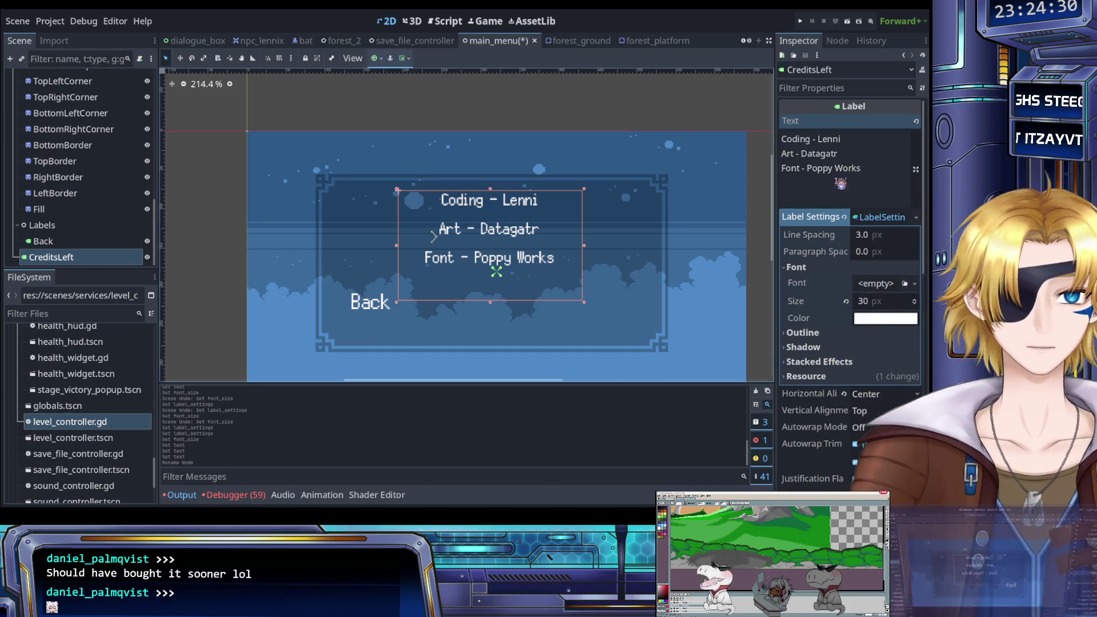
left_click(862, 168)
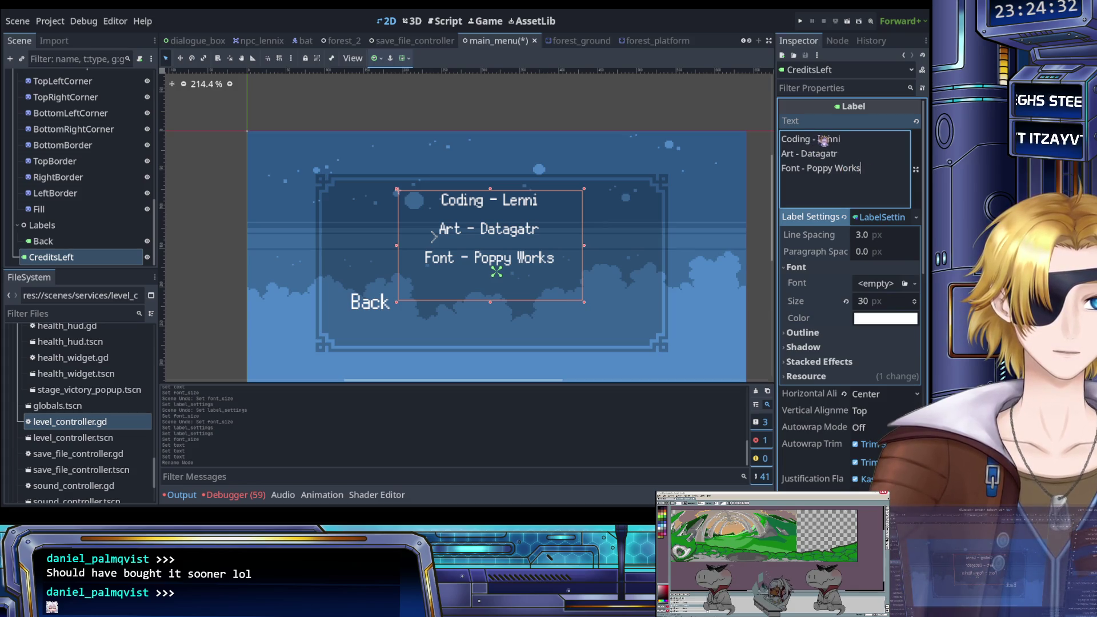
left_click_drag(867, 171, 769, 133)
key("ctrl+c")
left_click_drag(841, 139, 794, 155)
key("BackSpace")
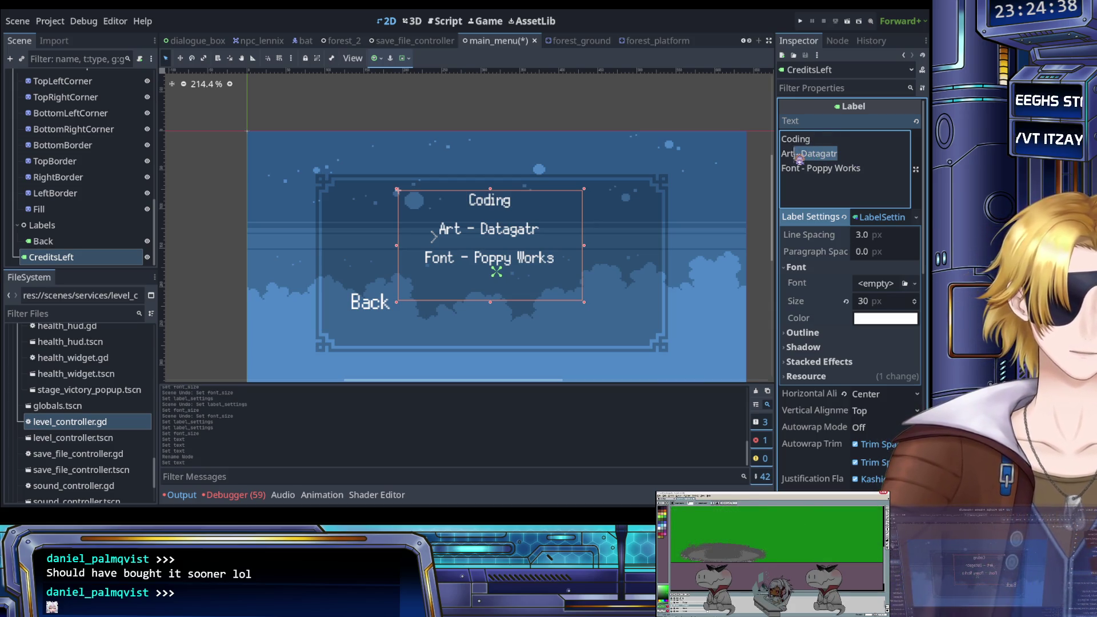
key("BackSpace")
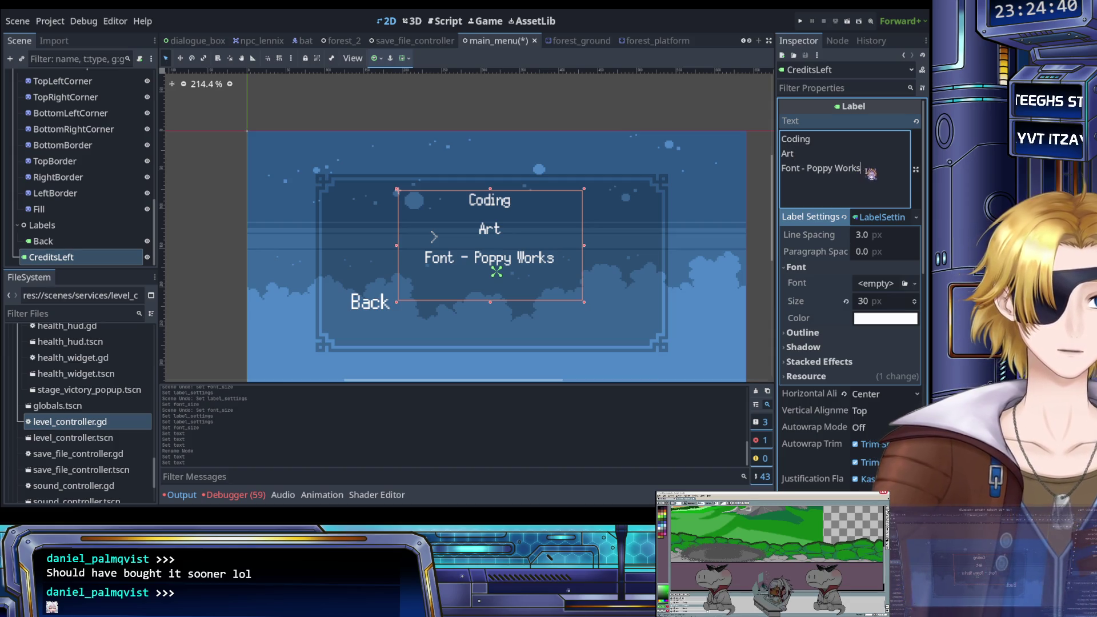
left_click_drag(868, 171, 805, 171)
key("BackSpace")
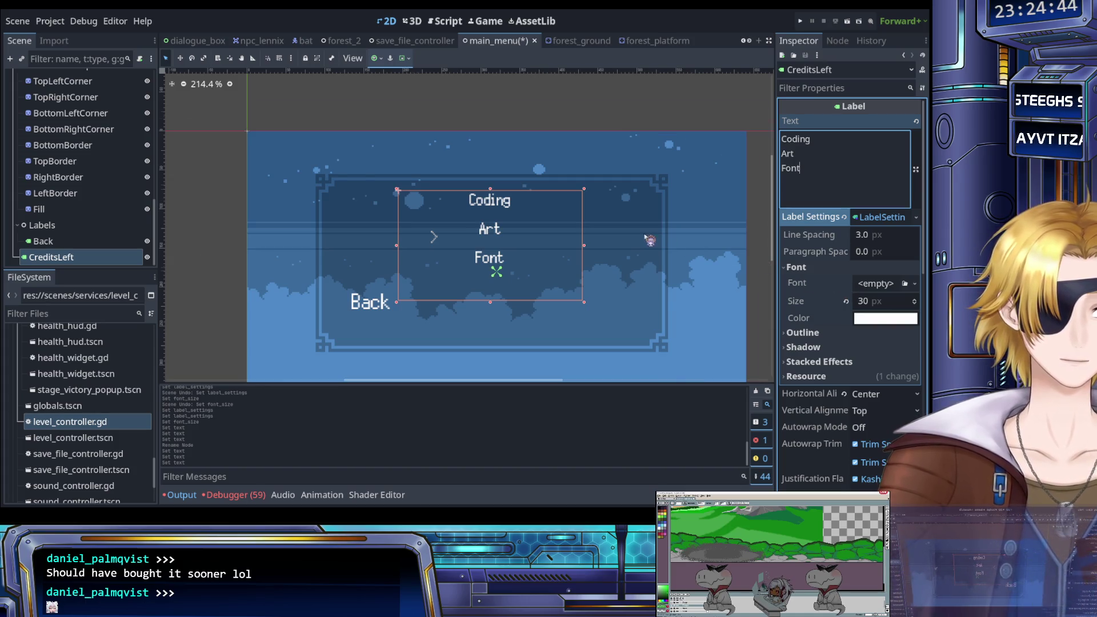
Paste a copy of CreditsLeft under CreditsMenu.
scroll(628, 240, "up", 3)
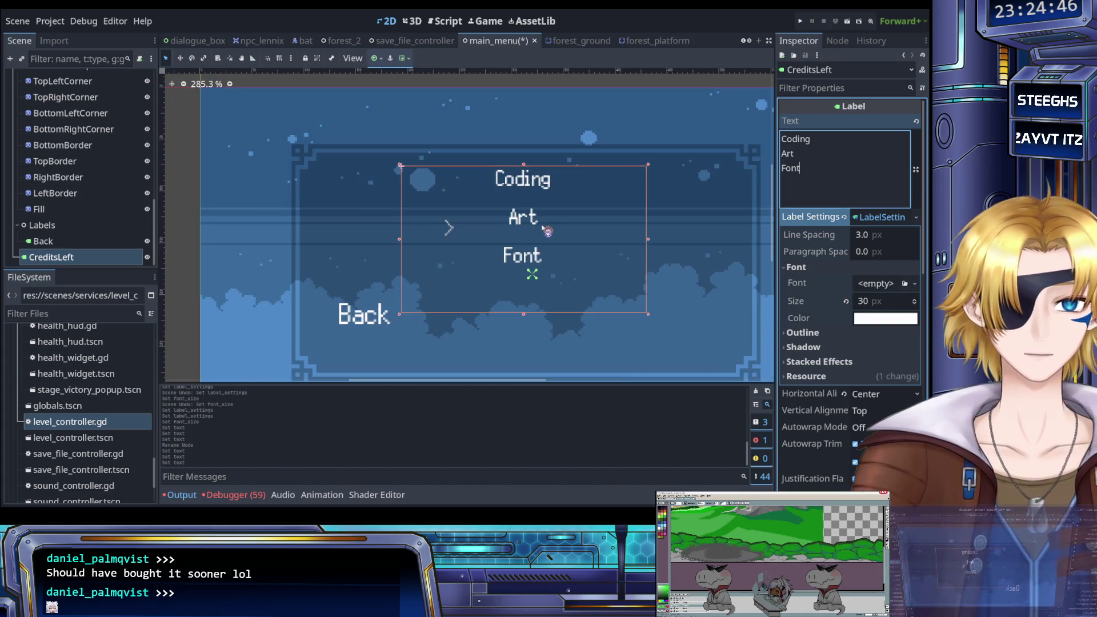
scroll(63, 172, "up", 5)
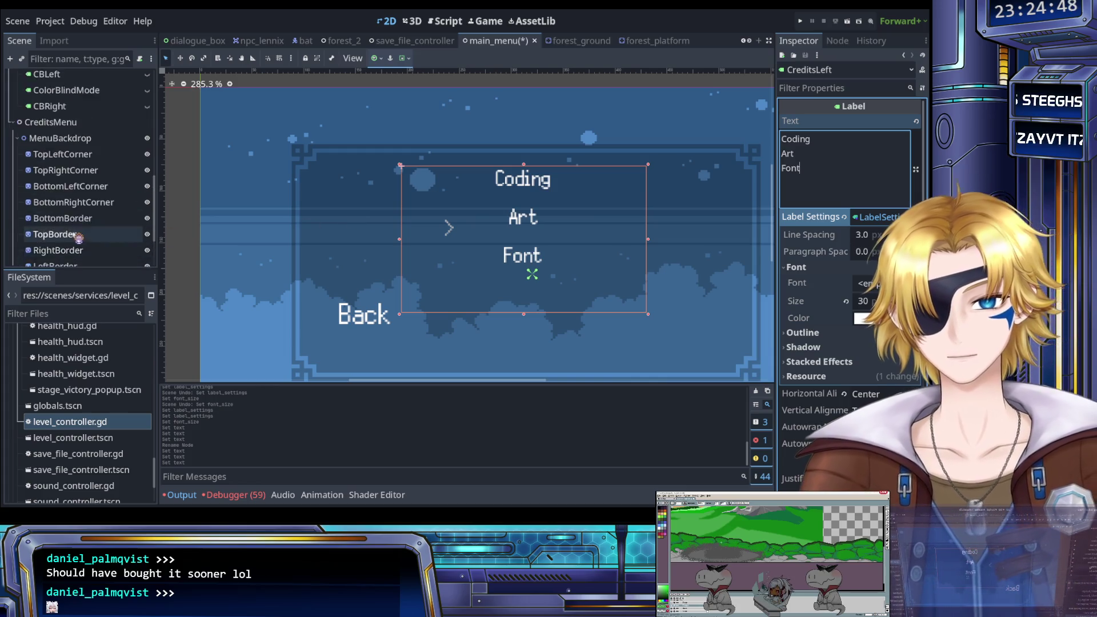
scroll(66, 171, "down", 5)
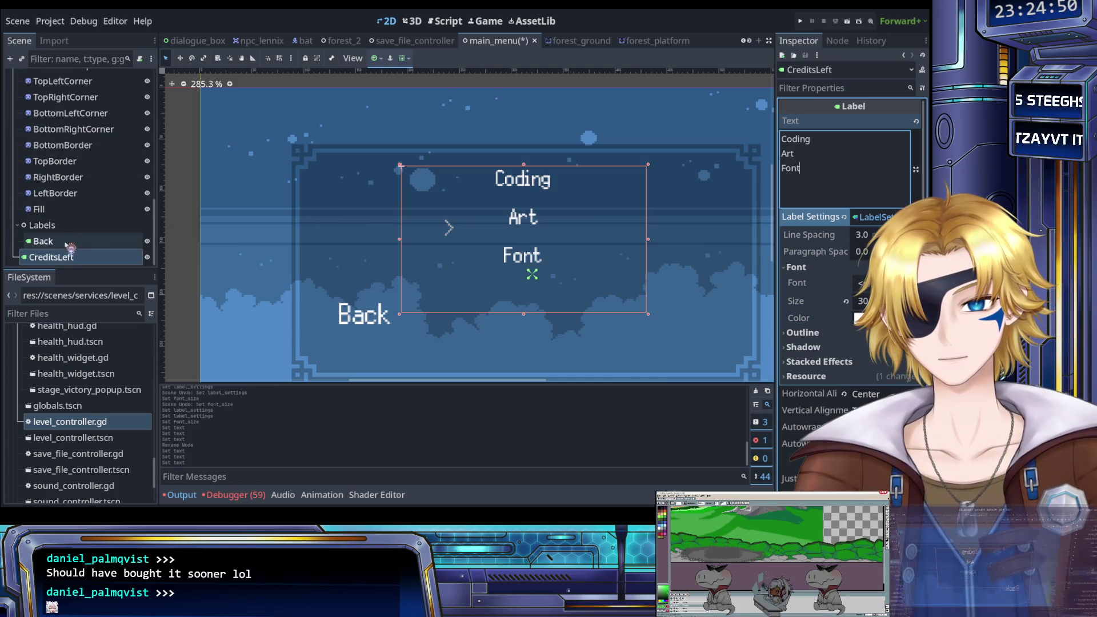
left_click(68, 256)
scroll(68, 229, "up", 5)
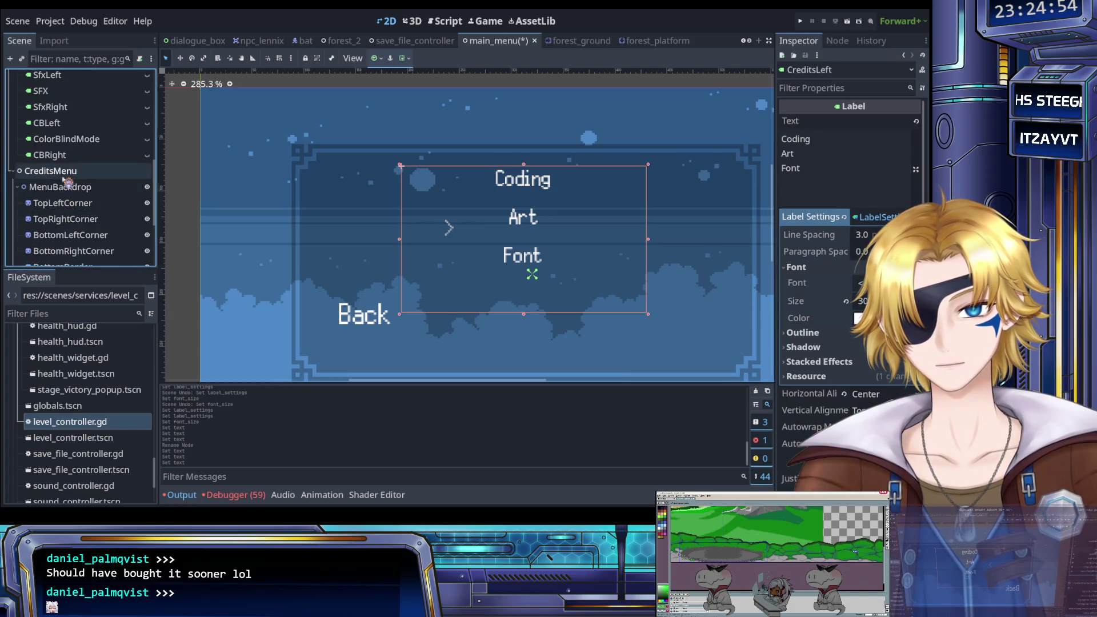
left_click(50, 171)
key("ctrl+v")
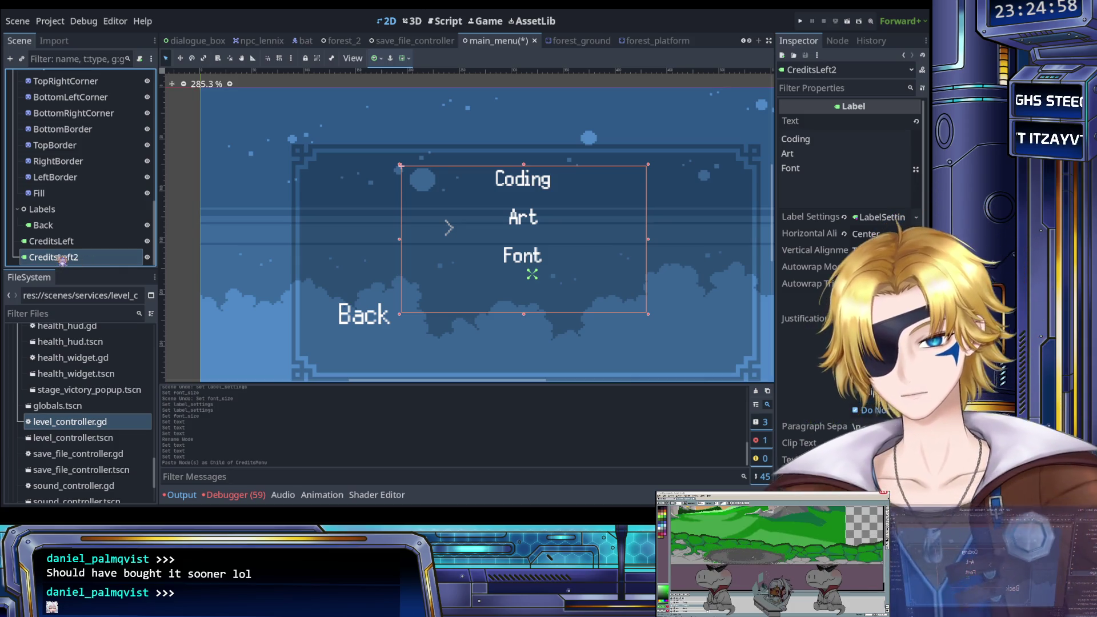
Rename the copy to CreditsMiddle and paste another label copy under CreditsMenu.
double_click(61, 258)
type("CreditsMiddle")
key("Return")
scroll(80, 189, "up", 5)
left_click(74, 130)
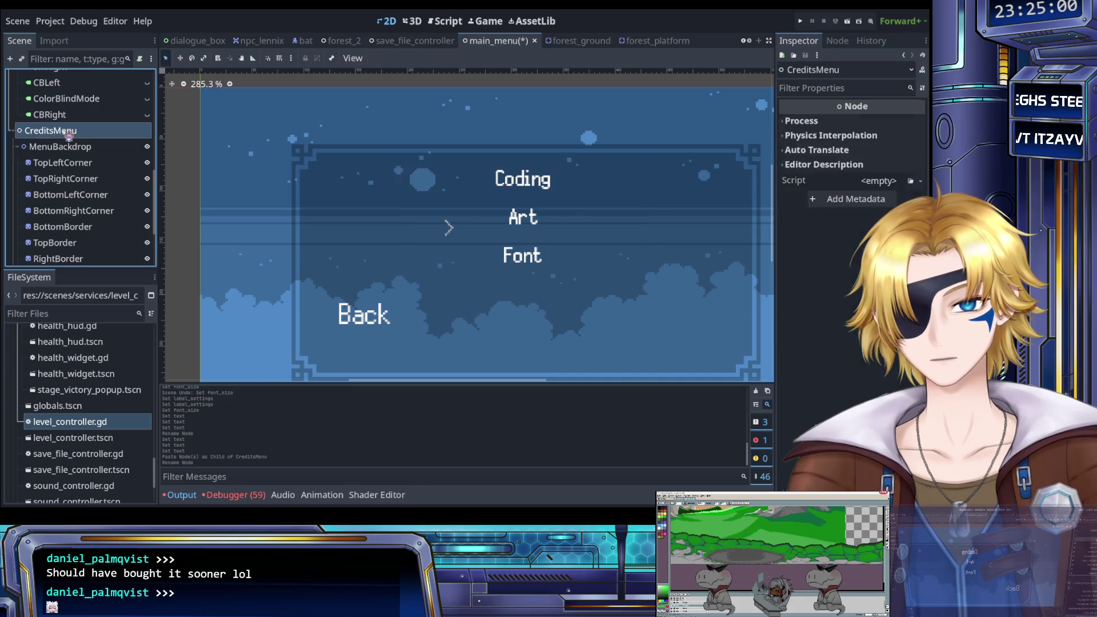
key("ctrl+v")
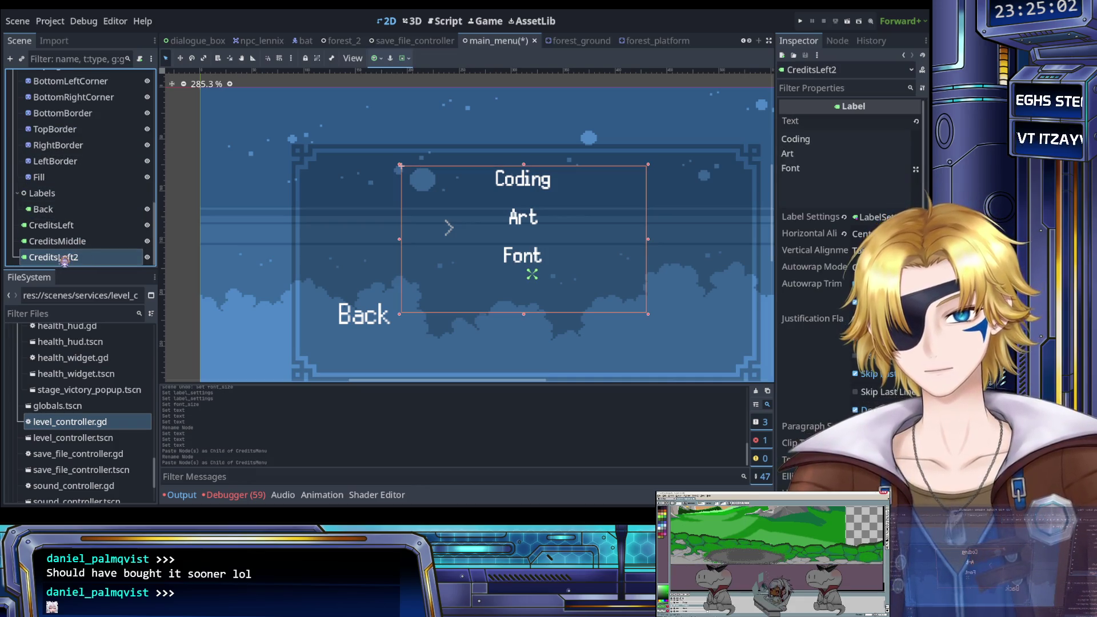
Name the second copy CreditsRight and paste the credit lines, removing the 'Coding - ' prefix.
type("CreditsRight")
key("Return")
left_click(831, 183)
key("ctrl+a")
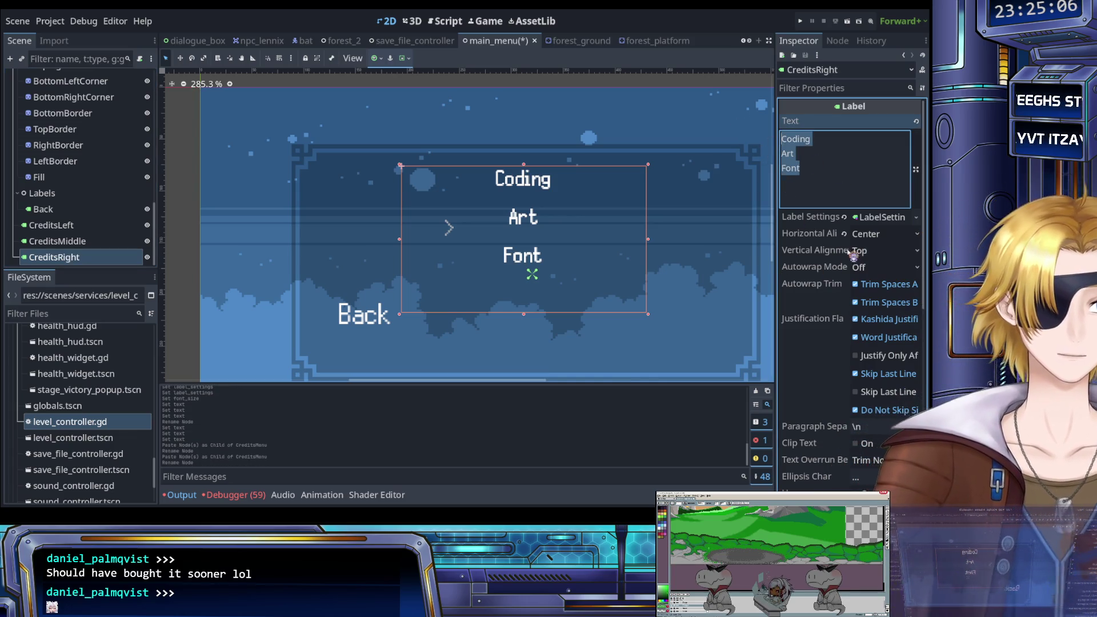
key("ctrl+v")
mouse_move(821, 140)
left_mouse_down()
mouse_move(765, 145)
mouse_move(780, 168)
left_mouse_up()
key("BackSpace")
key("BackSpace")
key("BackSpace")
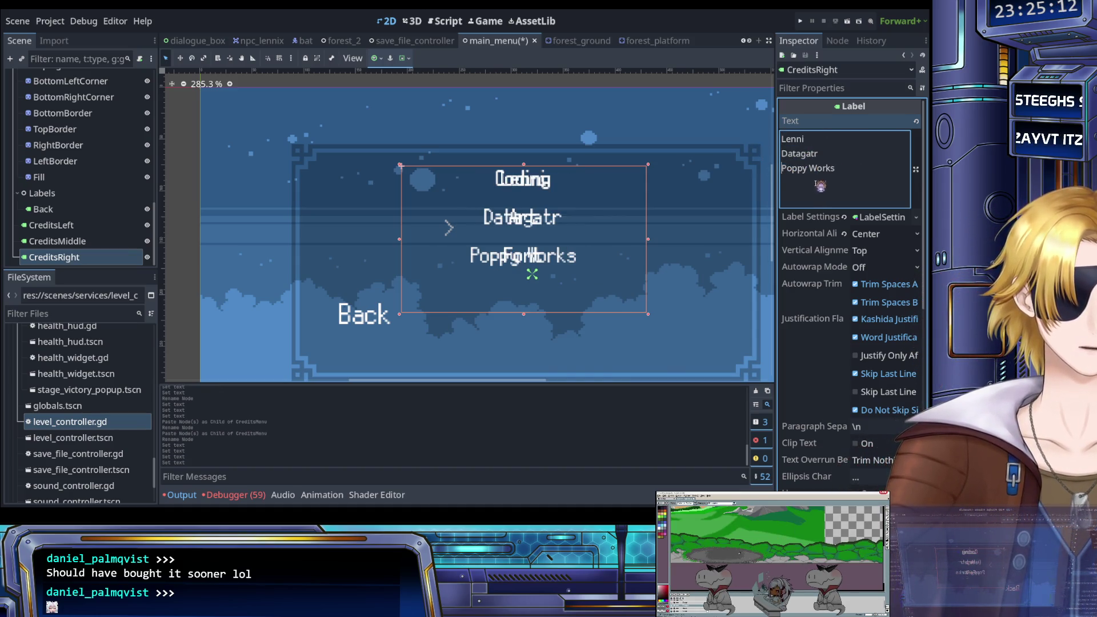
Clear CreditsMiddle's text, then right-align CreditsLeft and nudge it left.
left_click(58, 241)
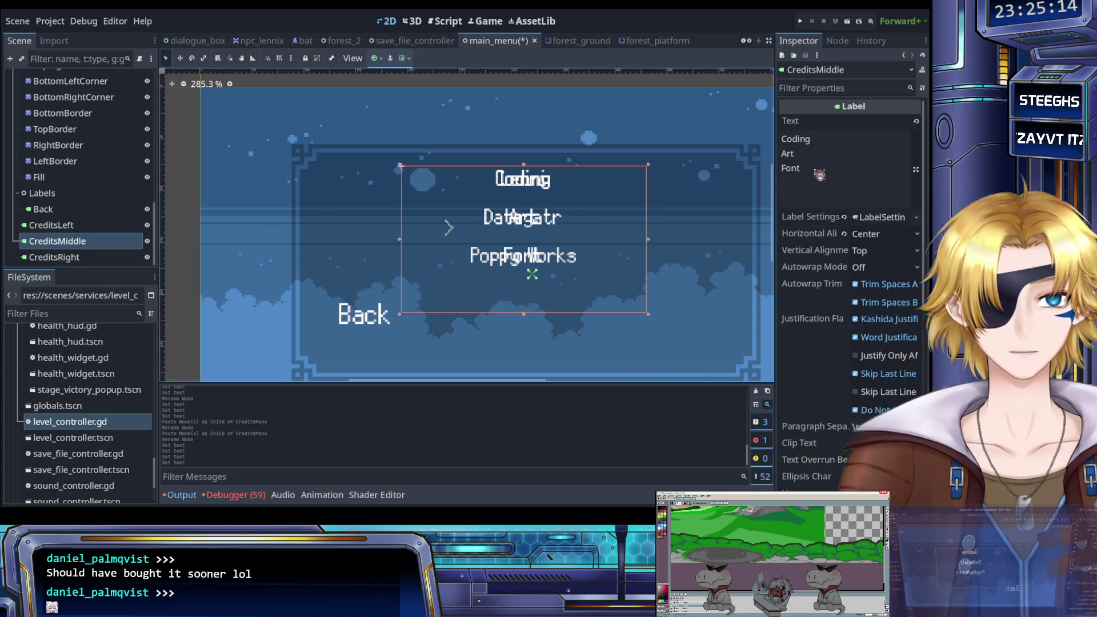
key("BackSpace")
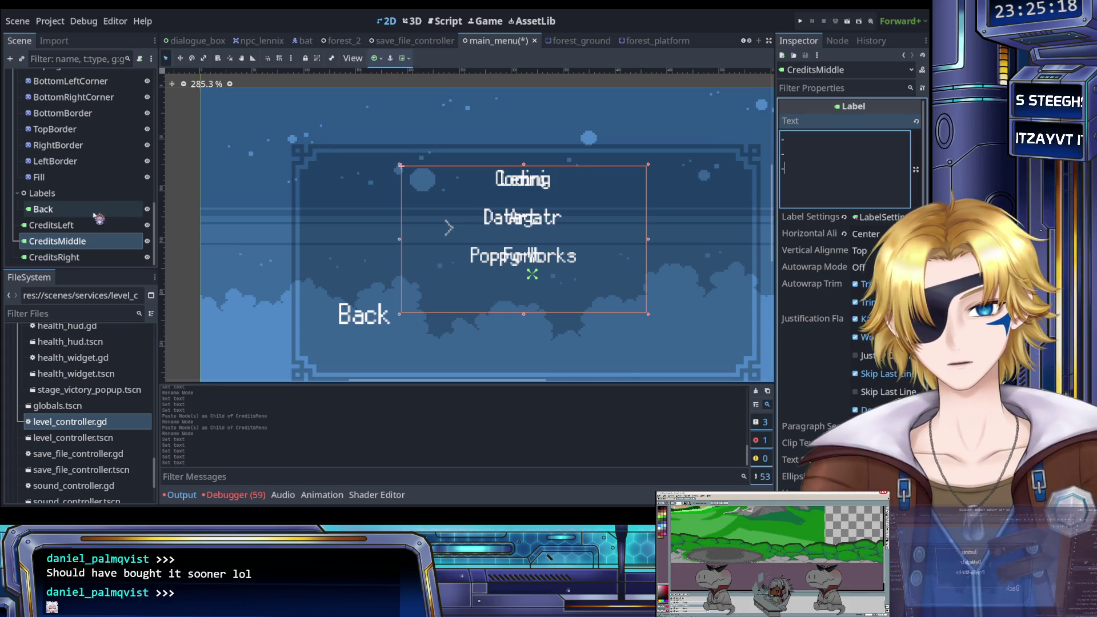
left_click(57, 225)
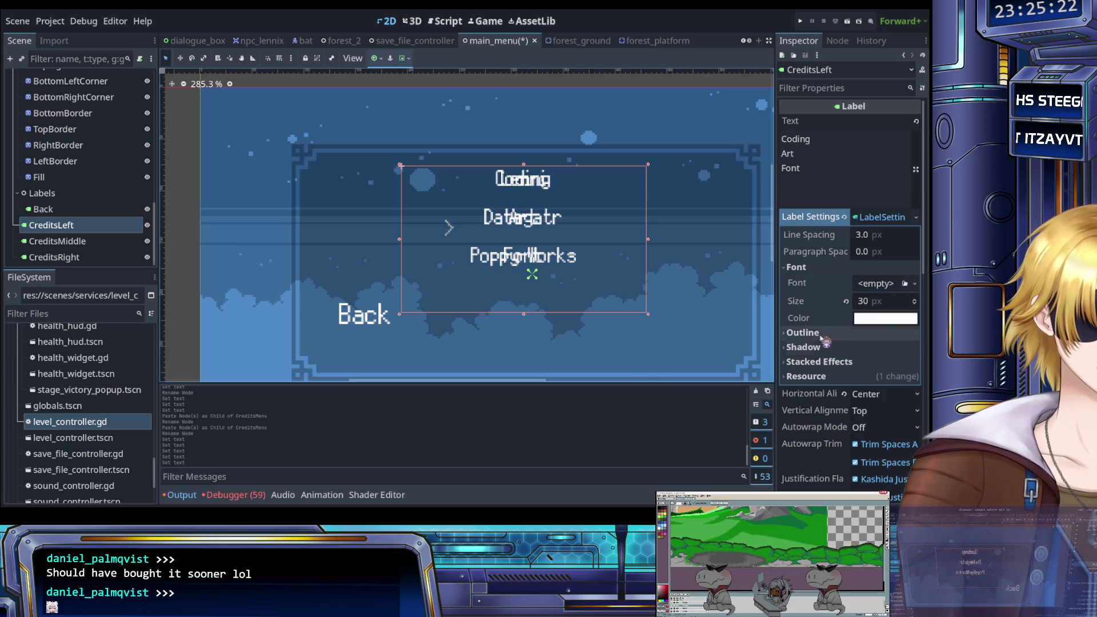
scroll(849, 256, "down", 3)
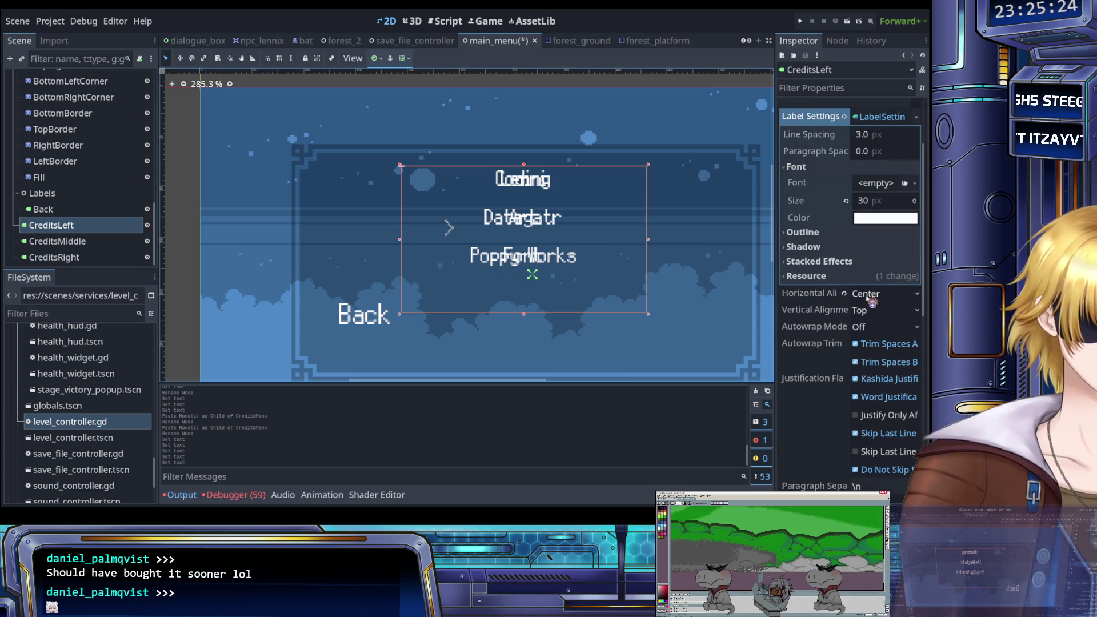
left_click(894, 298)
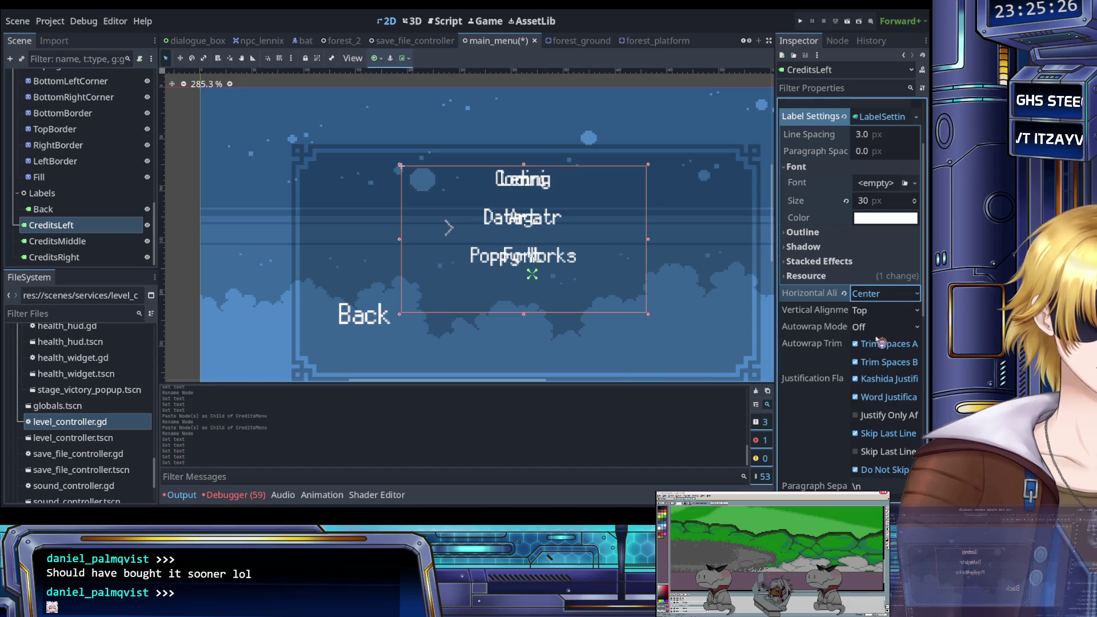
left_click(881, 343)
scroll(640, 287, "right", 1)
key("Left")
key("Left")
key("Left")
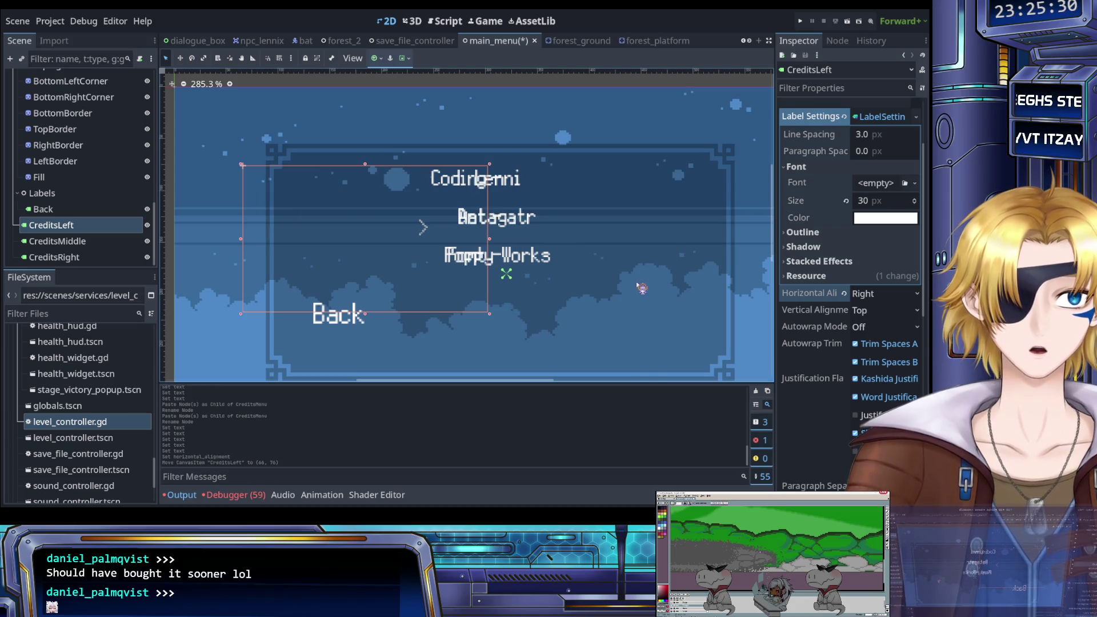
Left-align CreditsRight and nudge it to the right.
key("Down")
key("Down")
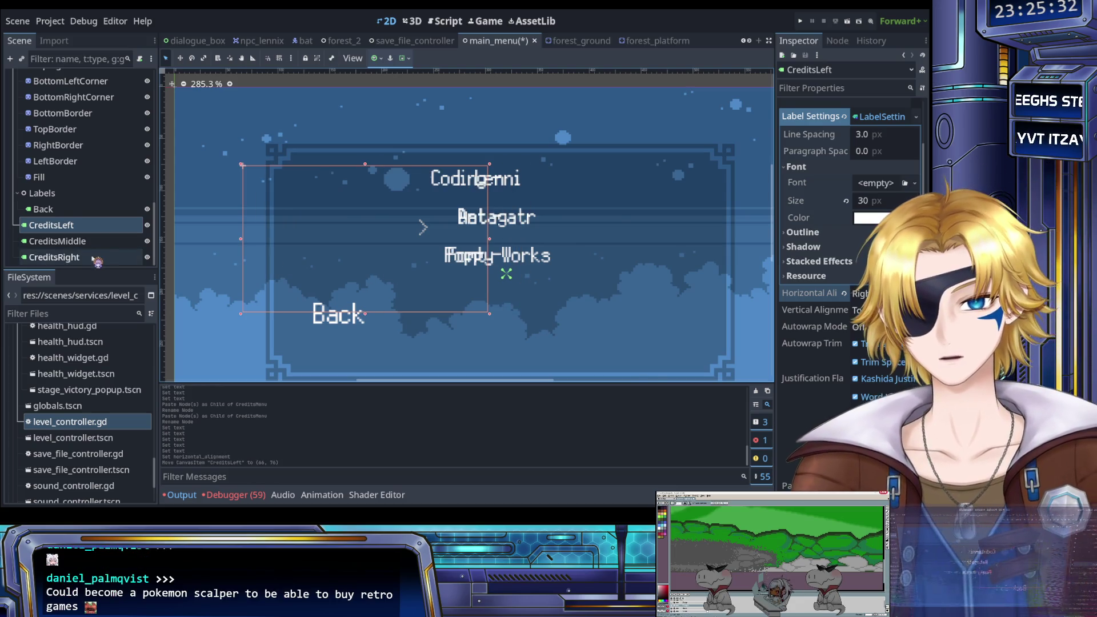
left_click(884, 234)
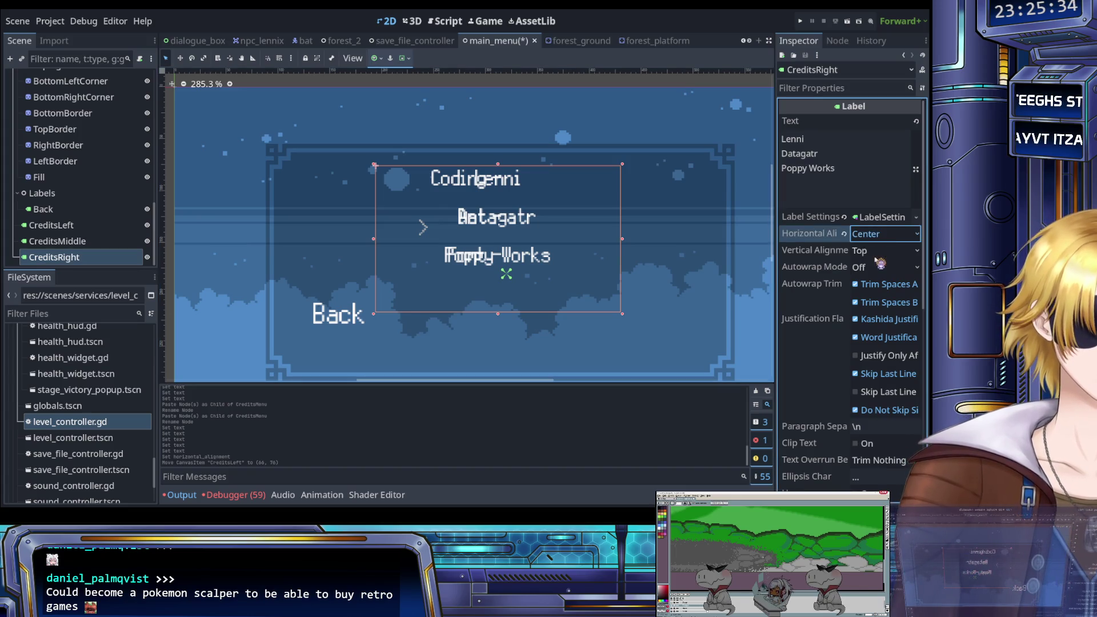
left_click(880, 247)
key("shift+Right")
key("shift+Right")
key("shift+Right")
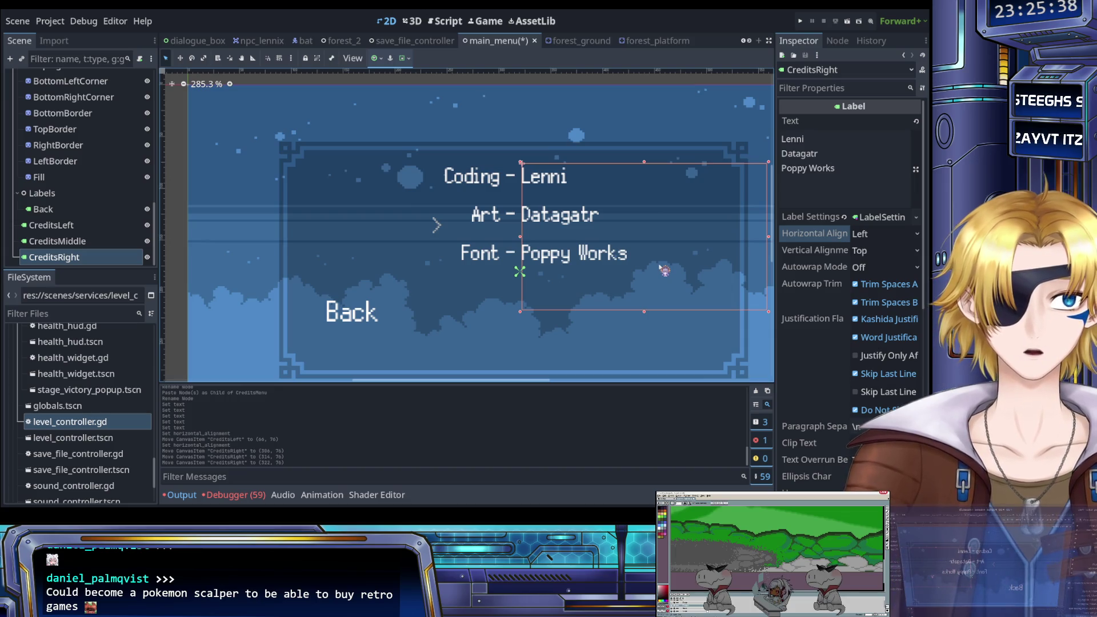
left_click(577, 150)
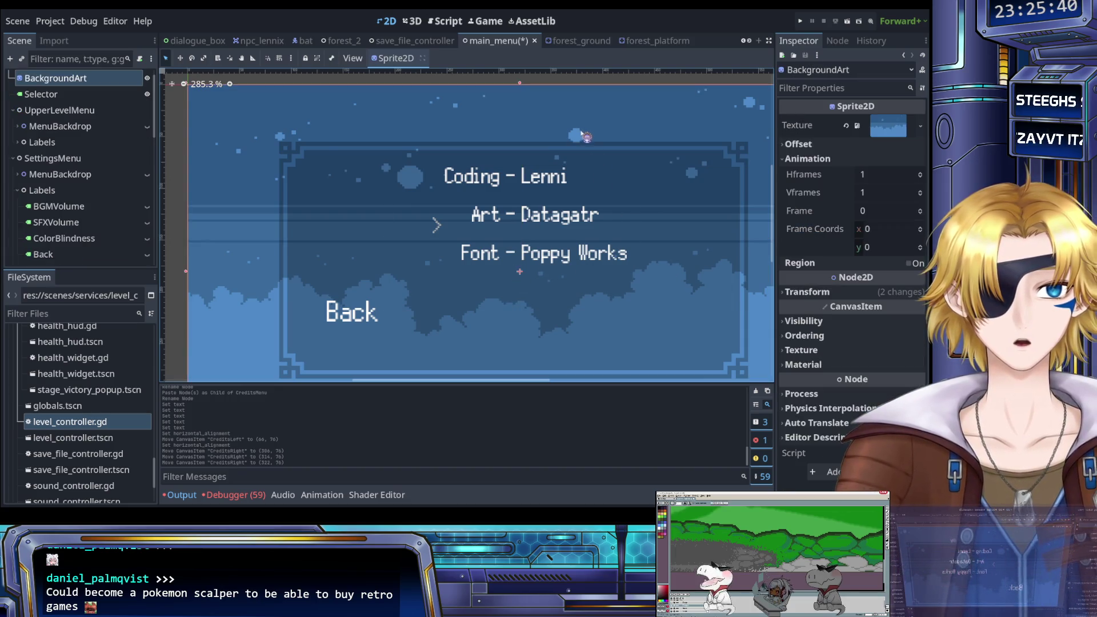
Save the main_menu scene with the three credits rows lined up above Back.
scroll(578, 157, "down", 4)
scroll(571, 142, "up", 3)
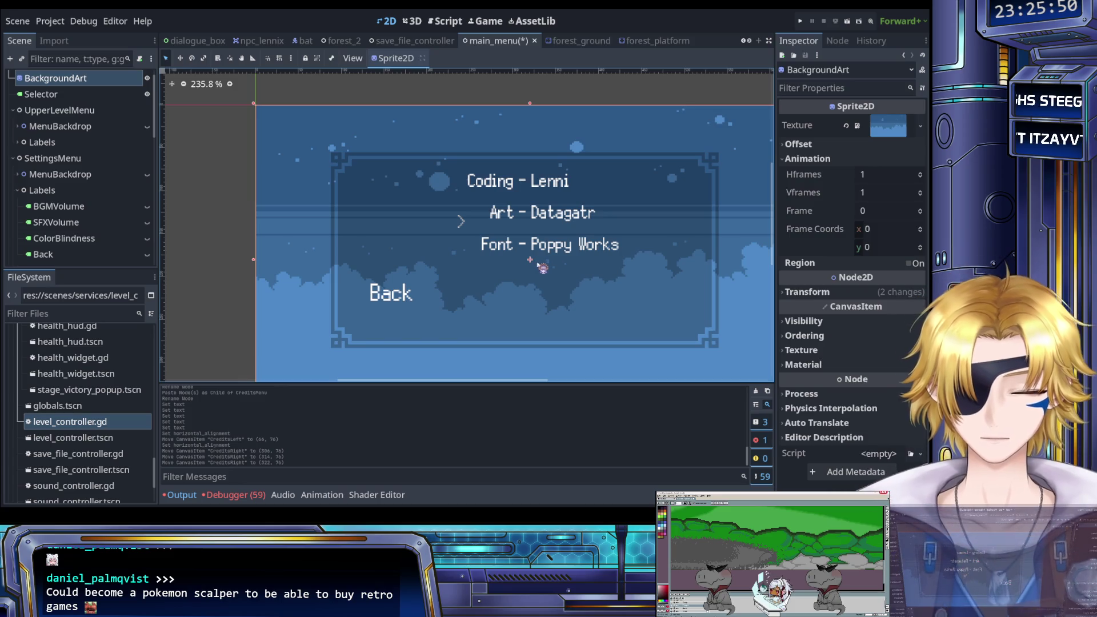
scroll(541, 266, "down", 3)
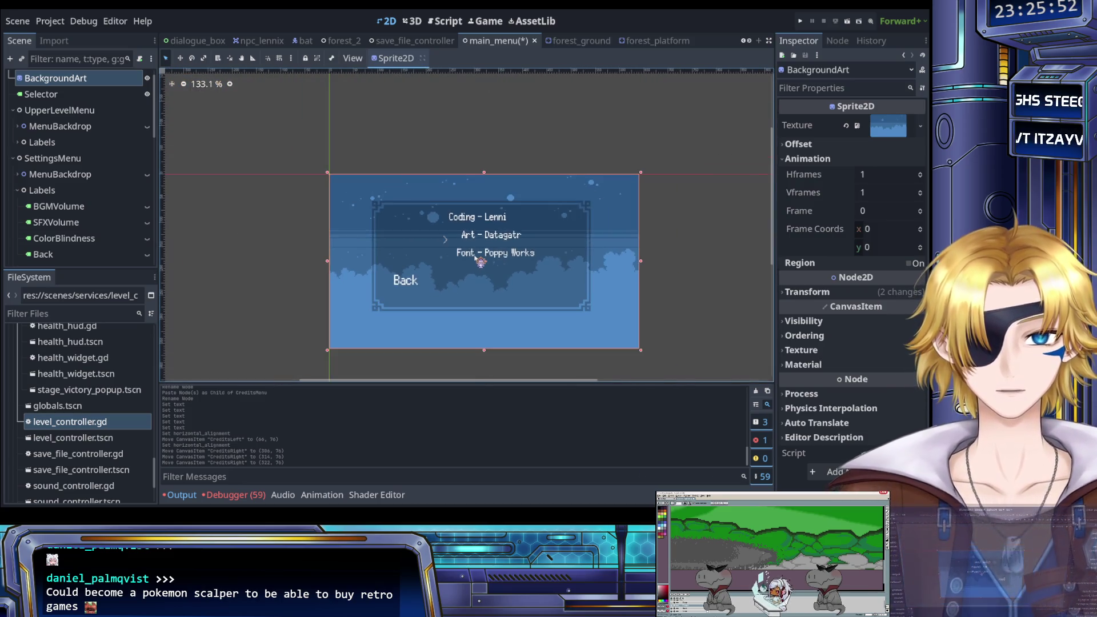
scroll(479, 254, "up", 3)
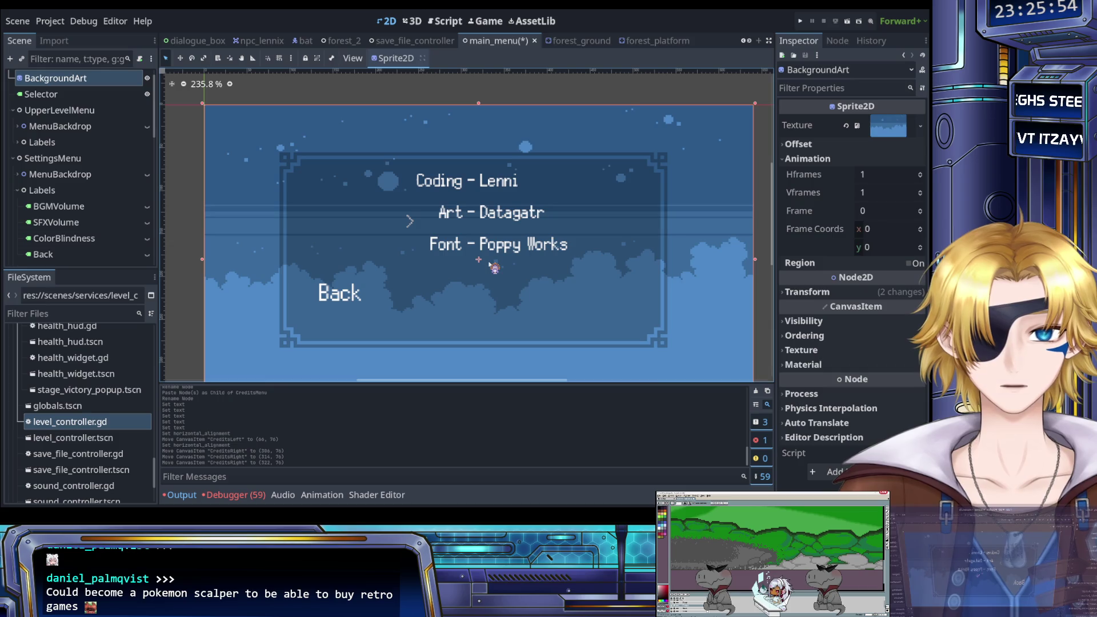
scroll(485, 262, "up", 1)
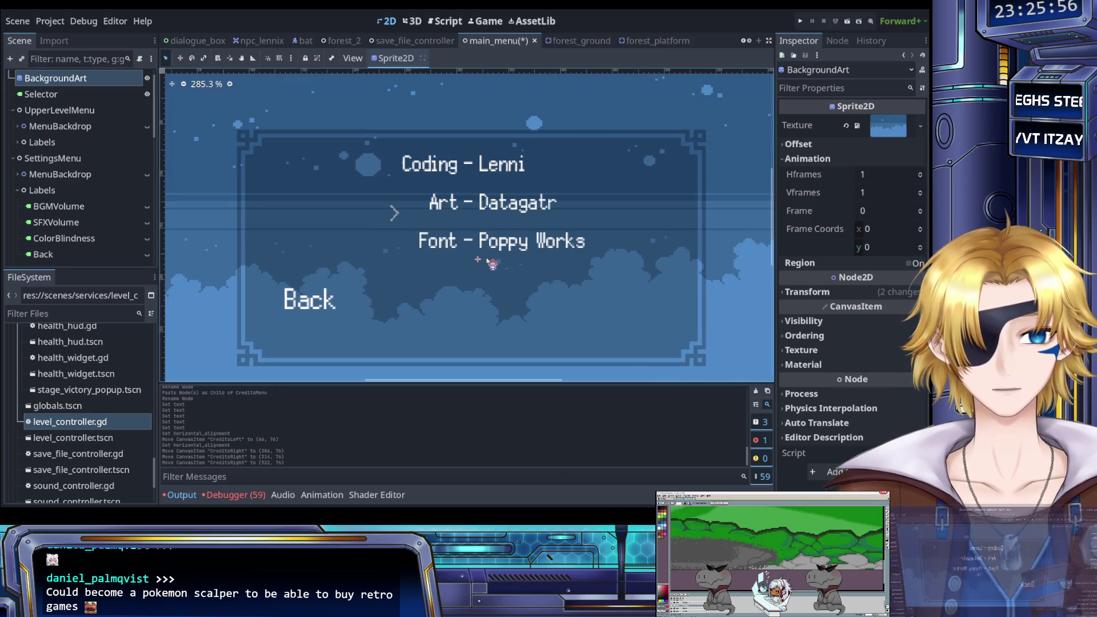
key("ctrl+s")
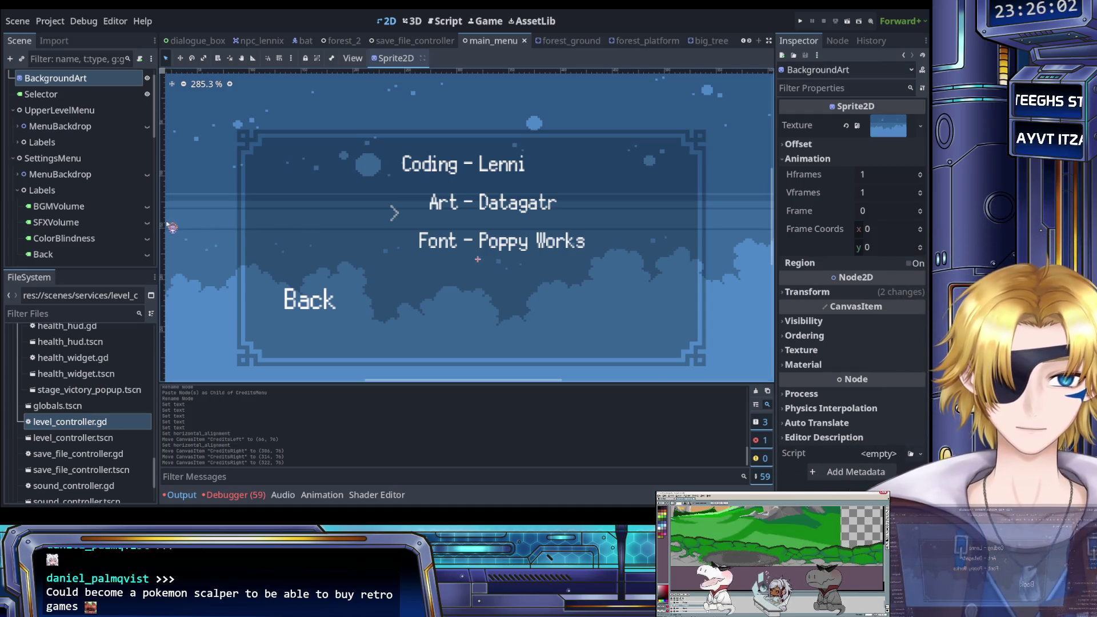
Scroll the Scene dock to the CreditsMenu label nodes.
scroll(315, 242, "down", 3)
scroll(312, 238, "down", 3)
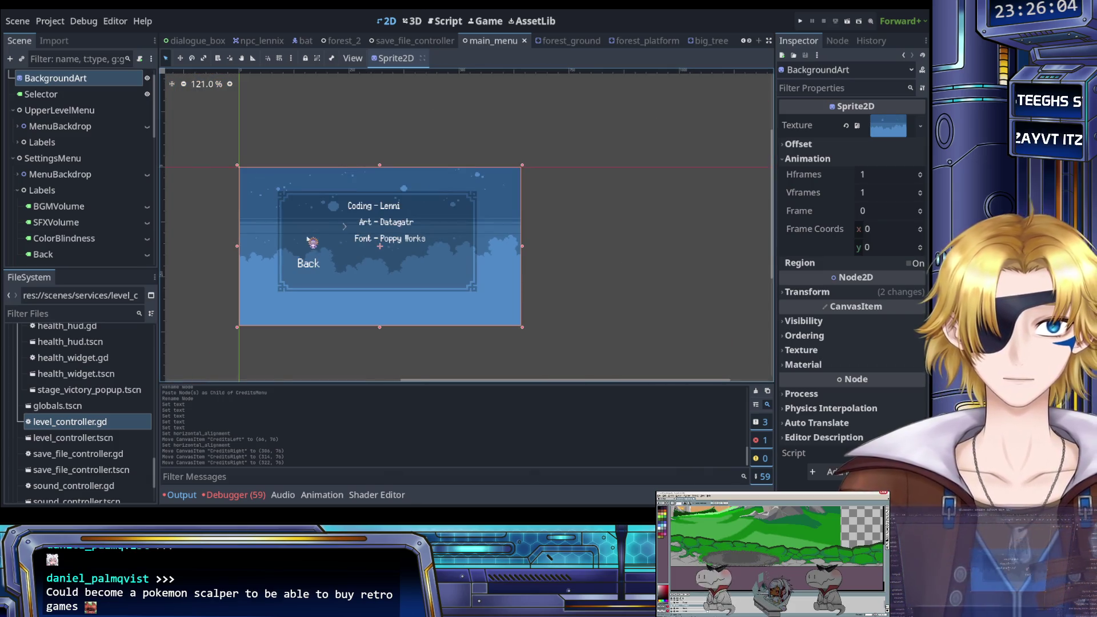
scroll(305, 240, "up", 4)
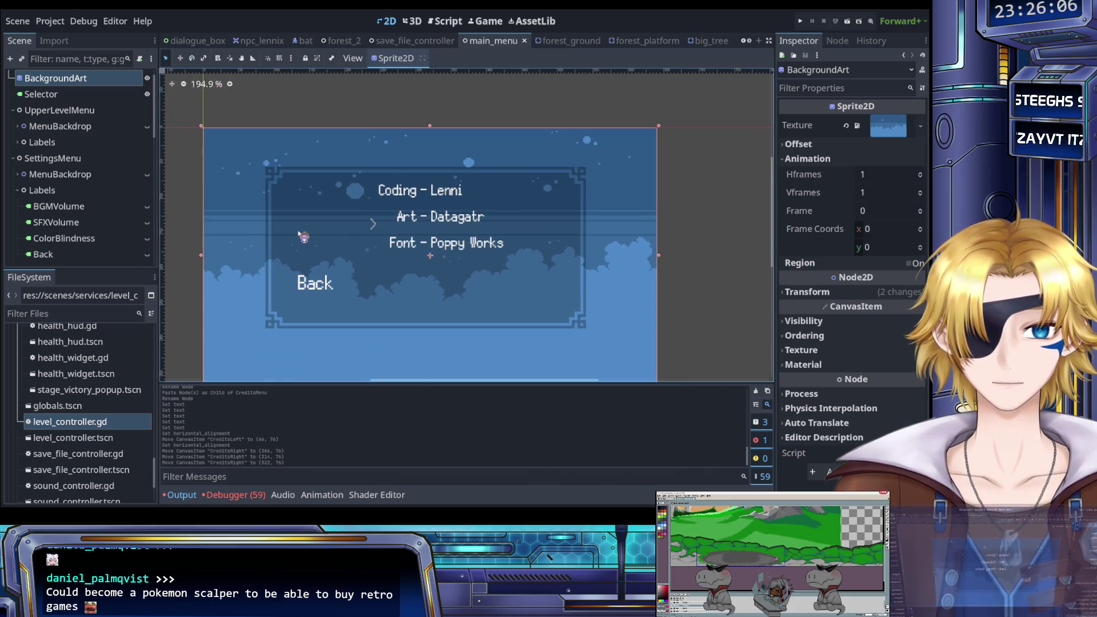
scroll(302, 237, "up", 2)
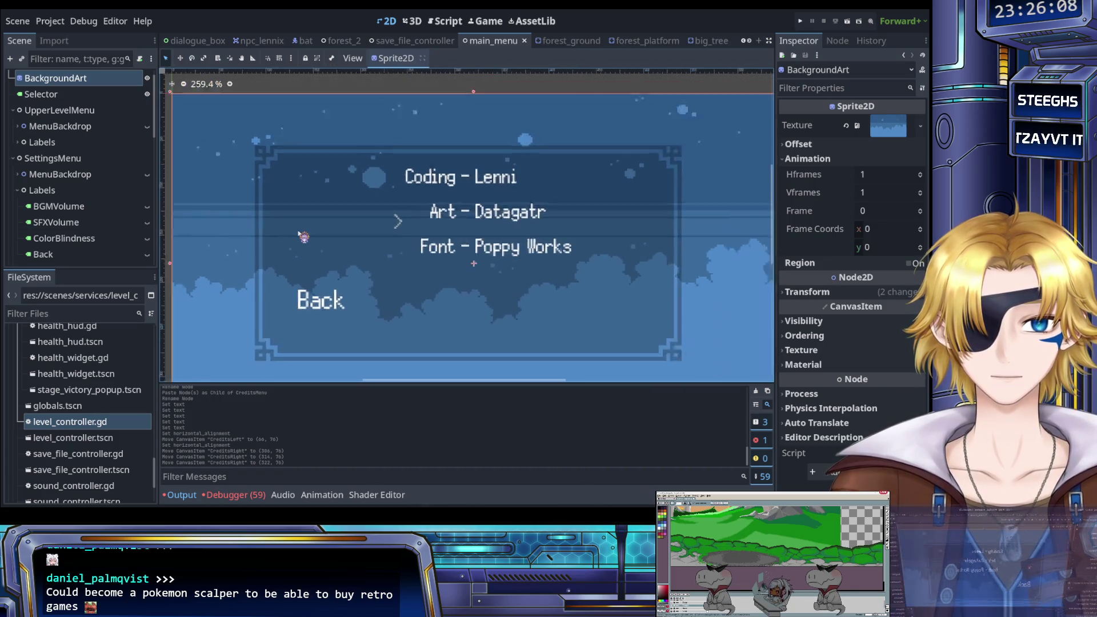
scroll(320, 252, "down", 8)
scroll(343, 266, "up", 4)
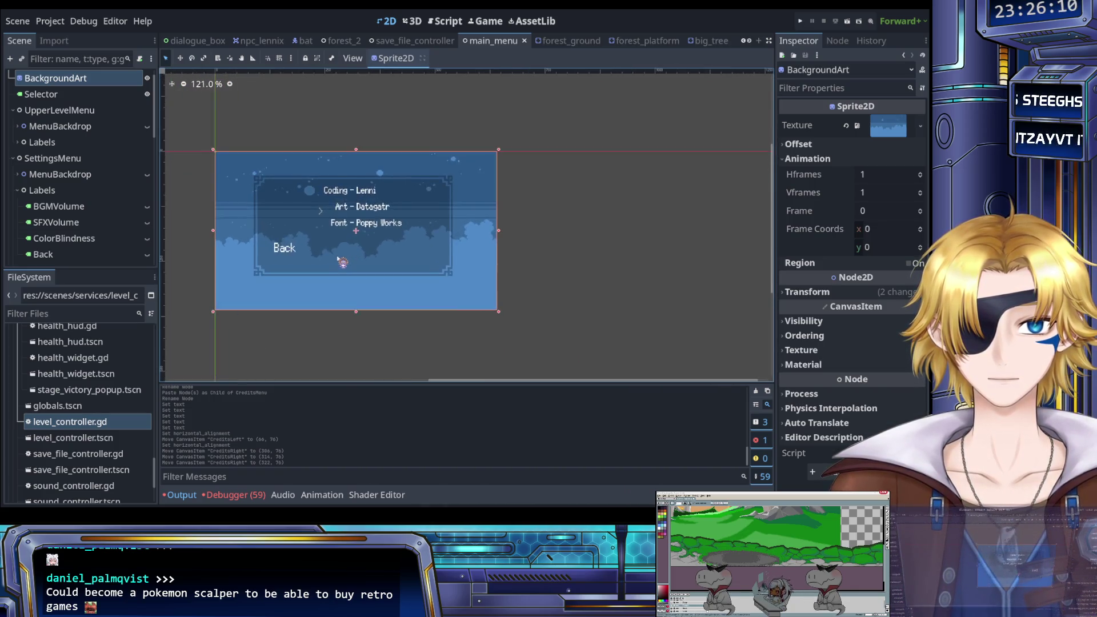
scroll(87, 199, "down", 5)
scroll(88, 199, "down", 5)
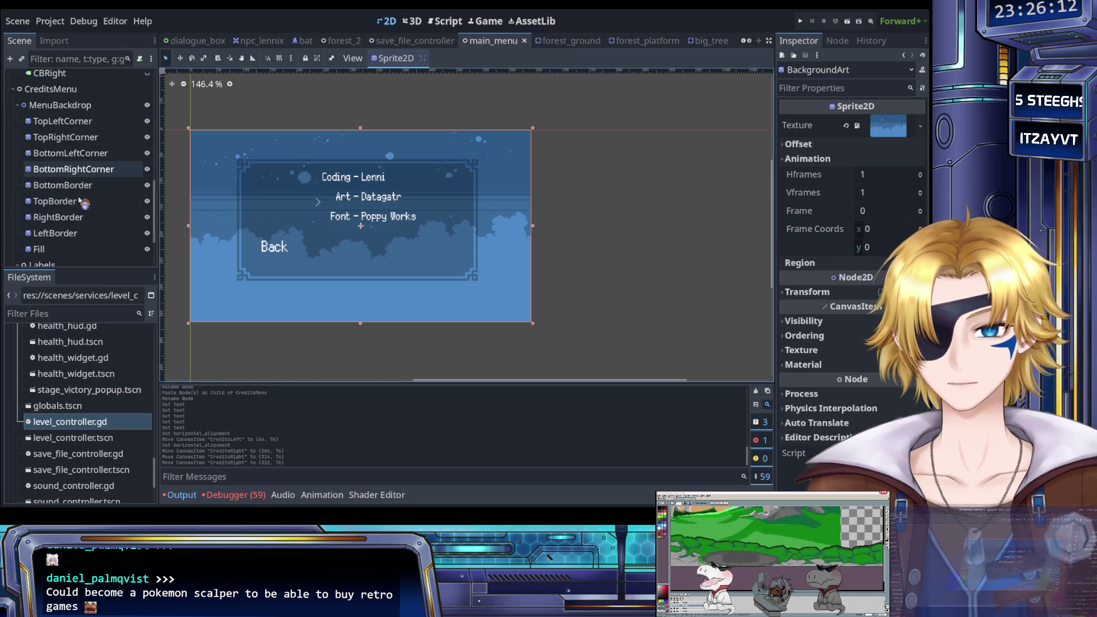
Select the CreditsLeft, CreditsMiddle and CreditsRight labels together in the Scene dock.
left_click(70, 226)
left_click(64, 241, "shift")
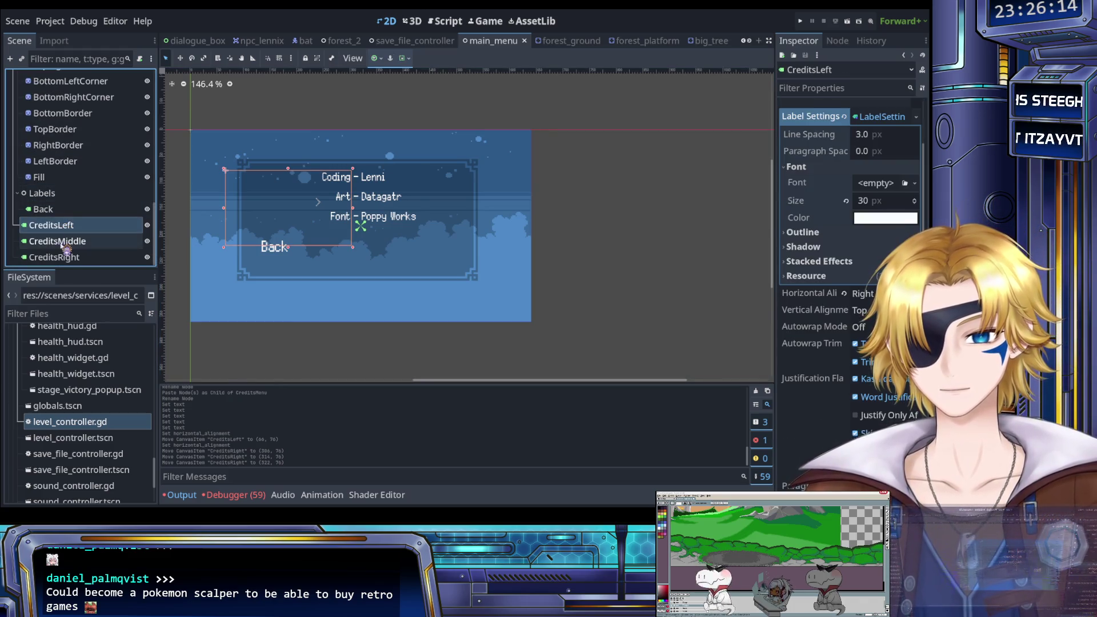
left_click(76, 258, "shift")
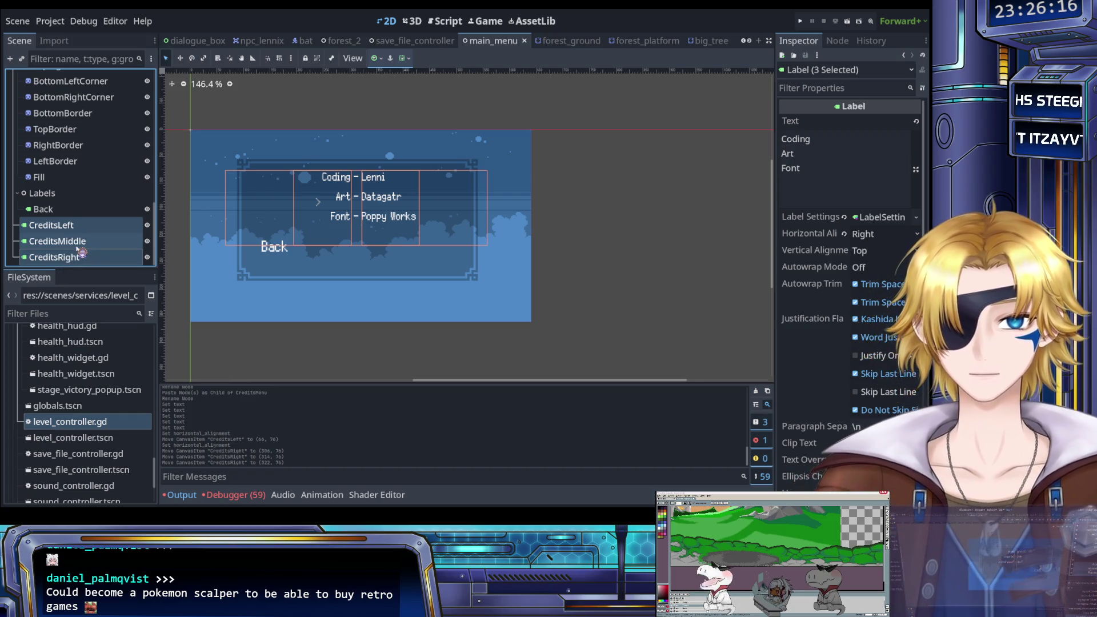
left_click(80, 252)
left_click(54, 225)
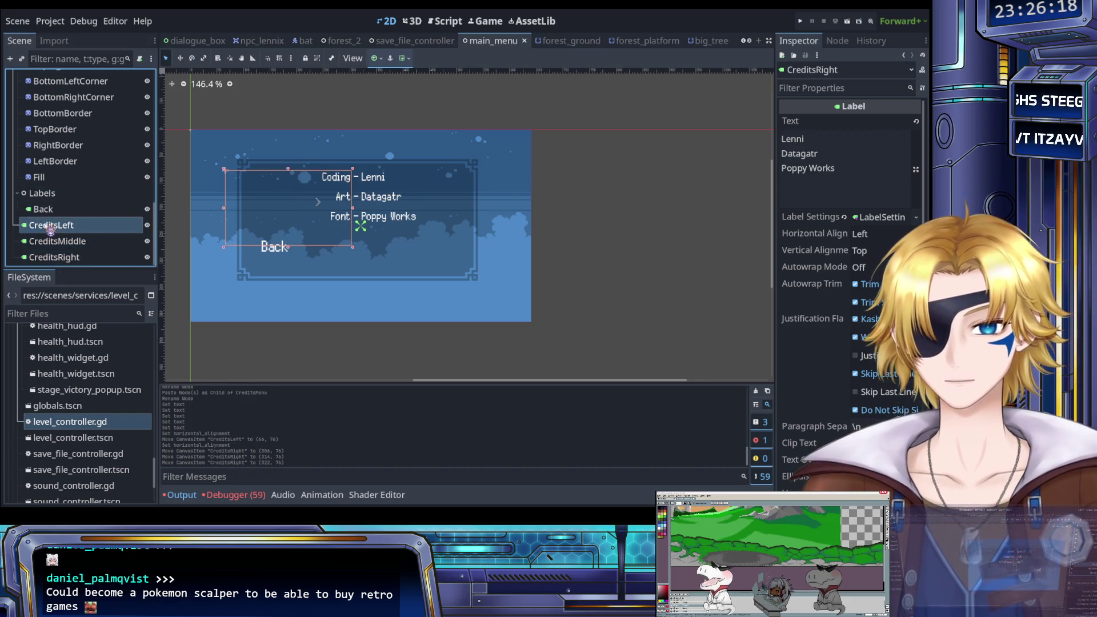
left_click(57, 257, "shift")
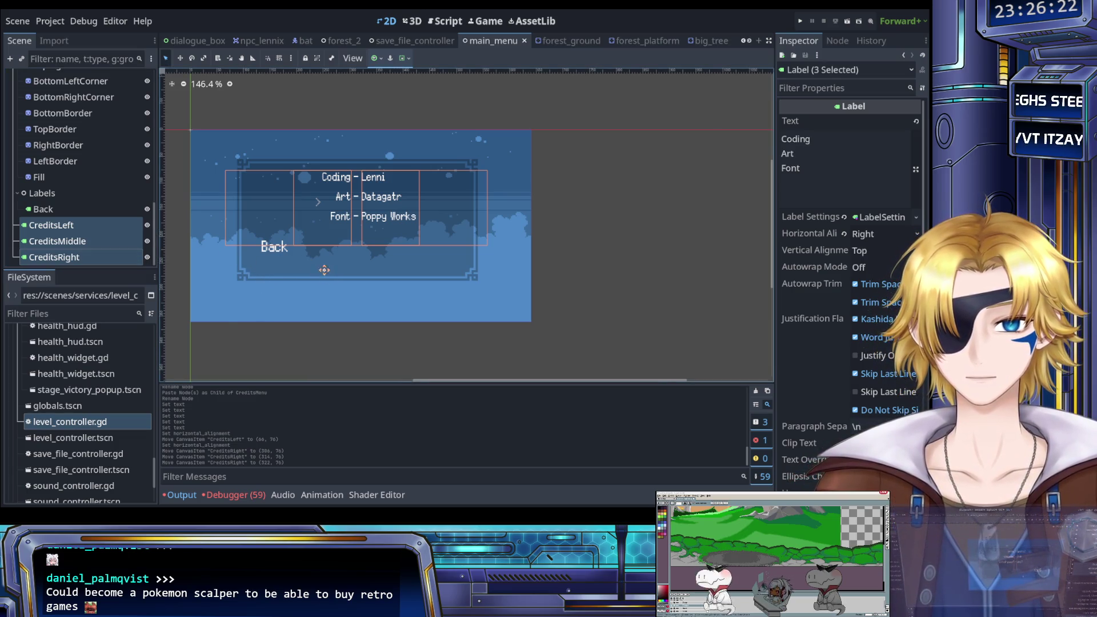
Nudge the three credits labels down two steps, then select the BackgroundArt sprite.
left_click_drag(324, 272, 364, 272)
key("Down")
key("Down")
key("Down")
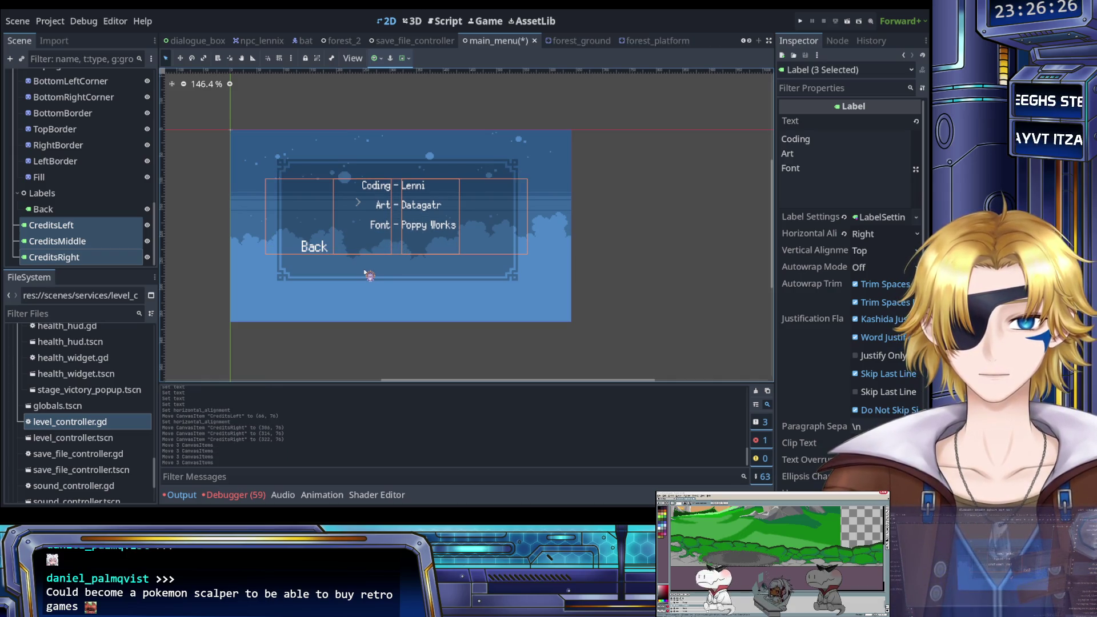
key("Down")
key("Down")
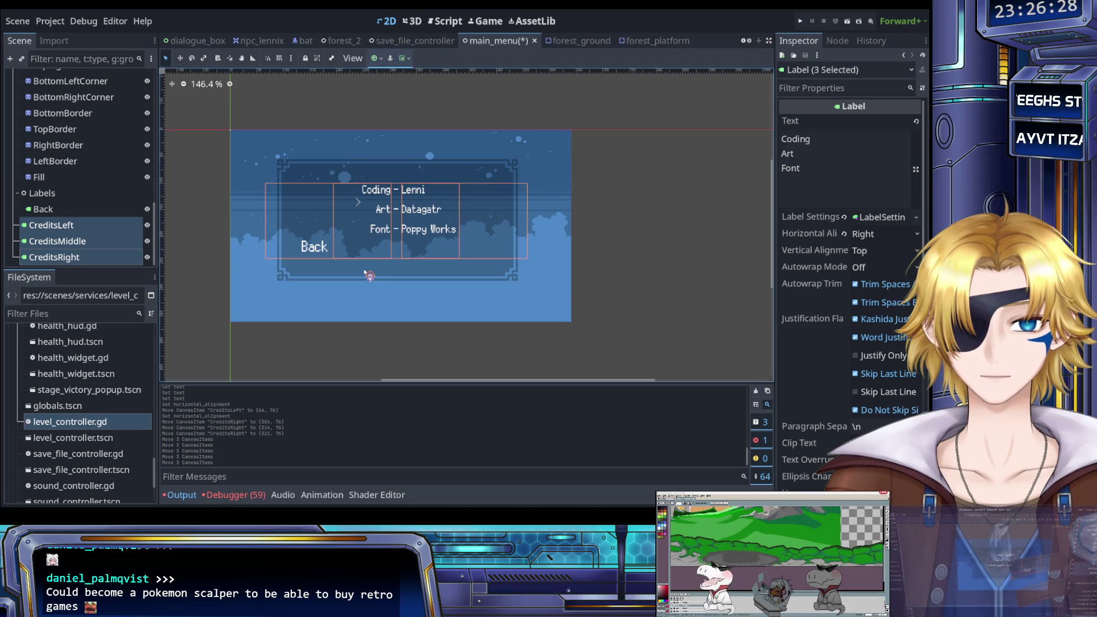
left_click(375, 268)
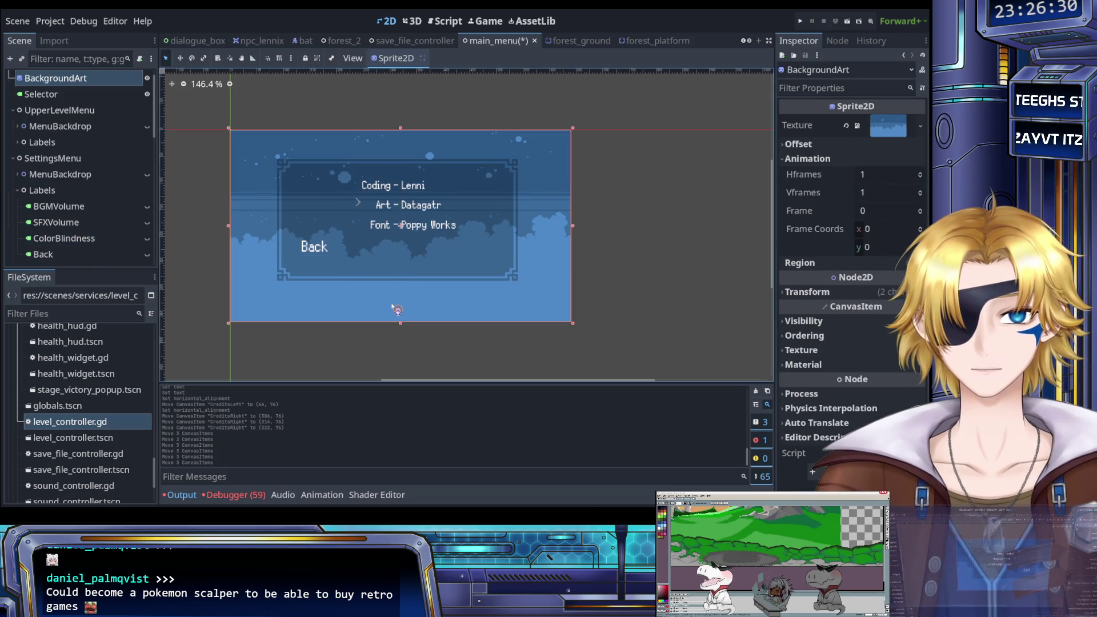
Clear the selection and zoom in on the credits menu.
left_click(465, 337)
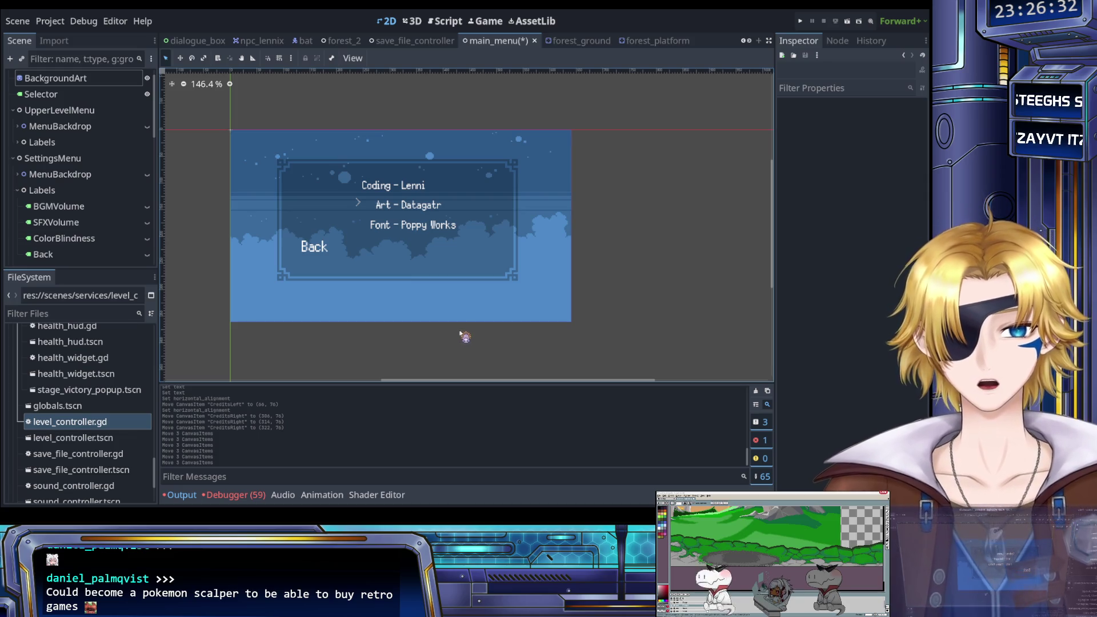
scroll(454, 319, "up", 5)
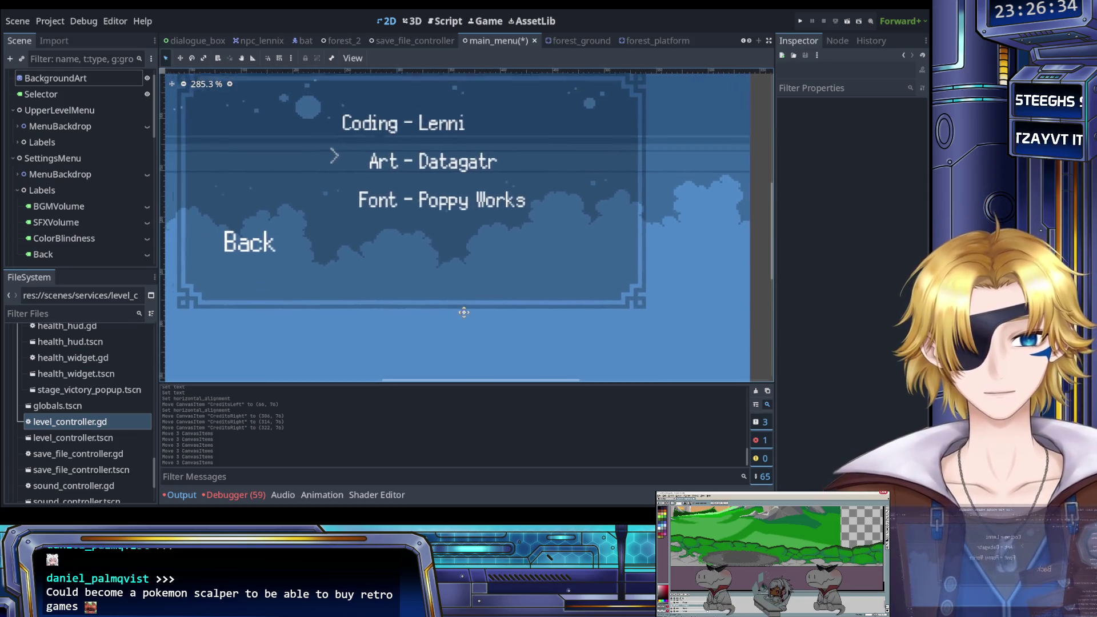
left_click_drag(469, 322, 473, 326)
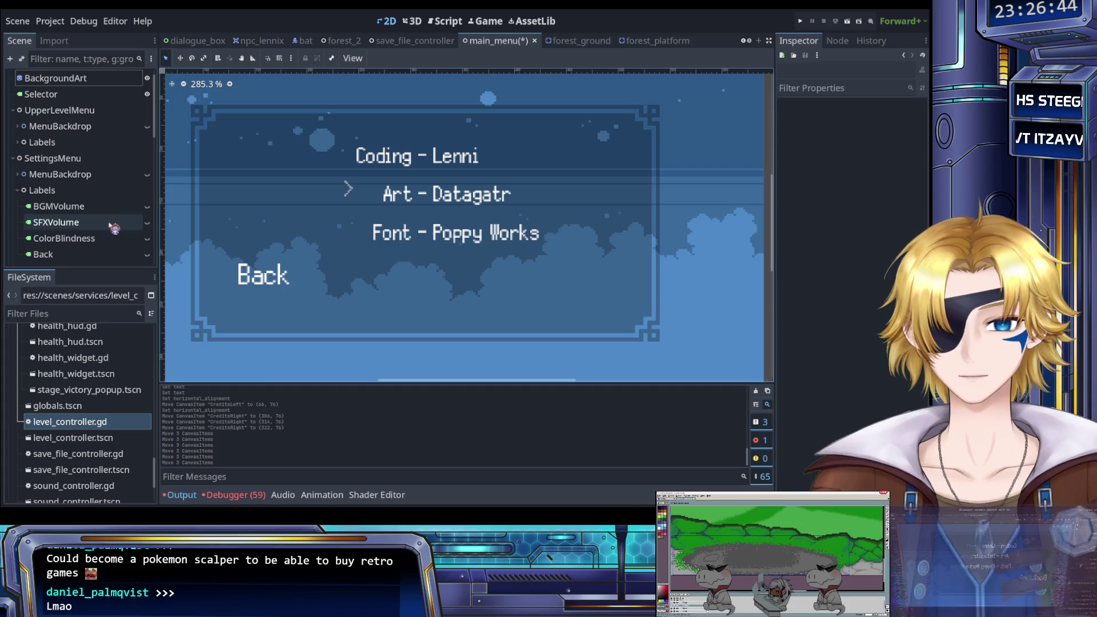
Reparent BGMVolume within the SettingsMenu branch and save the main_menu scene.
left_click(94, 208)
scroll(85, 214, "up", 1)
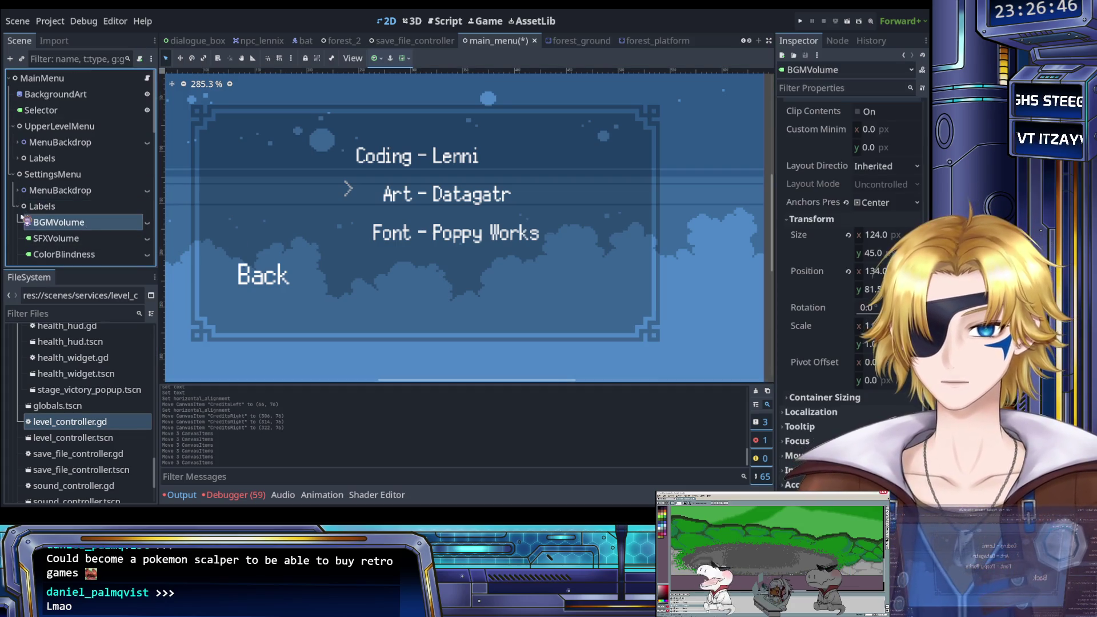
mouse_move(20, 215)
left_mouse_down()
mouse_move(23, 237)
mouse_move(282, 148)
left_mouse_up()
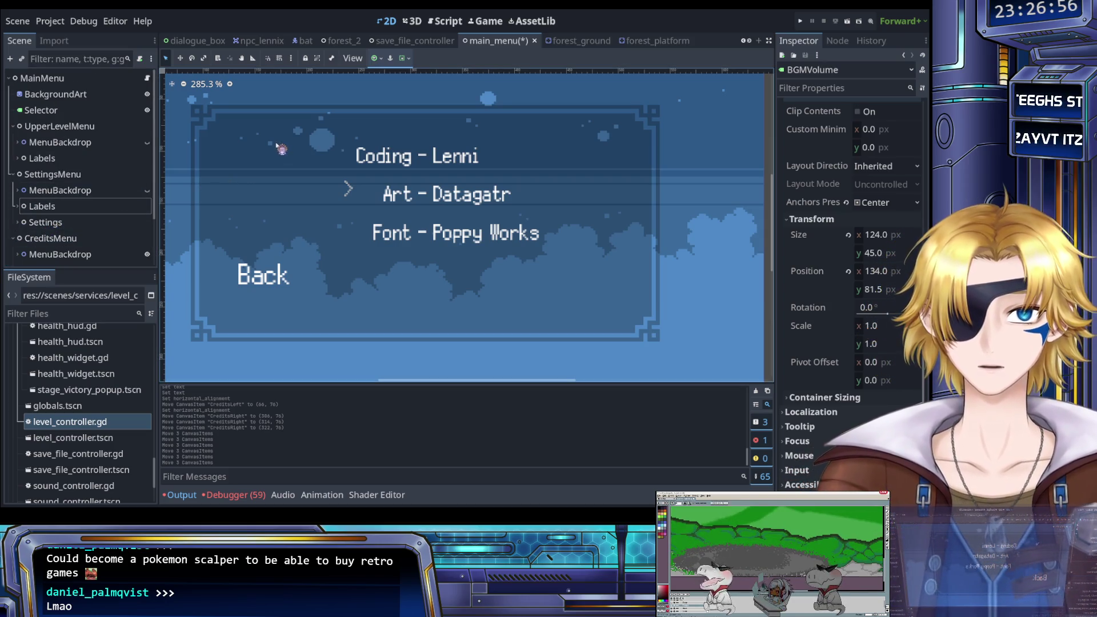
key("ctrl+s")
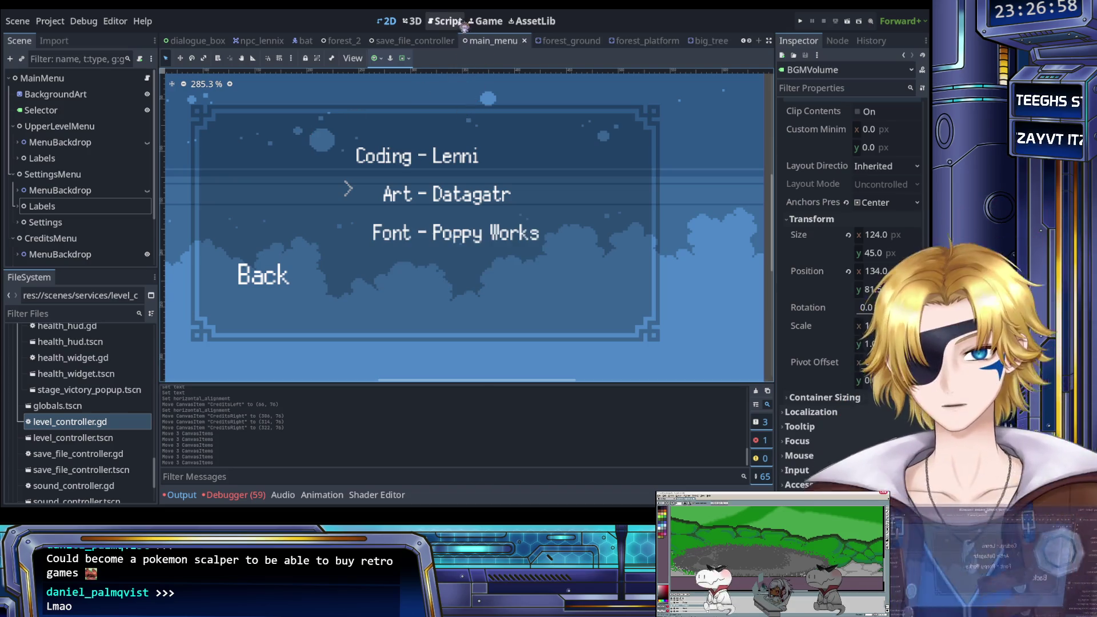
In main_menu.gd, select the settings handler's menu_confirm block on lines 101–110.
left_click(445, 22)
scroll(467, 192, "down", 4)
scroll(467, 192, "down", 4)
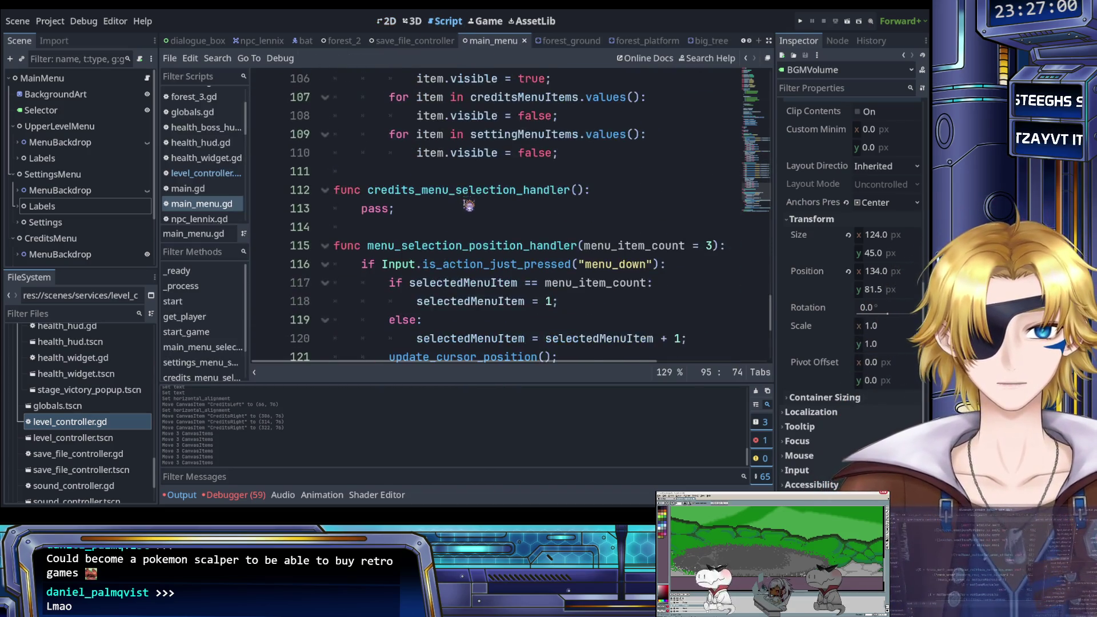
scroll(473, 208, "up", 2)
scroll(473, 208, "up", 1)
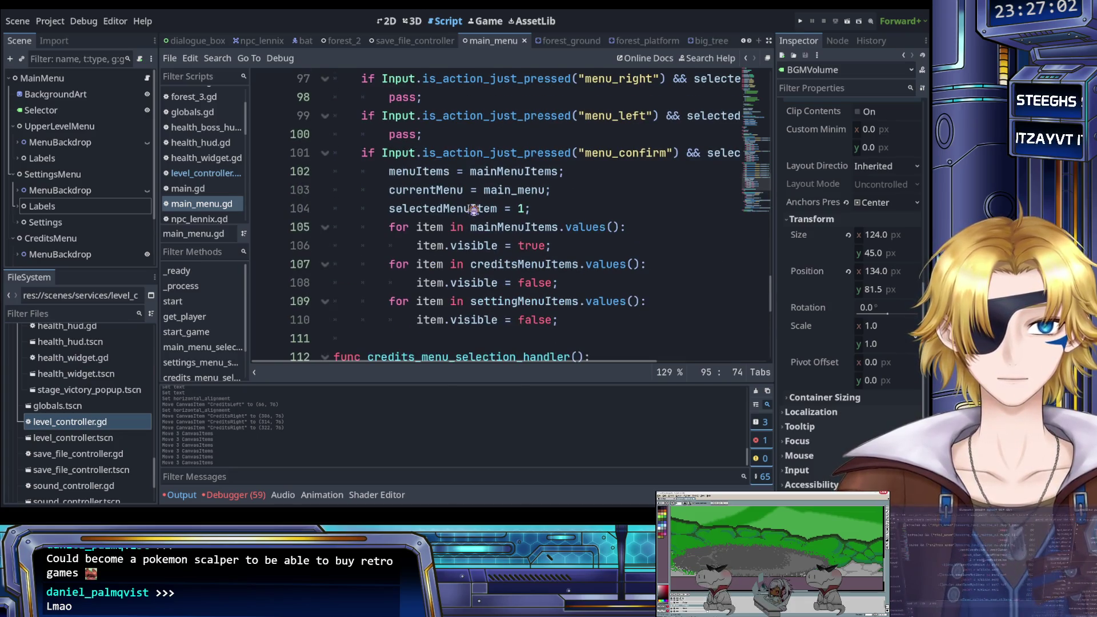
scroll(474, 209, "up", 1)
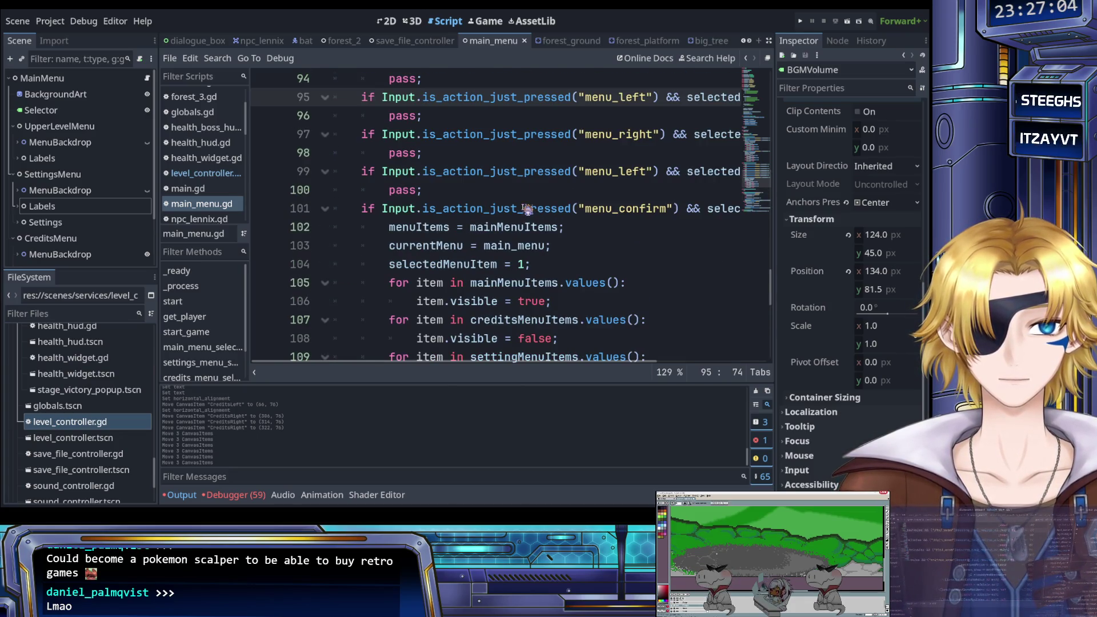
scroll(526, 210, "down", 1)
scroll(494, 218, "right", 3)
scroll(494, 218, "left", 3)
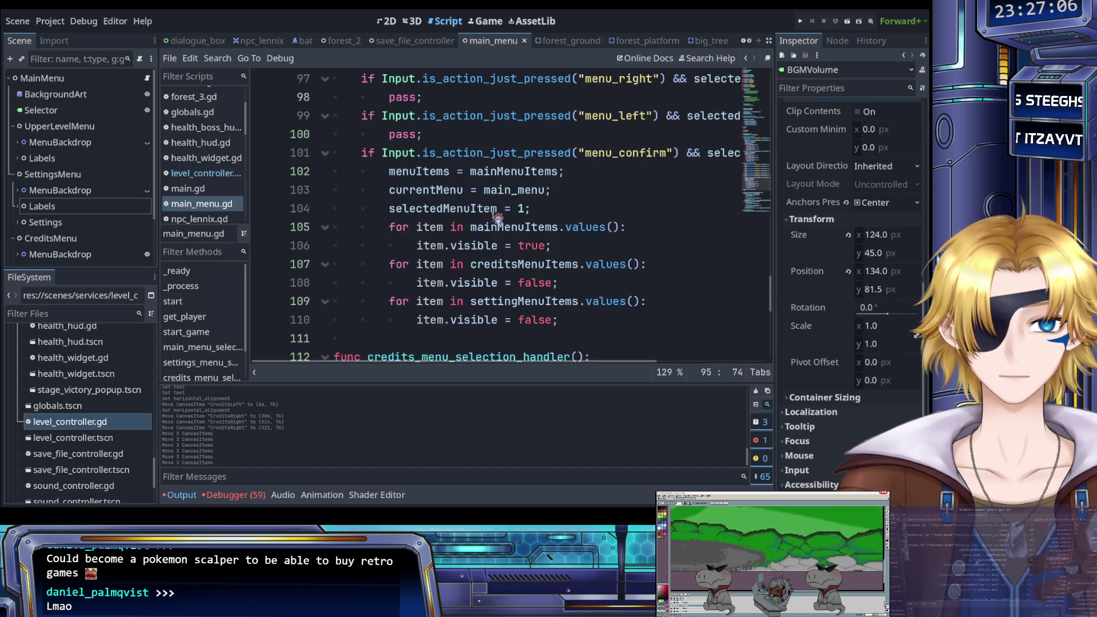
mouse_move(578, 324)
left_mouse_down()
mouse_move(366, 280)
mouse_move(363, 158)
left_mouse_up()
key("ctrl+c")
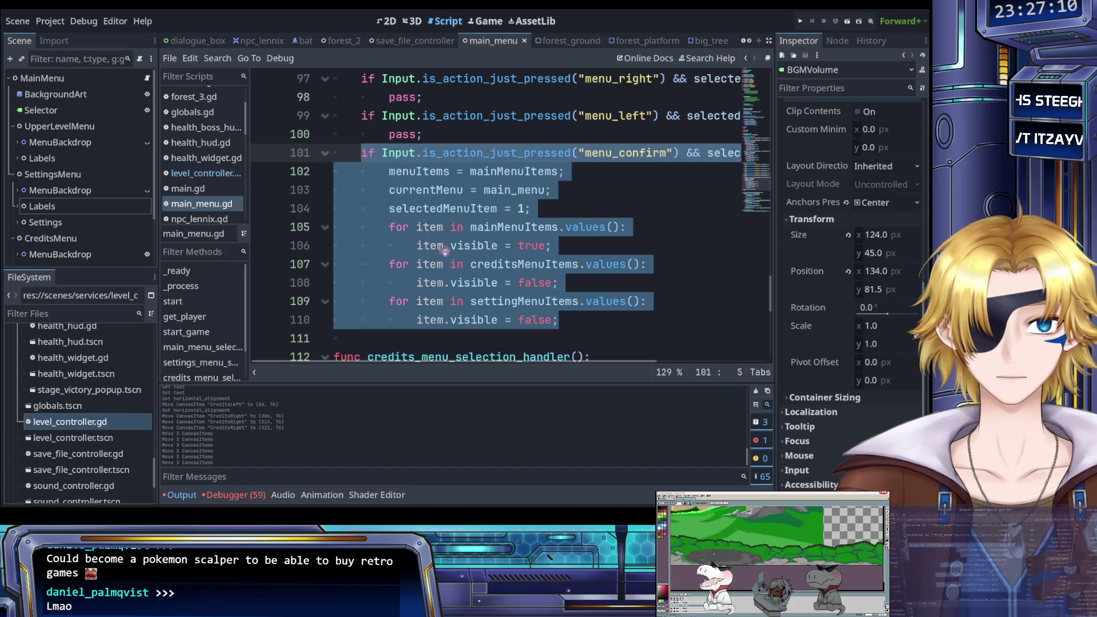
Replace pass in credits_menu_selection_handler with the block, checking selectedMenuItem 4, and save.
scroll(446, 253, "down", 2)
scroll(443, 252, "up", 1)
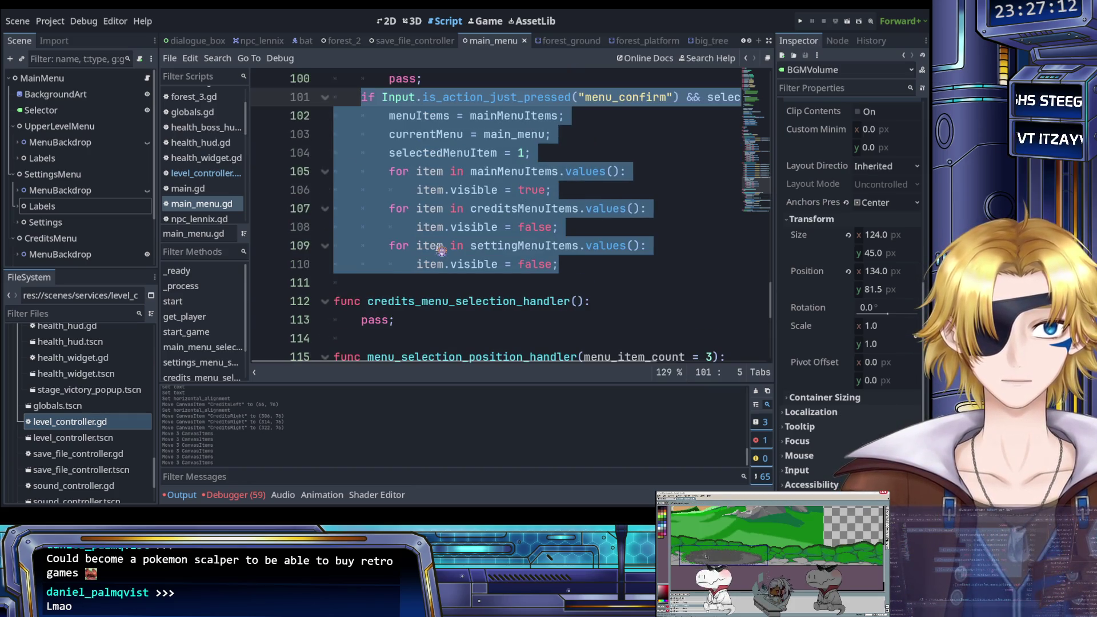
scroll(441, 252, "down", 1)
left_click(404, 264)
key("shift+Home")
key("ctrl+v")
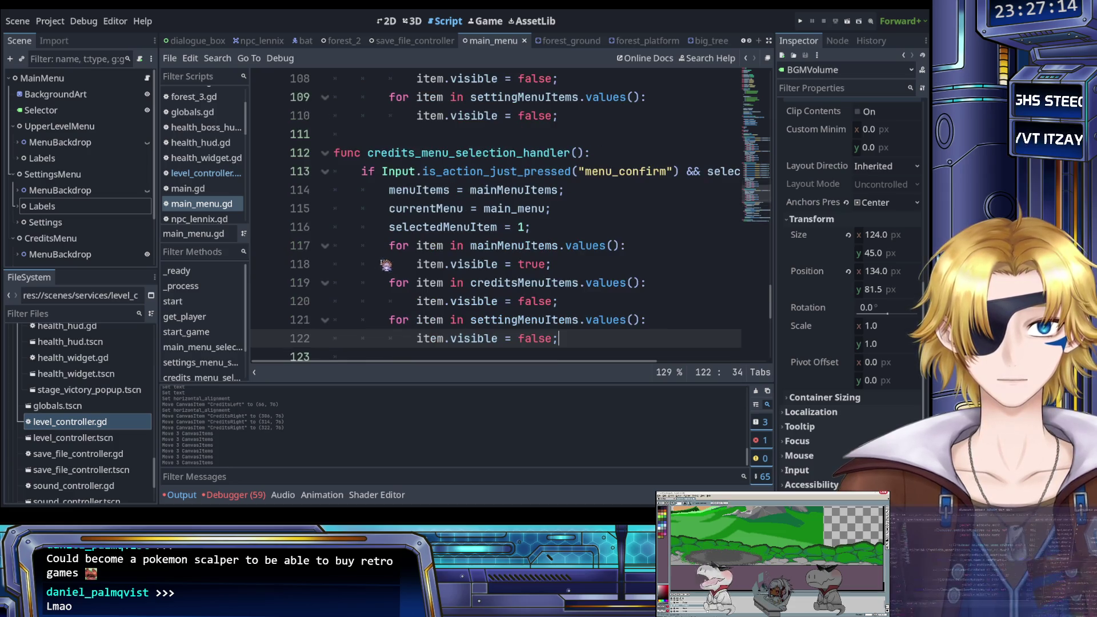
scroll(466, 235, "right", 5)
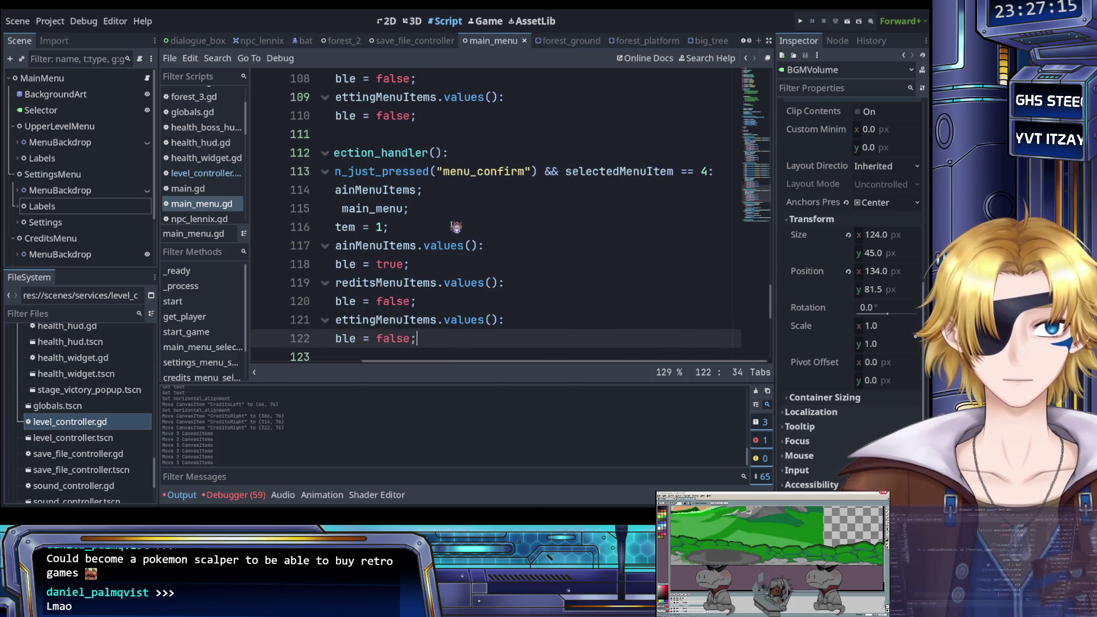
left_click(711, 174)
scroll(533, 227, "left", 5)
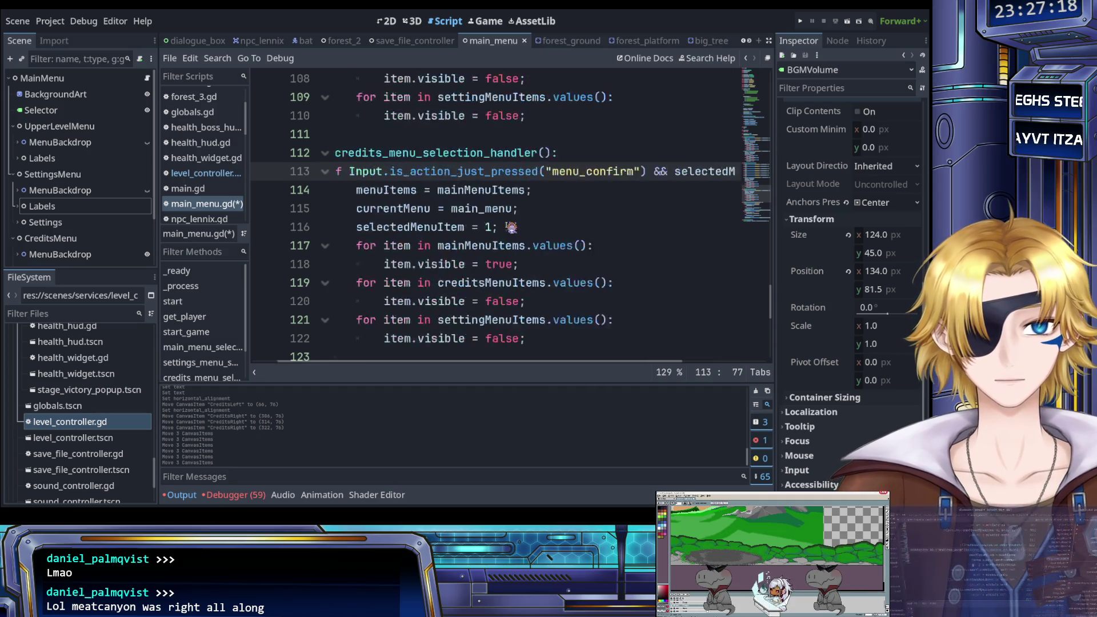
key("ctrl+s")
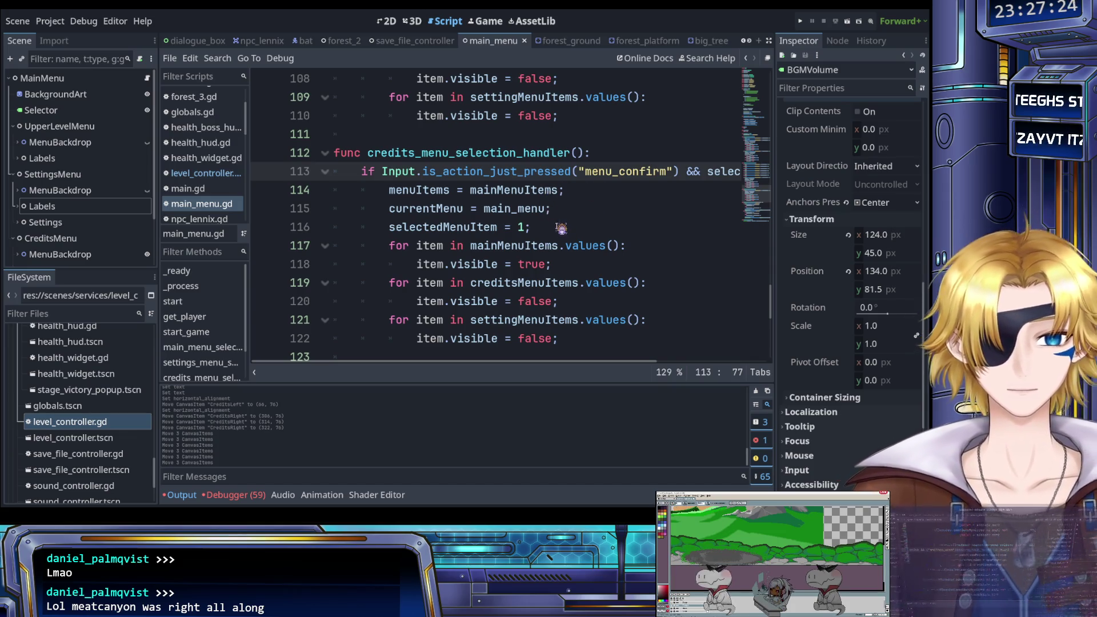
Scroll up through main_menu.gd to review the edited handlers.
scroll(565, 228, "up", 2)
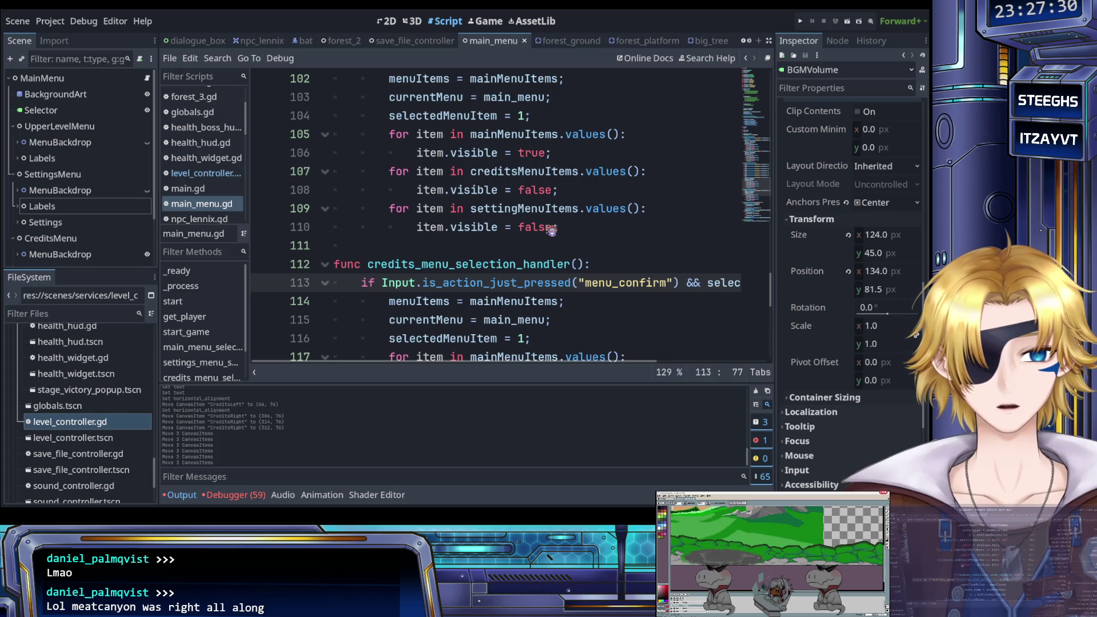
scroll(540, 243, "up", 4)
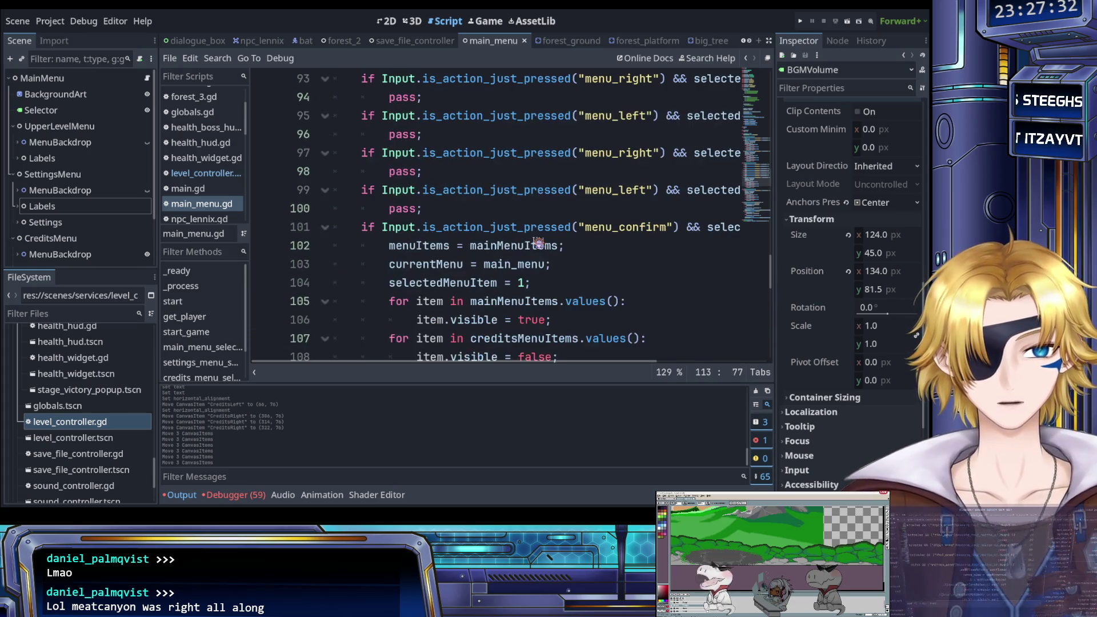
scroll(537, 240, "up", 1)
scroll(534, 227, "up", 1)
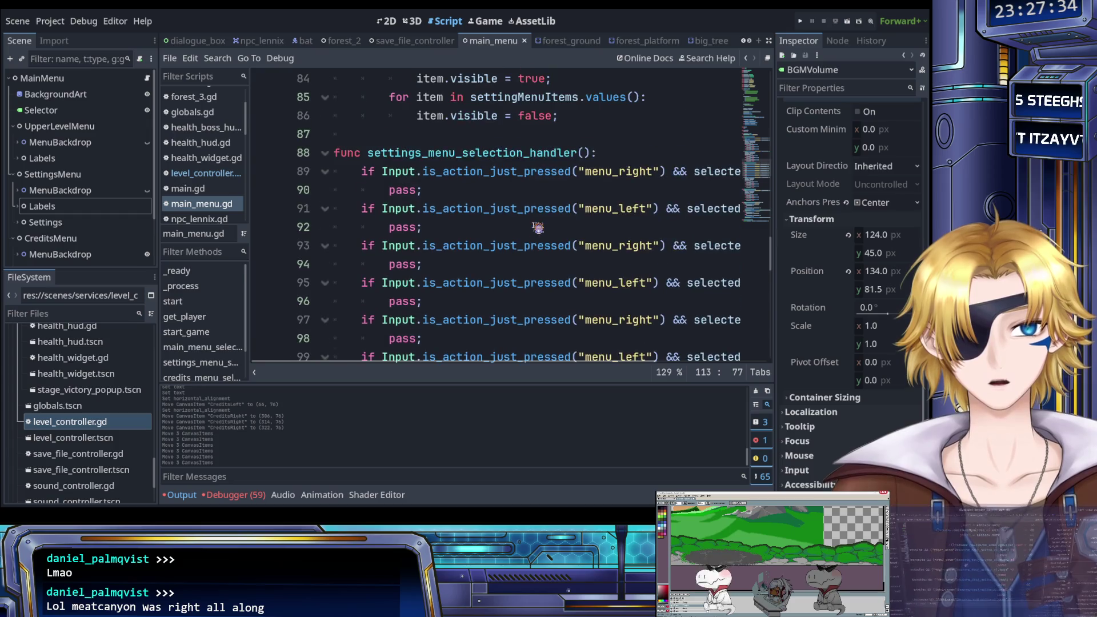
scroll(415, 204, "right", 3)
scroll(417, 204, "left", 3)
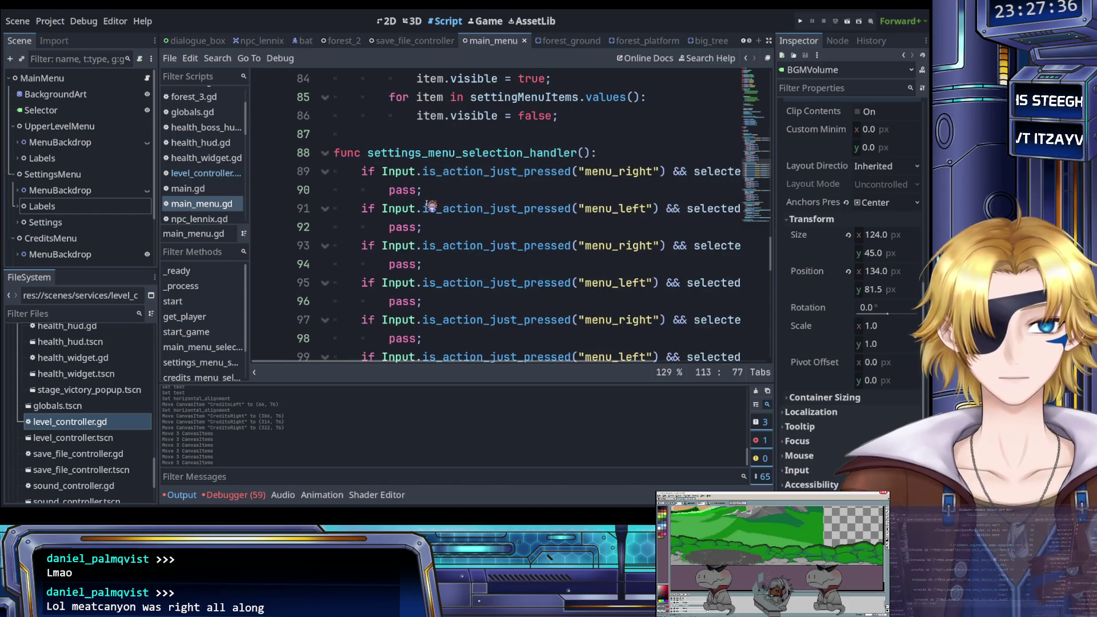
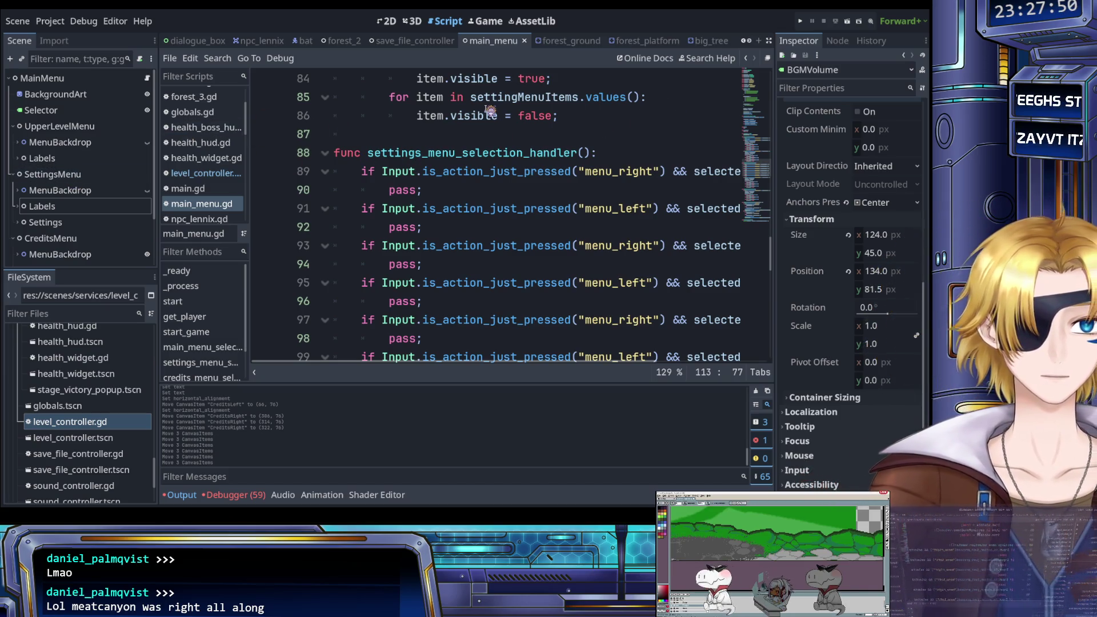
Hide the credits MenuBackdrop and the CreditsLeft, CreditsMiddle and CreditsRight labels in the 2D view.
left_click(386, 21)
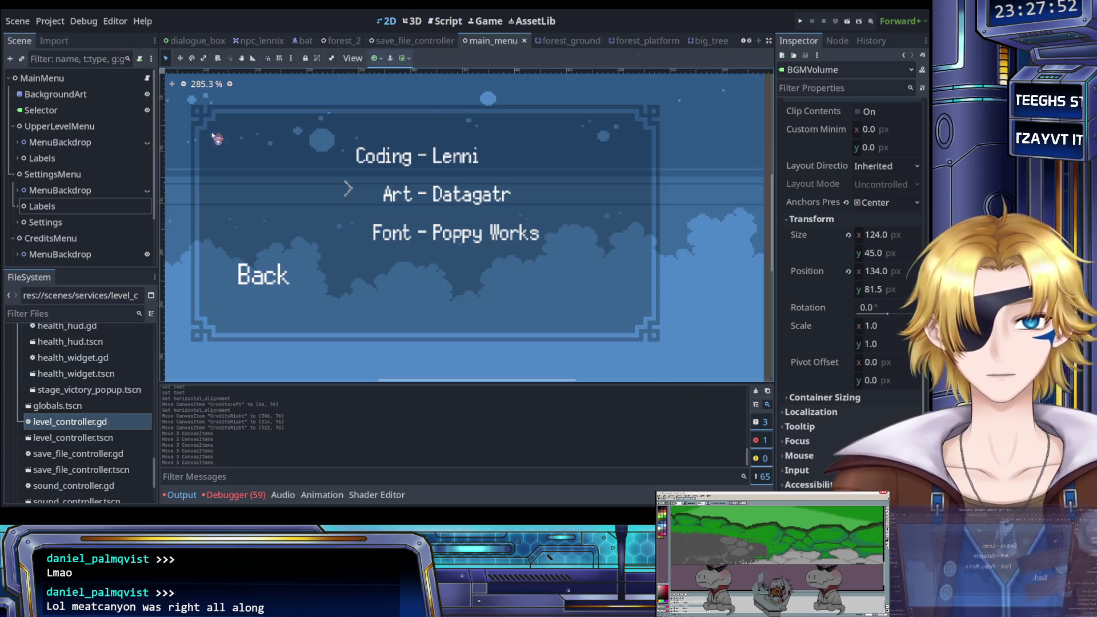
scroll(98, 174, "down", 2)
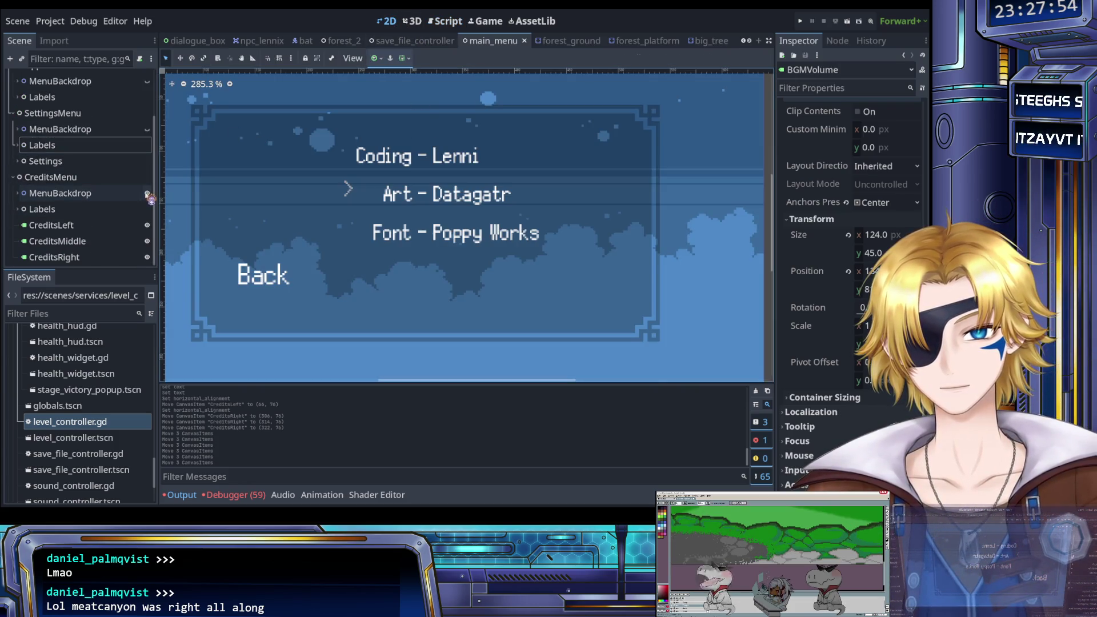
left_click(147, 194)
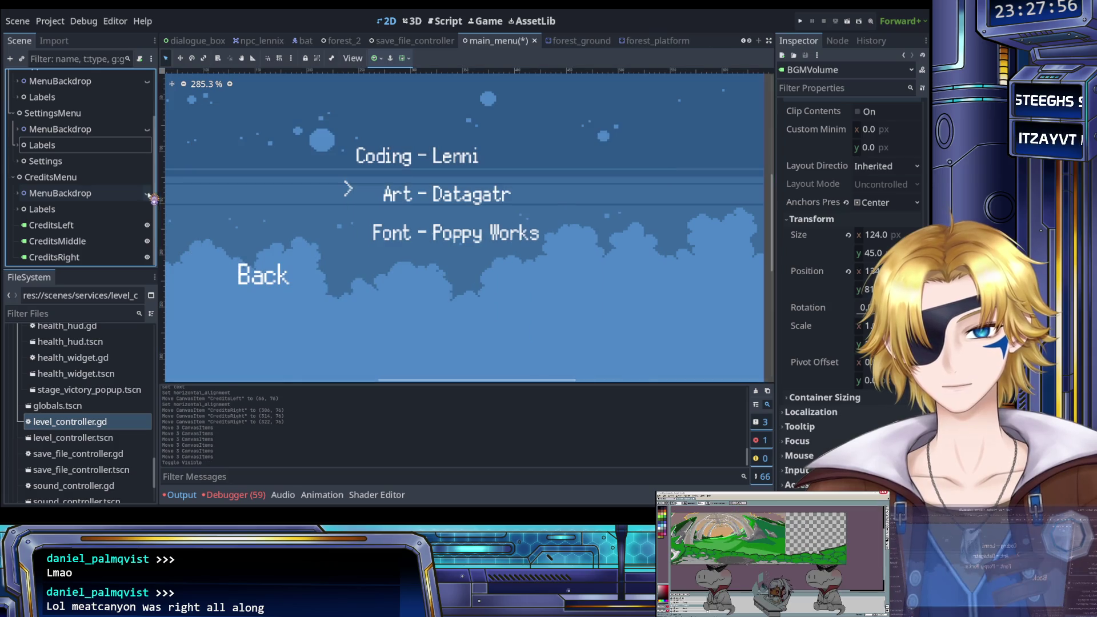
left_click(147, 225)
left_click(147, 241)
left_click(147, 257)
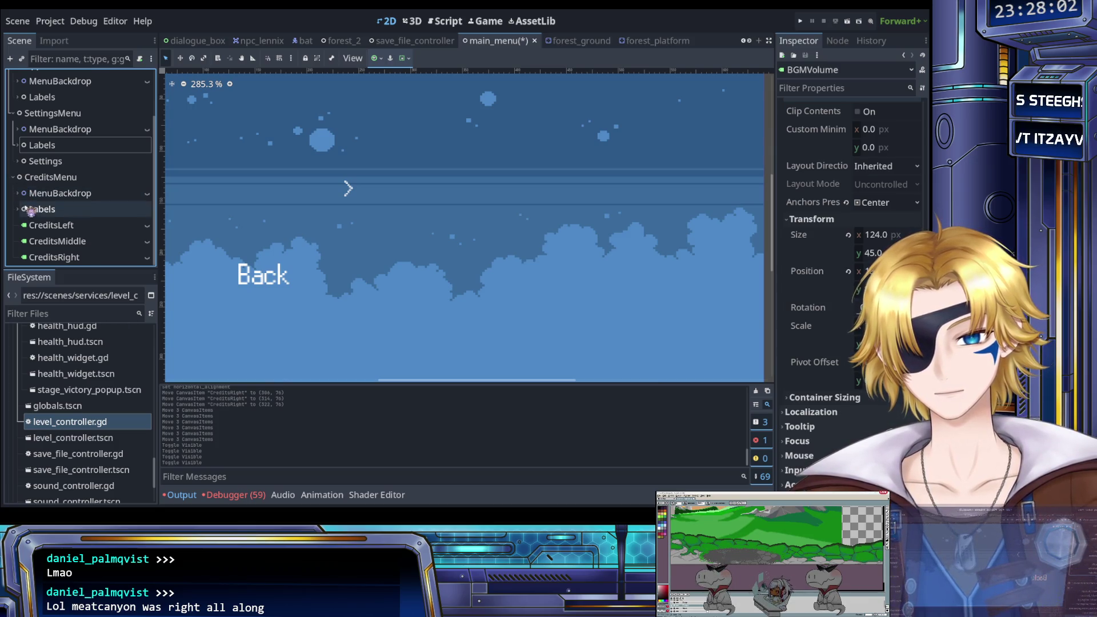
Hide the Back label under the credits Labels node.
left_click(18, 210)
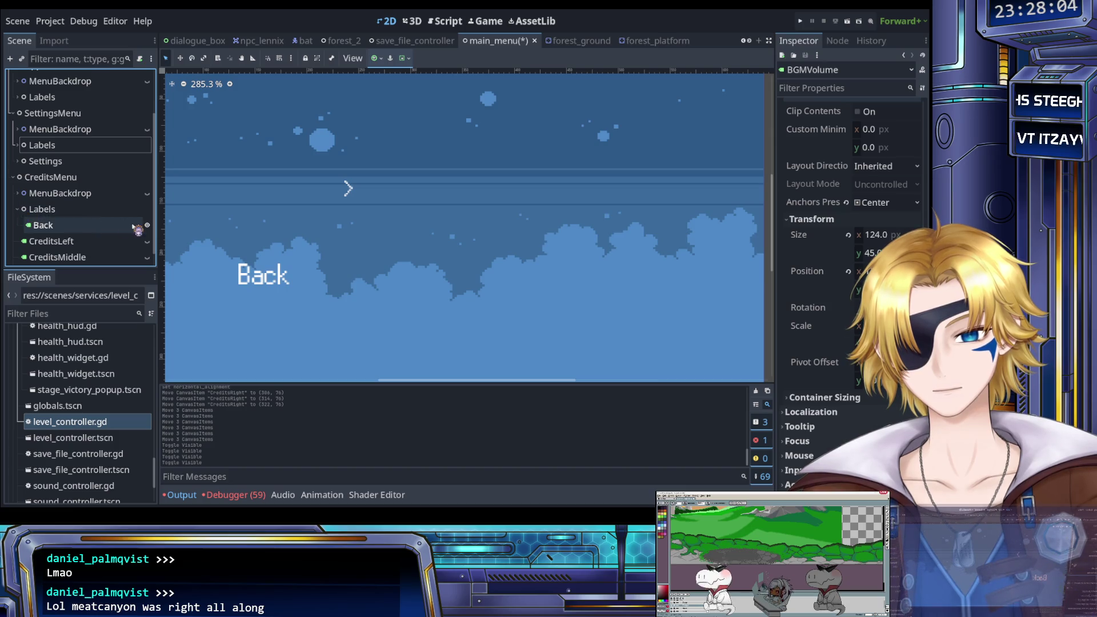
left_click(148, 226)
left_click(19, 210)
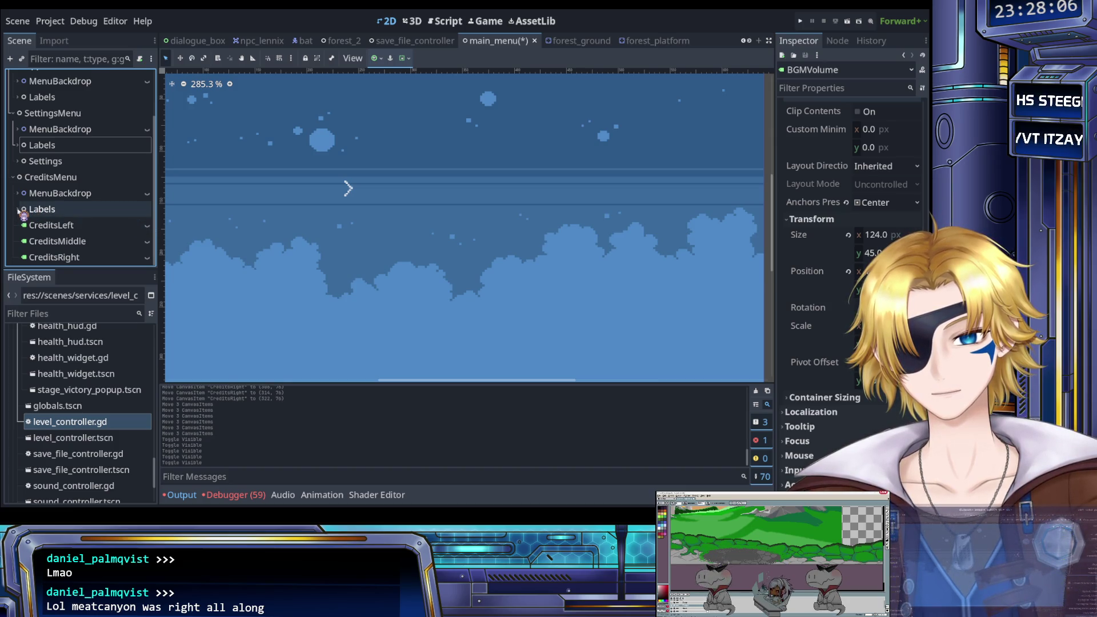
Compare the CreditsLeft and CreditsMiddle label properties, then return to main_menu.gd.
left_click(89, 228)
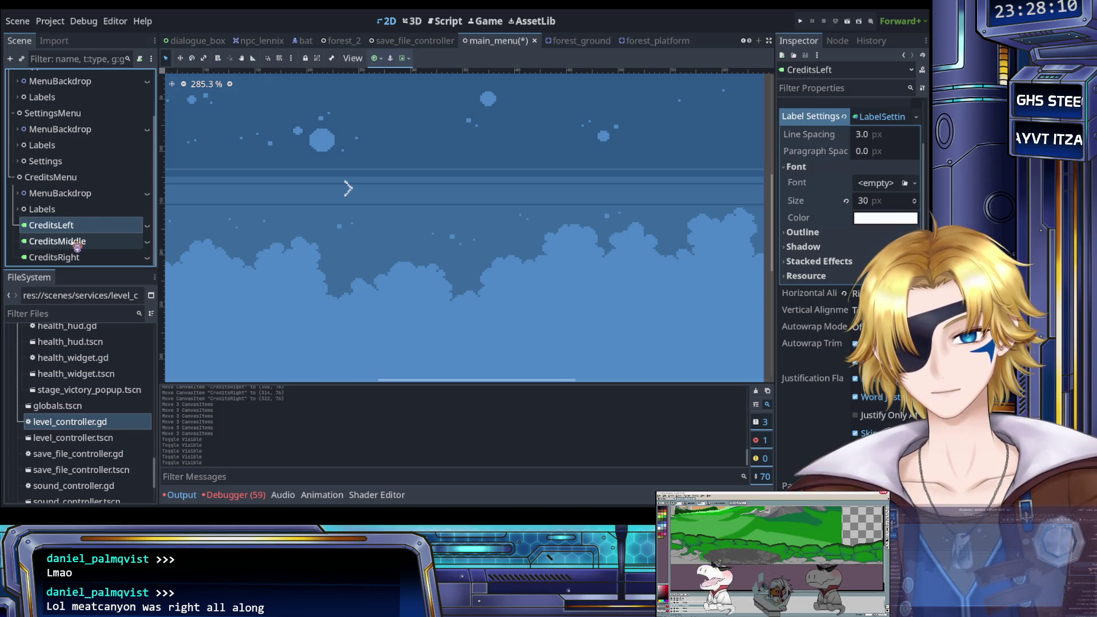
left_click(90, 242)
left_click(80, 228)
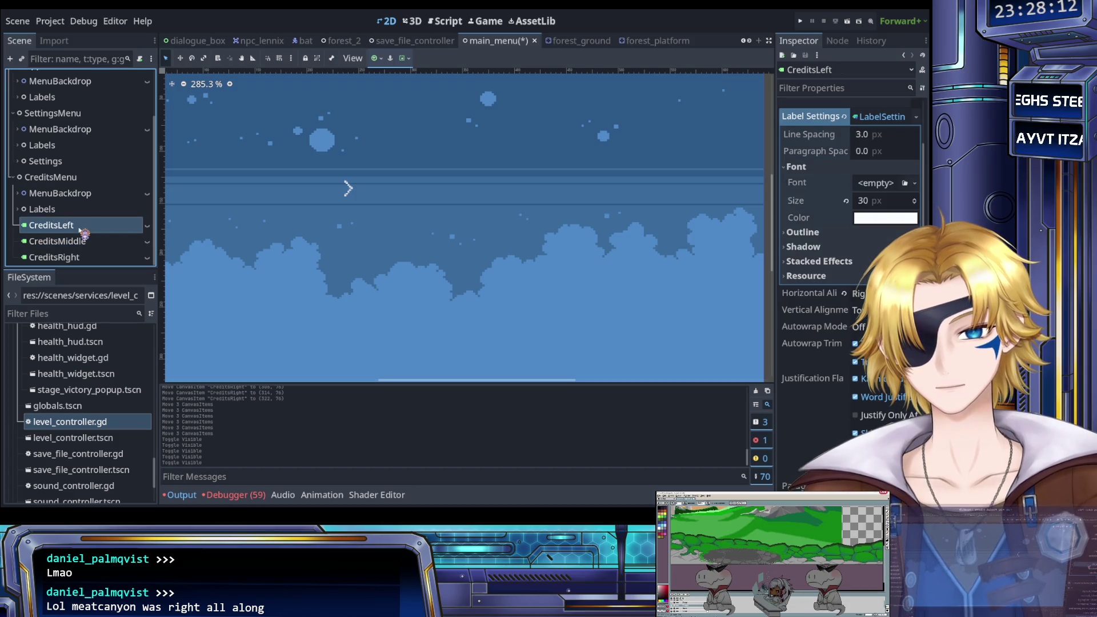
left_click(86, 242)
left_click(83, 226)
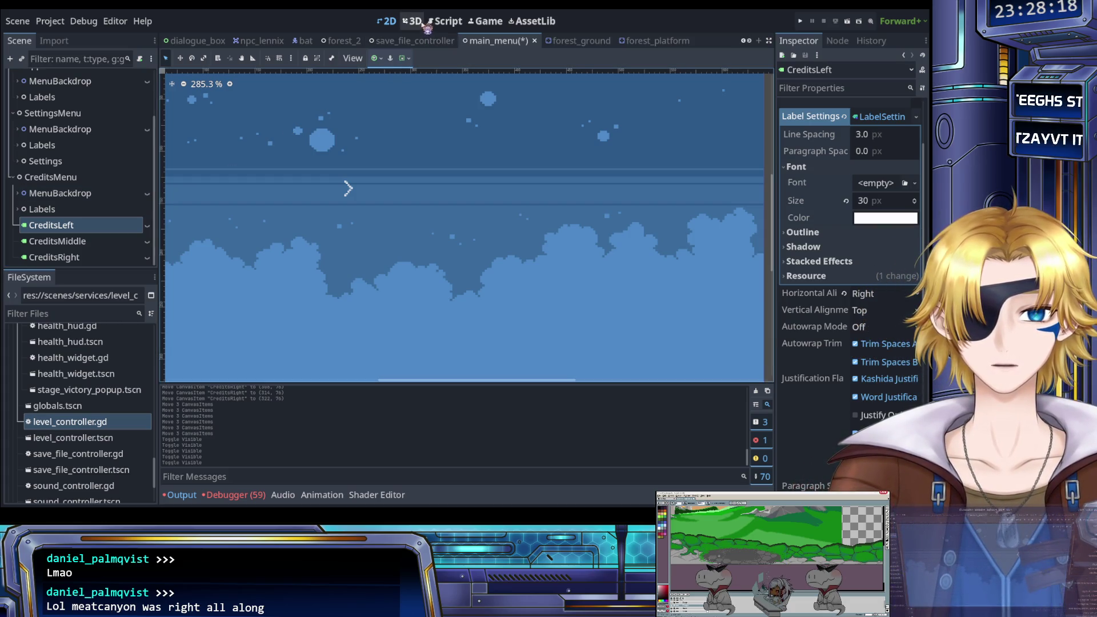
left_click(443, 21)
Add a hide_credits function with a pass body at the end of main_menu.gd.
scroll(429, 157, "down", 2)
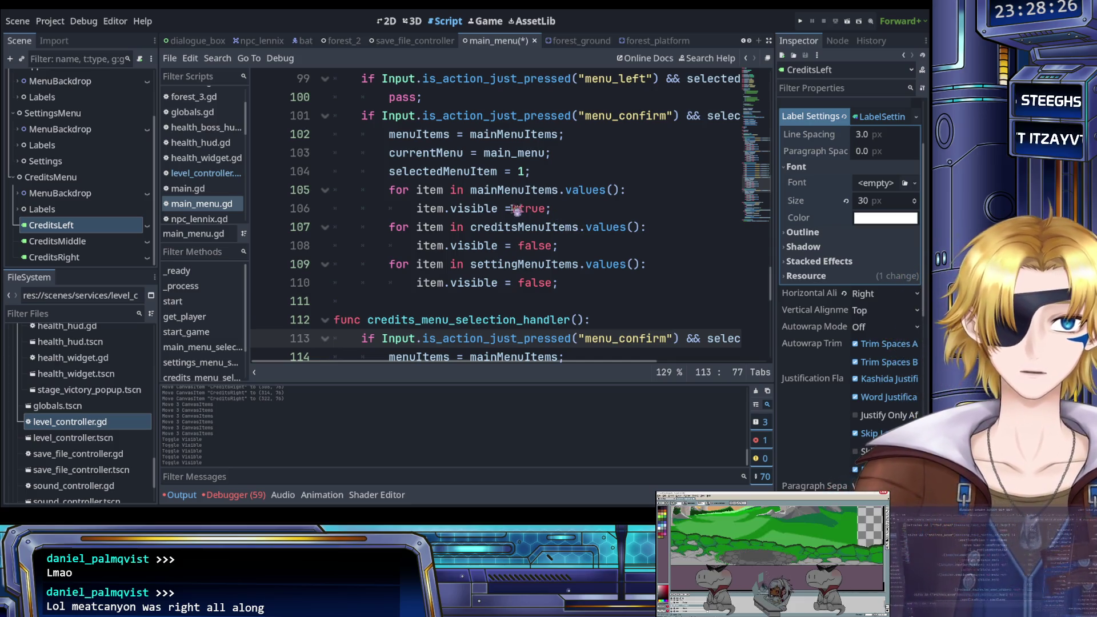
scroll(457, 227, "down", 10)
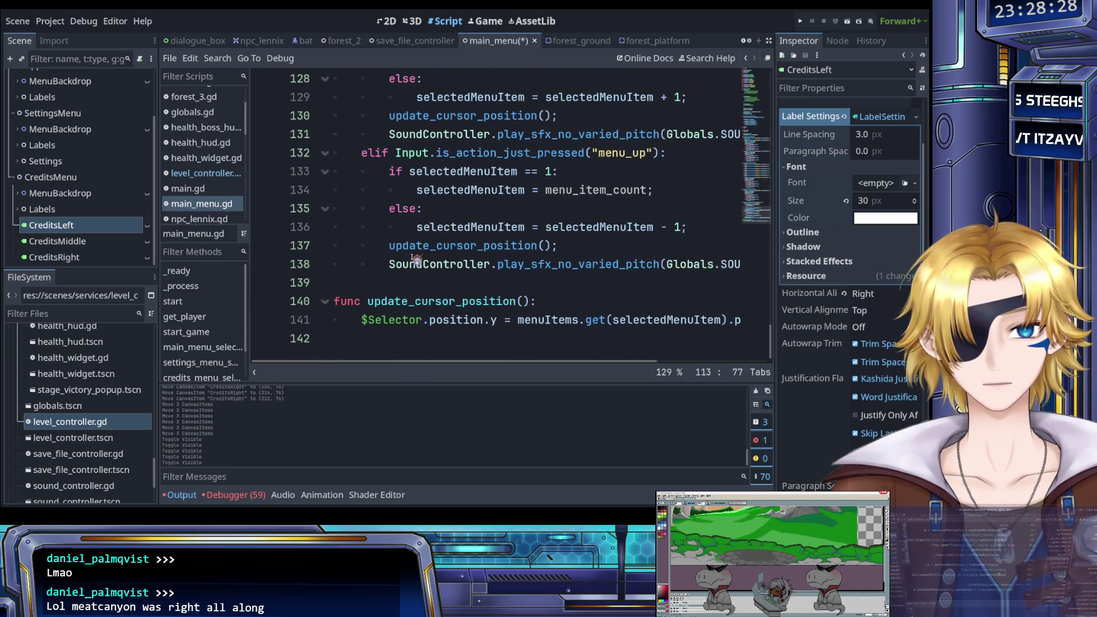
scroll(429, 306, "up", 7)
scroll(428, 305, "down", 7)
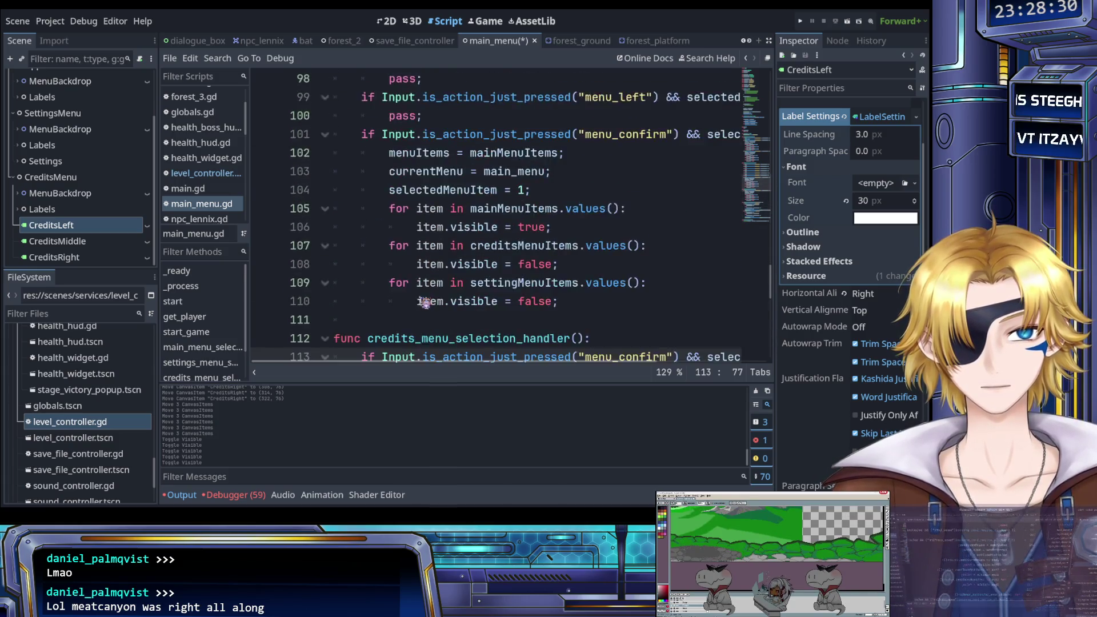
left_click(389, 341)
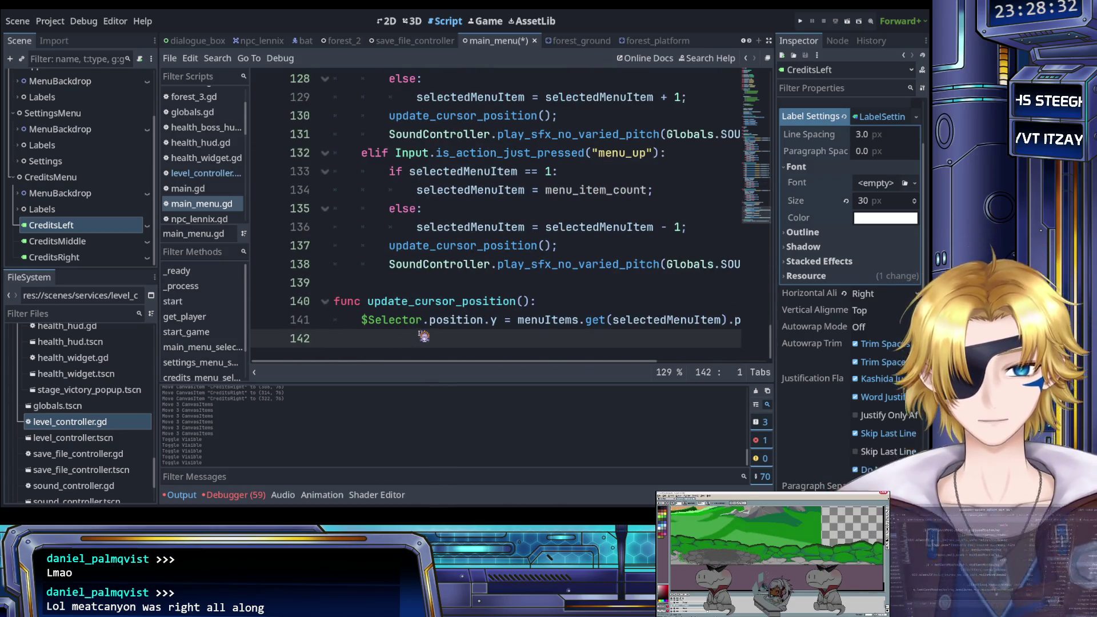
key("Return")
type("func h")
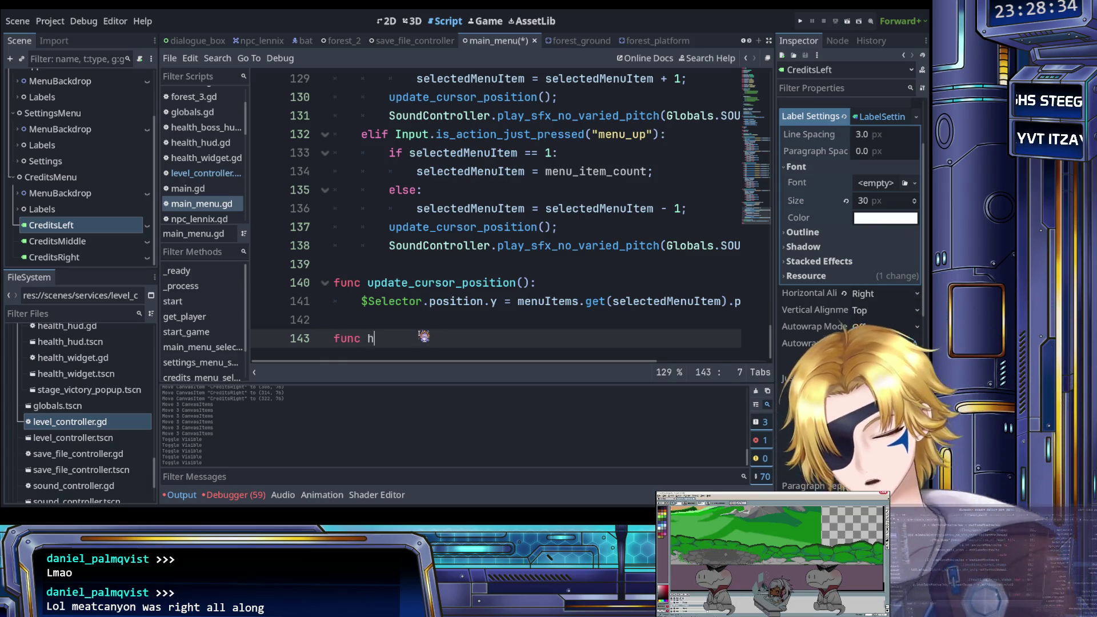
type("ide_credits")
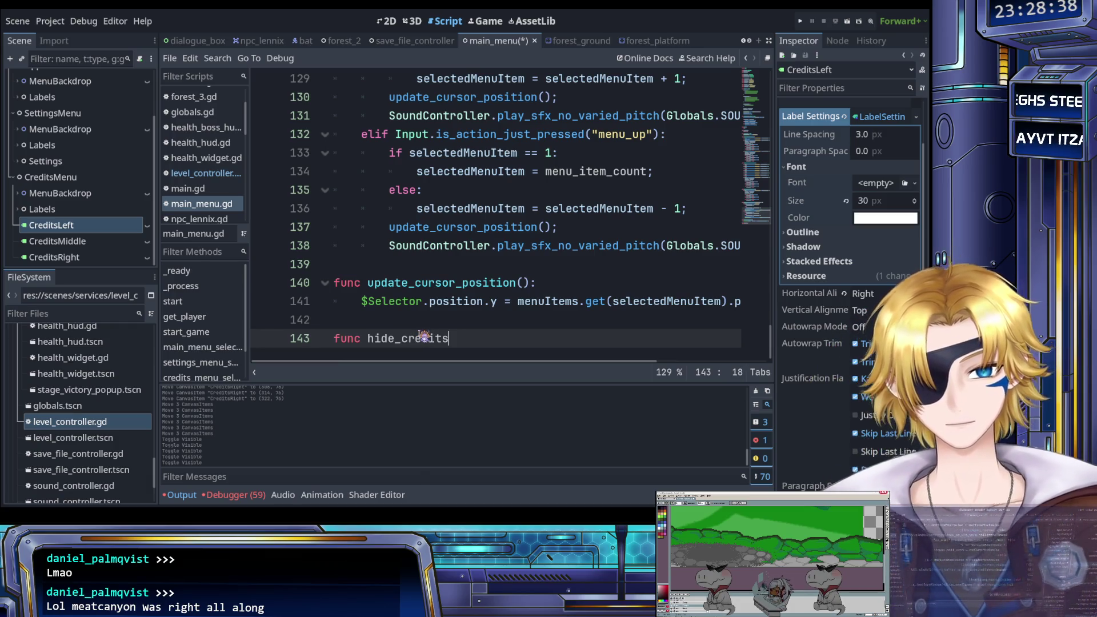
key("Return")
type("pass;")
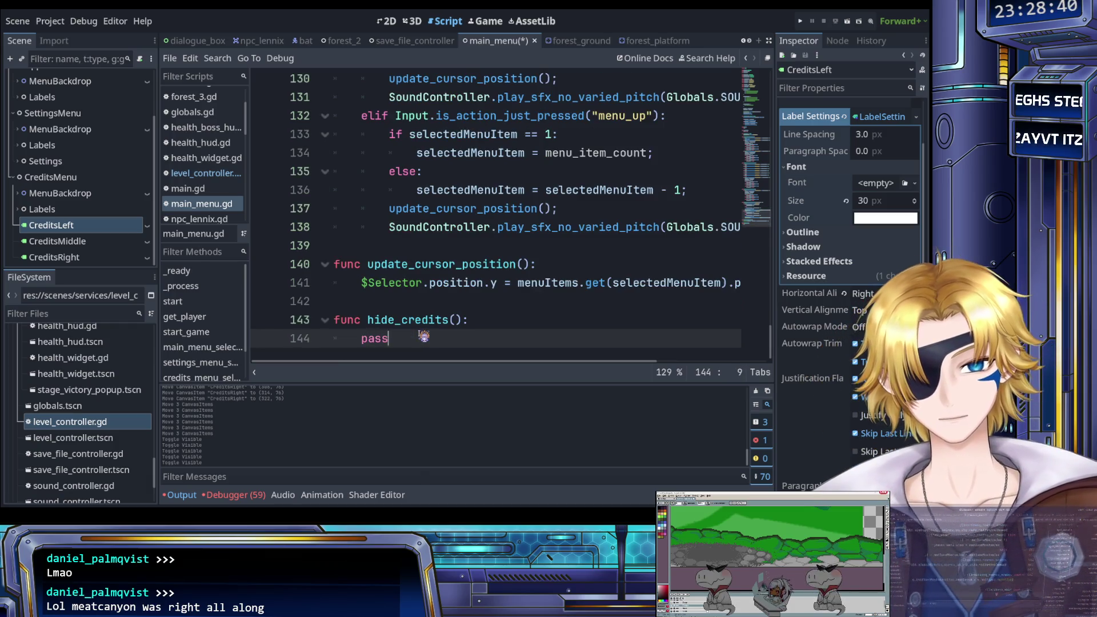
key("Return")
type("func hide")
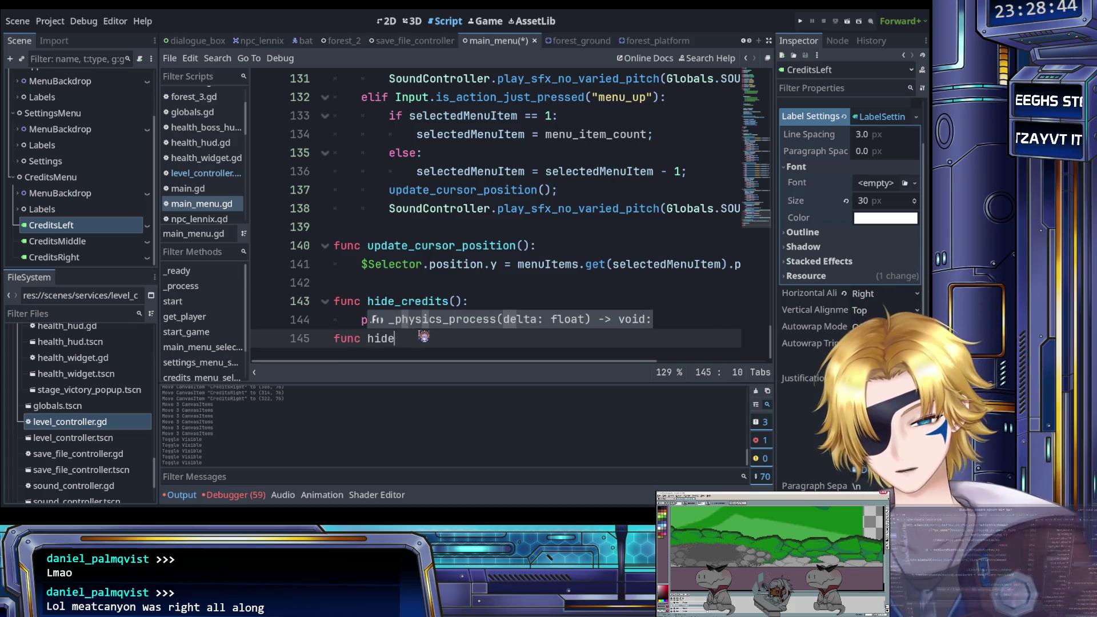
Add hide_mainmenu and hide_settings functions, each with a pass body.
type("_mainmenu")
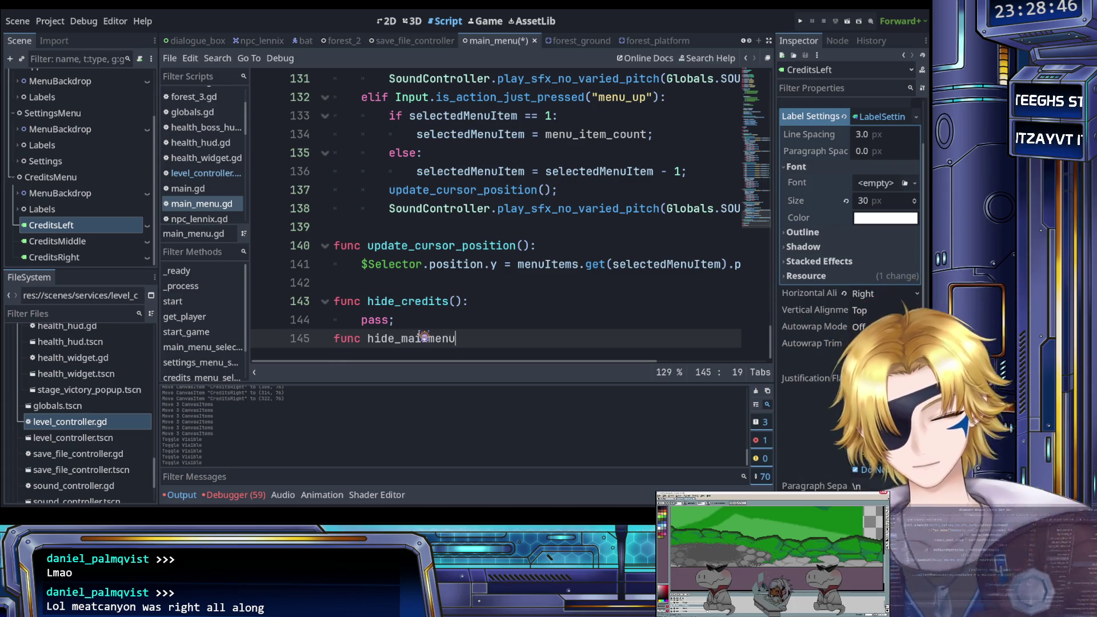
type(":")
key("Return")
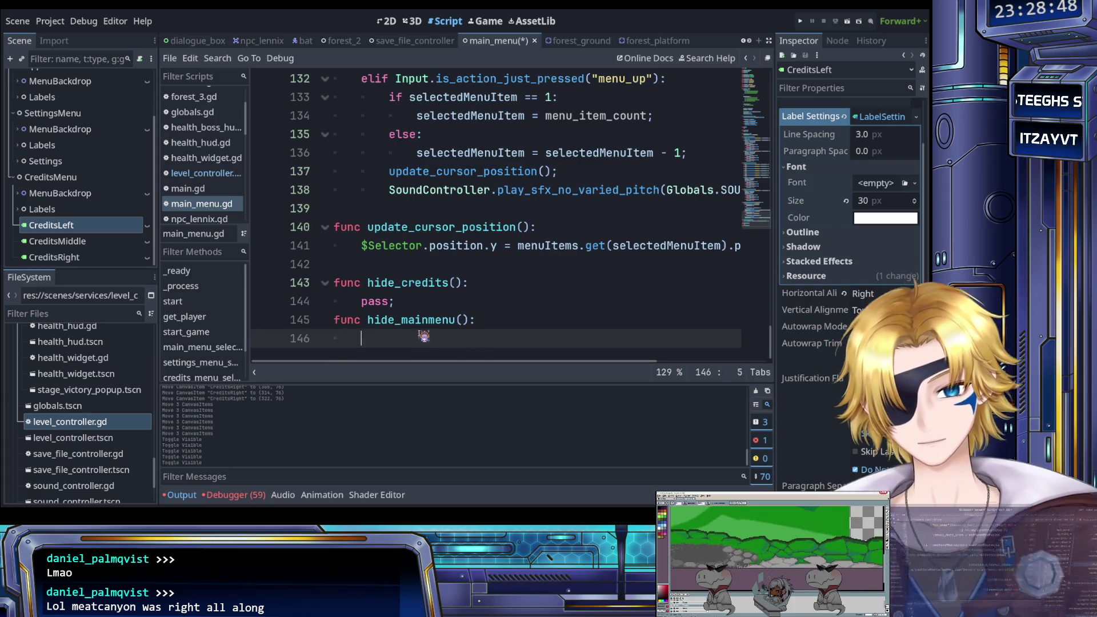
type("pas;")
key("Return")
type("func hide")
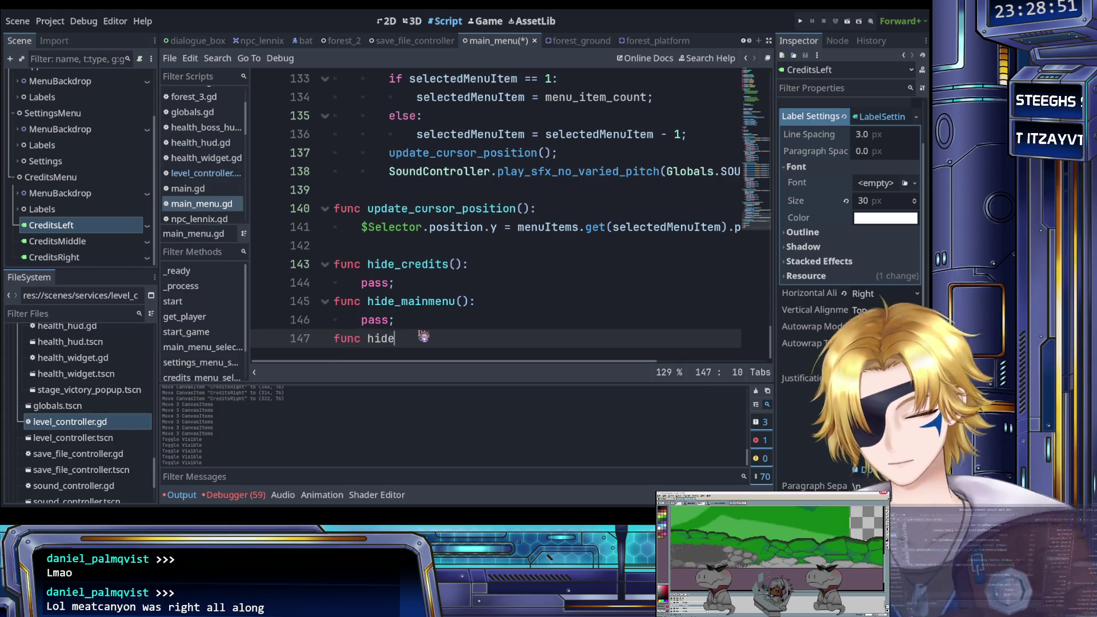
type("_")
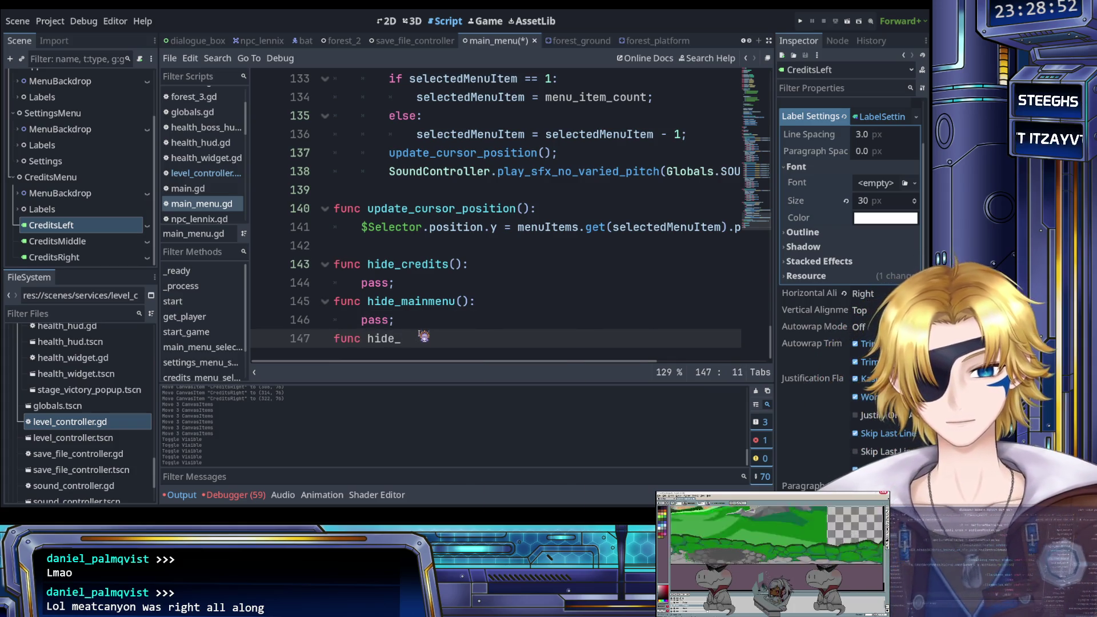
type("setti")
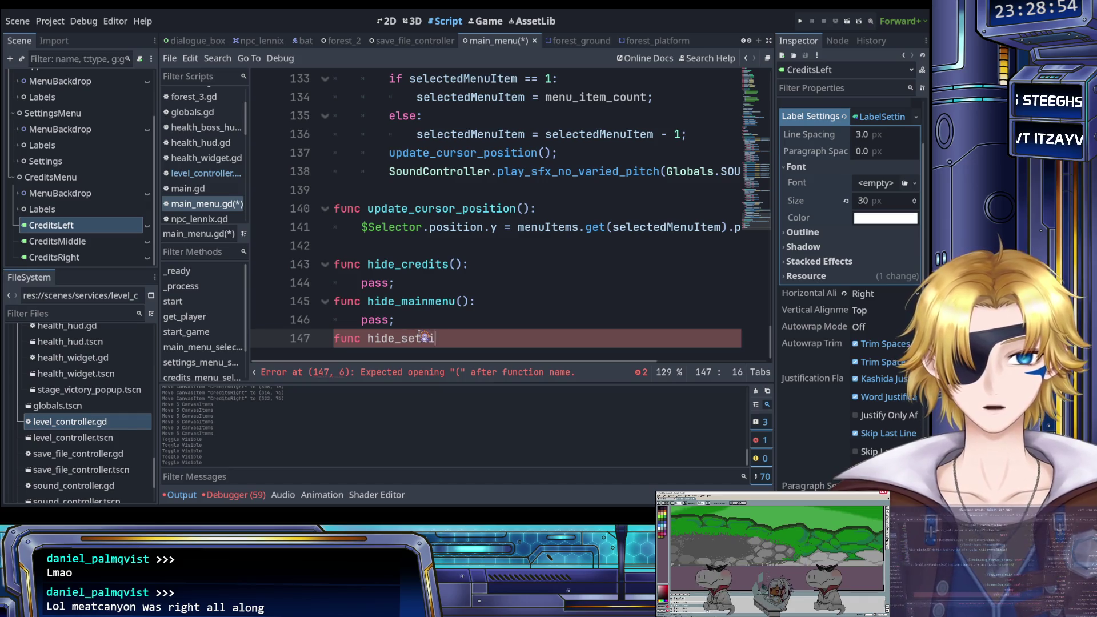
type("ngs():")
key("Return")
type("pass;")
Duplicate the three hide functions as show_credits, show_mainmenu and show_settings, and save.
mouse_move(424, 336)
left_mouse_down()
mouse_move(371, 320)
mouse_move(316, 252)
left_mouse_up()
key("ctrl+c")
left_click(409, 341)
key("Return")
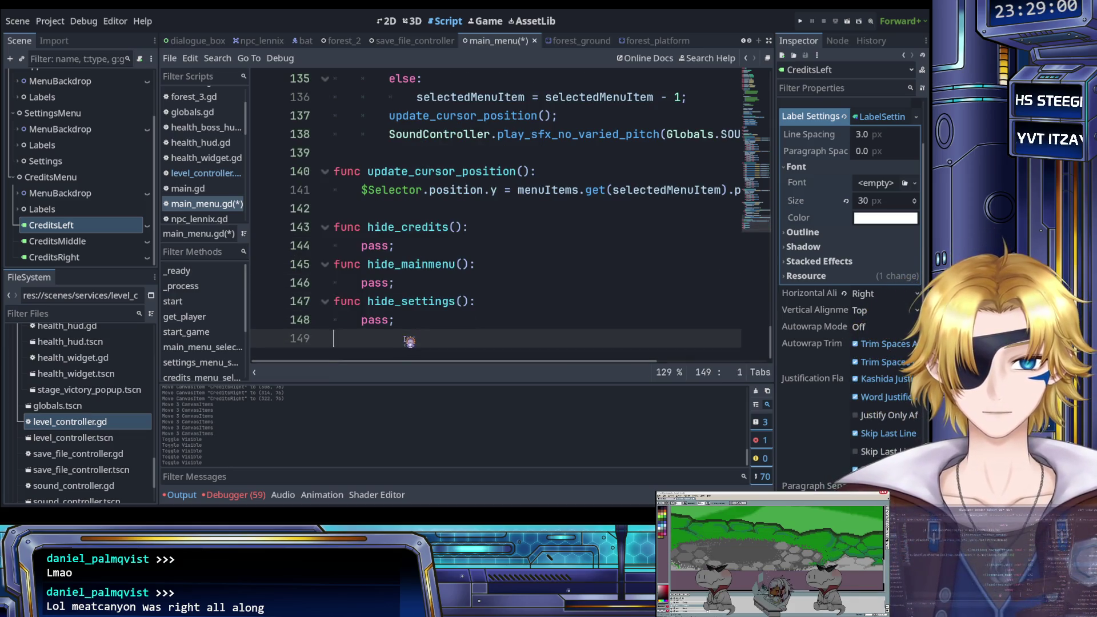
key("ctrl+v")
left_click(391, 249)
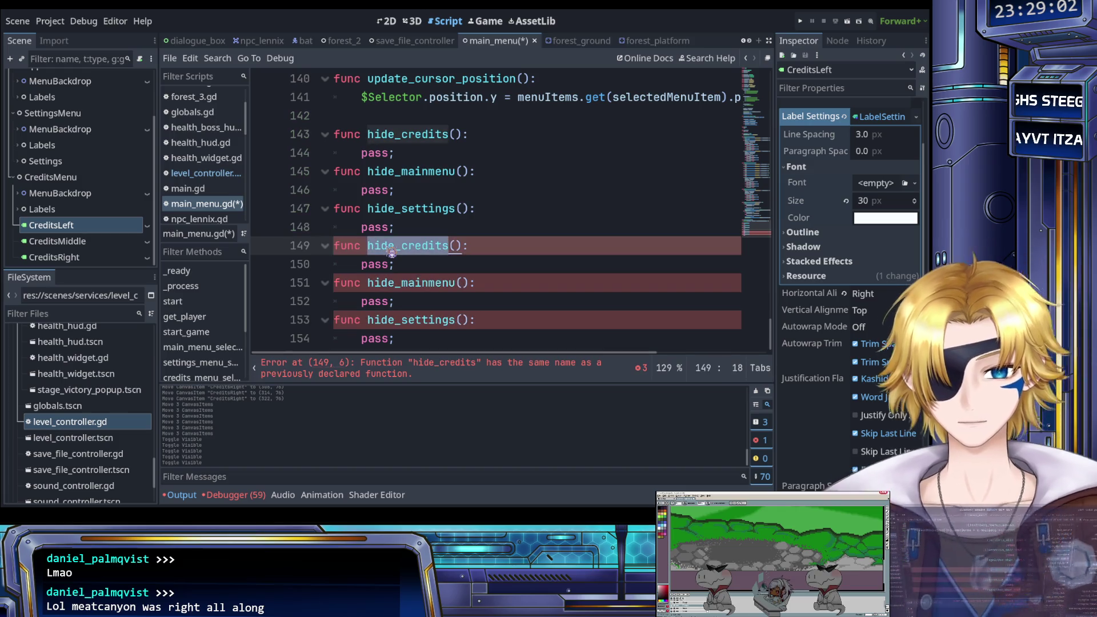
key("ctrl+d")
key("ctrl+d")
type("show")
key("ctrl+s")
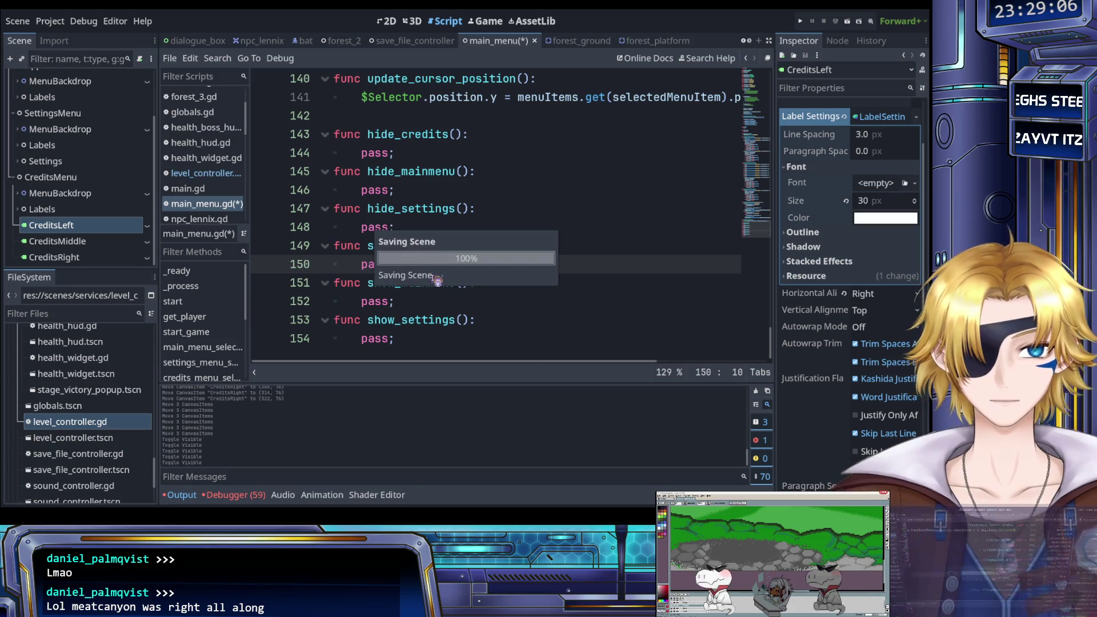
Replace the pass bodies of hide_credits, hide_mainmenu and hide_settings with the copied visibility loops.
scroll(439, 265, "up", 10)
scroll(437, 282, "down", 2)
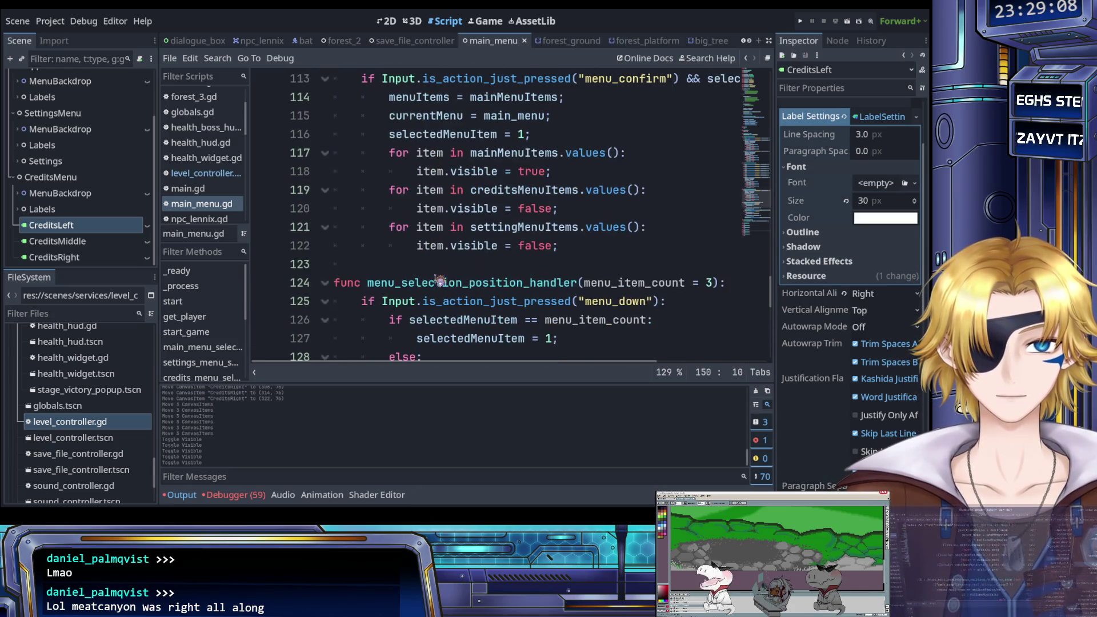
mouse_move(585, 253)
left_mouse_down()
mouse_move(457, 172)
mouse_move(391, 147)
left_mouse_up()
key("ctrl+c")
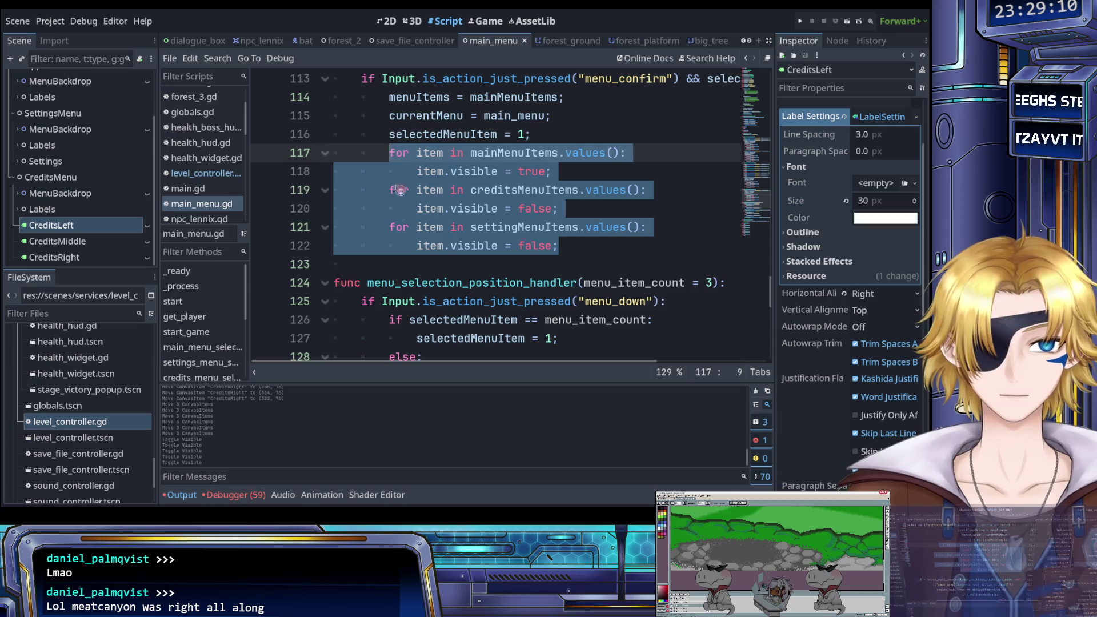
scroll(400, 218, "down", 10)
double_click(371, 135)
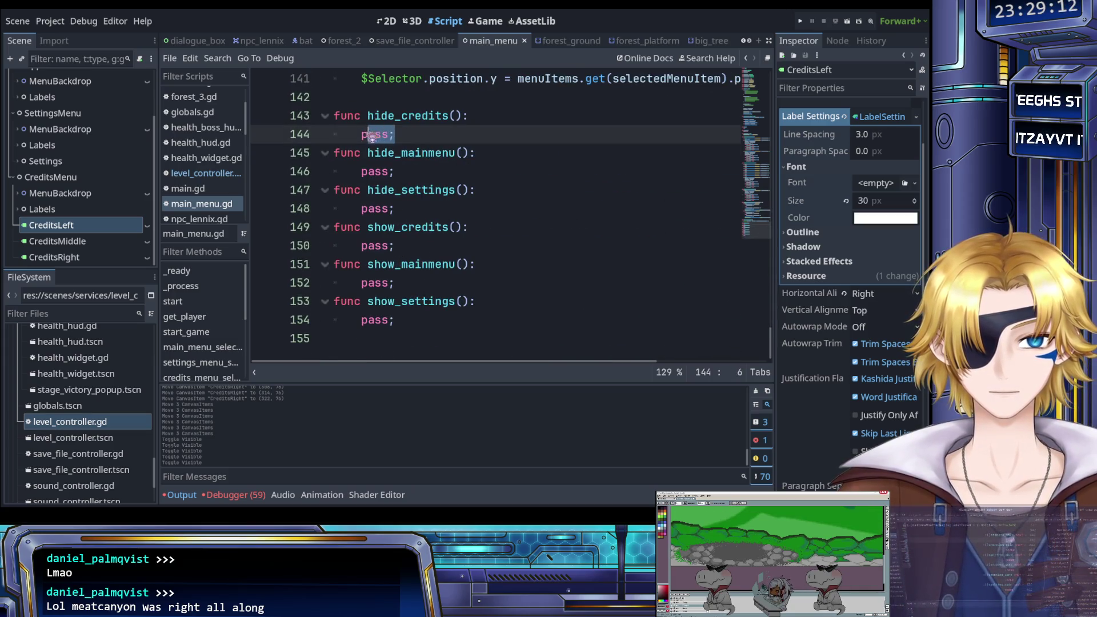
key("ctrl+v")
double_click(377, 264)
key("ctrl+v")
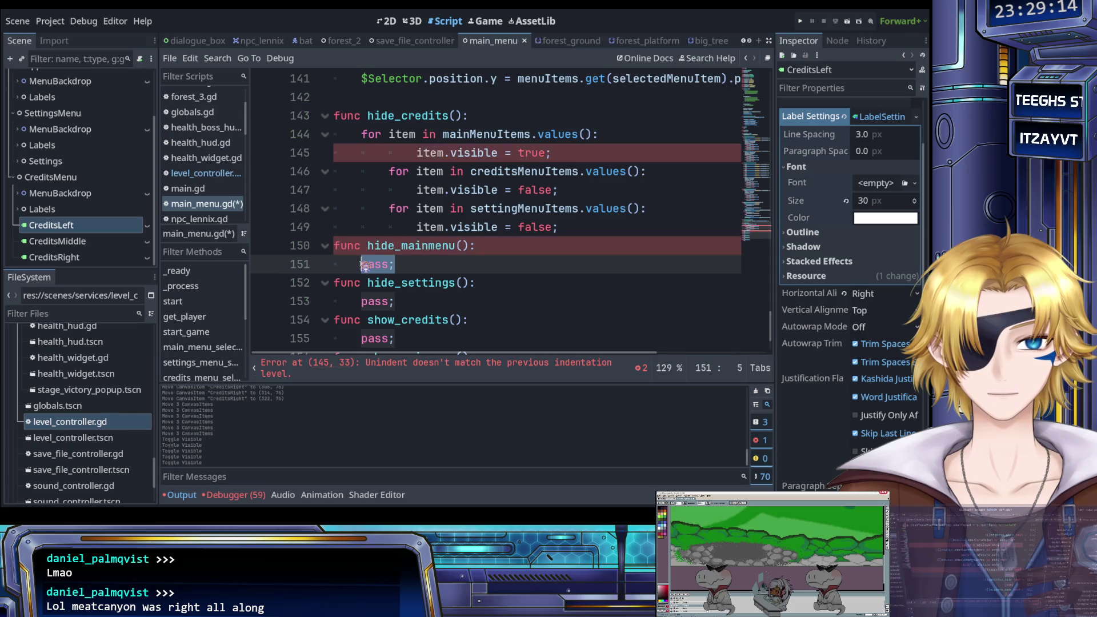
scroll(431, 284, "down", 3)
double_click(377, 208)
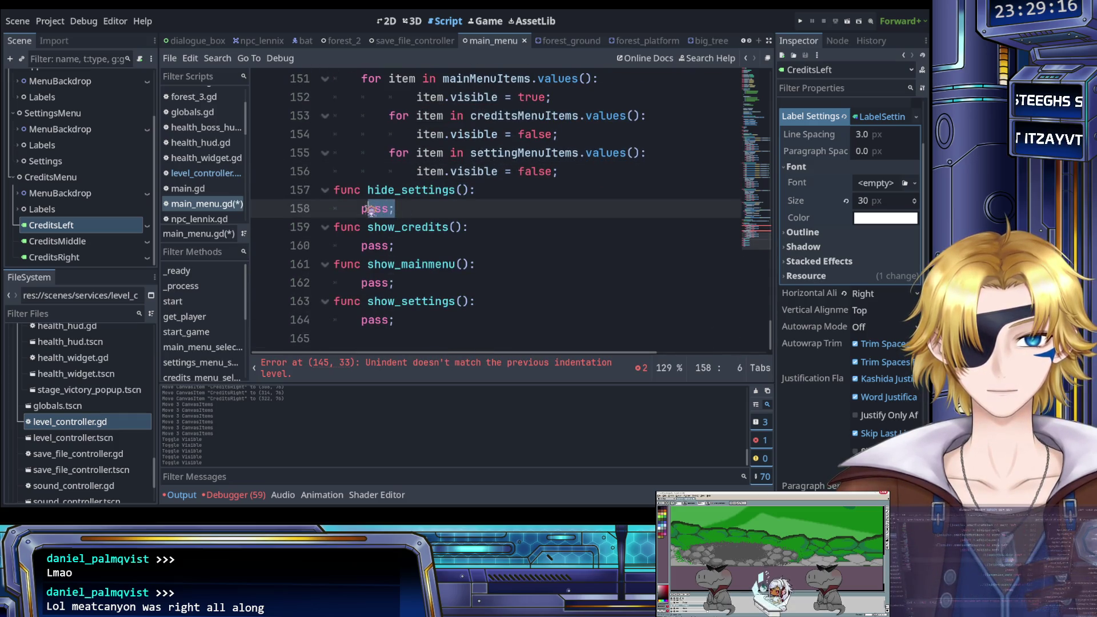
key("ctrl+v")
Replace the pass bodies of show_credits, show_mainmenu and show_settings with the visibility loops.
scroll(412, 268, "down", 2)
double_click(379, 246)
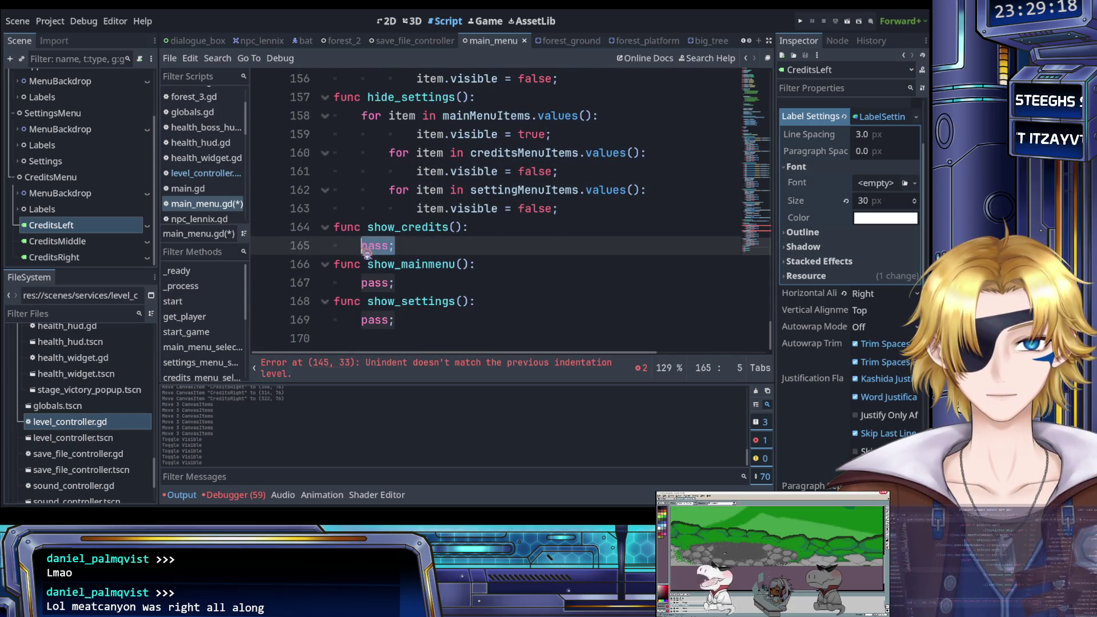
key("ctrl+v")
scroll(409, 284, "down", 2)
double_click(377, 283)
key("ctrl+v")
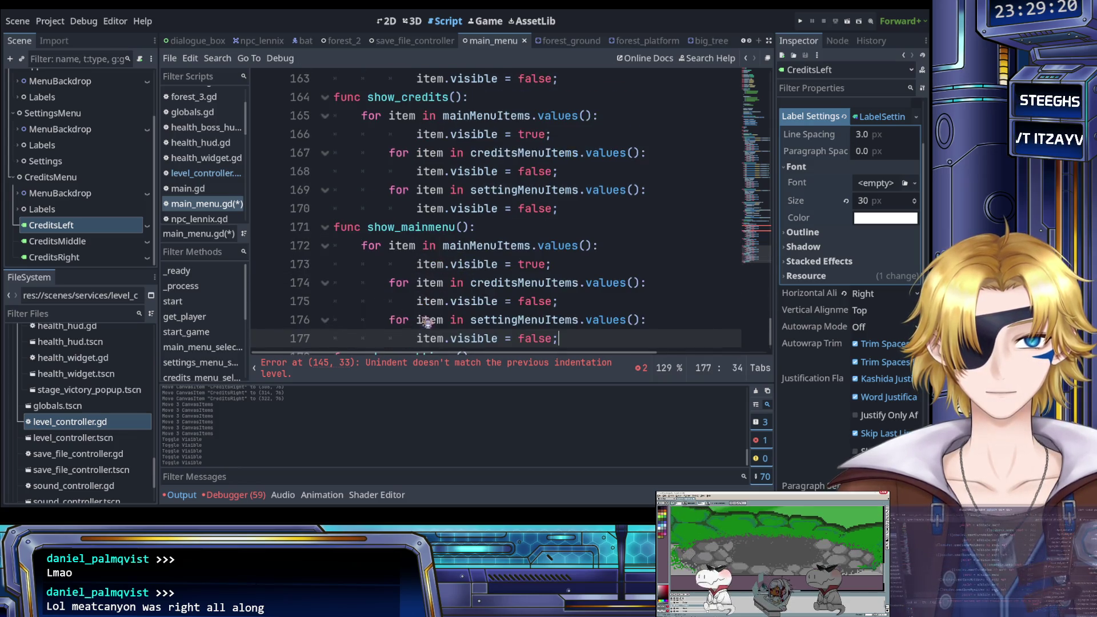
scroll(411, 314, "down", 2)
double_click(371, 320)
key("ctrl+v")
scroll(554, 269, "up", 9)
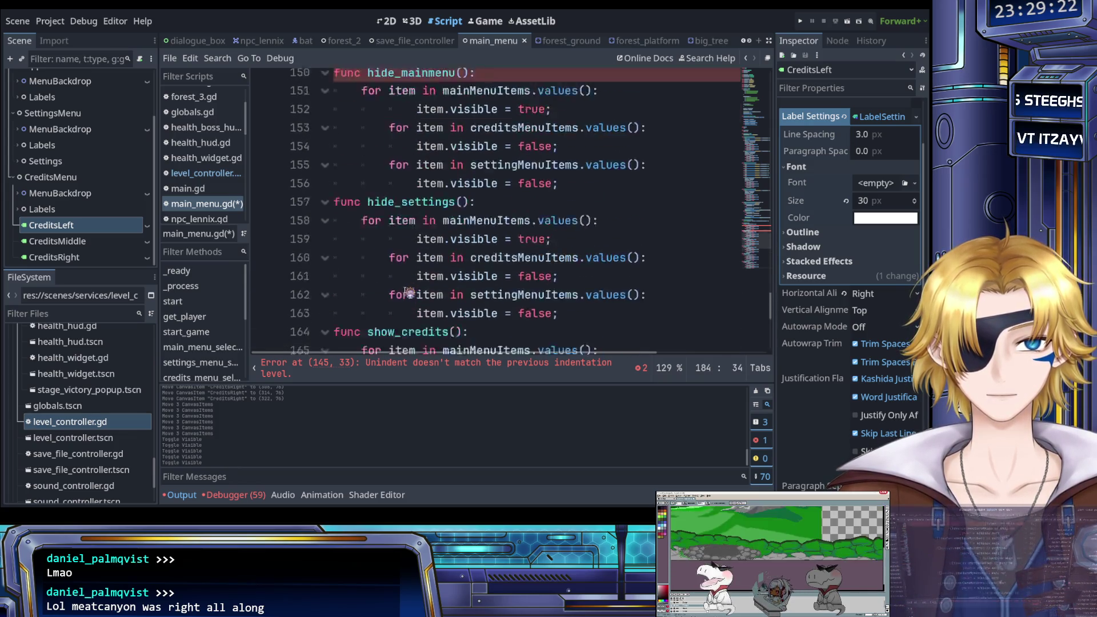
mouse_move(555, 268)
left_mouse_down()
mouse_move(394, 210)
mouse_move(388, 191)
left_mouse_up()
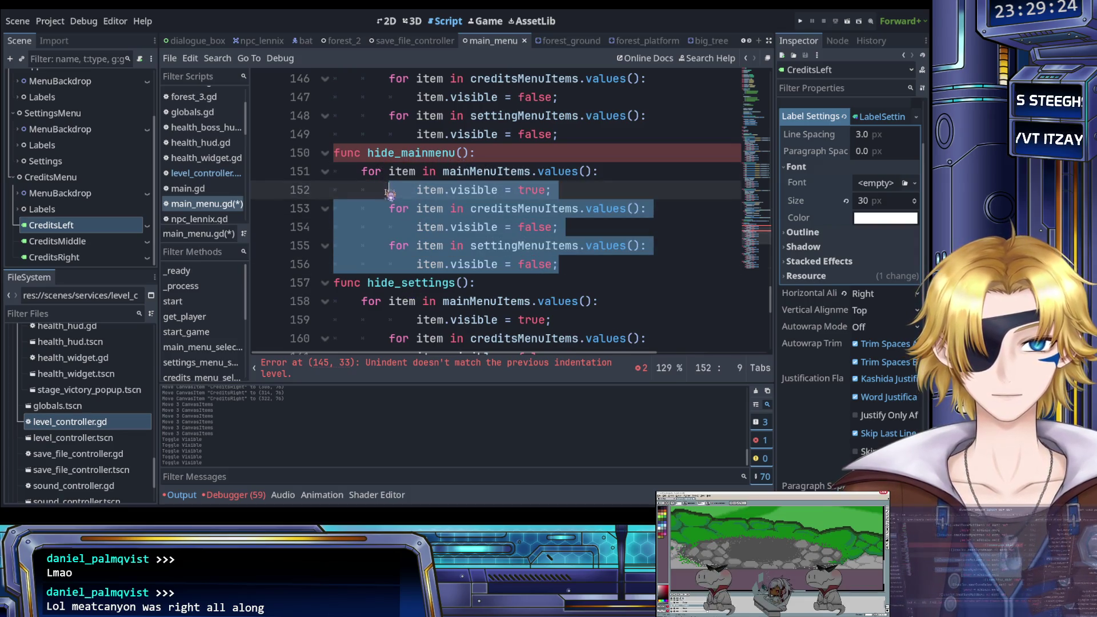
Dedent hide_mainmenu's loop lines one level and add a blank line above hide_mainmenu.
key("shift+Tab")
left_click(397, 211)
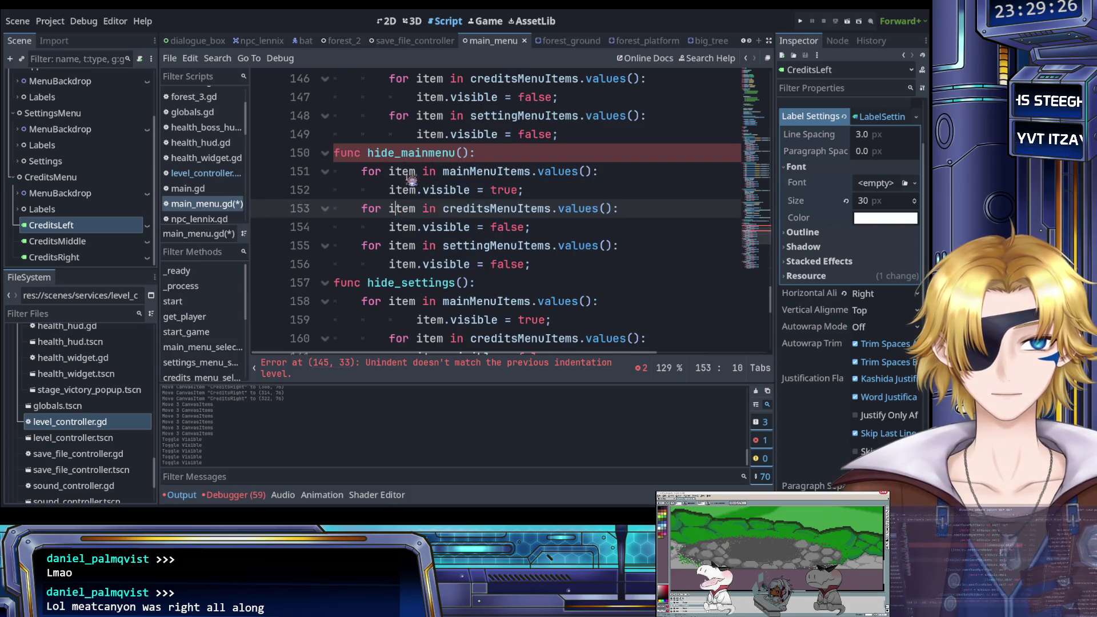
left_click(343, 153)
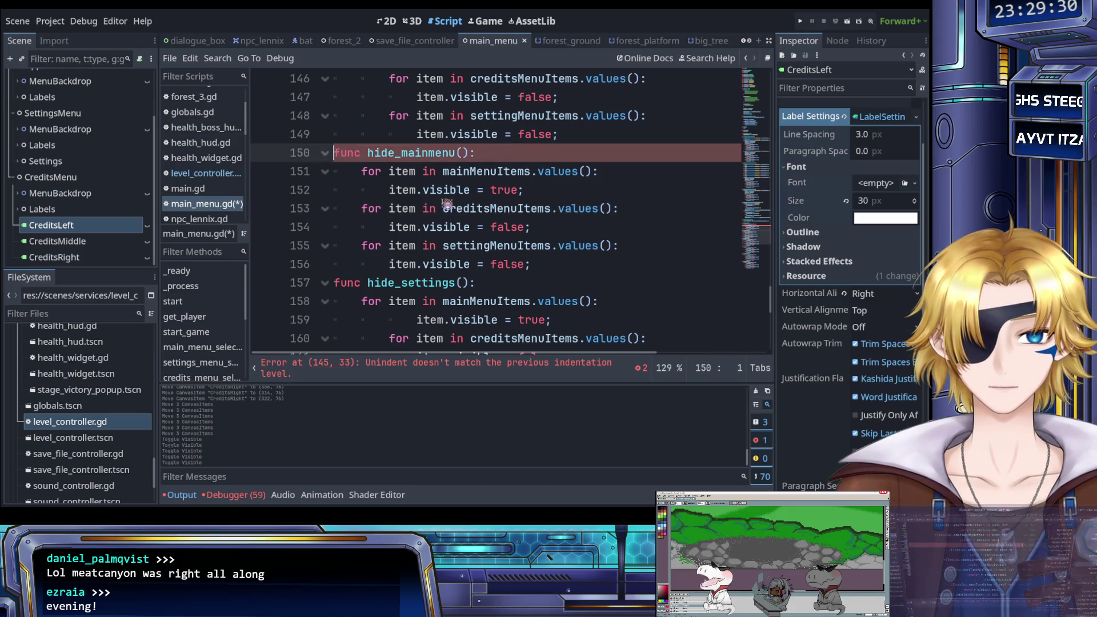
key("Return")
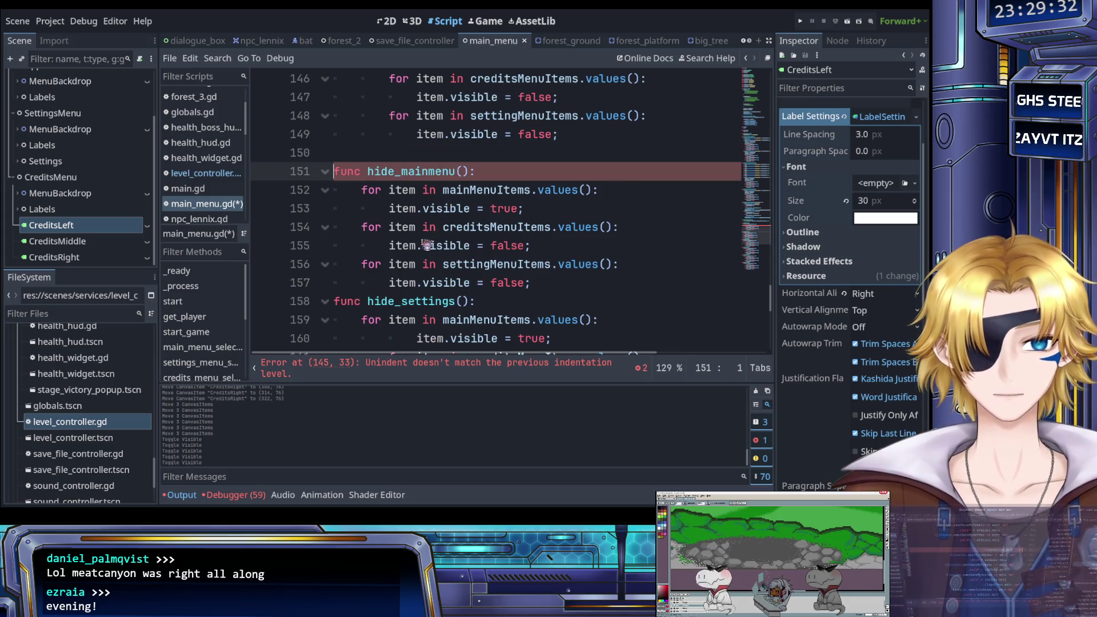
left_click(486, 174)
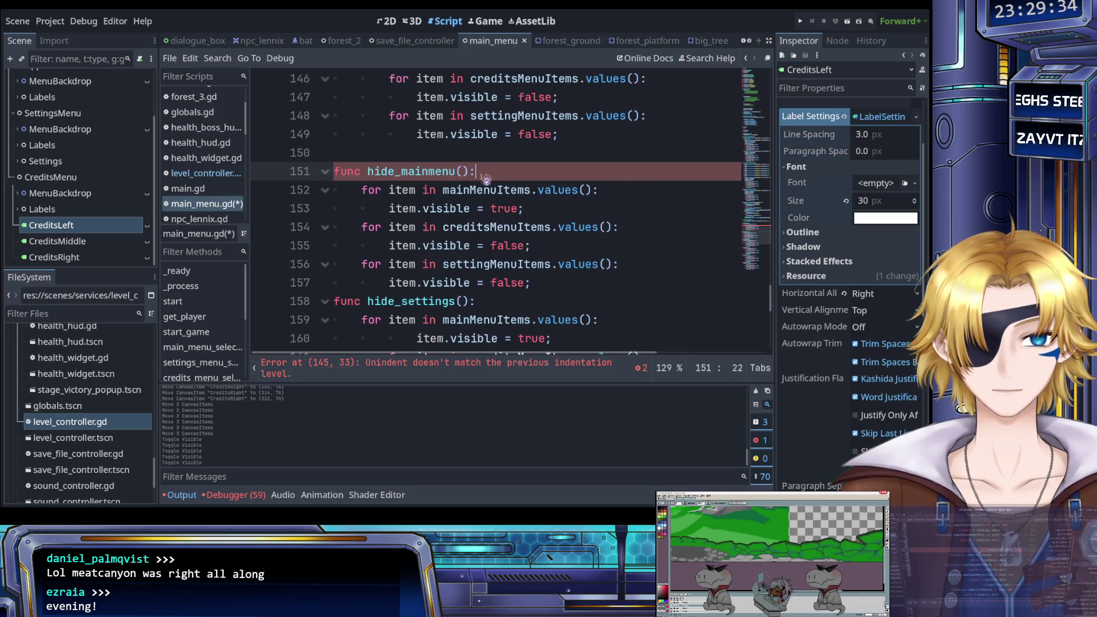
scroll(452, 229, "up", 3)
scroll(421, 297, "down", 3)
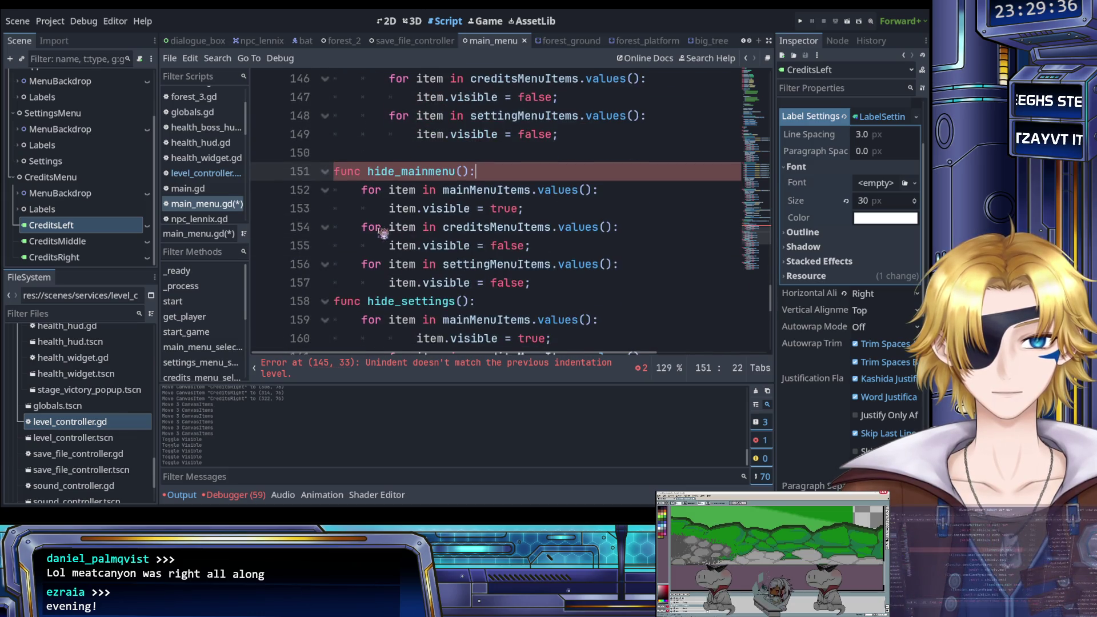
left_click(339, 171)
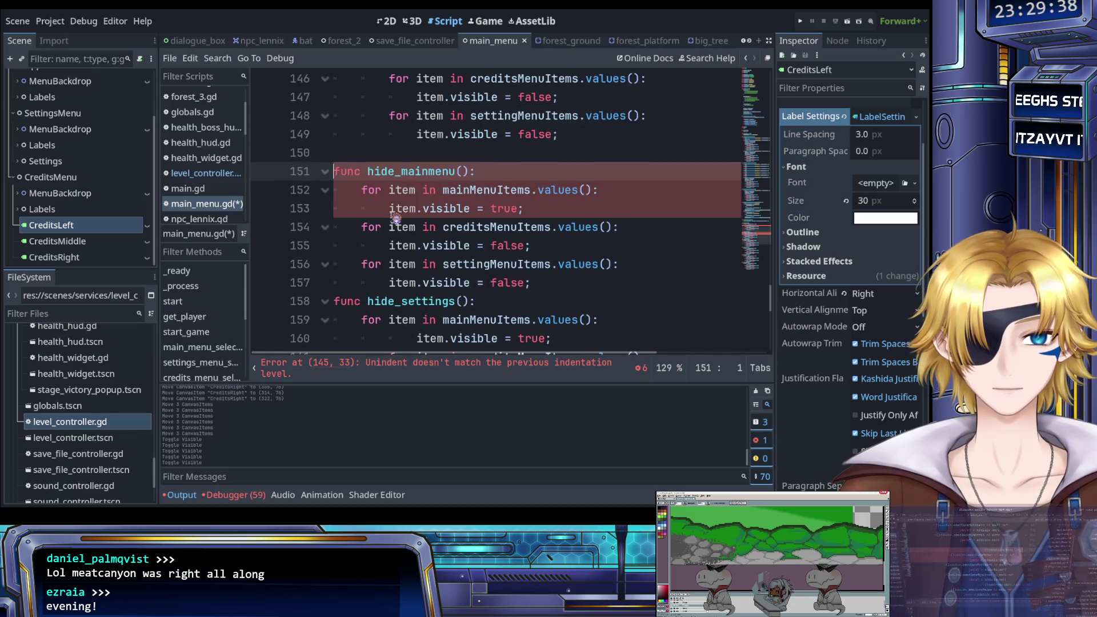
scroll(392, 210, "up", 3)
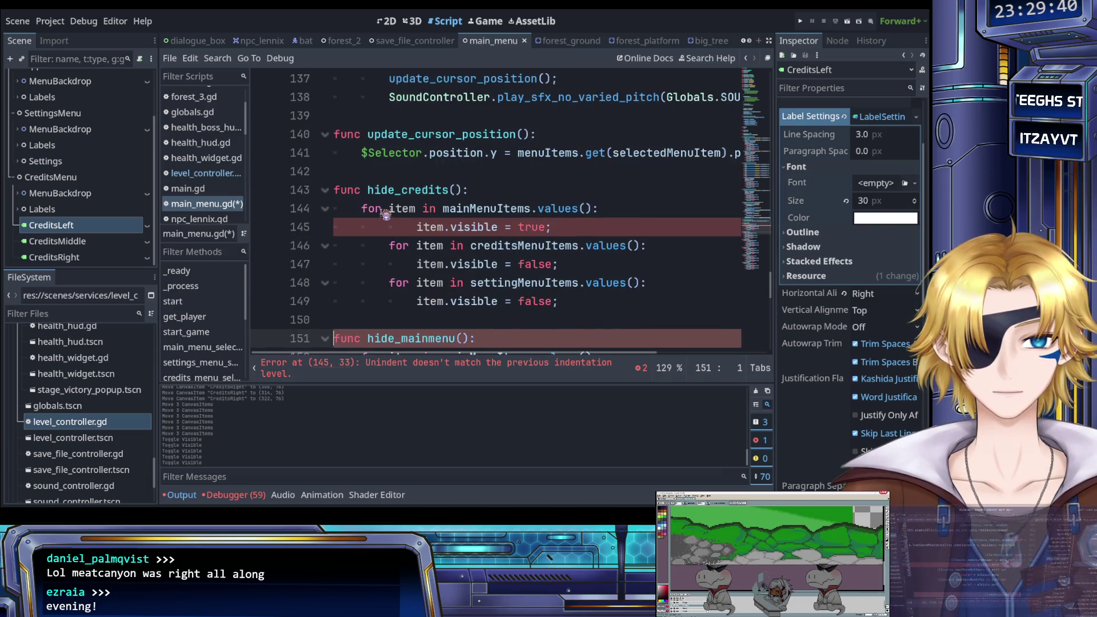
scroll(394, 246, "down", 2)
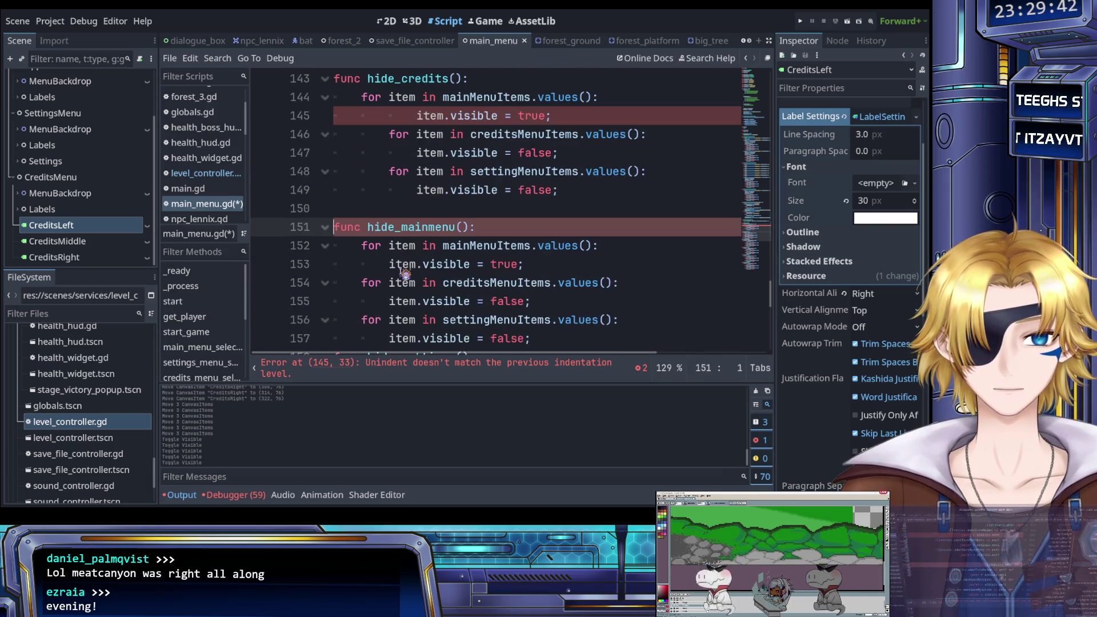
scroll(404, 273, "up", 1)
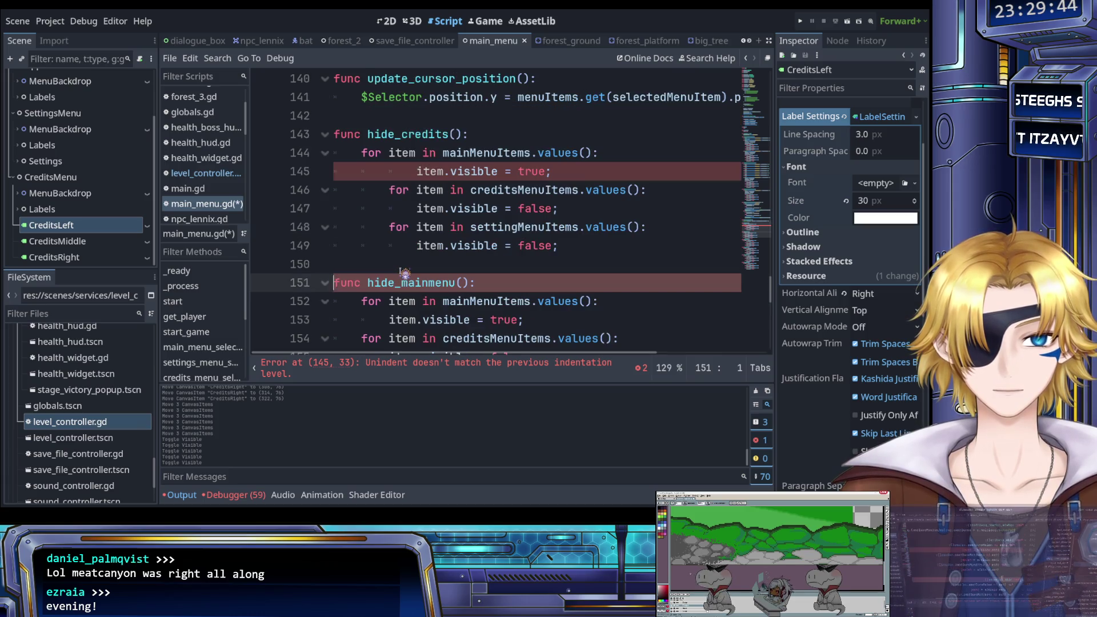
scroll(425, 269, "up", 1)
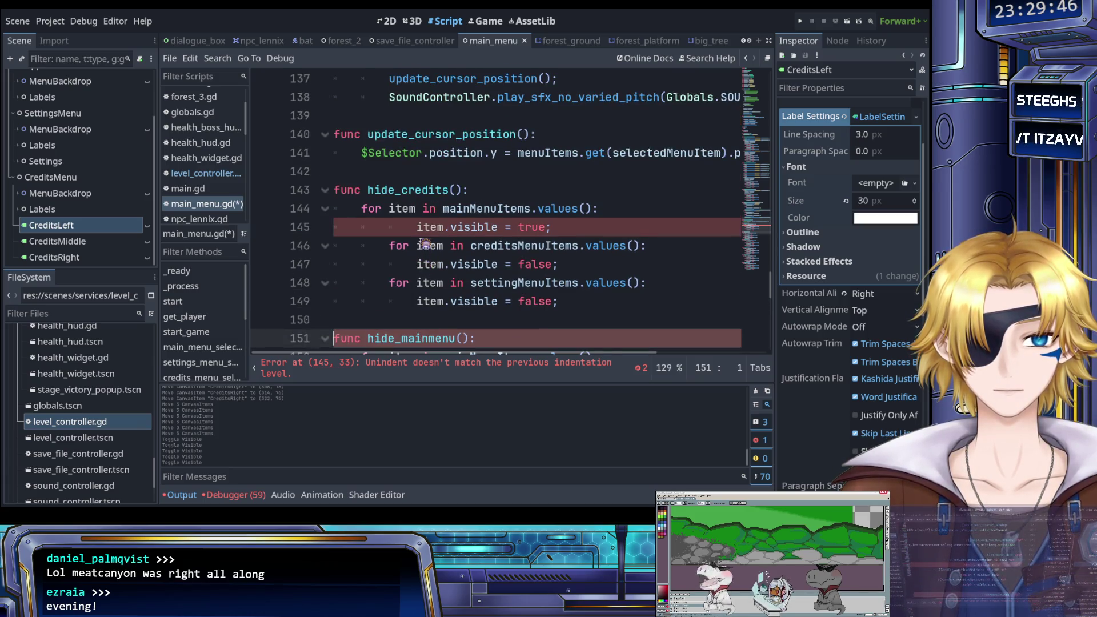
scroll(425, 246, "down", 1)
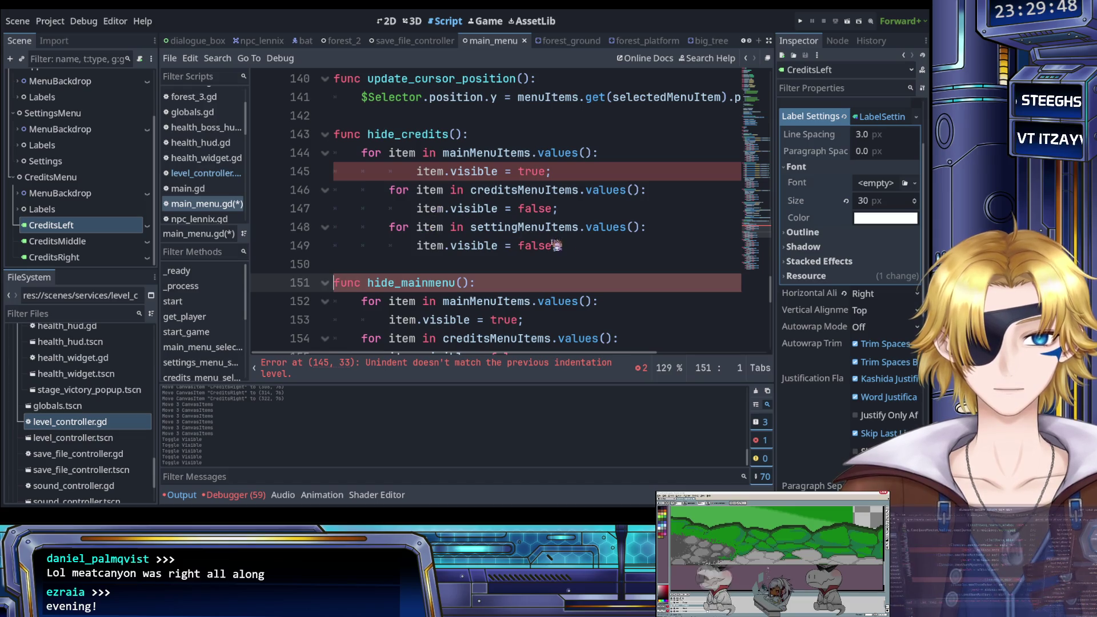
Dedent the loop lines of hide_credits (including line 145) and hide_settings one level.
left_click_drag(560, 245, 388, 190)
key("shift+Tab")
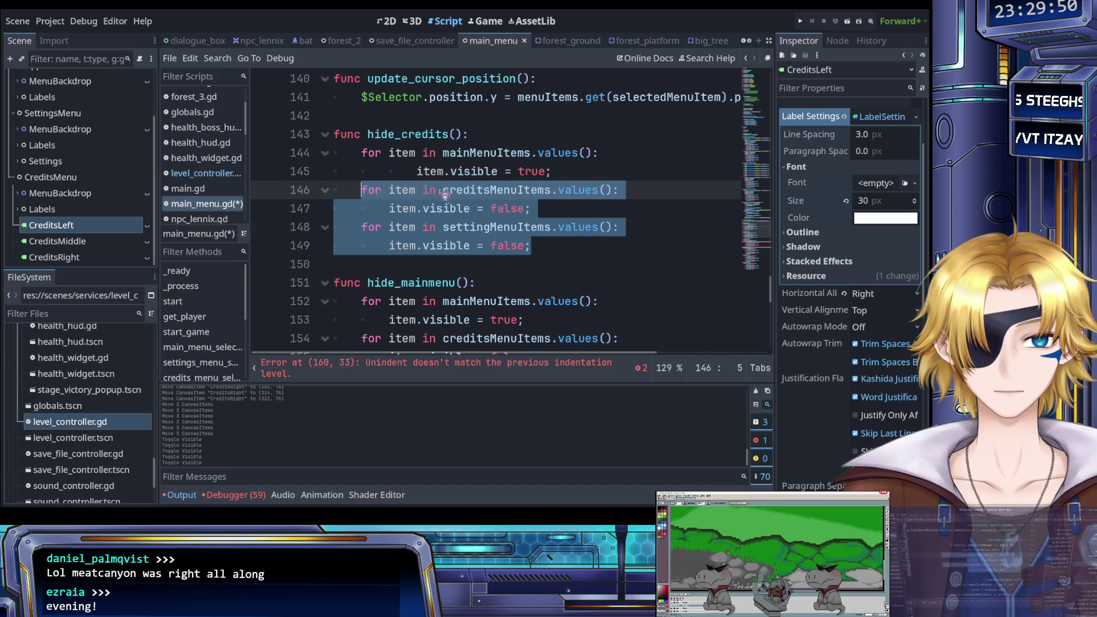
left_click(418, 171)
key("shift+Tab")
left_click(470, 227)
scroll(476, 227, "down", 3)
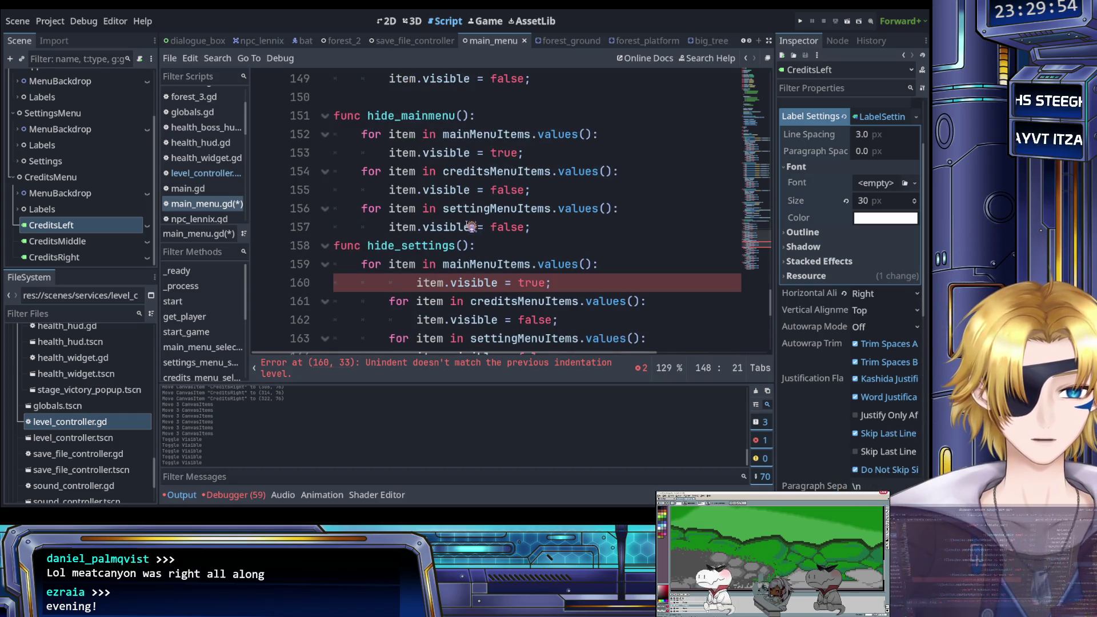
scroll(471, 227, "down", 2)
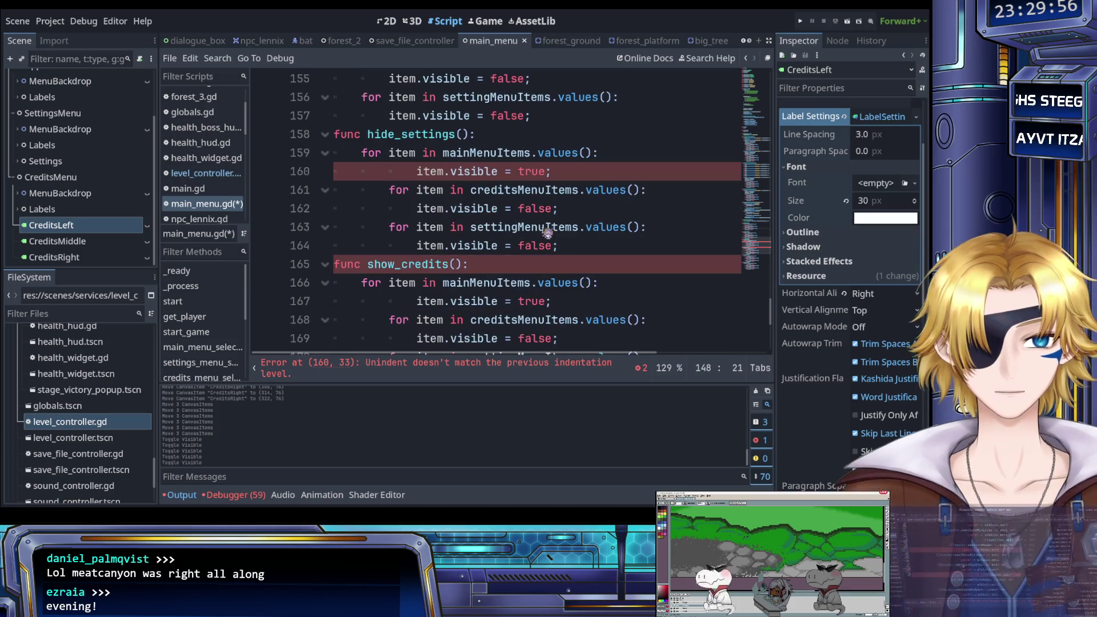
left_click_drag(558, 246, 337, 172)
key("shift+Tab")
left_click(457, 209)
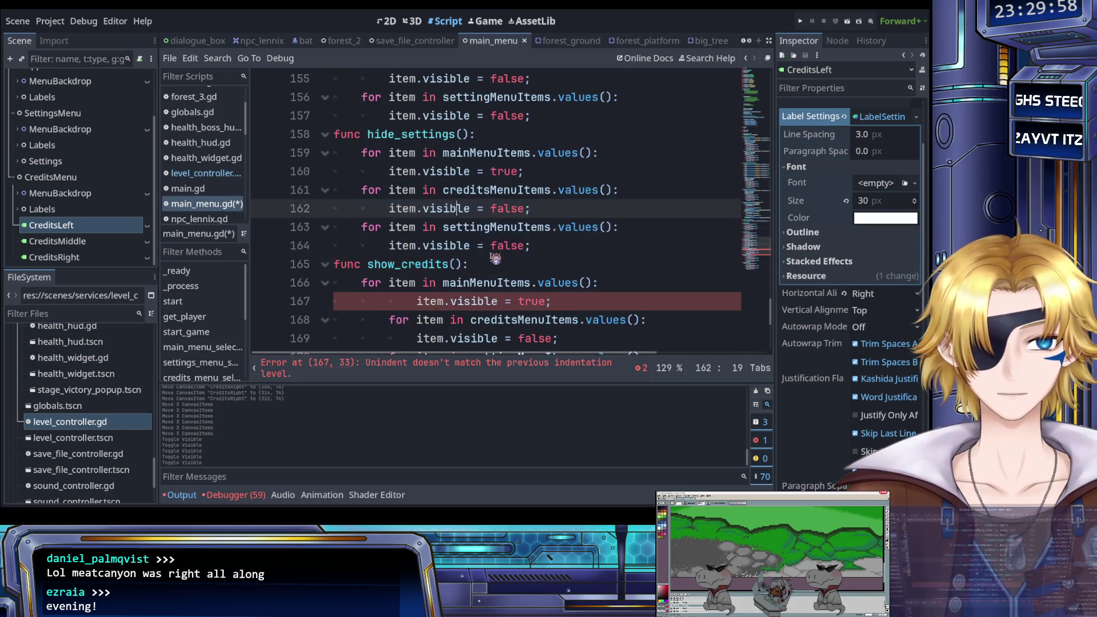
Dedent the loop lines of show_credits, show_mainmenu and show_settings one level.
scroll(495, 258, "down", 4)
scroll(562, 221, "up", 1)
left_click_drag(558, 208, 371, 135)
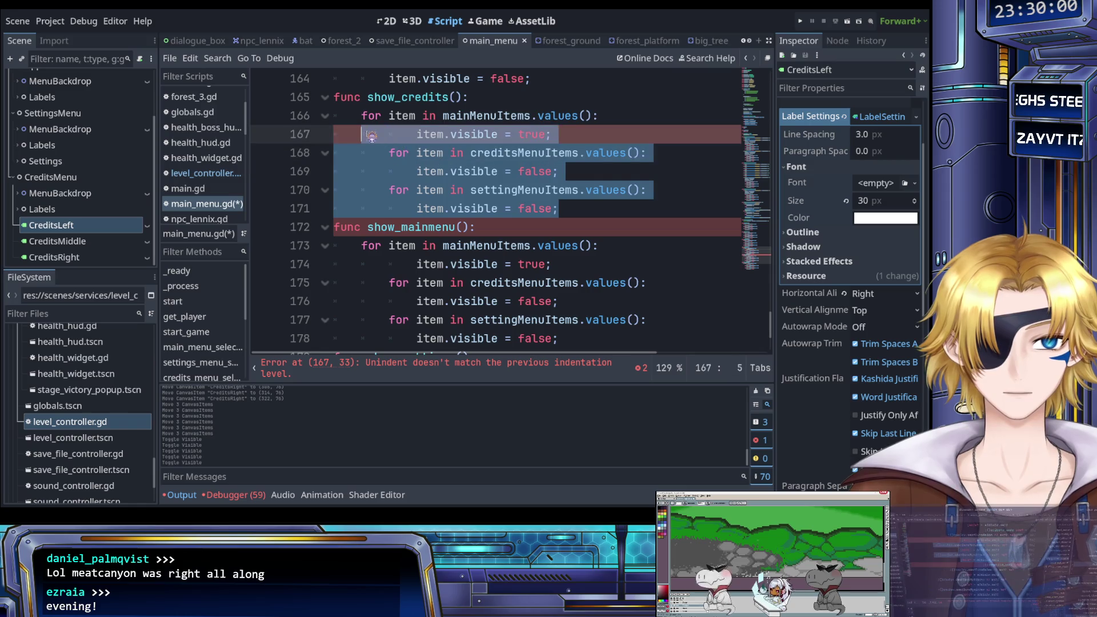
key("shift+Tab")
scroll(371, 135, "down", 2)
mouse_move(558, 226)
left_mouse_down()
mouse_move(482, 211)
mouse_move(379, 157)
left_mouse_up()
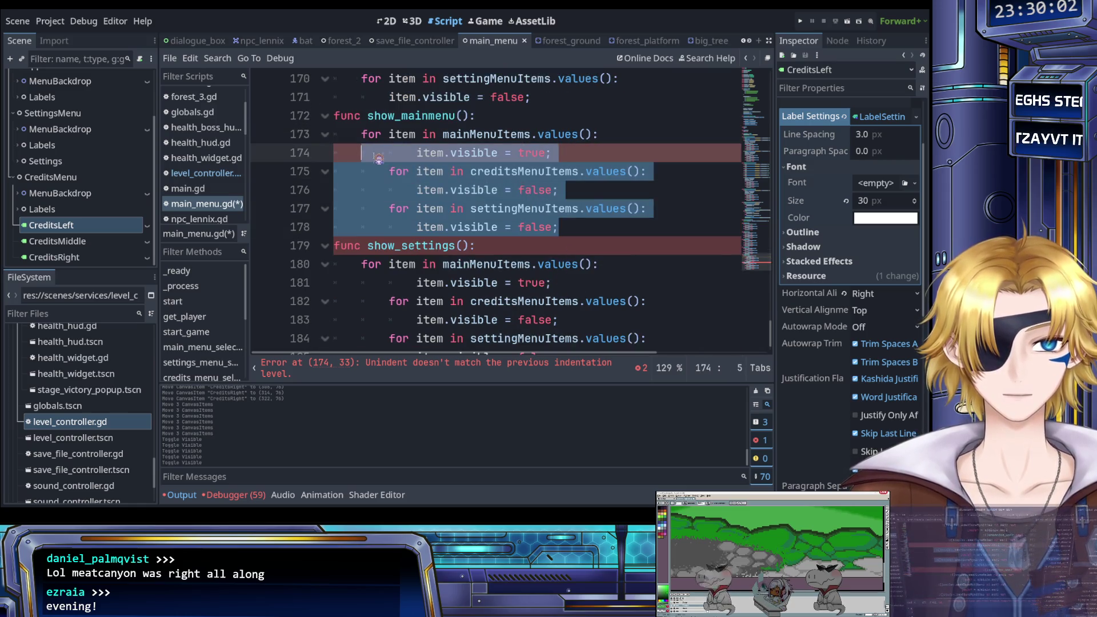
key("shift+Tab")
scroll(378, 157, "down", 1)
left_click_drag(534, 320, 374, 246)
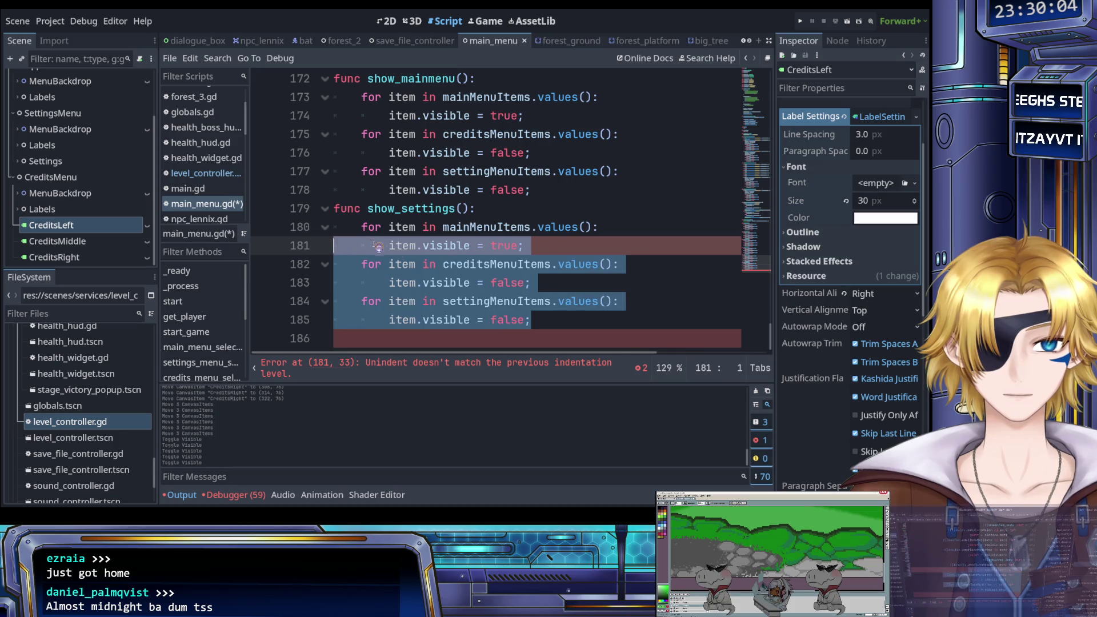
key("shift+Tab")
left_click(450, 266)
scroll(456, 269, "up", 9)
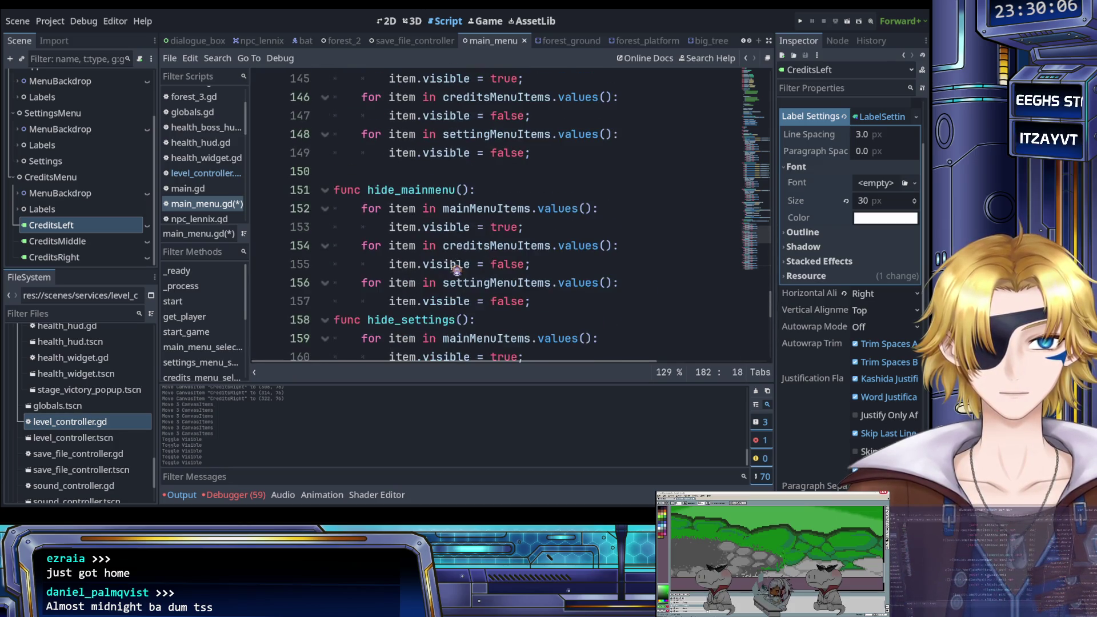
scroll(456, 269, "up", 4)
scroll(423, 274, "down", 5)
scroll(413, 276, "down", 2)
scroll(420, 240, "up", 4)
left_click(421, 229)
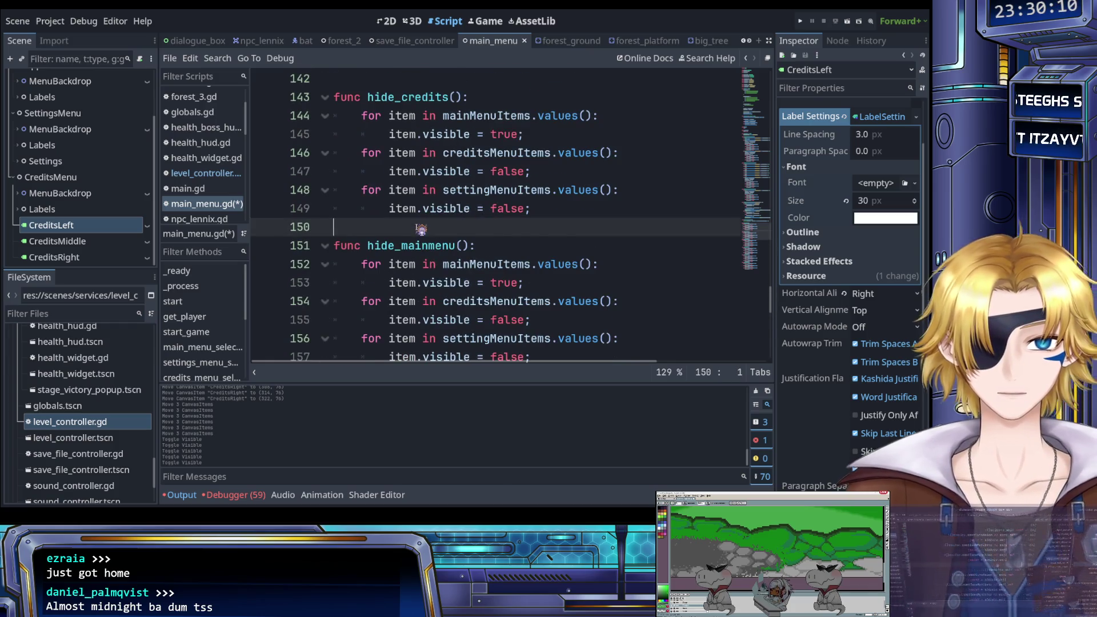
Remove the blank line before hide_mainmenu and save main_menu.gd.
key("BackSpace")
key("ctrl+s")
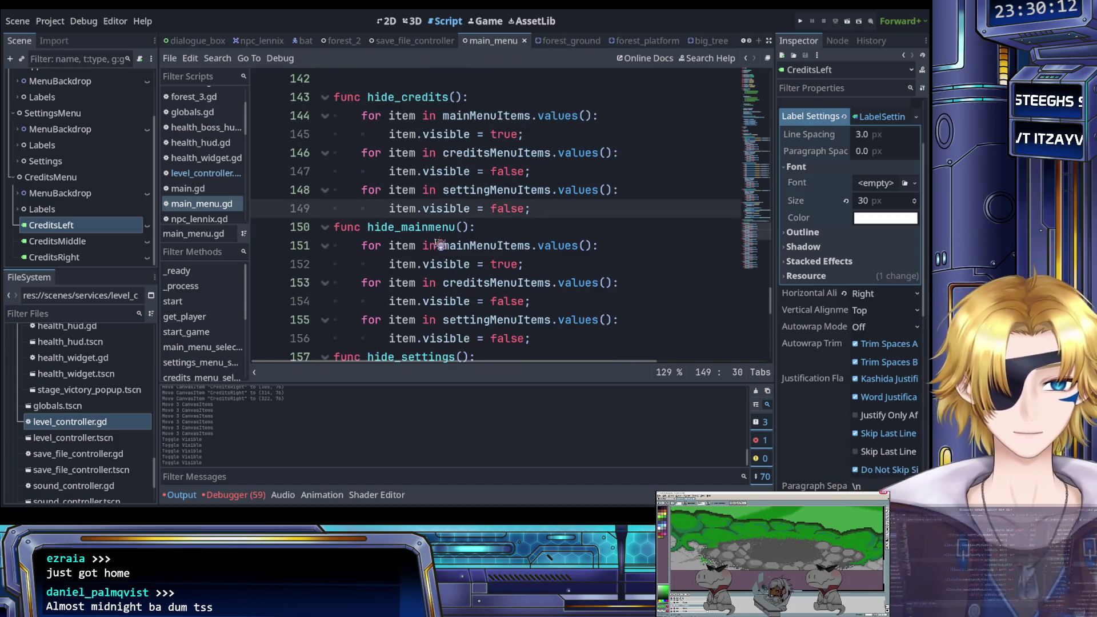
scroll(439, 283, "up", 2)
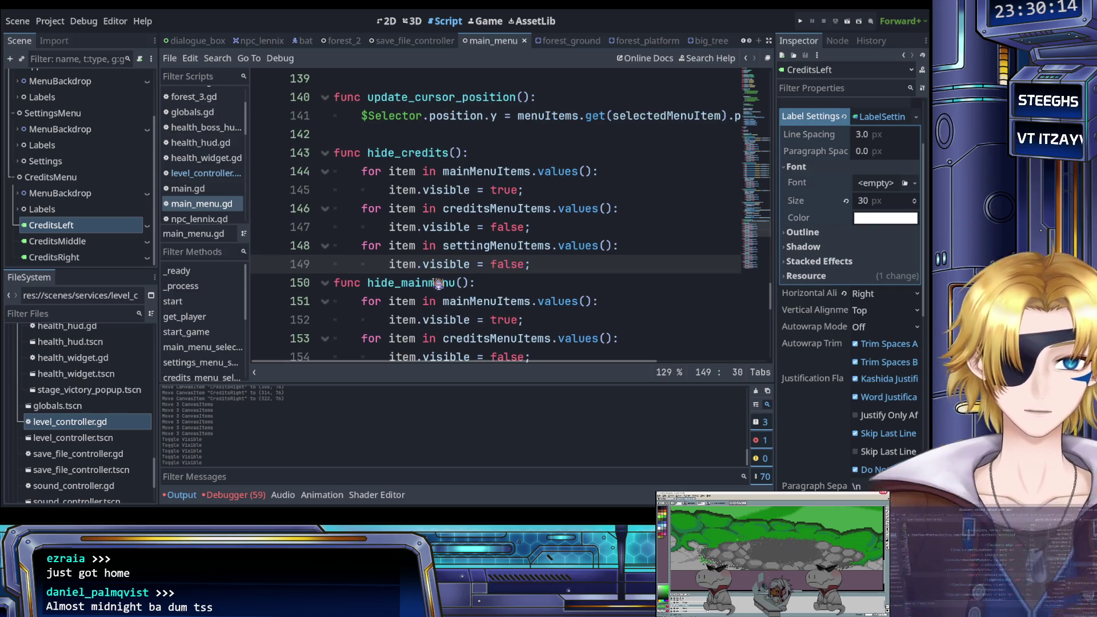
scroll(437, 284, "up", 1)
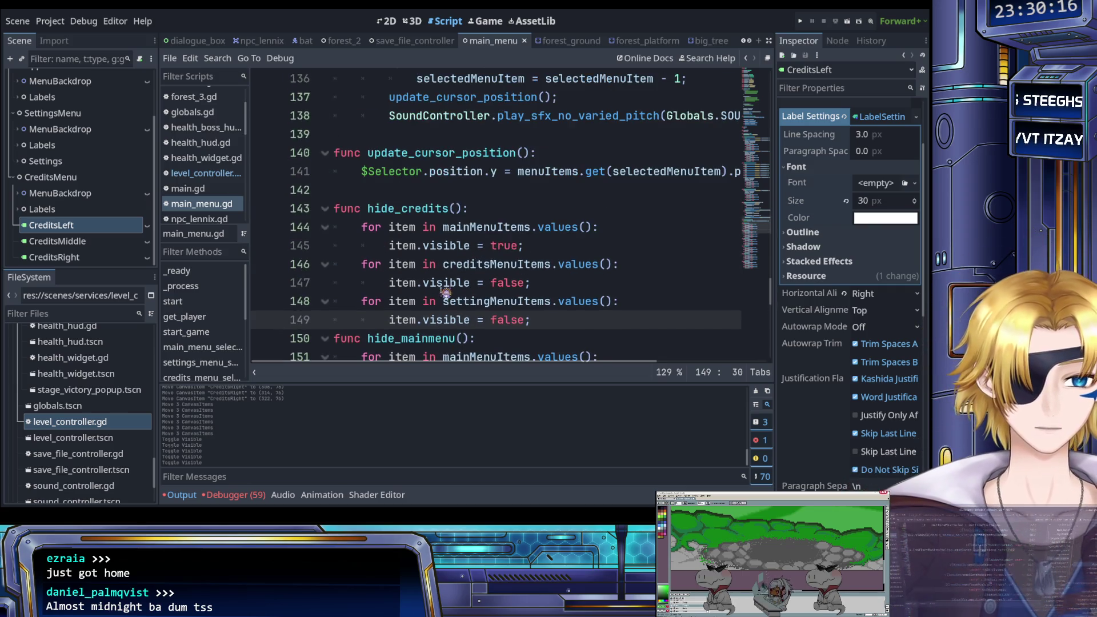
scroll(445, 291, "up", 1)
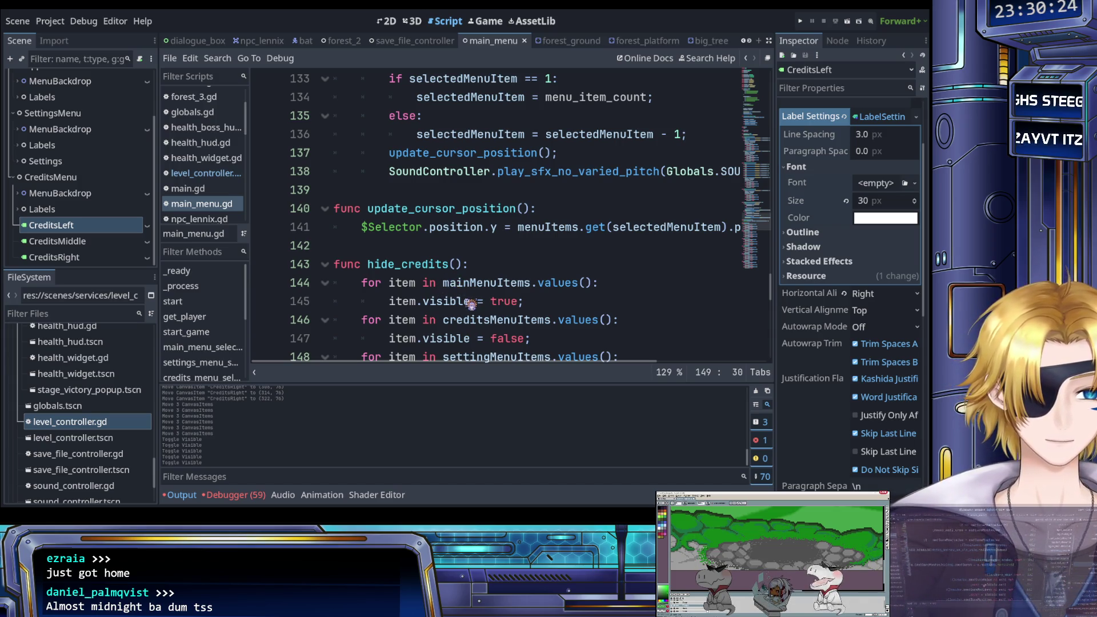
Delete the hide_credits, hide_mainmenu and hide_settings functions from the script.
left_click(460, 302)
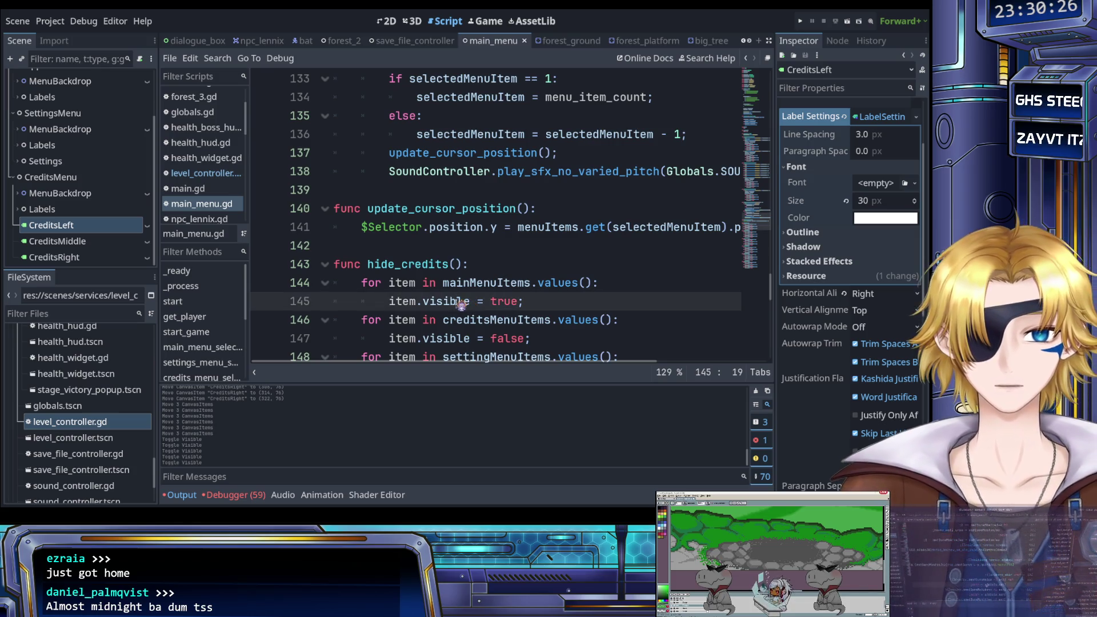
scroll(457, 306, "down", 1)
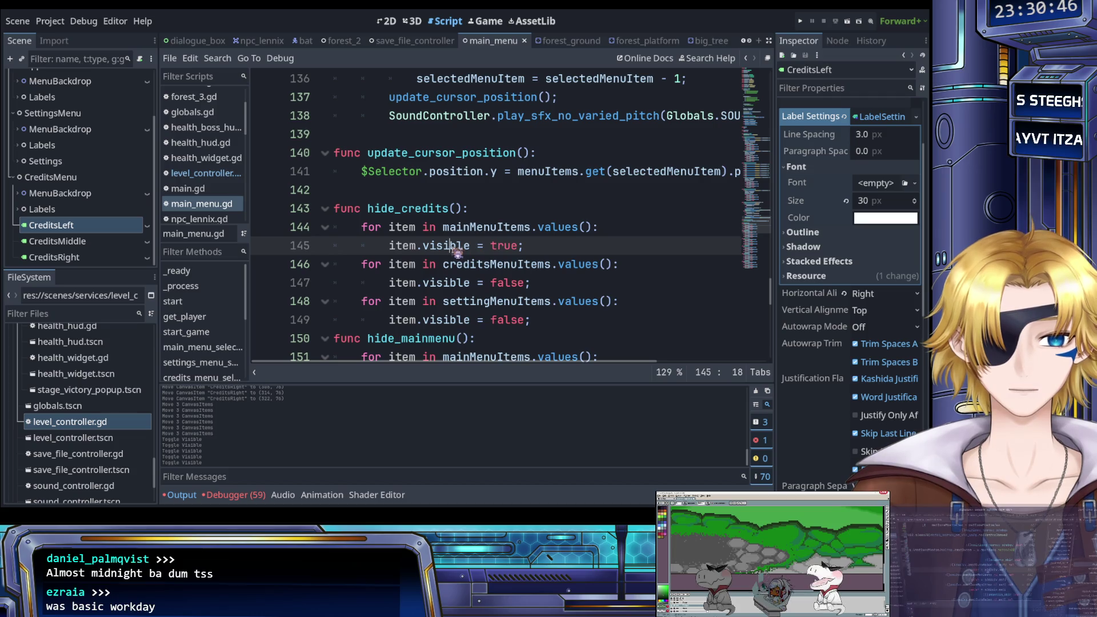
left_click(343, 209)
scroll(443, 229, "down", 6)
mouse_move(343, 209)
left_mouse_down()
mouse_move(477, 232)
mouse_move(497, 250)
left_mouse_up()
key("Delete")
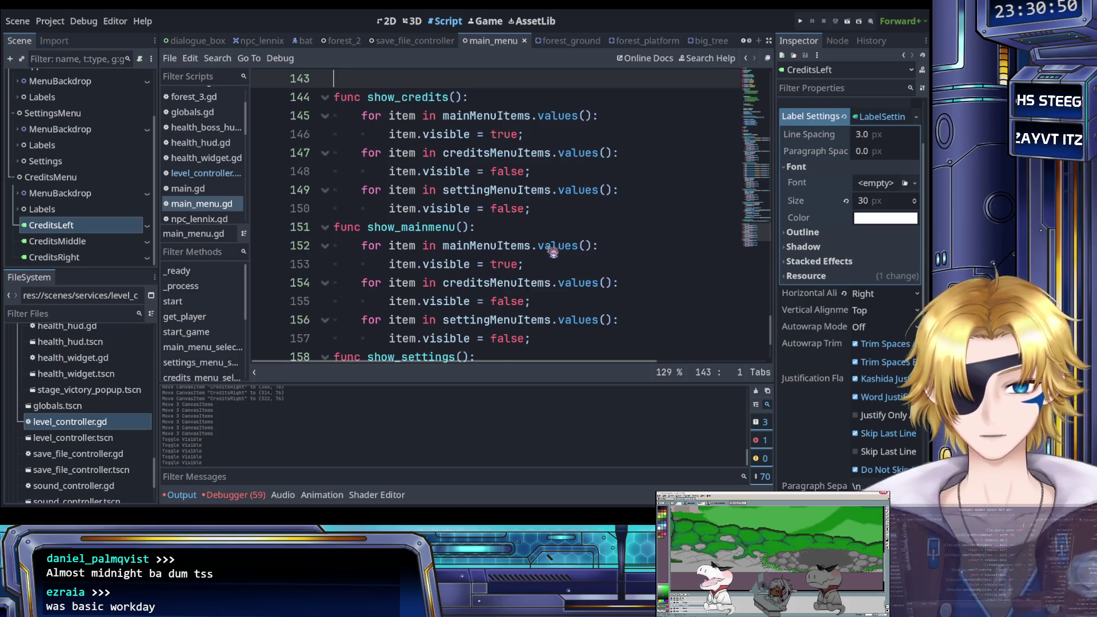
key("Delete")
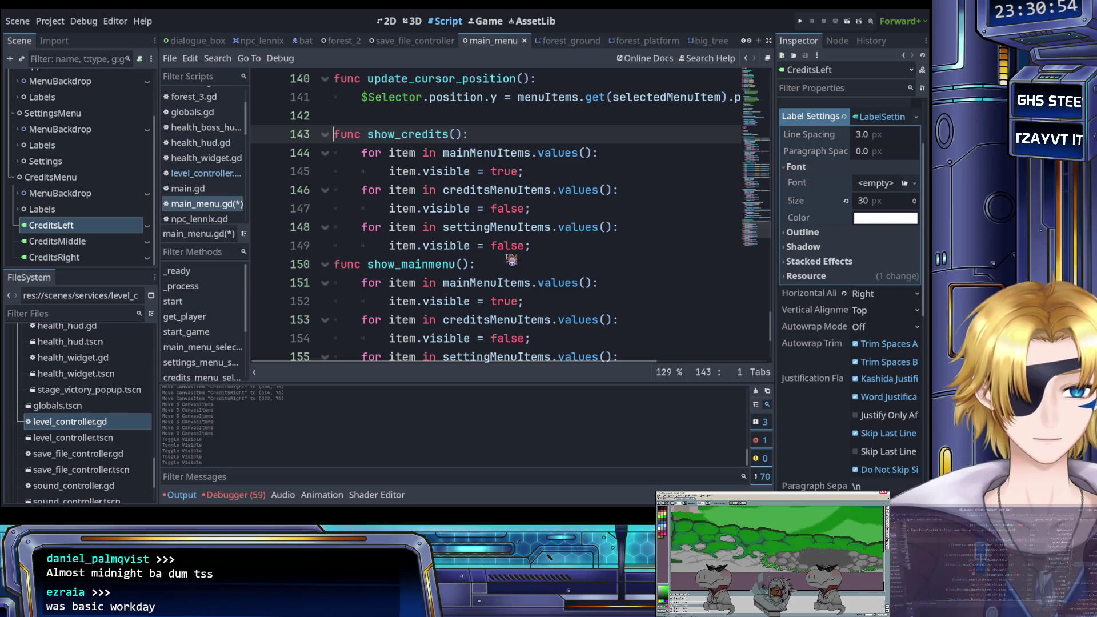
scroll(497, 261, "up", 2)
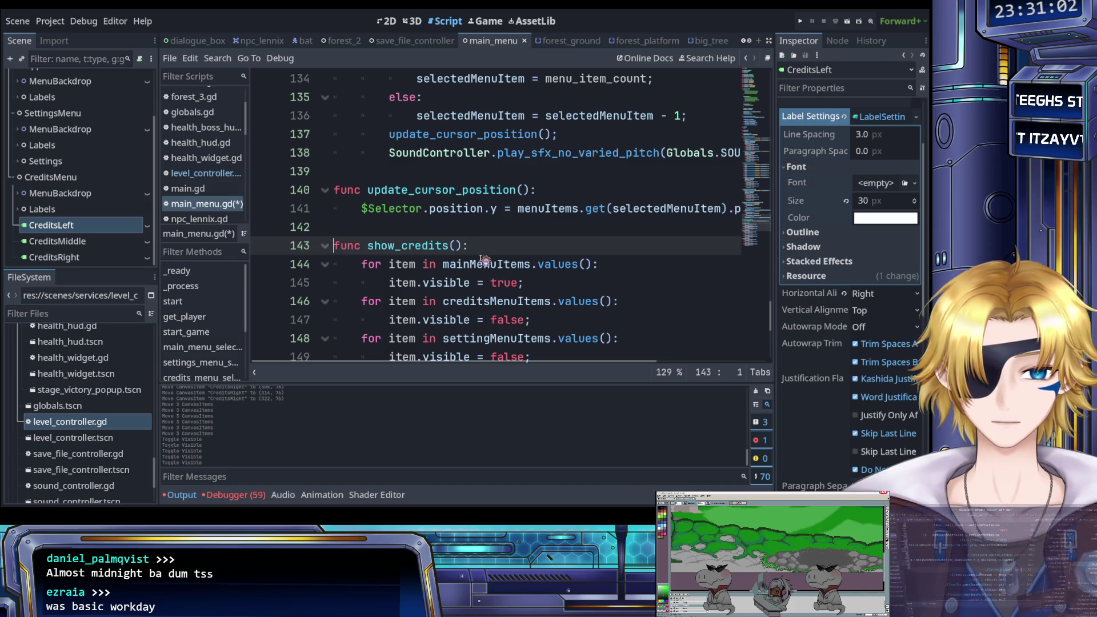
scroll(485, 261, "down", 1)
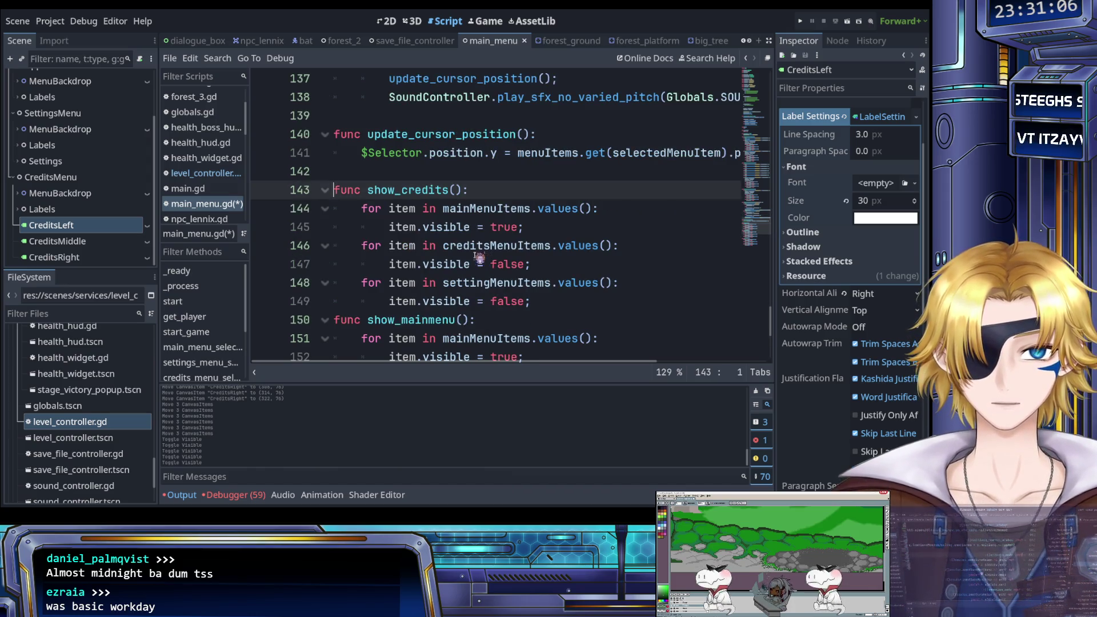
scroll(531, 264, "down", 2)
scroll(532, 263, "up", 1)
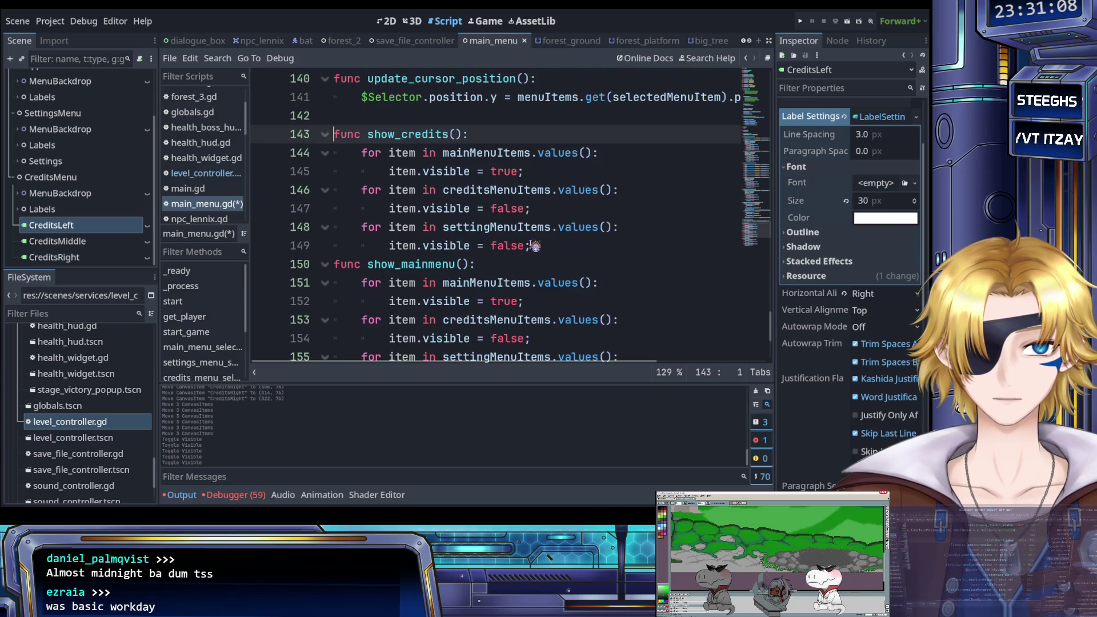
left_click(537, 245)
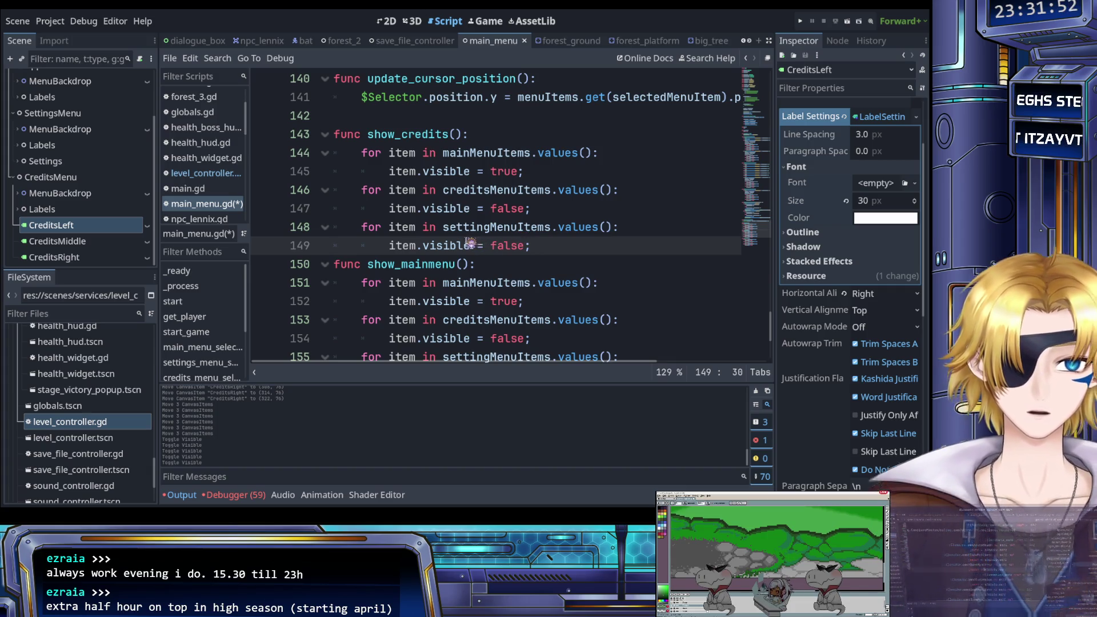
In show_credits, set line 147's visible value to true and line 145's to false.
scroll(470, 240, "up", 1)
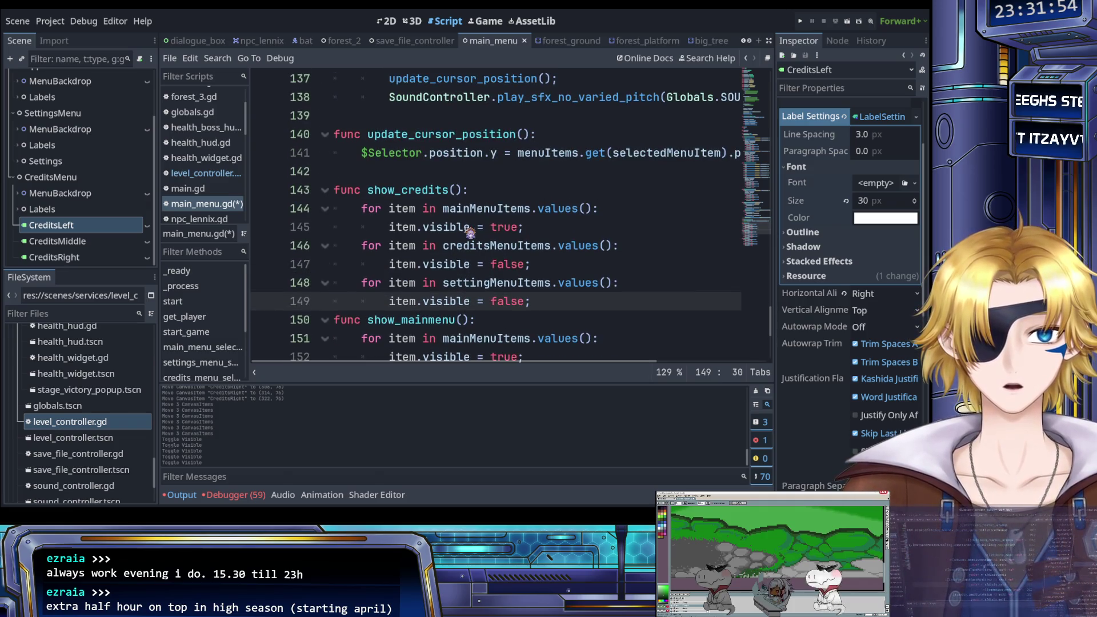
double_click(502, 229)
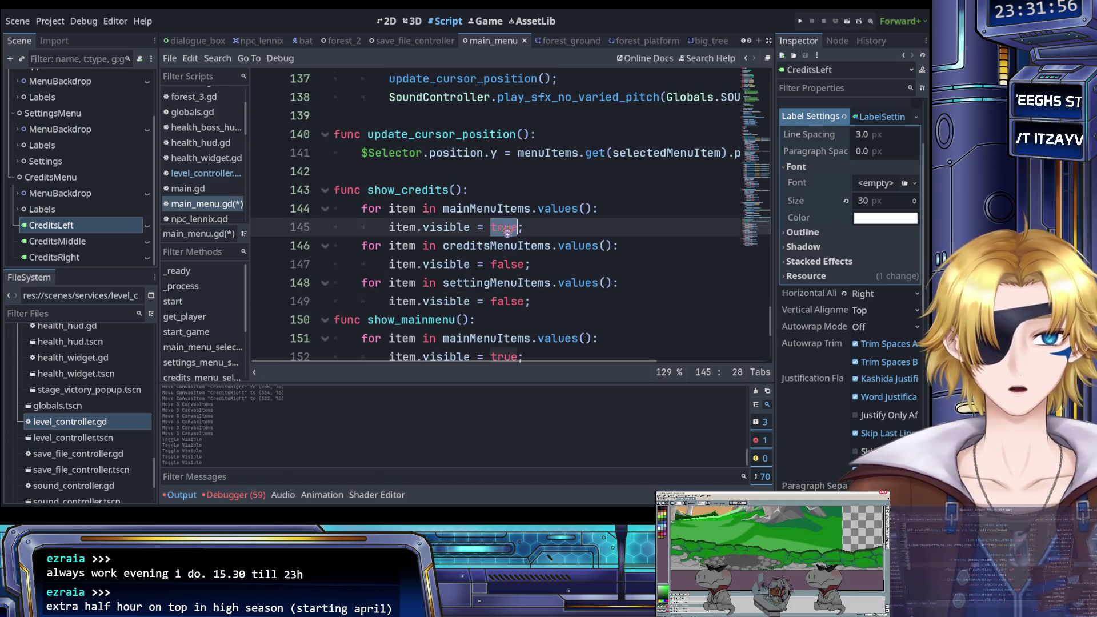
key("ctrl+c")
double_click(508, 264)
key("ctrl+v")
double_click(504, 227)
type("false")
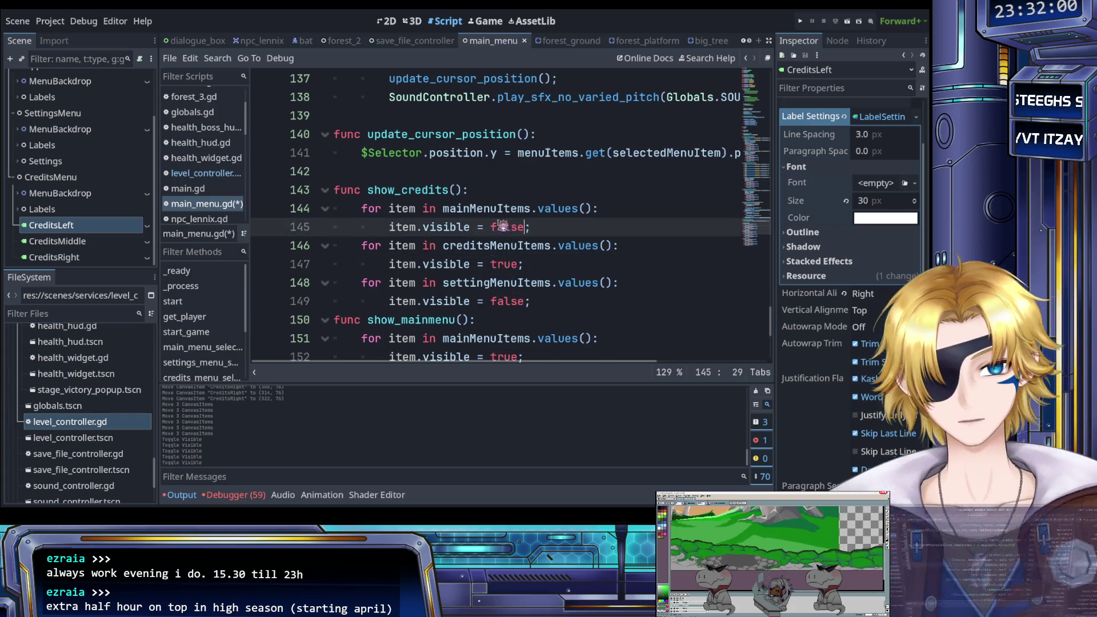
In show_settings, set line 159 to false and line 163 to true, then save.
scroll(486, 218, "down", 3)
double_click(504, 190)
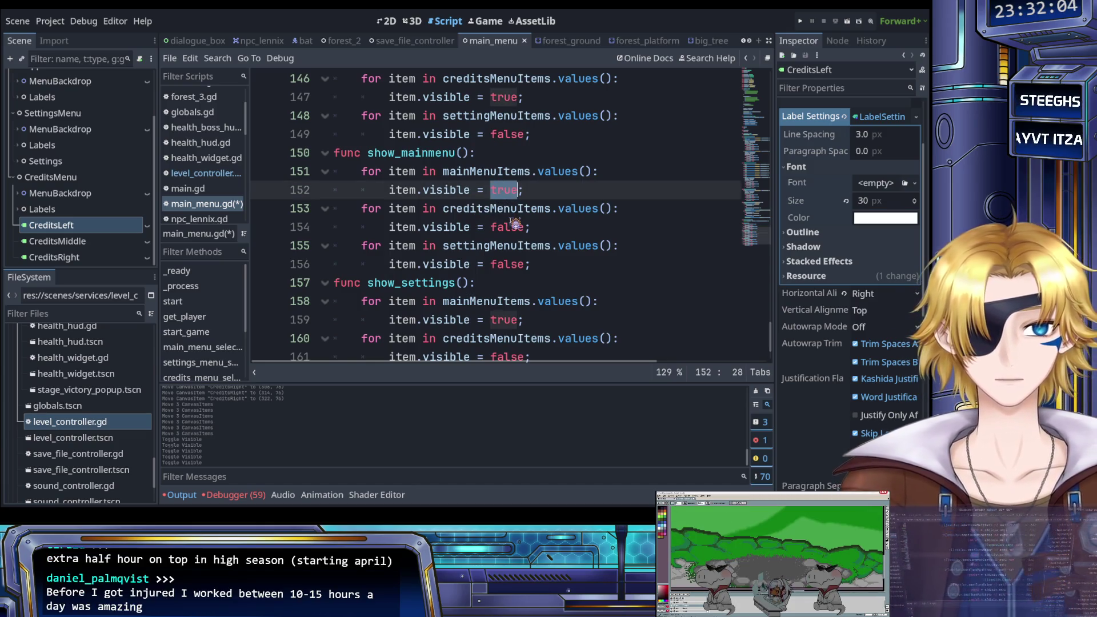
scroll(514, 224, "down", 1)
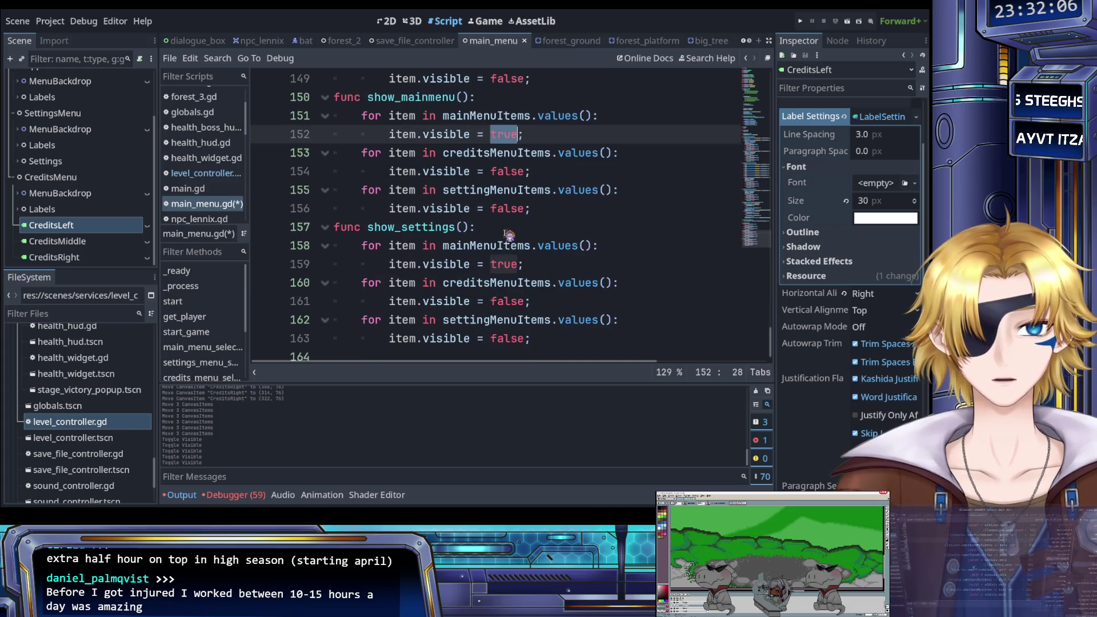
double_click(506, 264)
type("fals")
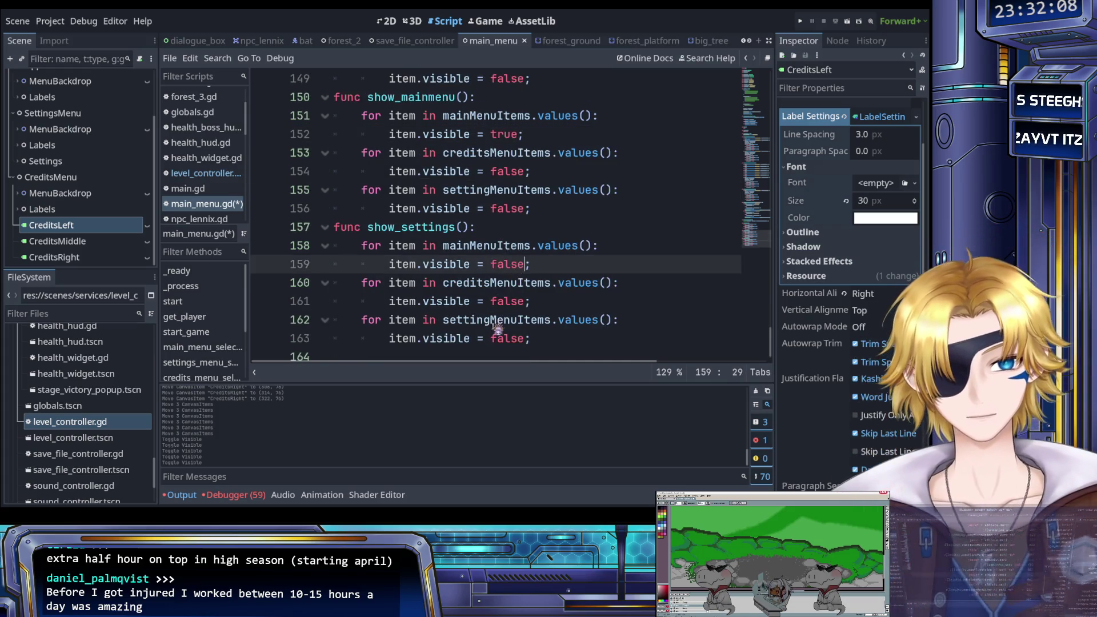
double_click(506, 338)
type("true")
key("ctrl+s")
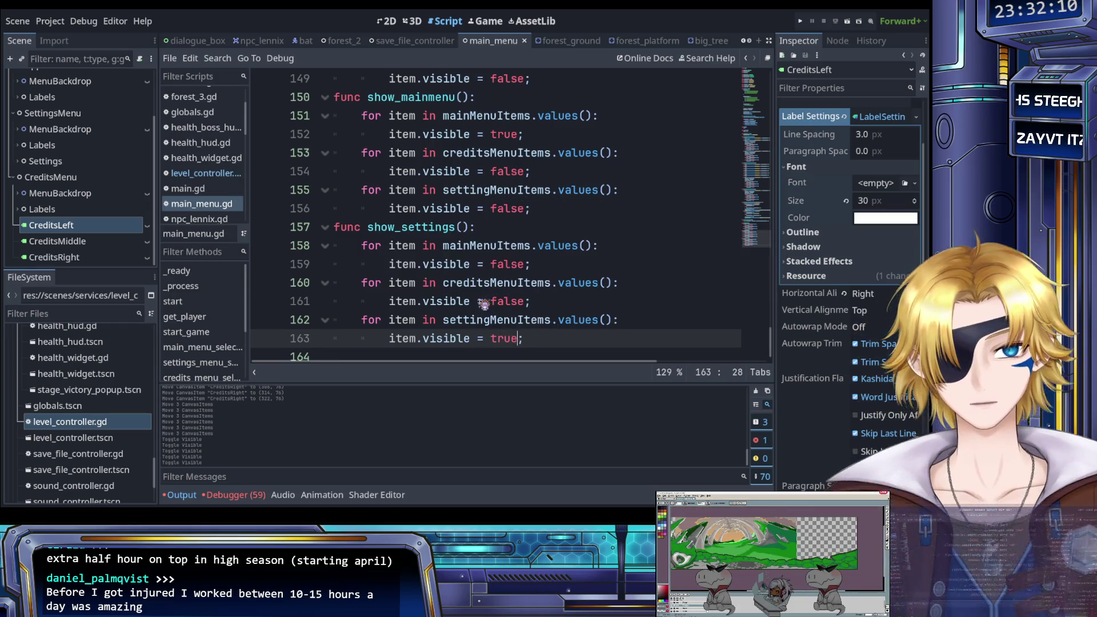
left_click(483, 301)
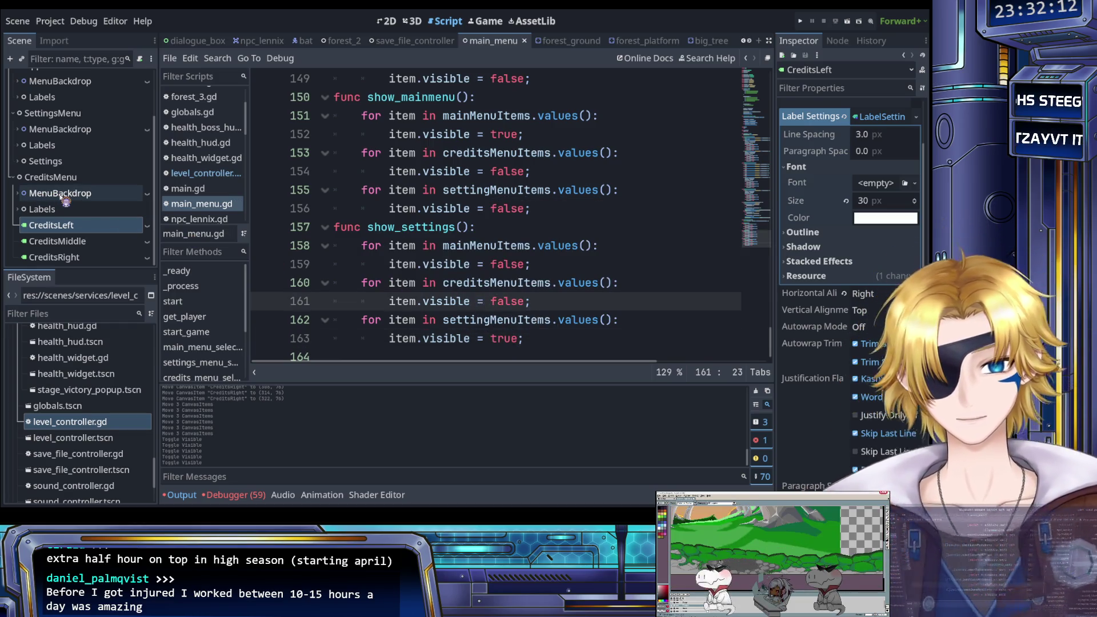
scroll(439, 248, "up", 1)
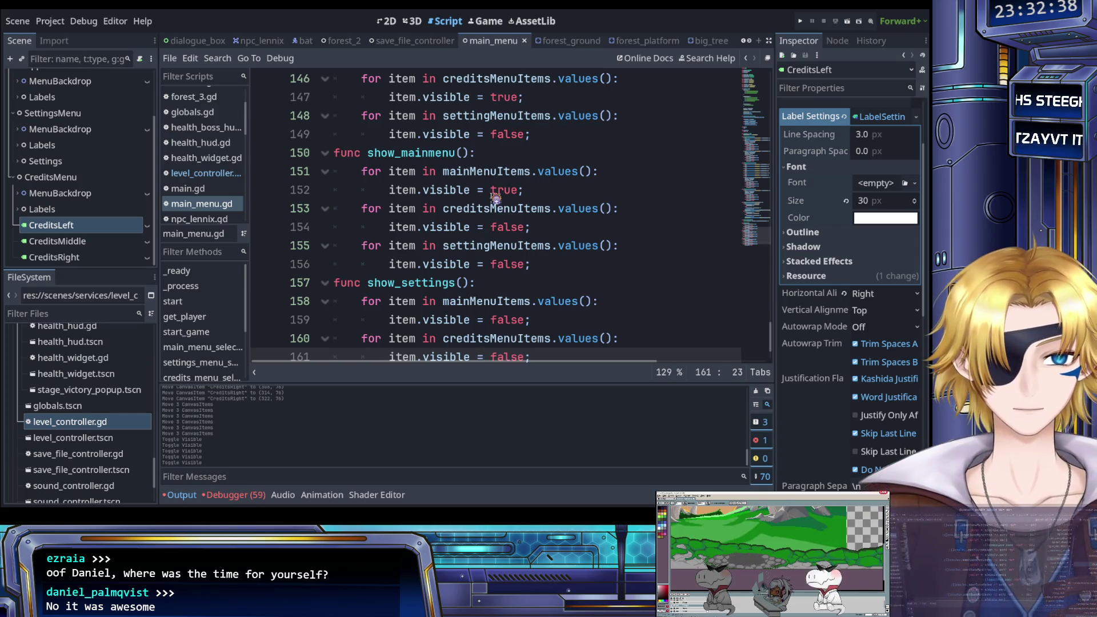
scroll(494, 198, "up", 2)
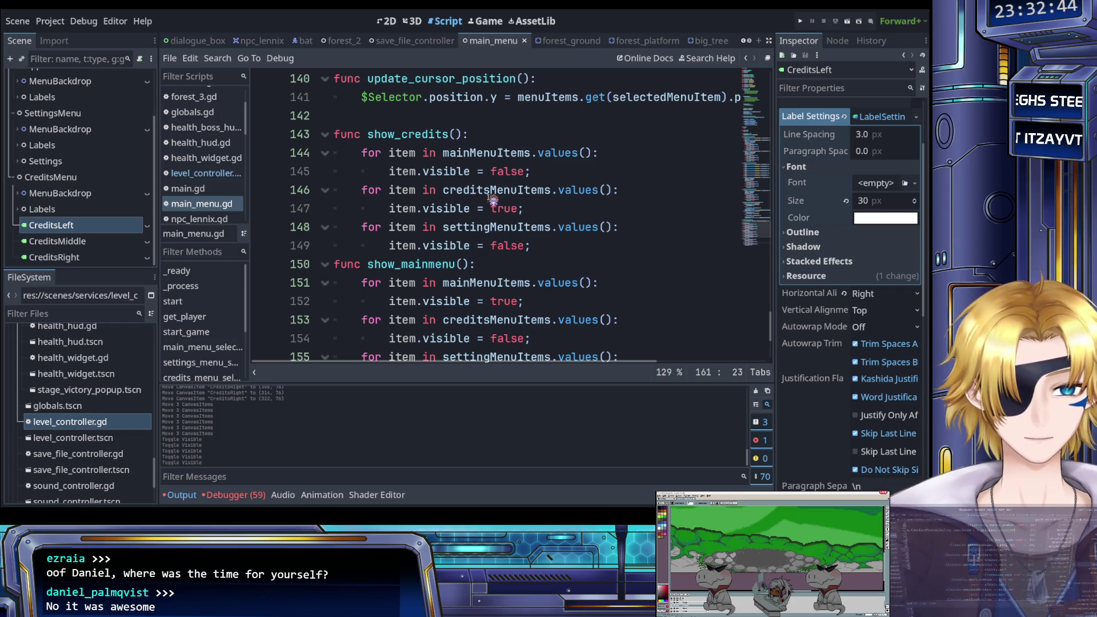
scroll(492, 200, "down", 1)
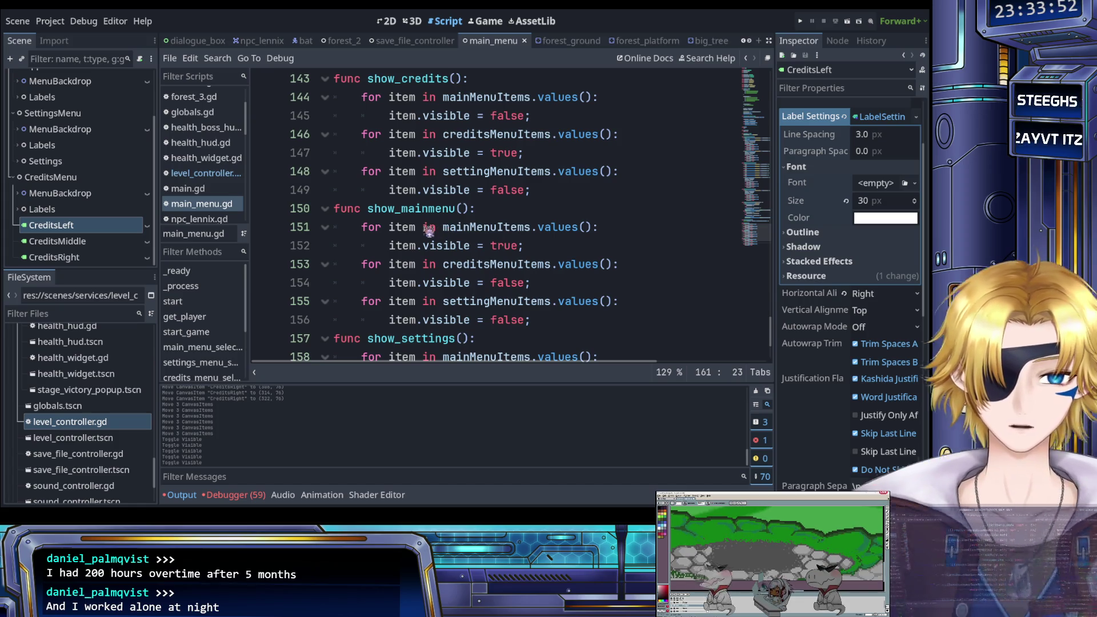
scroll(442, 238, "up", 1)
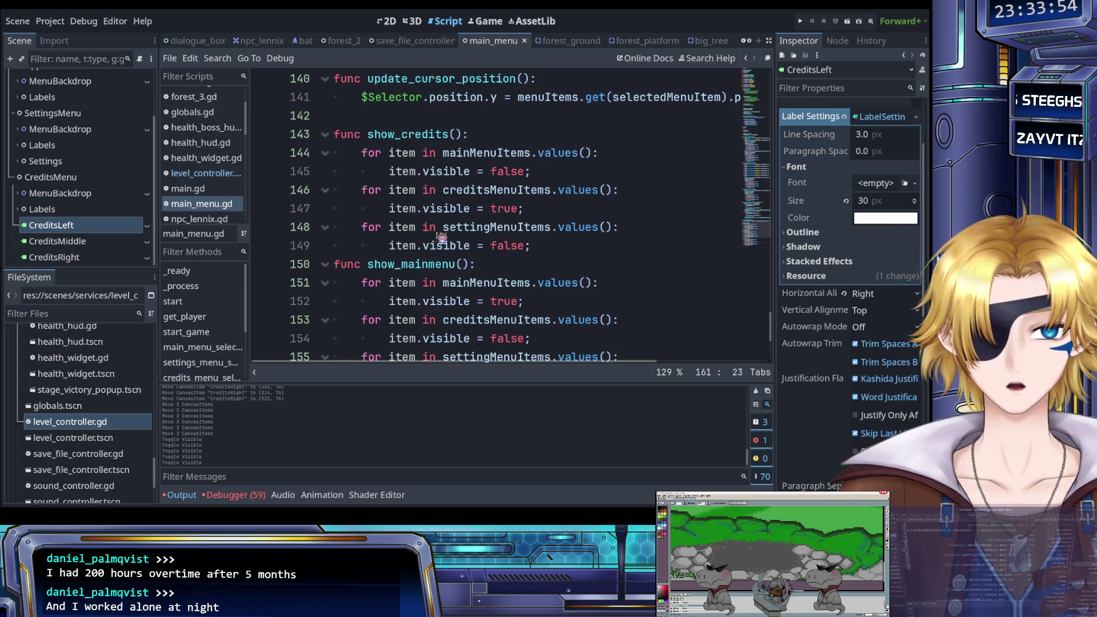
scroll(444, 236, "up", 1)
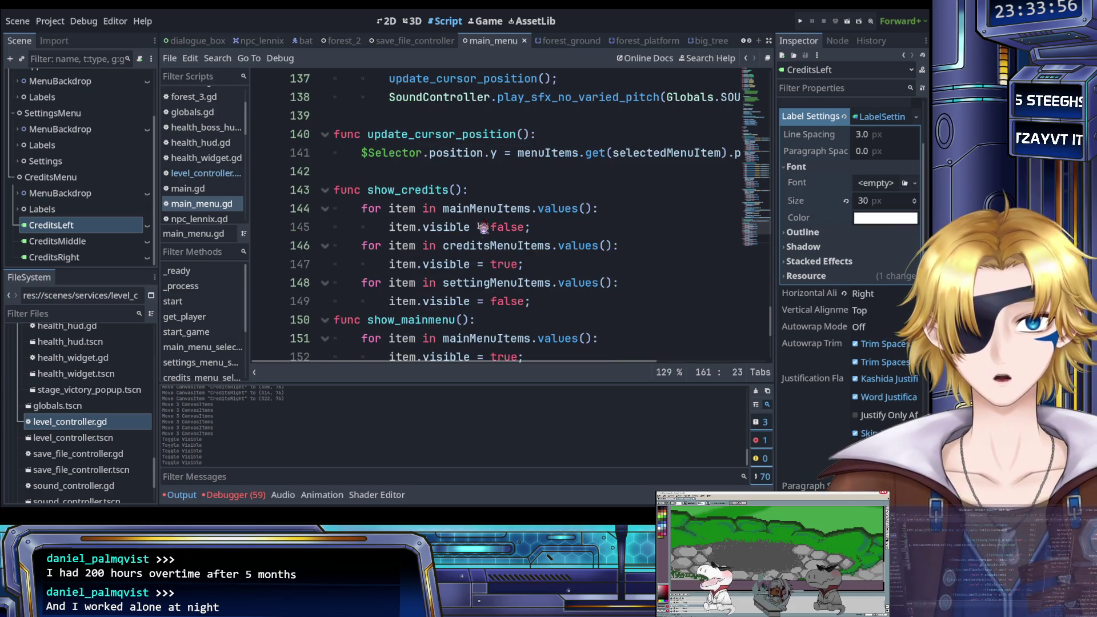
left_click(529, 265)
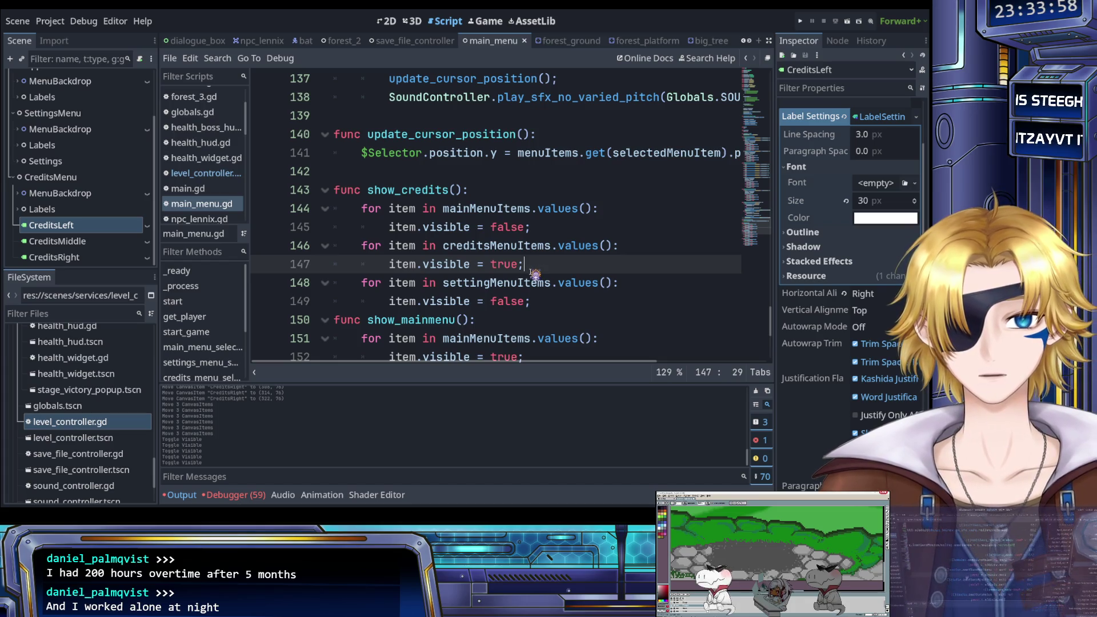
Add the line $CreditsMenu/CreditsLeft.visible = true; inside the credits loop.
key("Return")
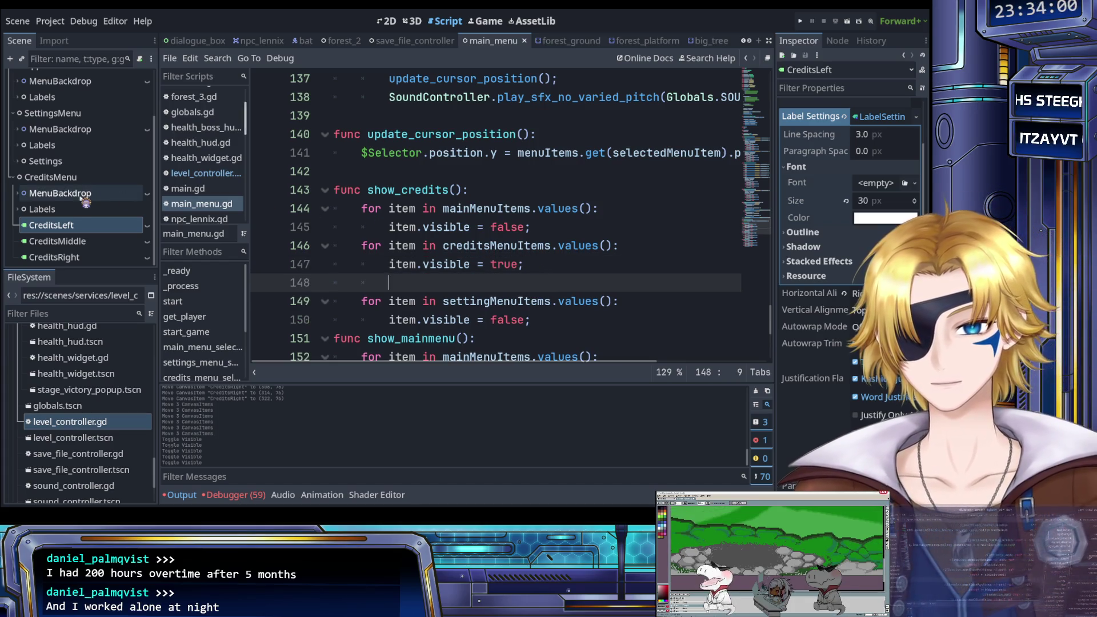
type("$CreditsL")
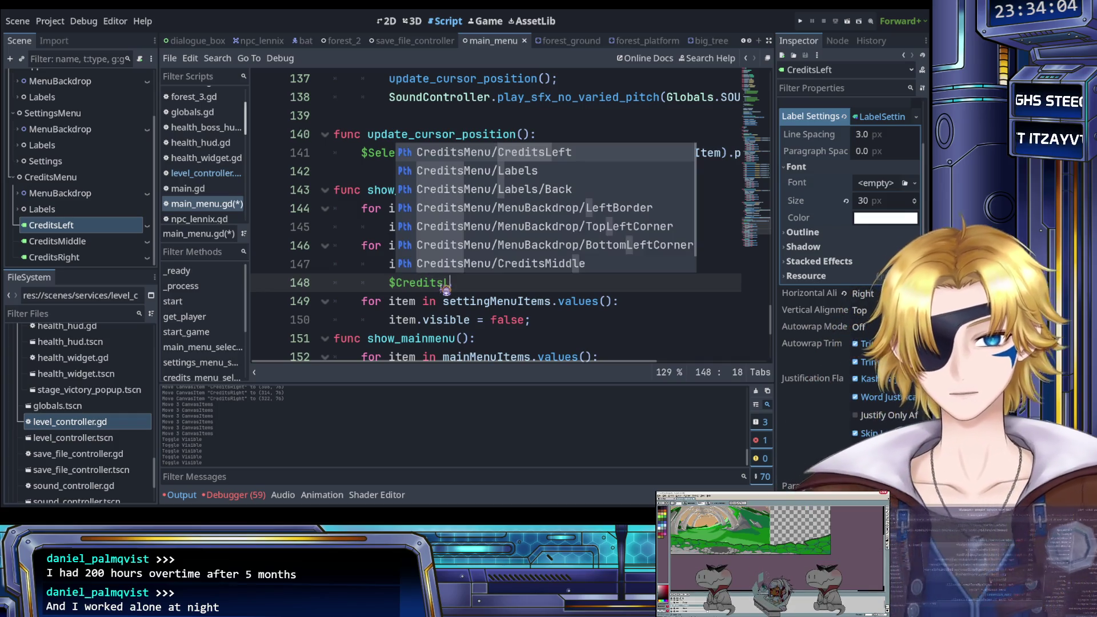
key("Return")
type(".v")
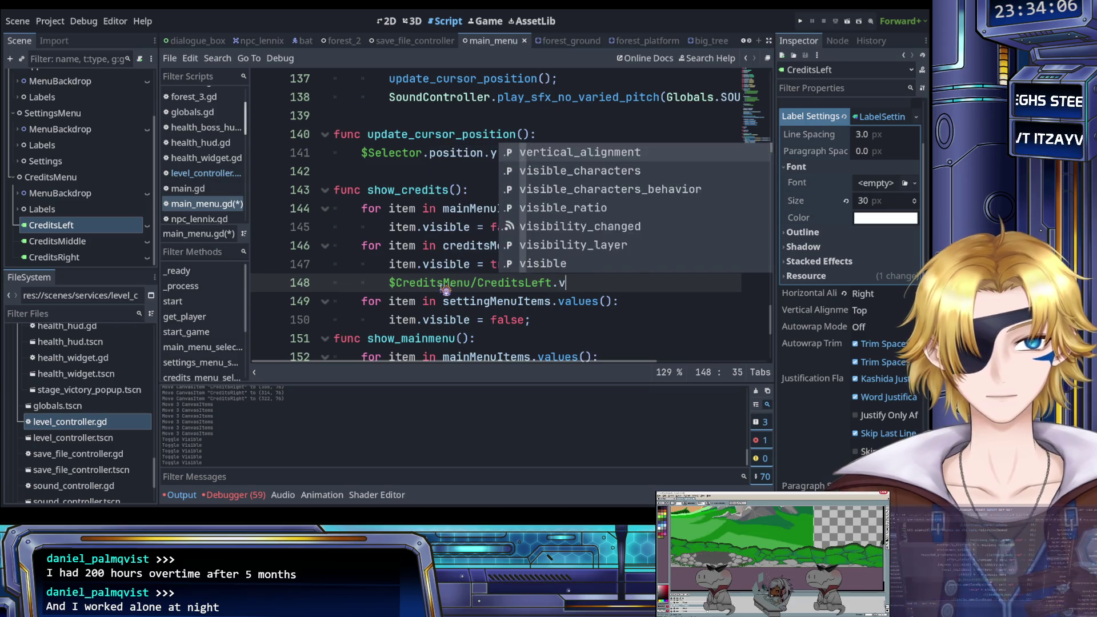
type("isible")
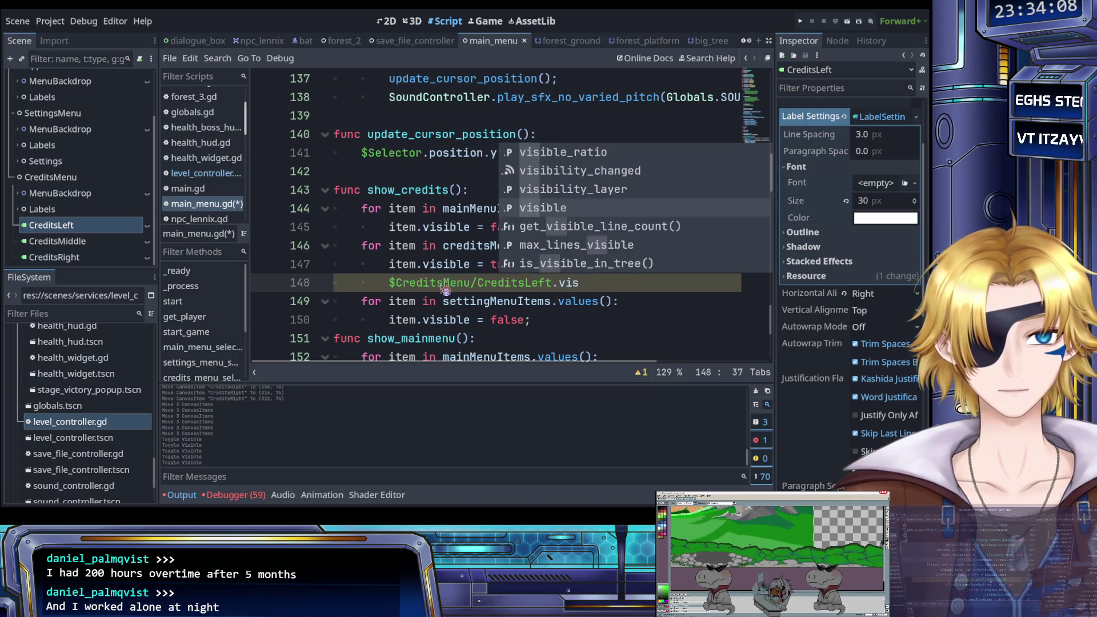
key("Return")
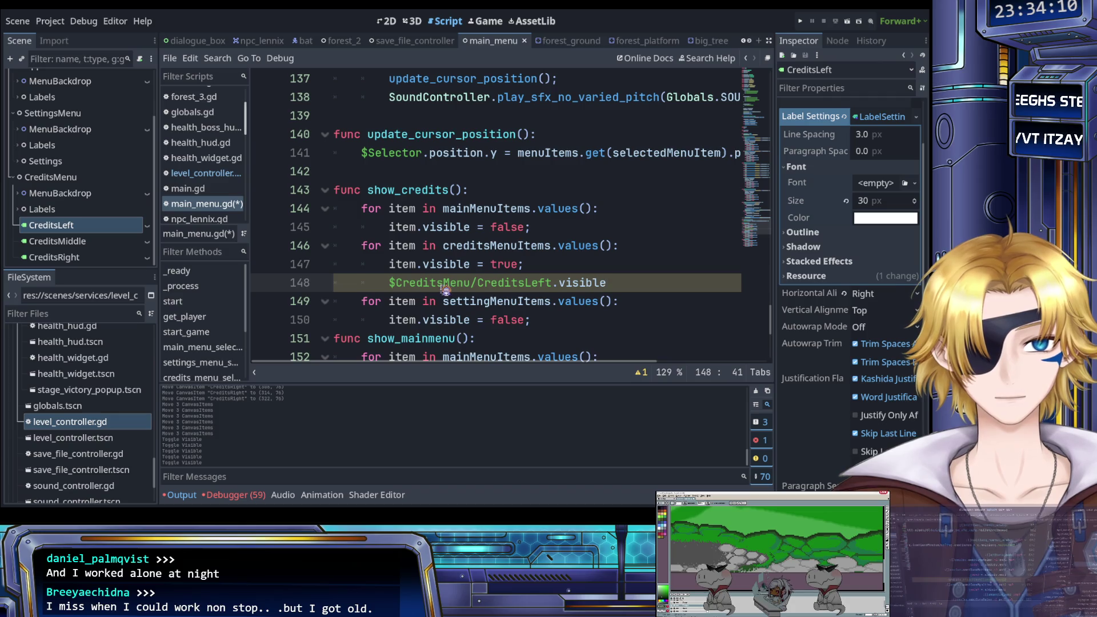
type(" = ")
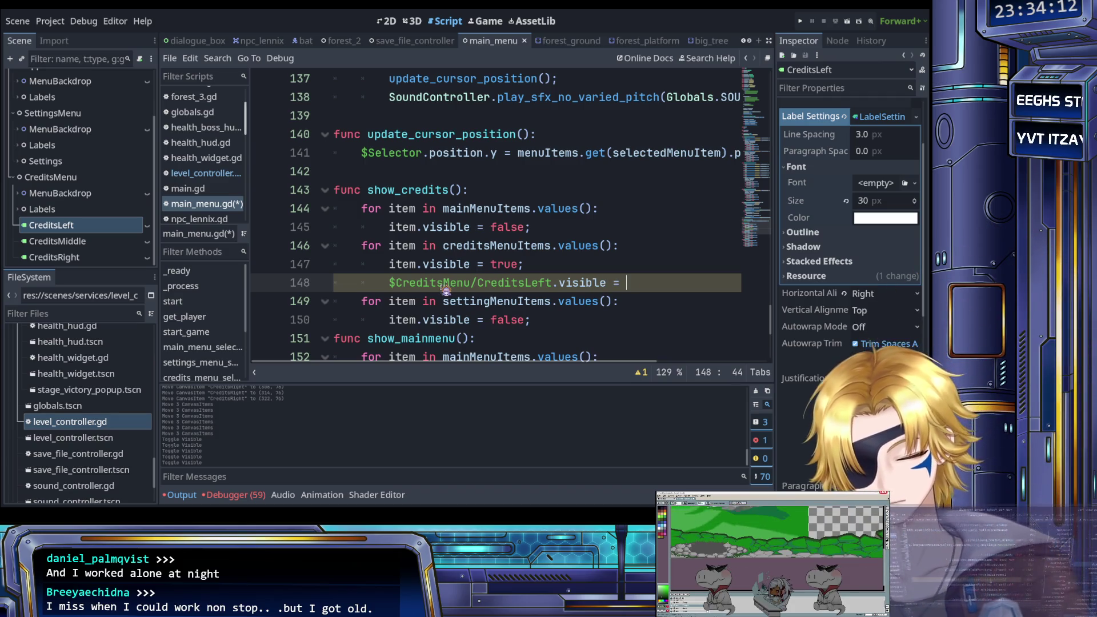
type("true;")
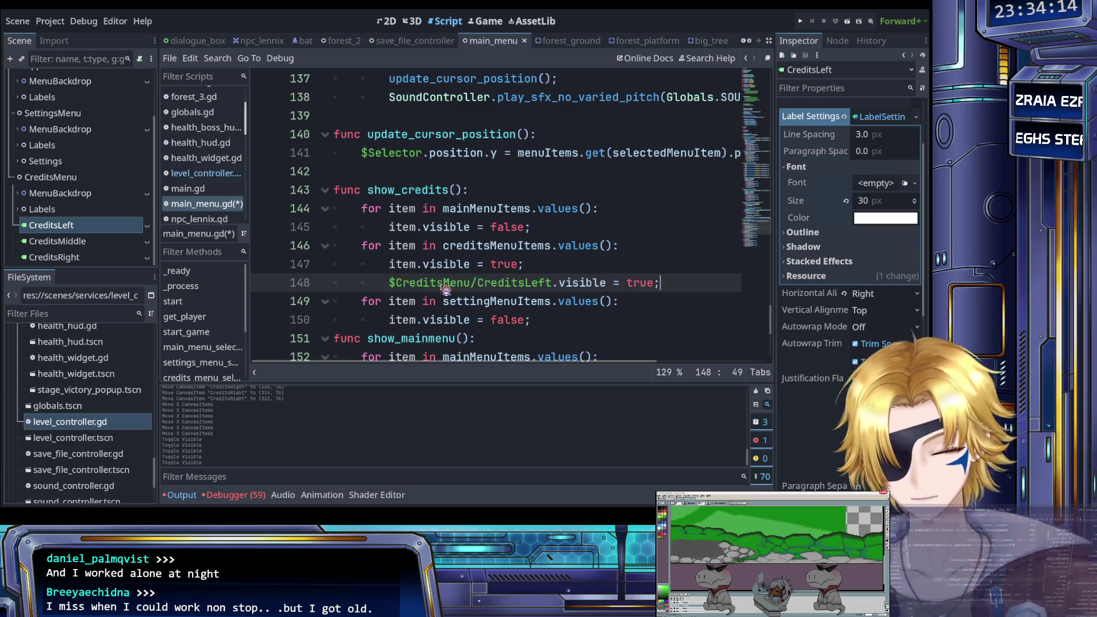
Duplicate that line twice and rename the copies to CreditsRight and Creditsmiddle.
left_click_drag(665, 284, 389, 283)
key("ctrl+c")
left_click(680, 287)
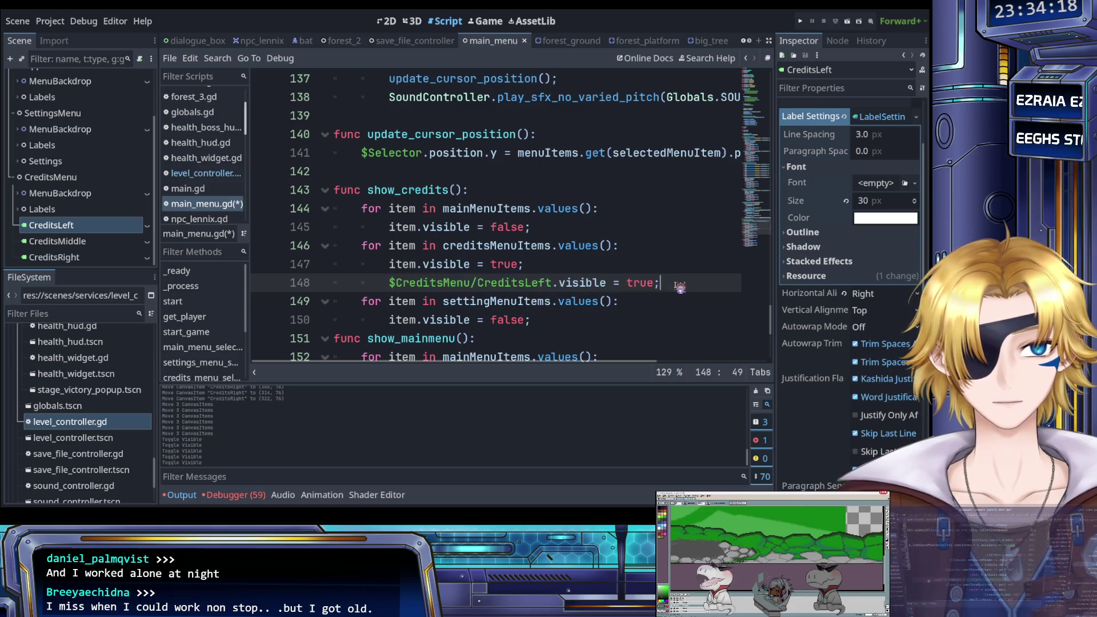
key("Return")
key("ctrl+v")
key("Return")
key("ctrl+v")
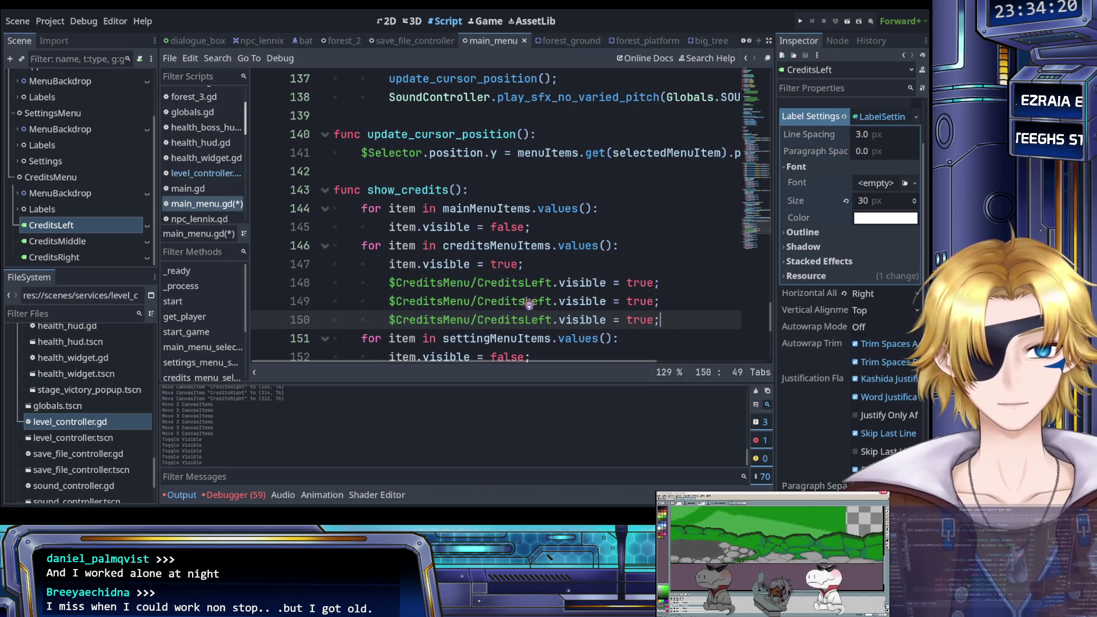
left_click_drag(530, 304, 550, 303)
type("Rig")
key("Tab")
left_click_drag(526, 321, 552, 321)
type("Middl")
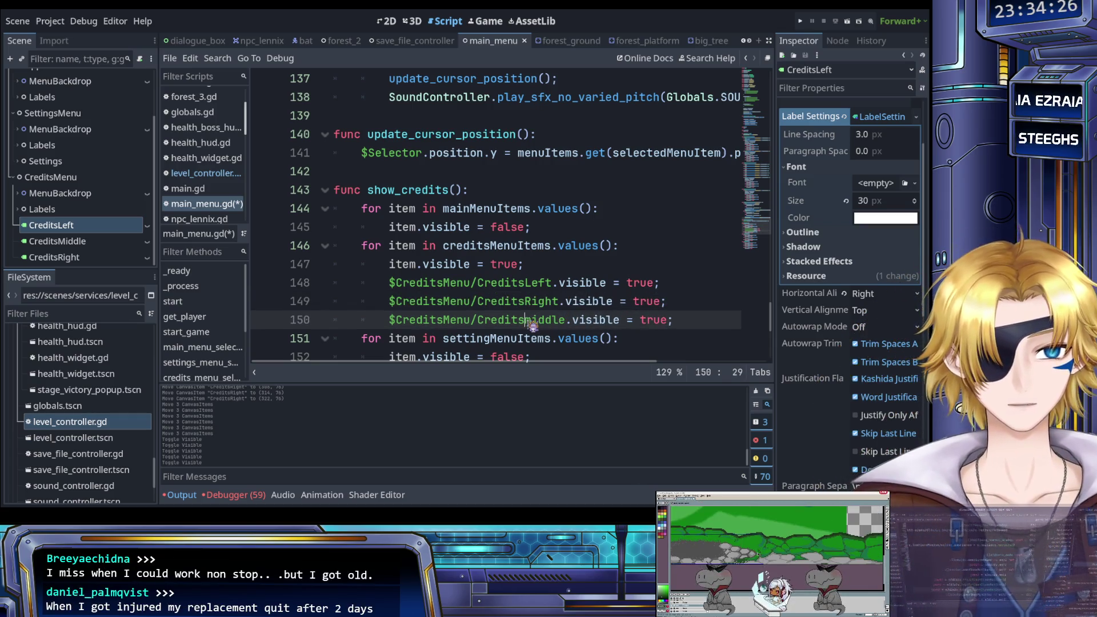
type("e")
key("Left")
key("Left")
key("Left")
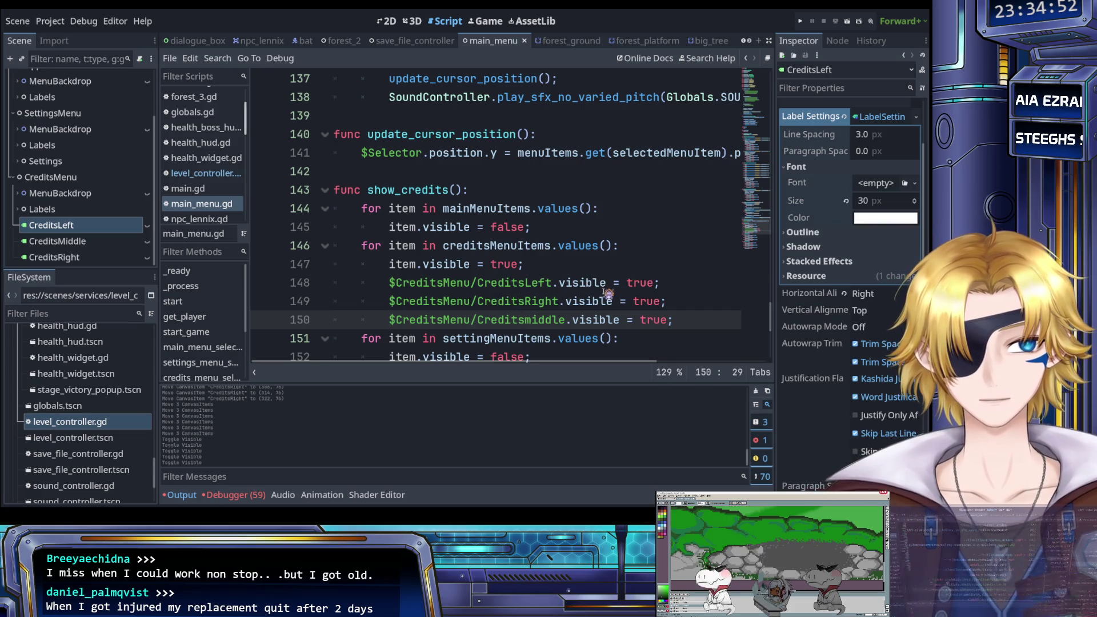
Leave an empty line after the settings loop below line 152.
scroll(605, 296, "down", 1)
left_click_drag(675, 264, 389, 228)
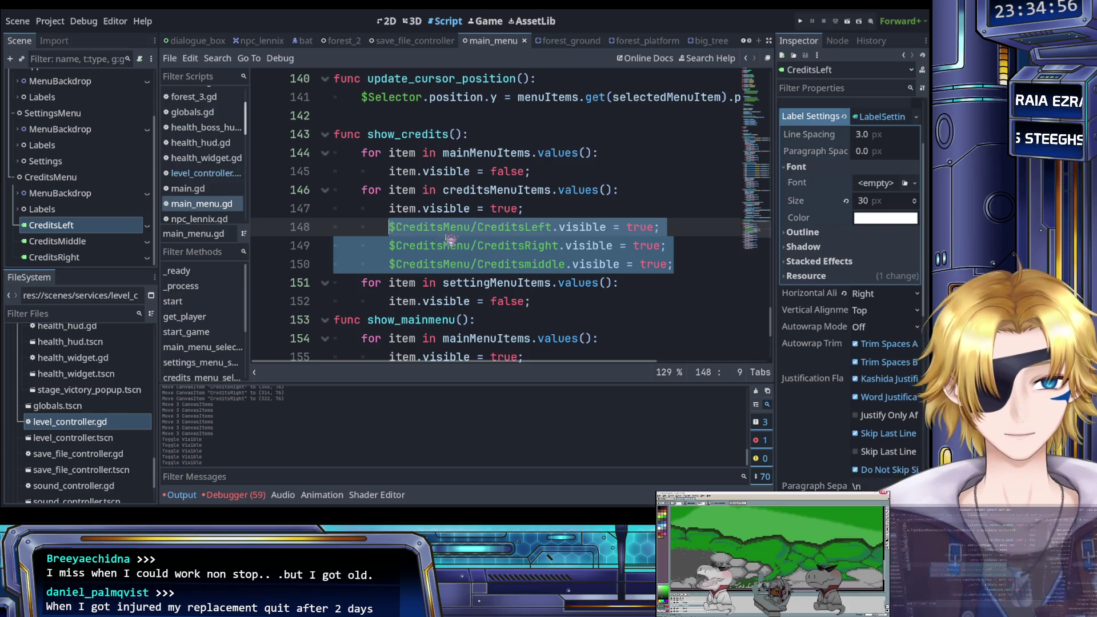
left_click(498, 248)
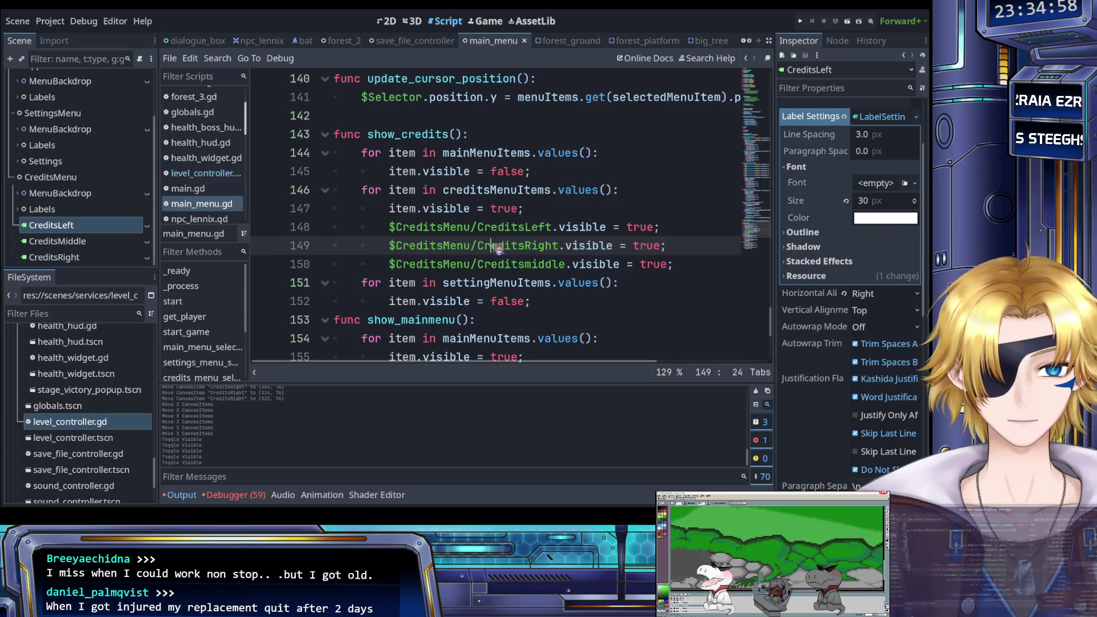
left_click(552, 299)
key("Return")
type("$CreditsMenu/CreditsLeft.visible = true; \t\t$CreditsMenu/CreditsRight.visible = true; \t\t$CreditsMenu/Creditsmiddle.visible = true;")
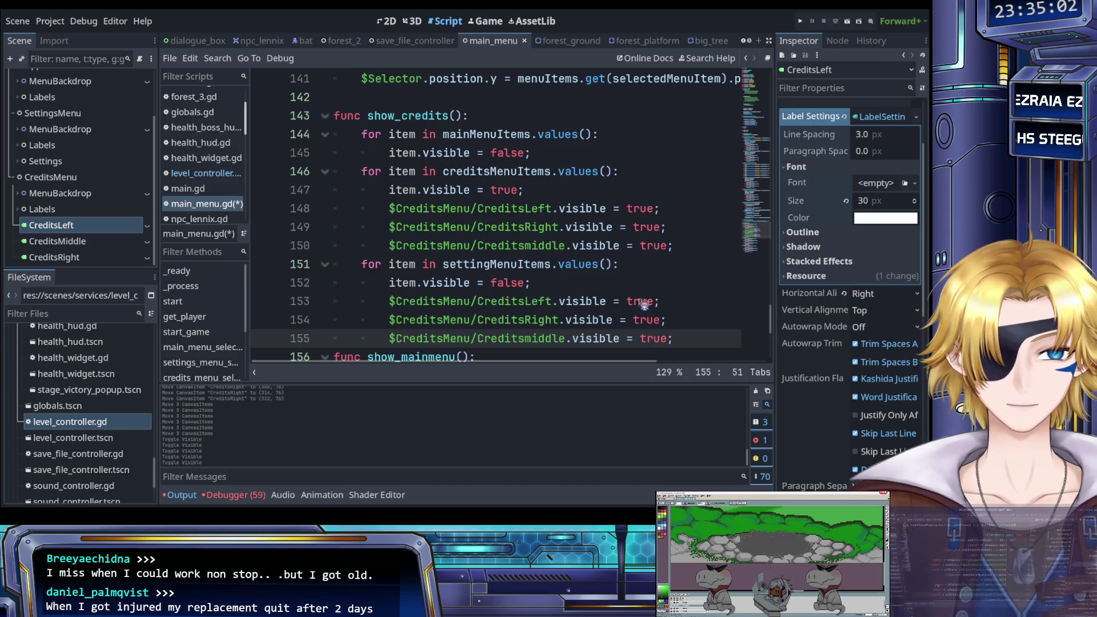
key("ctrl+z")
key("ctrl+z")
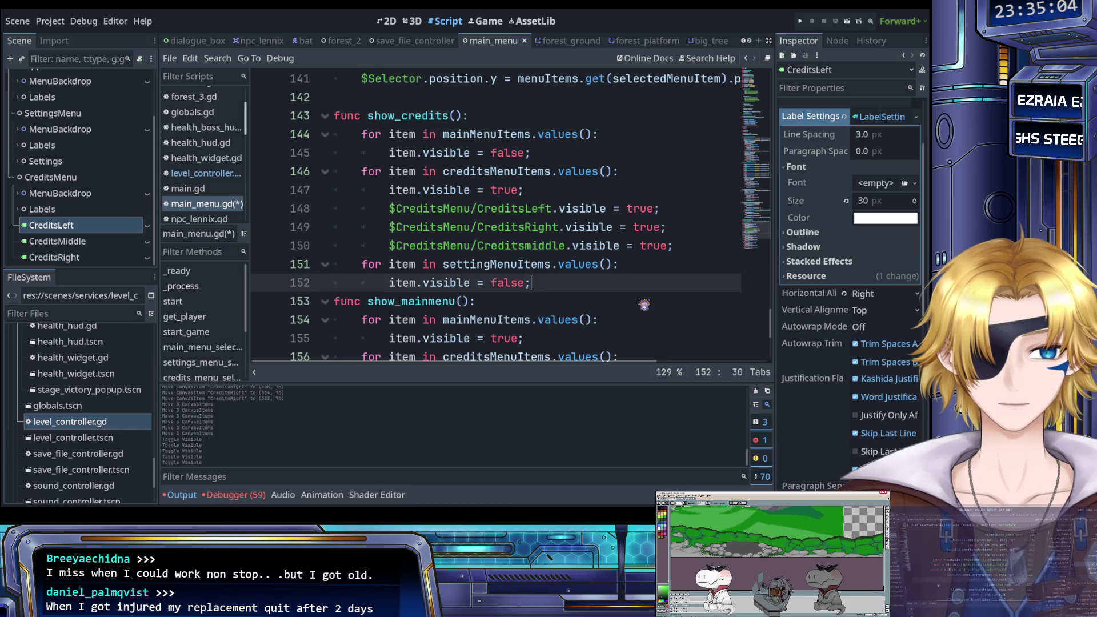
key("Return")
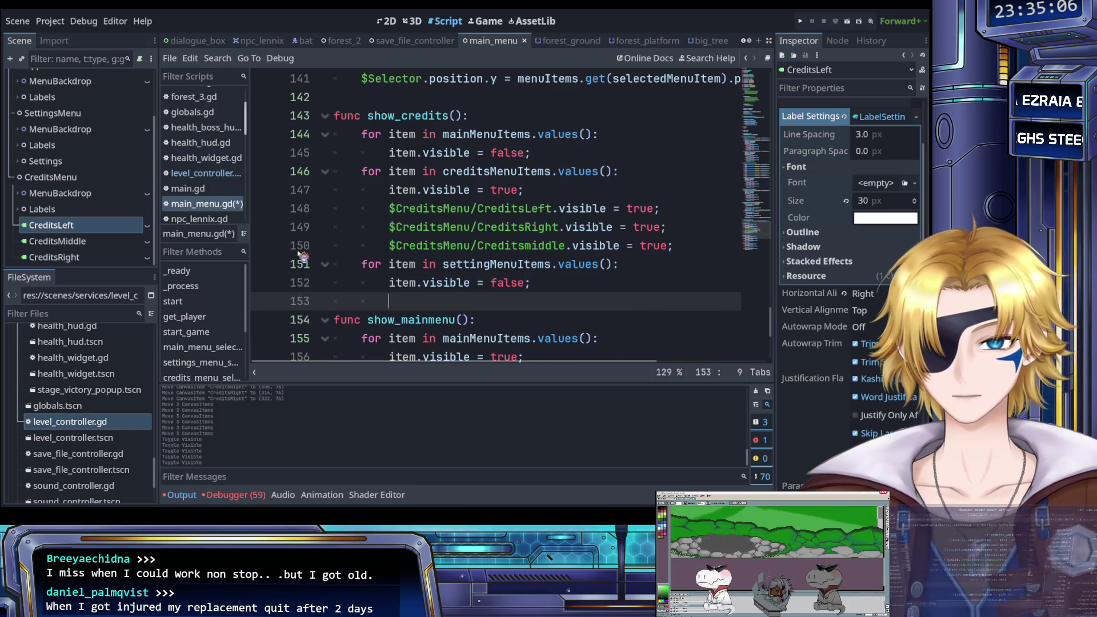
Add $SettingsMenu/Settings/BgmLeft.visible = false; on line 153 and save the script.
left_click(17, 161)
scroll(80, 161, "down", 3)
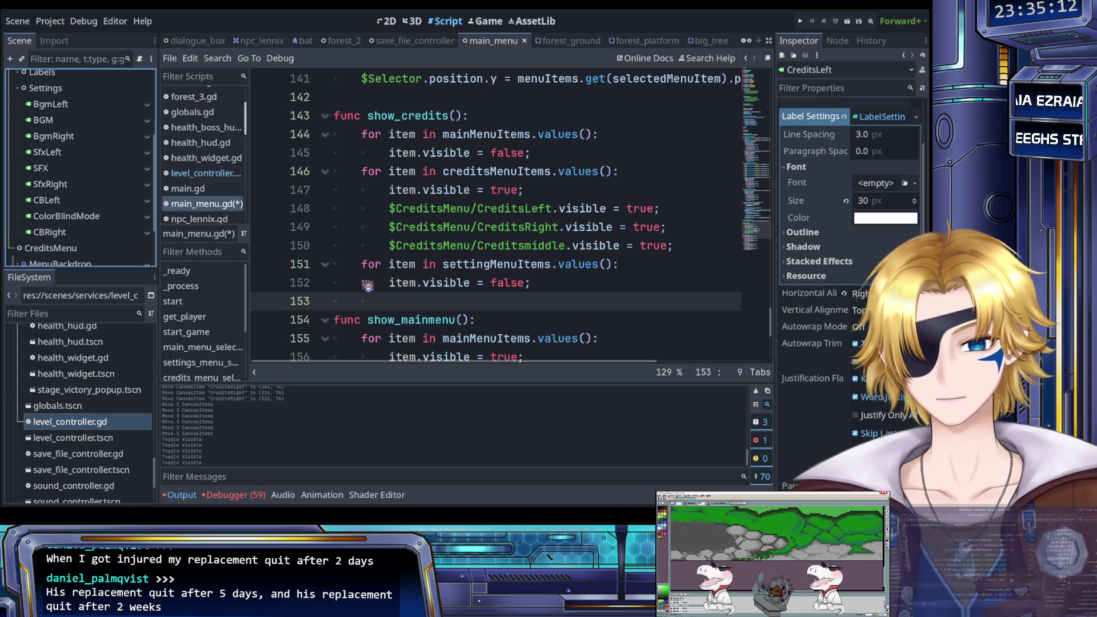
left_click(437, 302)
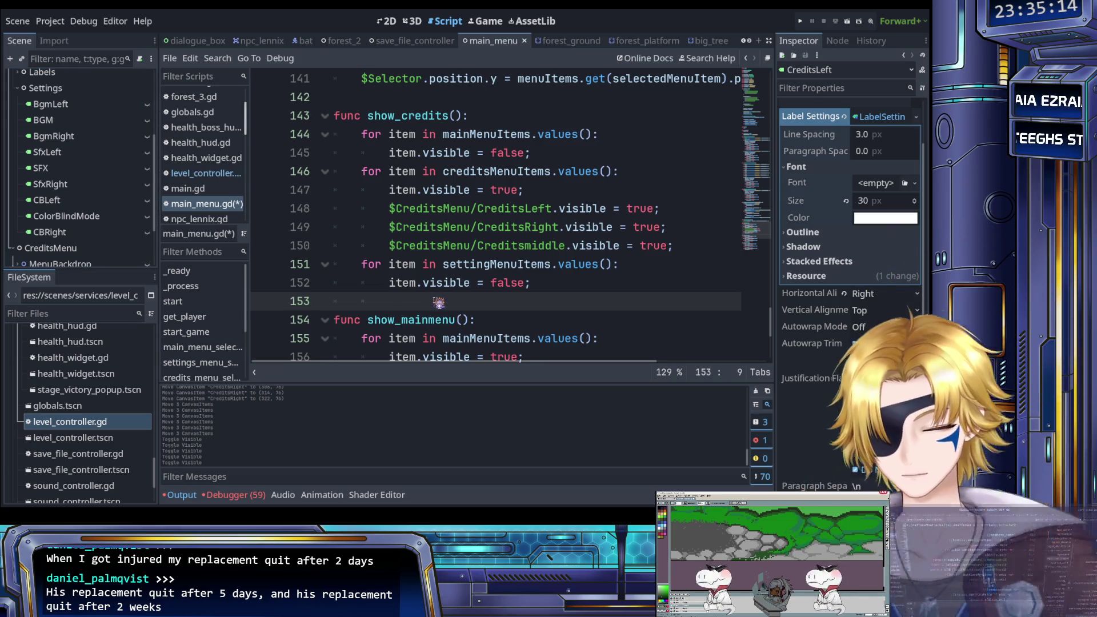
type("$Credi")
key("BackSpace")
key("BackSpace")
key("BackSpace")
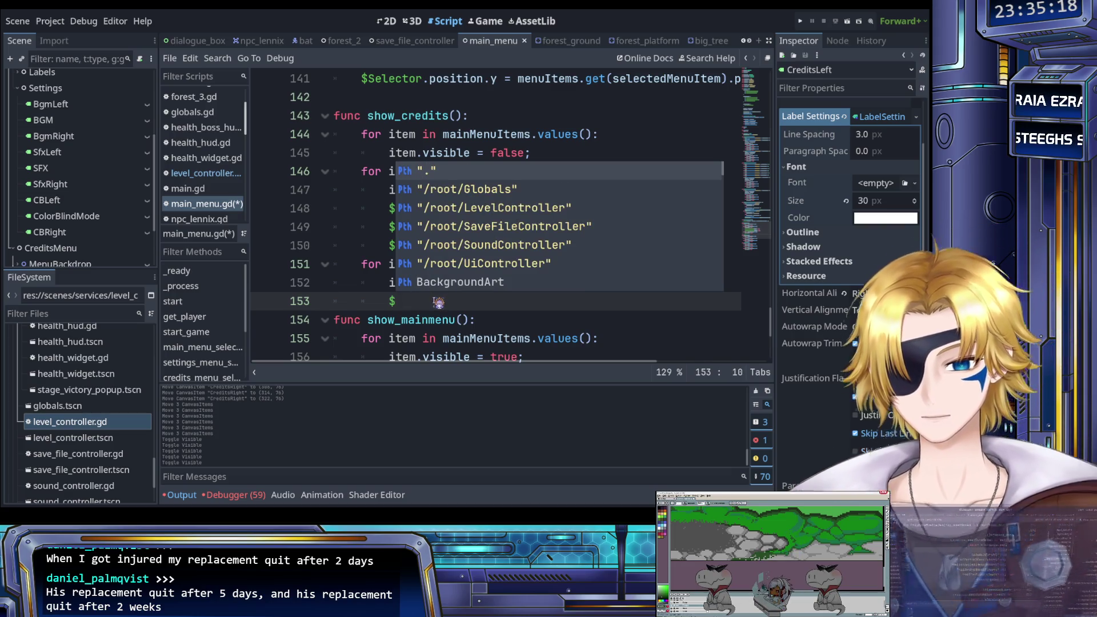
type("Setti")
key("Return")
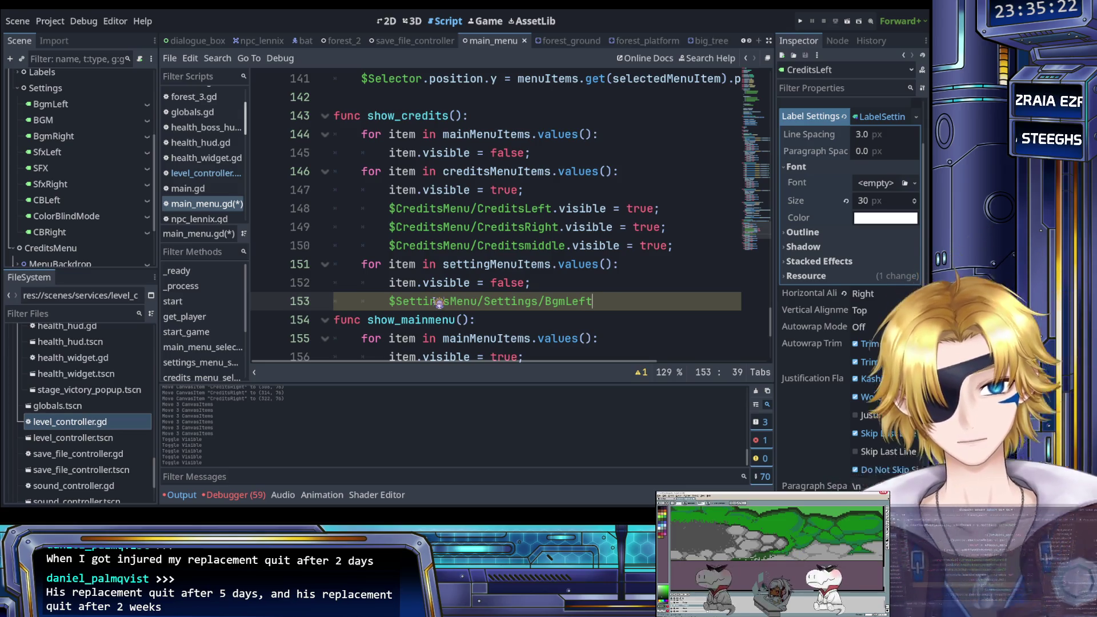
type(".visi")
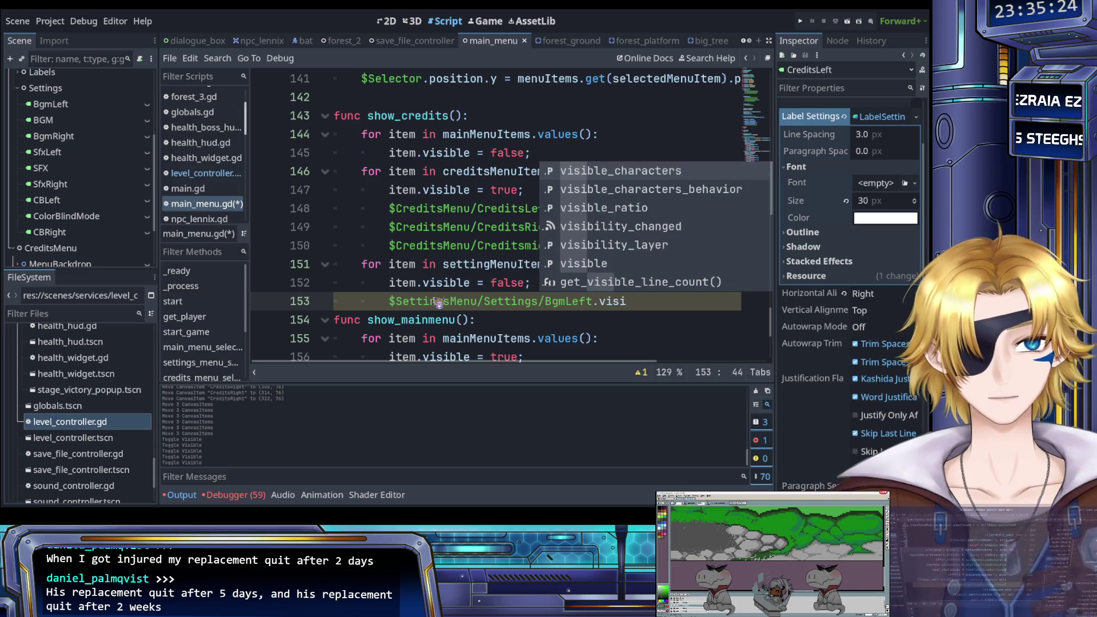
type("ble = false;")
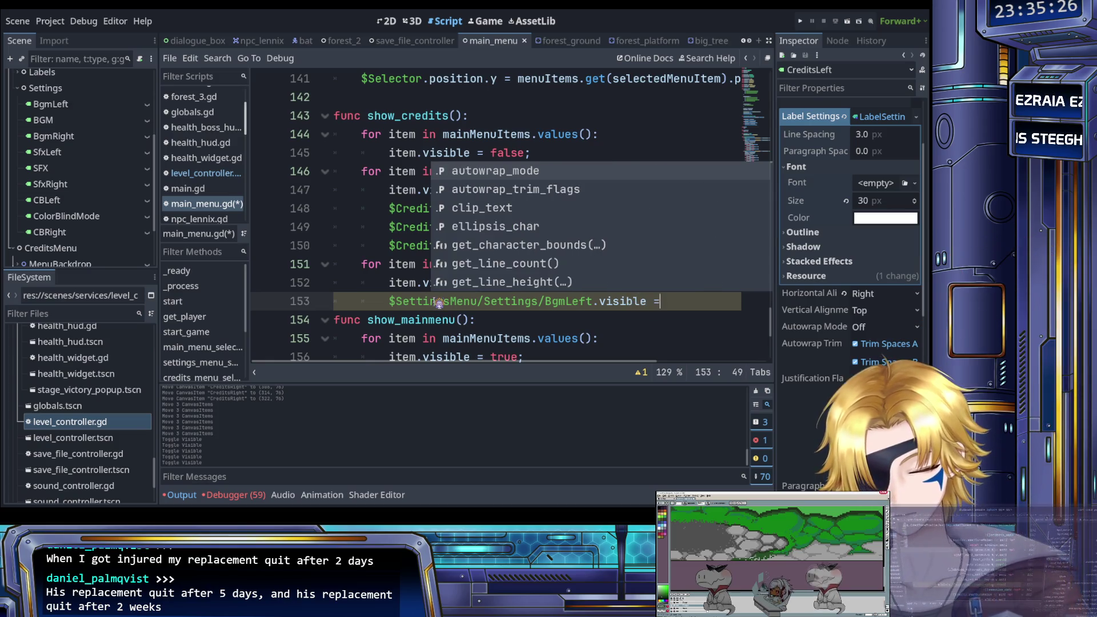
key("ctrl+s")
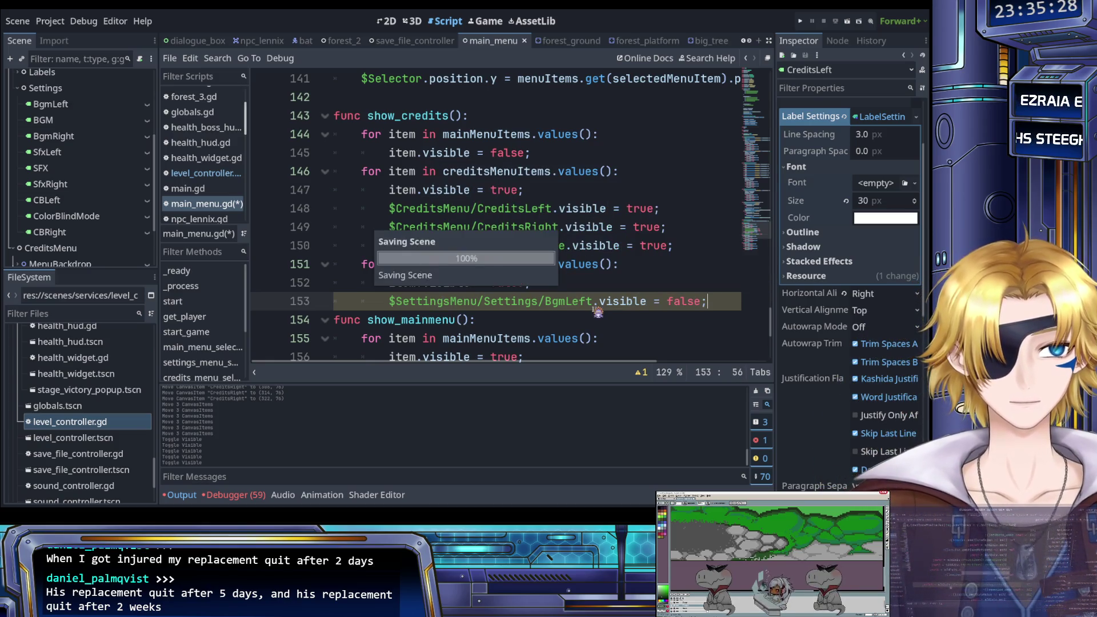
Duplicate the BgmLeft line and change the copy to hide the BGM node.
key("ctrl+shift+Left")
key("ctrl+shift+Left")
key("ctrl+shift+Left")
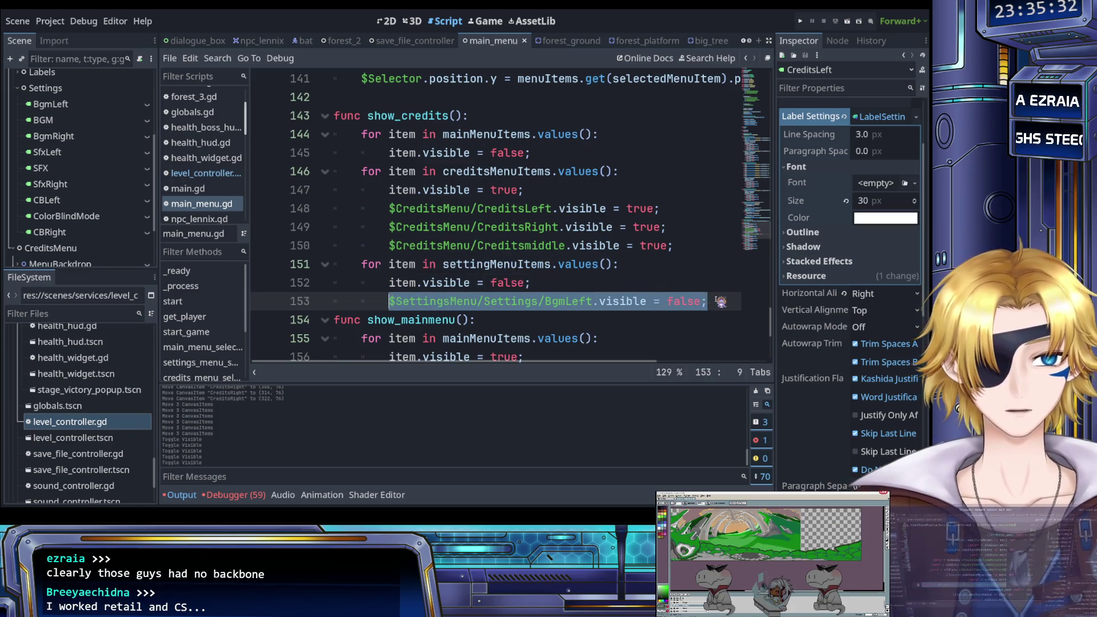
left_click(723, 301)
key("ctrl+shift+d")
key("Left")
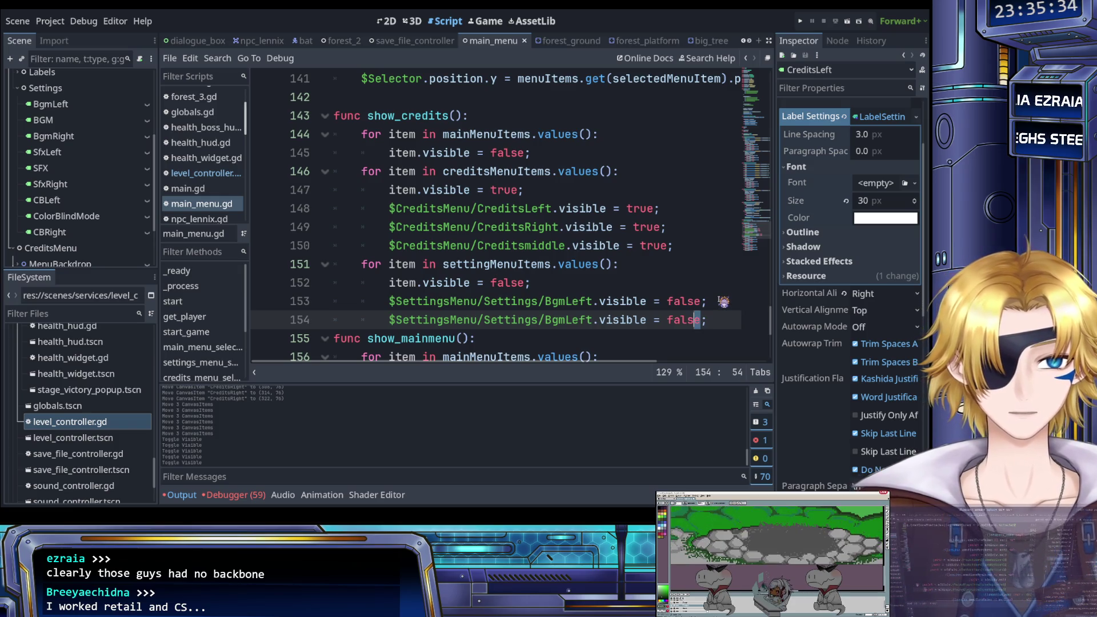
double_click(562, 319)
type("BGM")
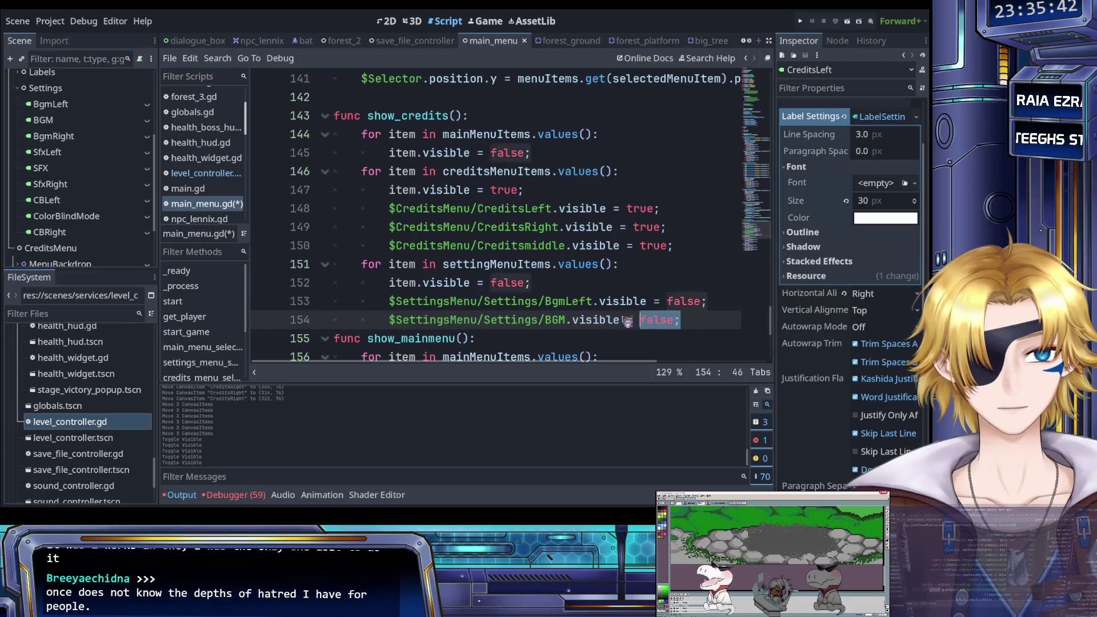
key("End")
key("ctrl+shift+Left")
key("ctrl+shift+Left")
key("ctrl+shift+Left")
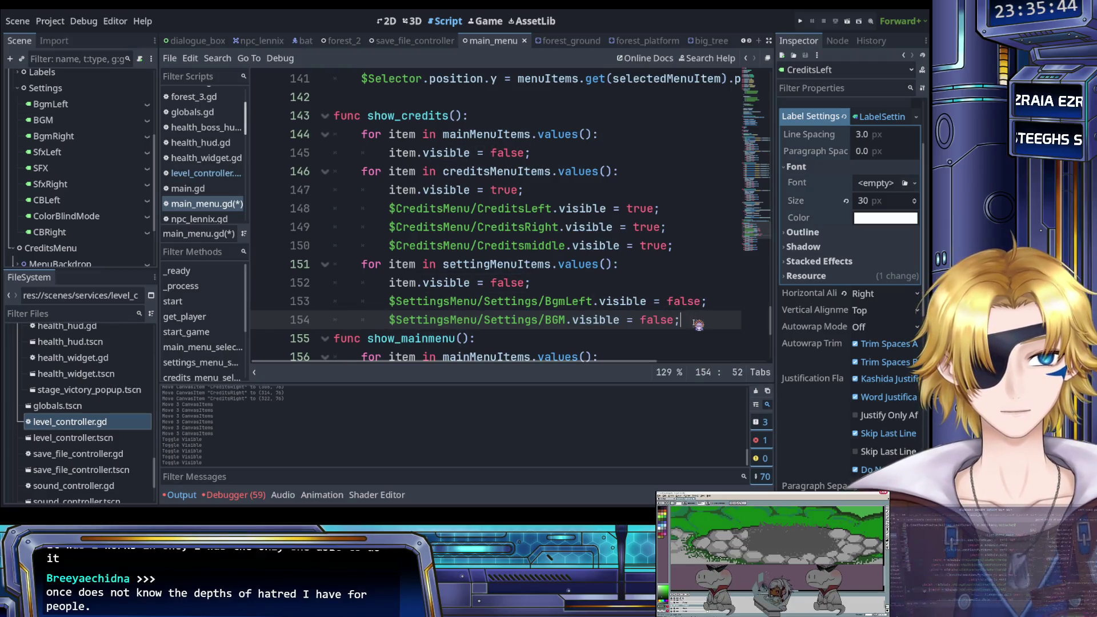
Duplicate the BGM line into a BgmRight version and save the script.
key("ctrl+shift+d")
double_click(557, 338)
type("BgmRight")
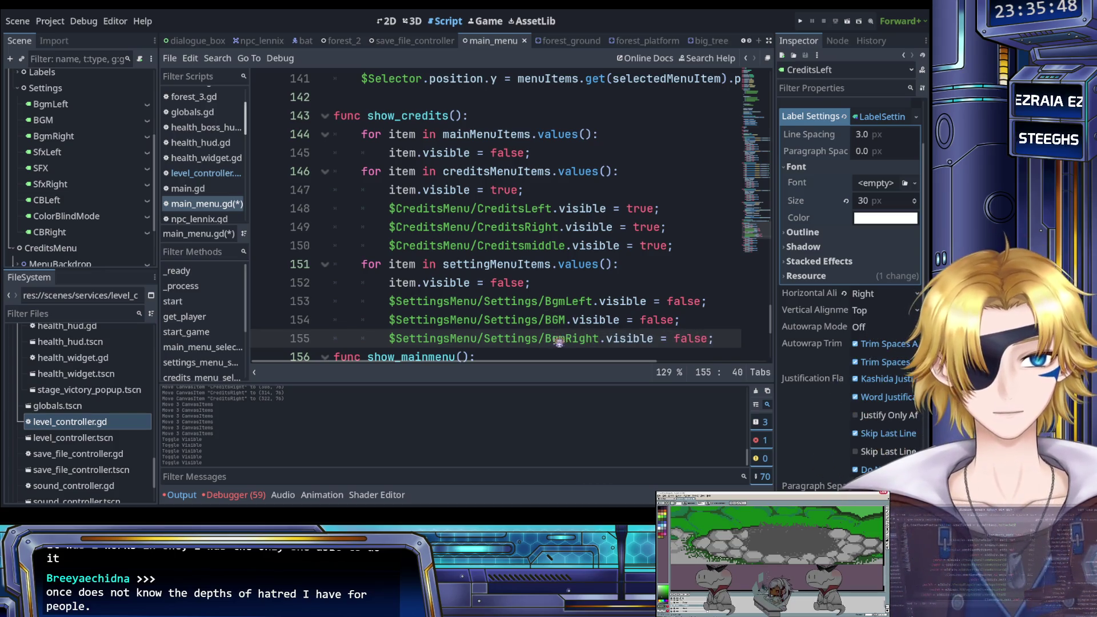
double_click(585, 339)
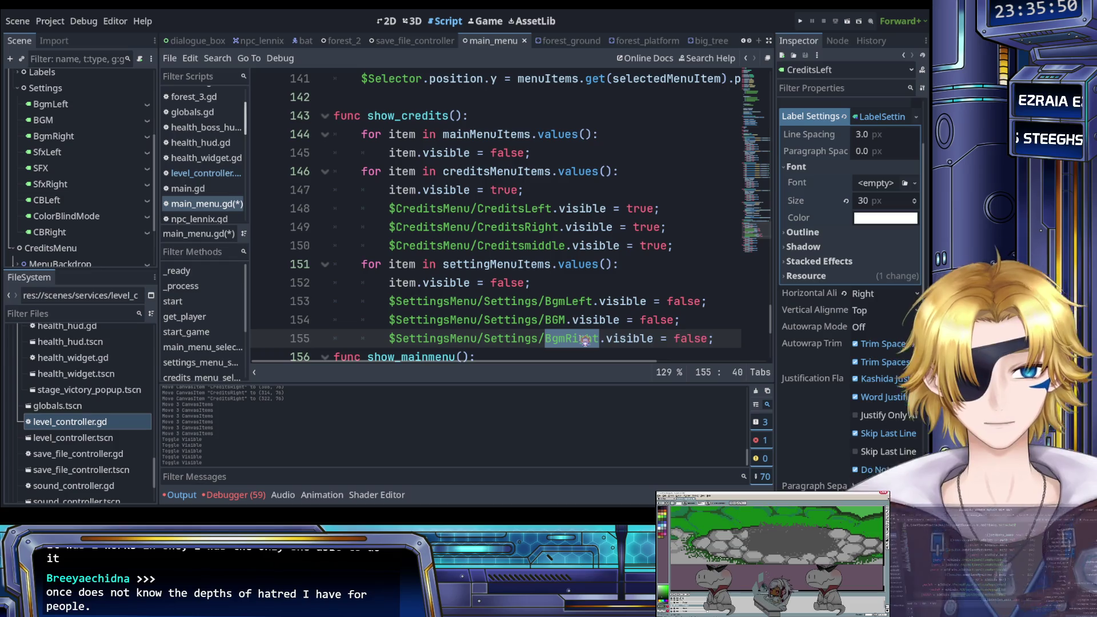
type("Bgm")
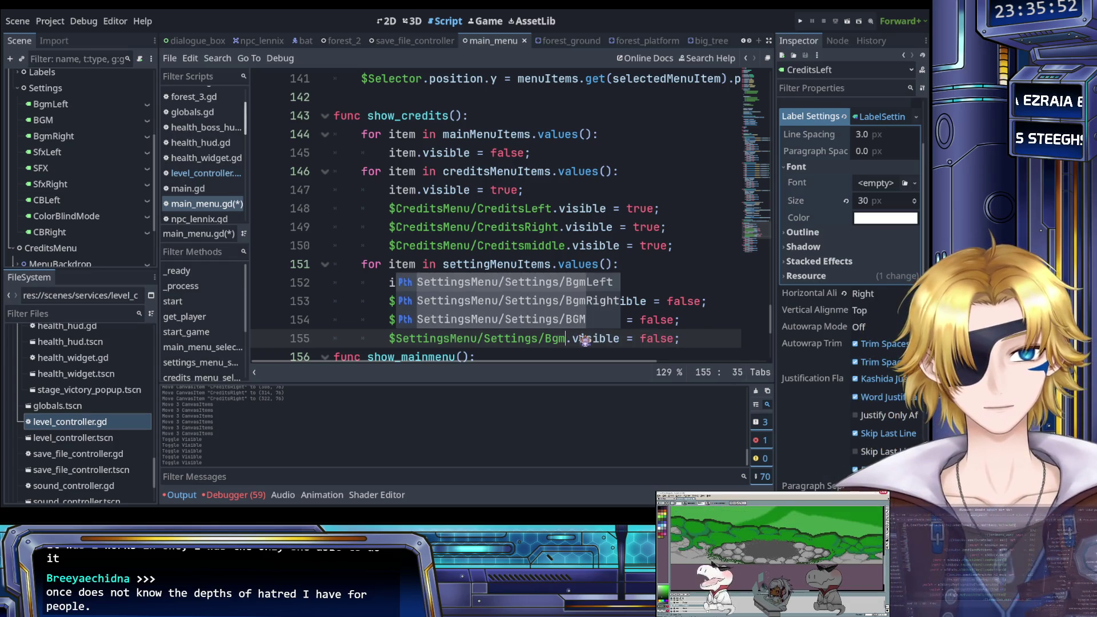
key("Down")
key("Return")
key("ctrl+s")
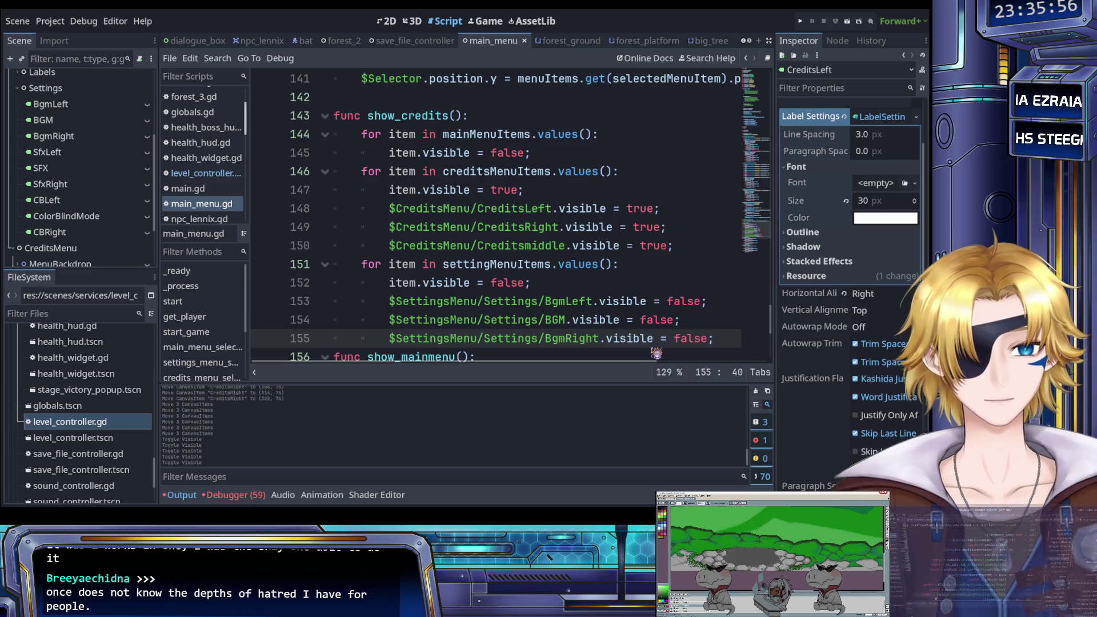
Copy the three BGM-hiding lines and paste a duplicate below them.
left_click(722, 341)
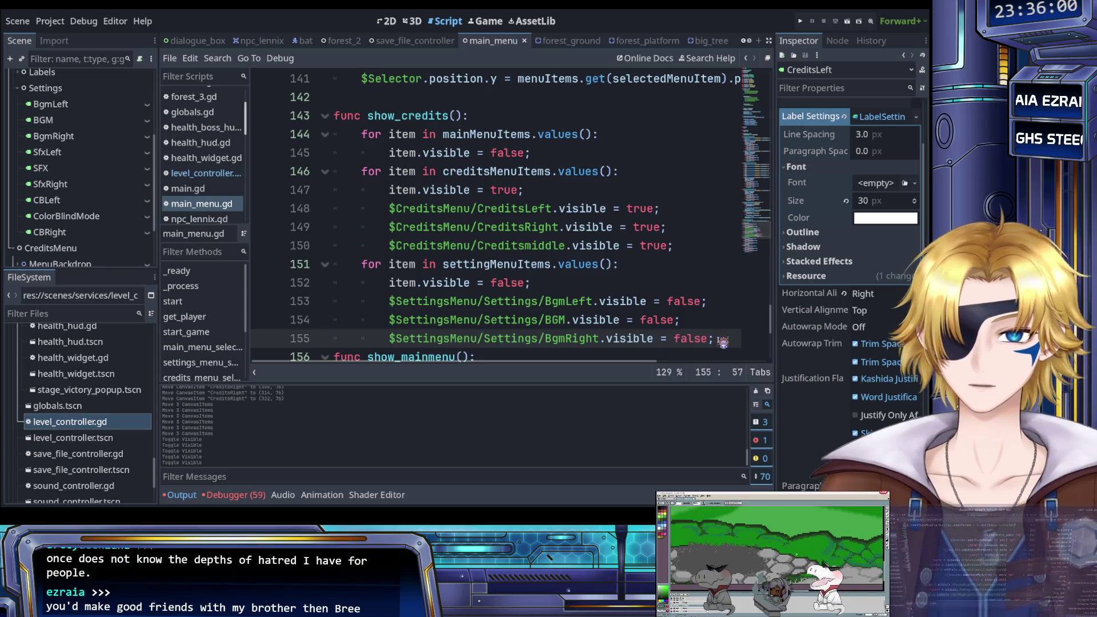
key("Return")
mouse_move(427, 343)
left_mouse_down()
mouse_move(400, 320)
mouse_move(387, 286)
left_mouse_up()
key("ctrl+c")
left_click(413, 343)
key("ctrl+v")
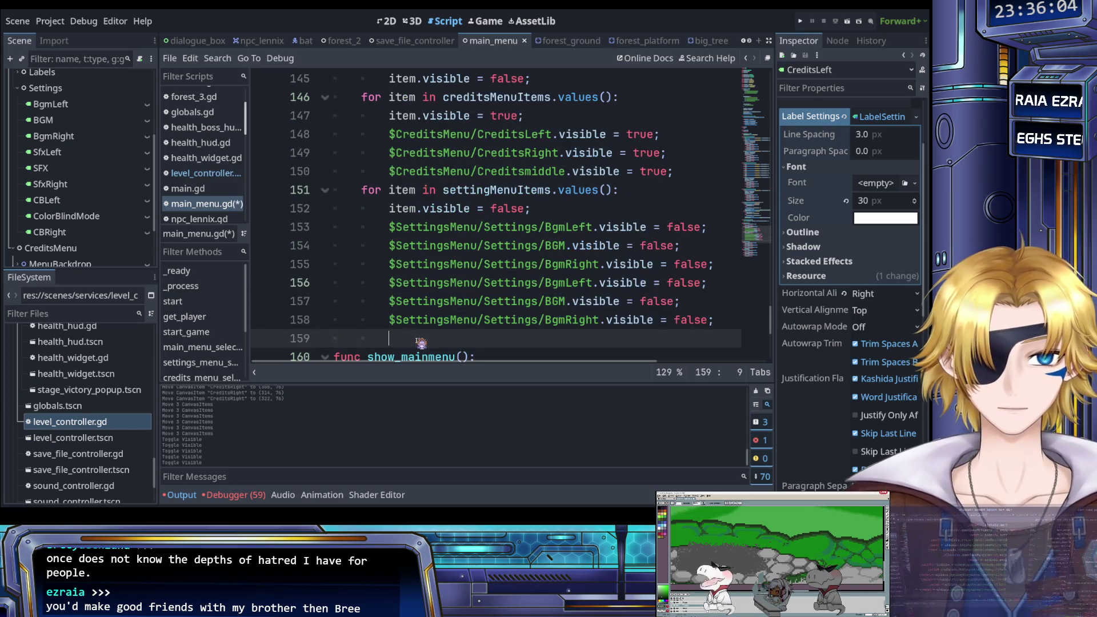
Change Bgm to Sfx in the copied lines and BGM to SFX on line 157, then save.
left_click_drag(561, 283, 546, 283)
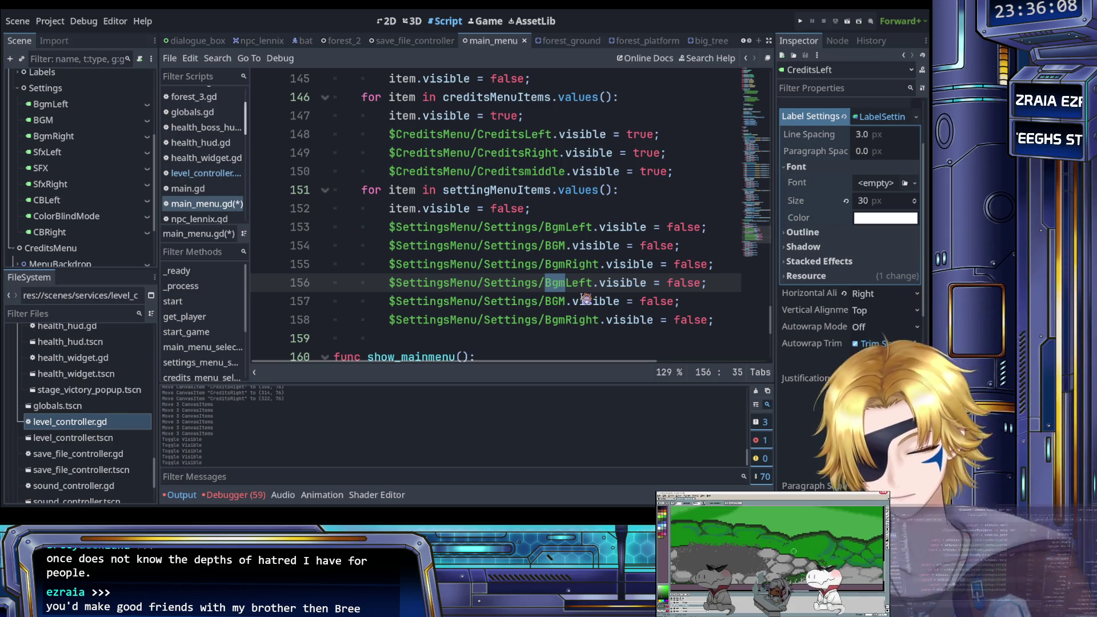
key("ctrl+d")
type("Sfx")
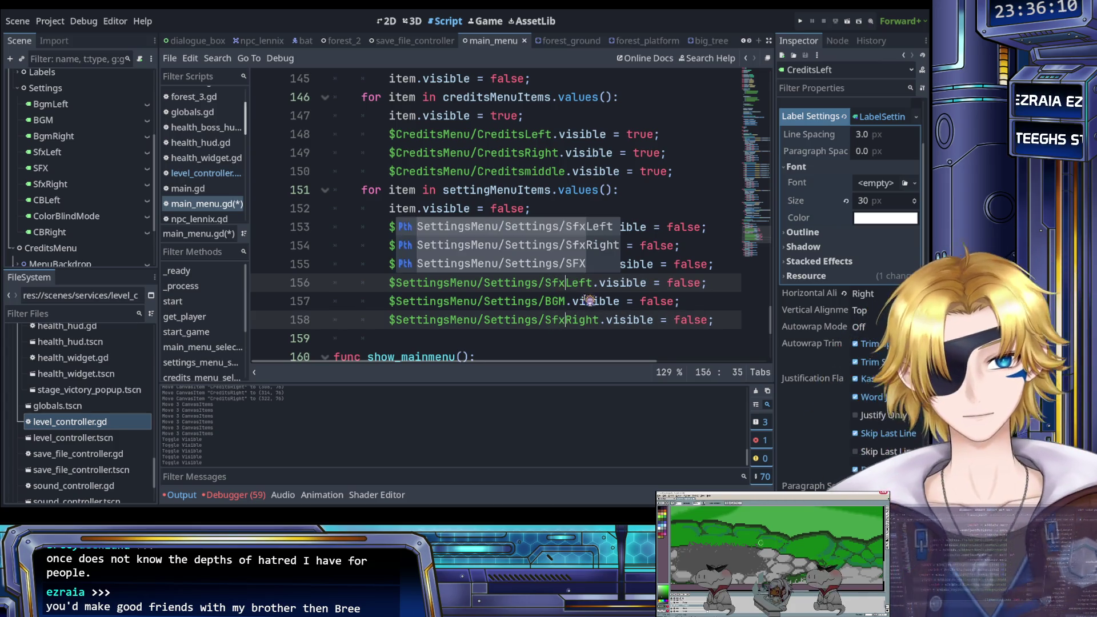
left_click(566, 301)
double_click(566, 304)
type("SFX")
key("ctrl+s")
left_click(532, 337)
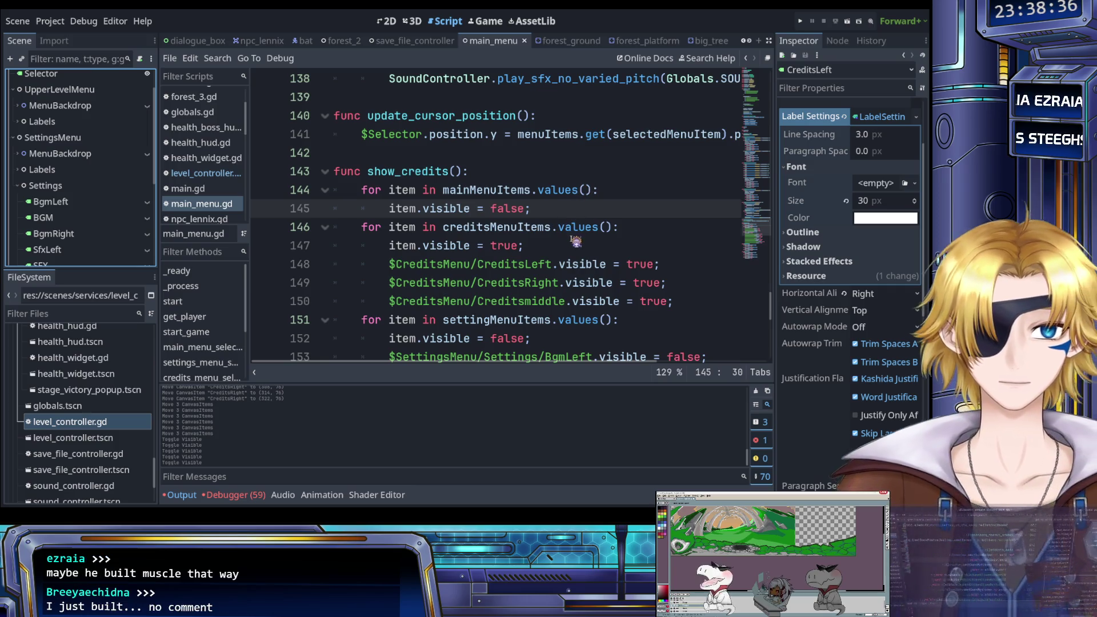
Paste the show_credits body over the show_mainmenu body.
scroll(500, 254, "down", 4)
scroll(498, 253, "down", 3)
scroll(498, 253, "up", 3)
scroll(506, 263, "down", 2)
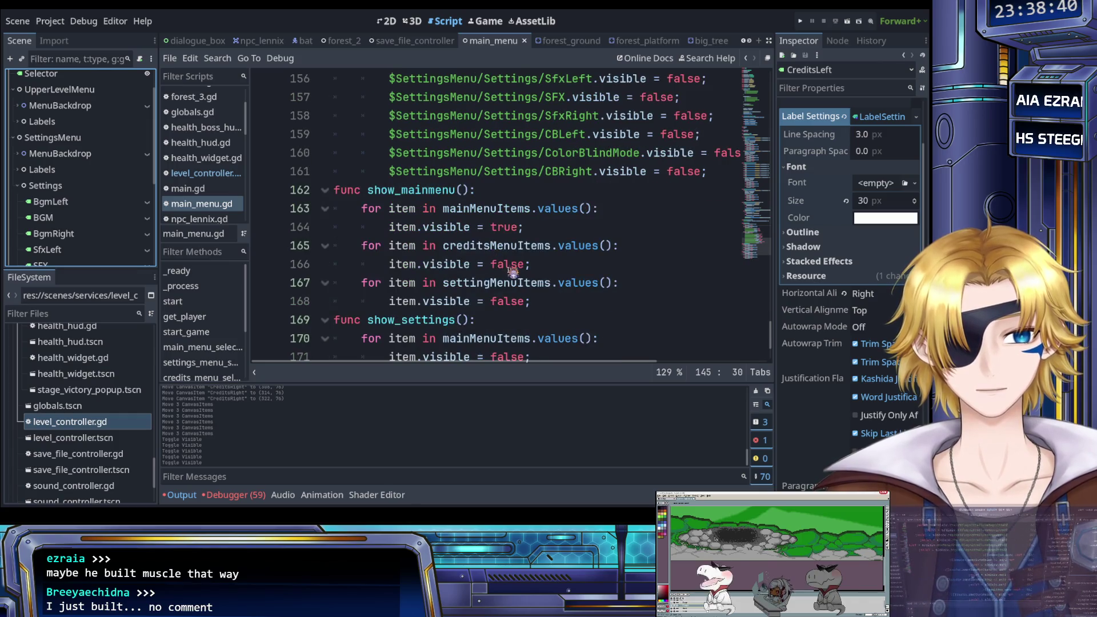
scroll(514, 273, "up", 4)
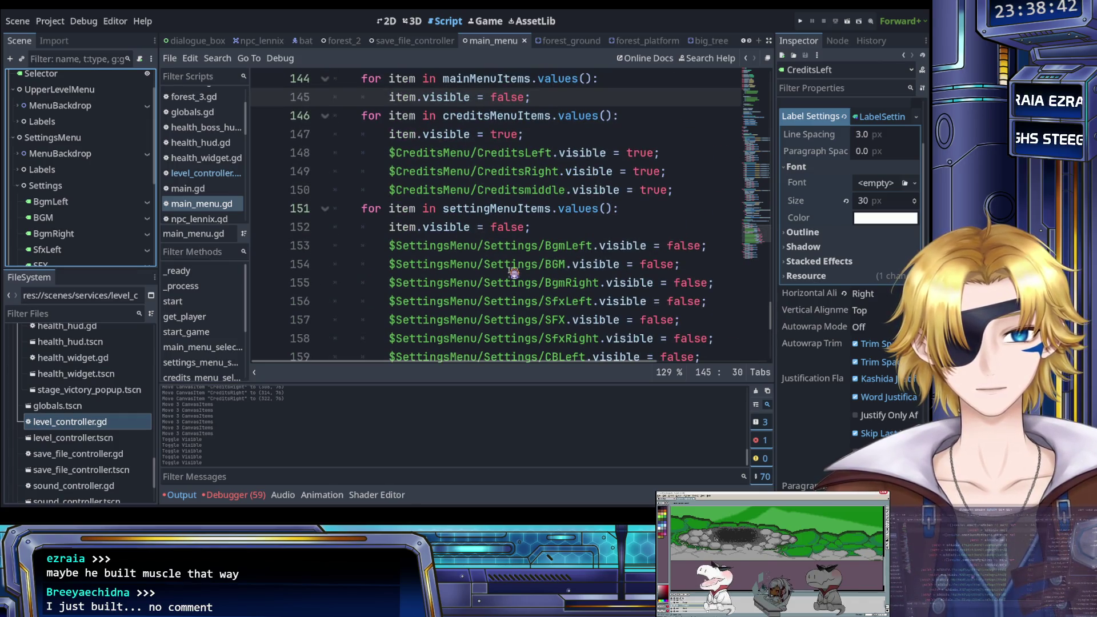
scroll(515, 273, "down", 2)
left_click_drag(724, 287, 380, 153)
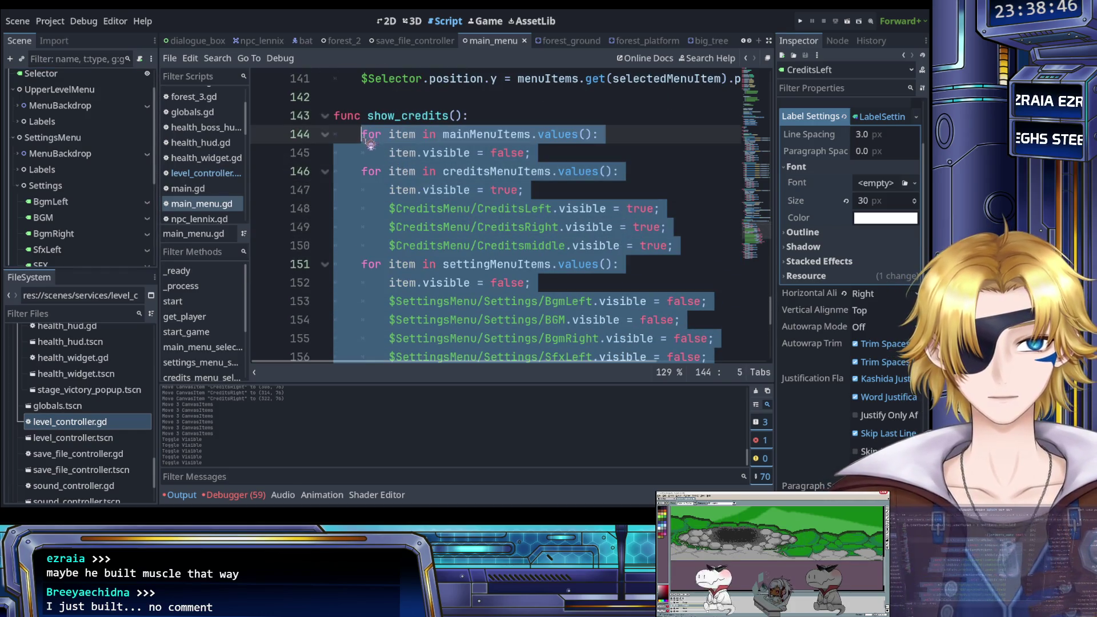
key("ctrl+z")
key("ctrl+z")
key("ctrl+z")
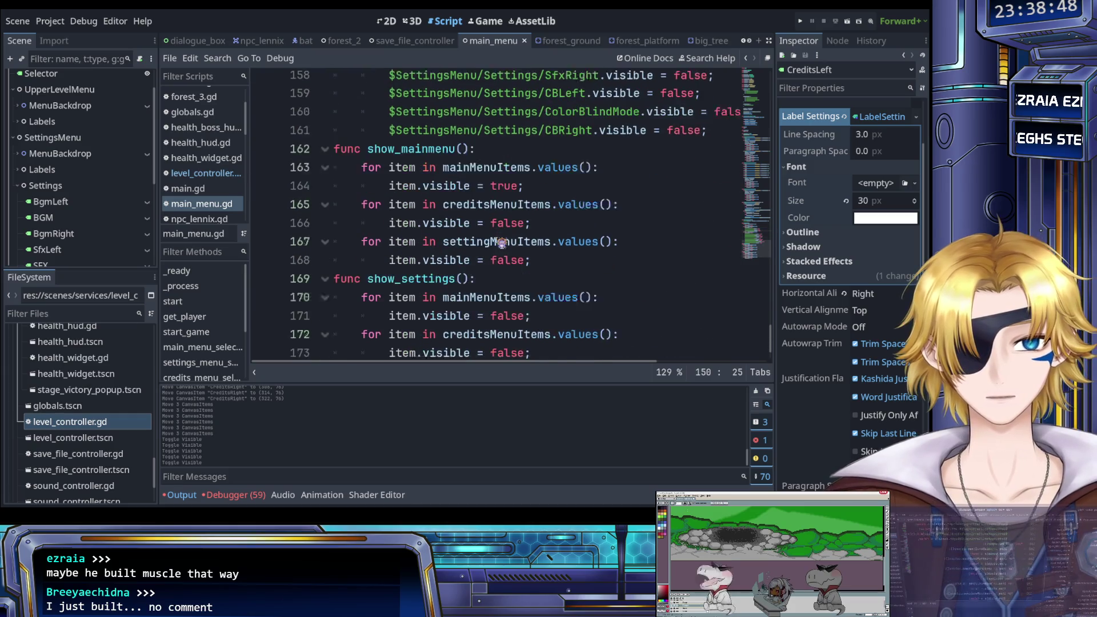
left_click_drag(540, 244, 383, 154)
key("ctrl+v")
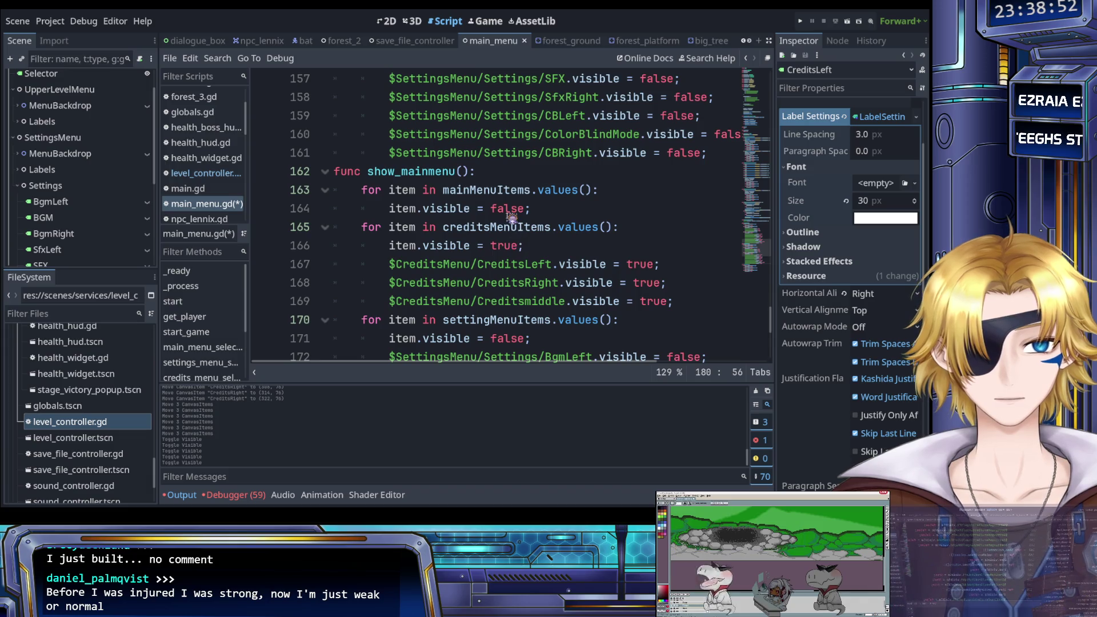
In show_mainmenu, set line 164 to true and the CreditsMenu values to false, then save.
double_click(509, 209)
type("true")
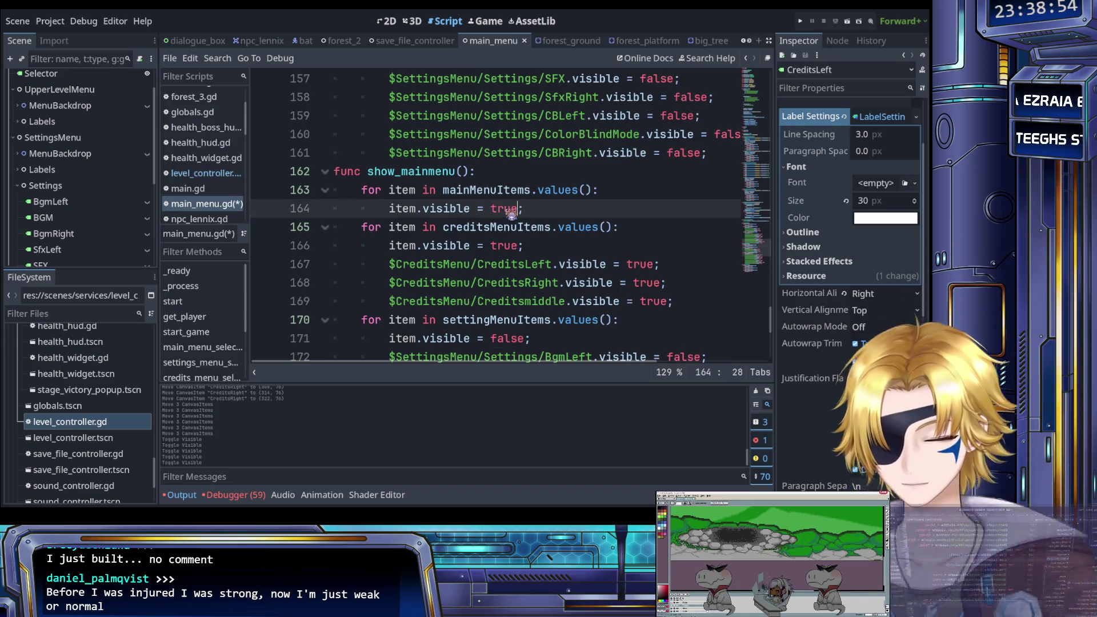
double_click(506, 247)
scroll(507, 246, "down", 5)
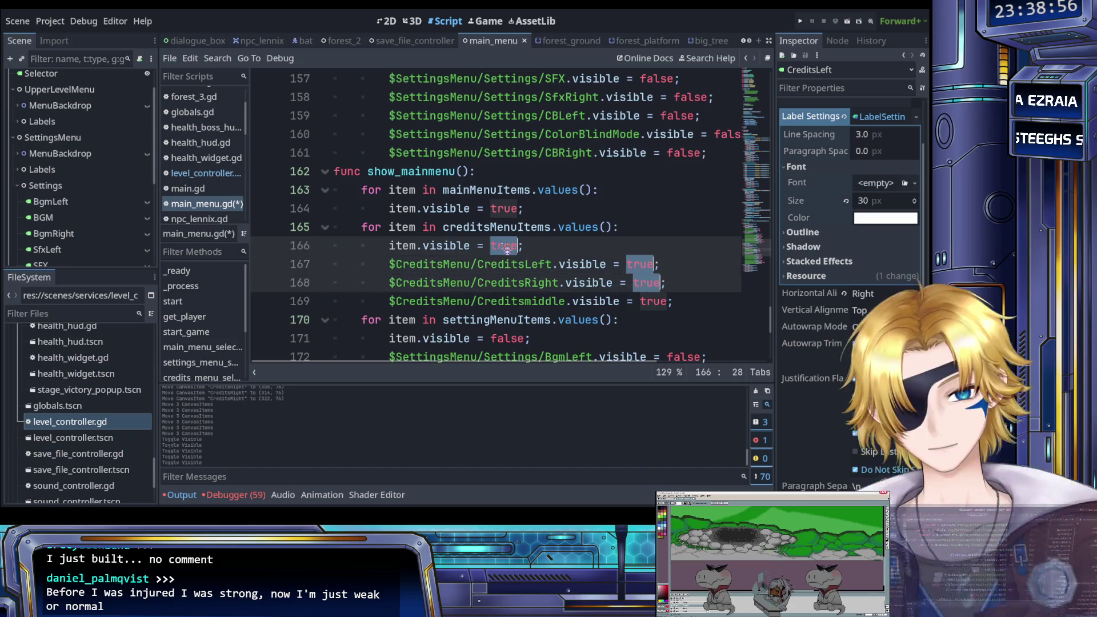
scroll(504, 249, "up", 5)
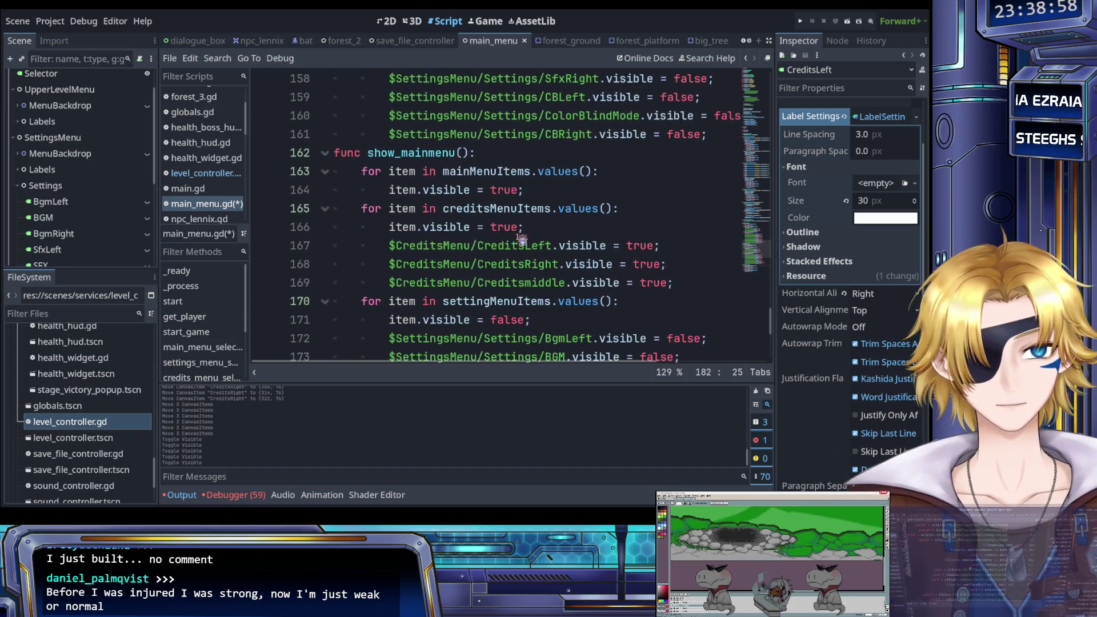
key("ctrl+d")
key("ctrl+d")
key("ctrl+d")
type("false")
left_click(514, 246)
key("ctrl+s")
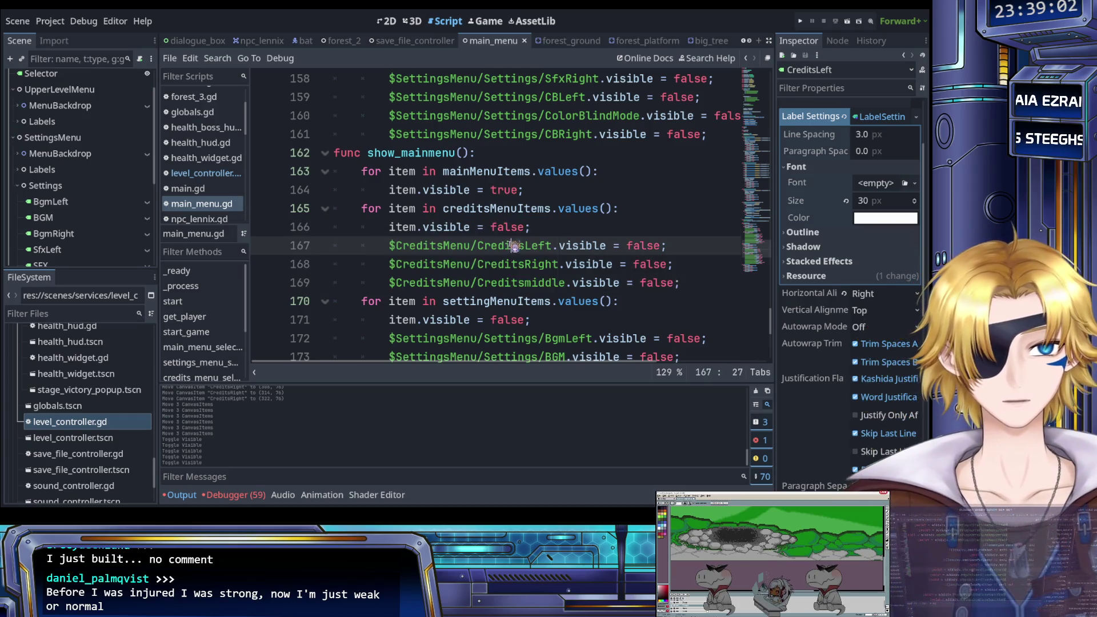
Paste the same body into show_settings and switch its credits true values to false.
scroll(515, 248, "down", 5)
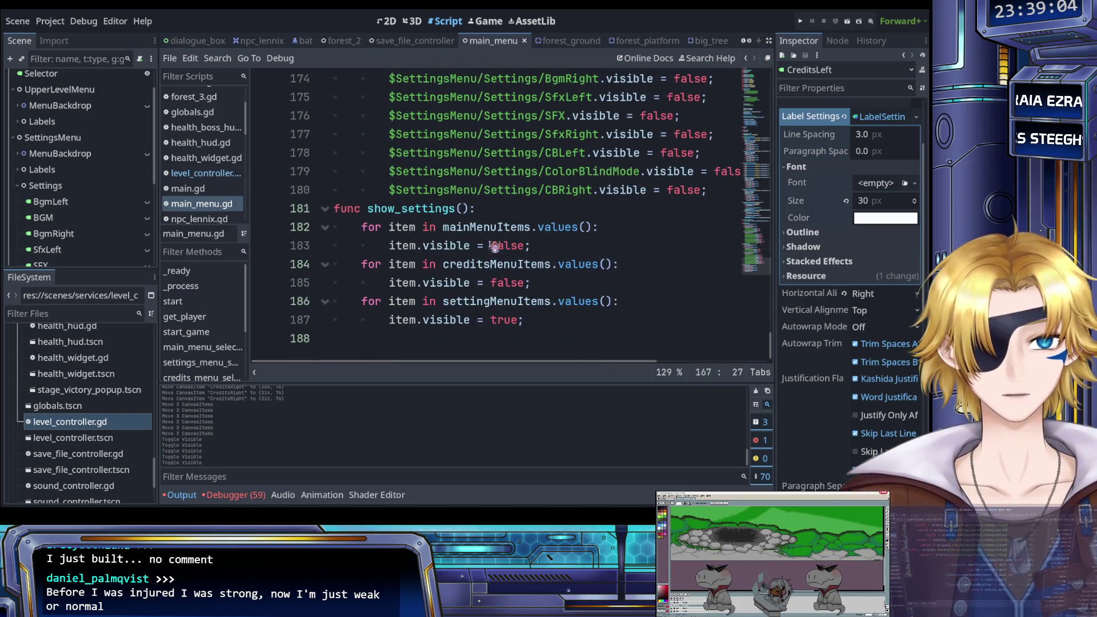
left_click_drag(523, 320, 361, 227)
key("ctrl+v")
scroll(518, 262, "up", 4)
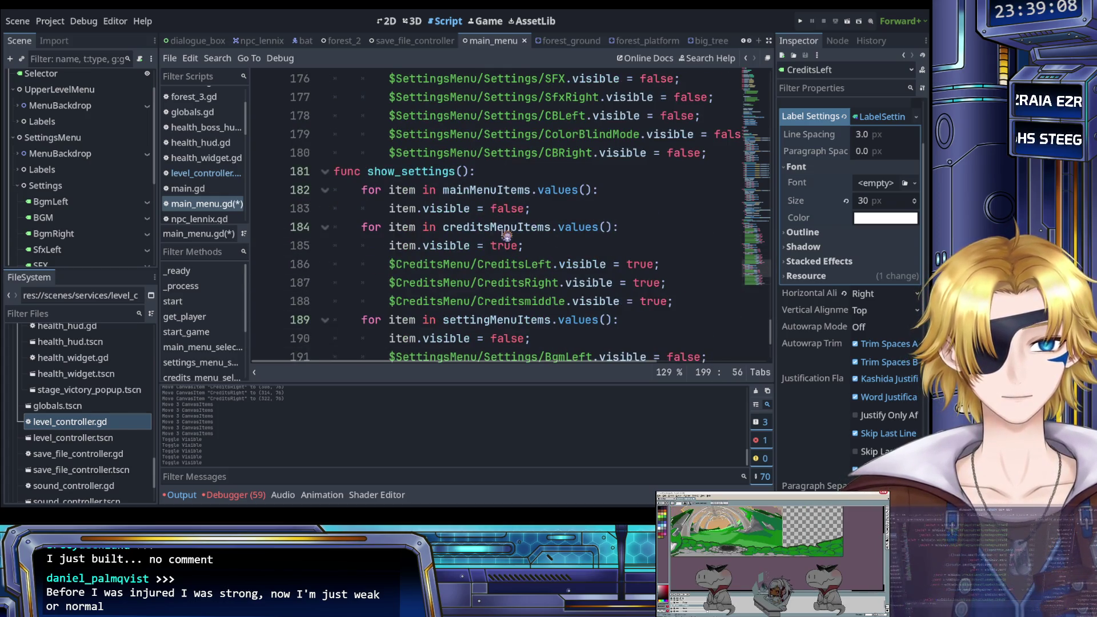
double_click(505, 245)
key("ctrl+d")
key("ctrl+d")
key("ctrl+d")
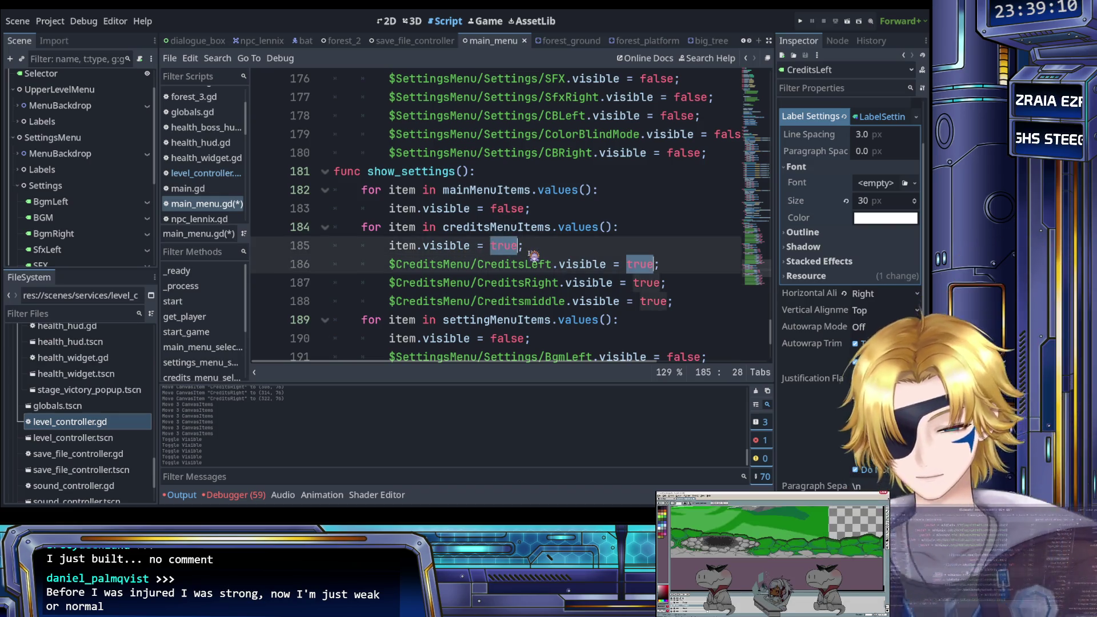
type("false")
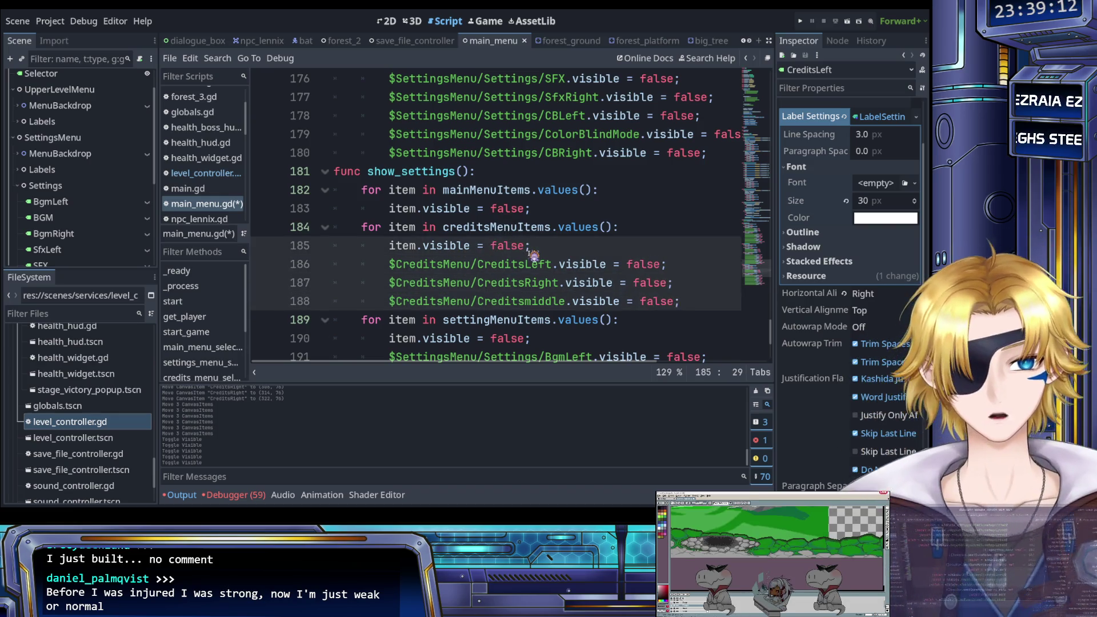
left_click(524, 264)
key("ctrl+s")
Set every false in the show_settings settings loop to true and save.
scroll(525, 273, "down", 2)
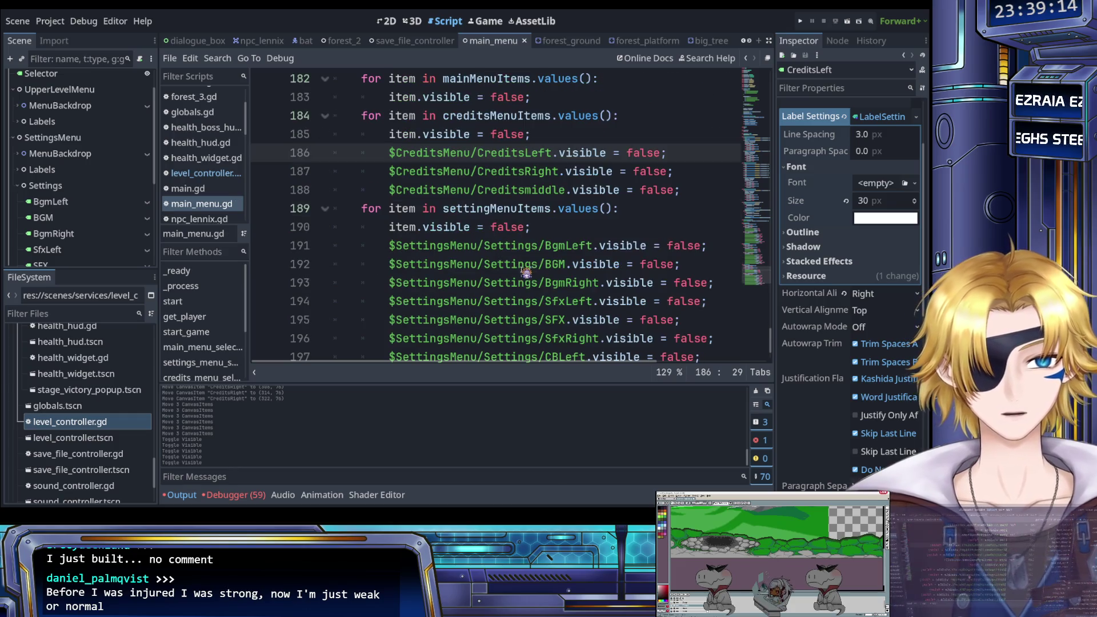
double_click(516, 227)
scroll(523, 240, "down", 2)
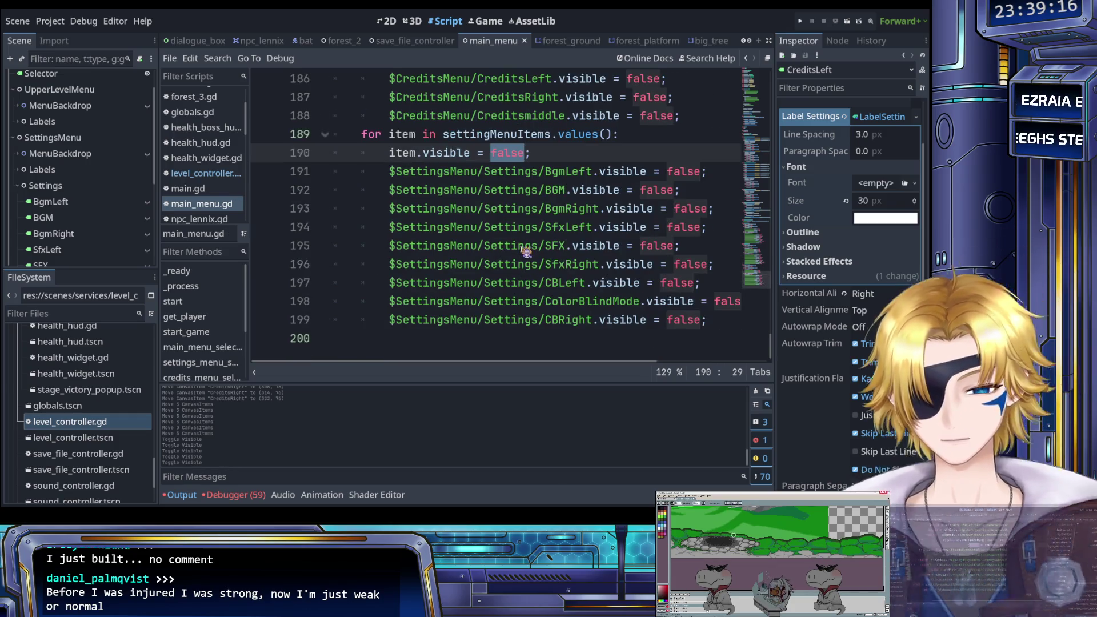
scroll(526, 252, "right", 1)
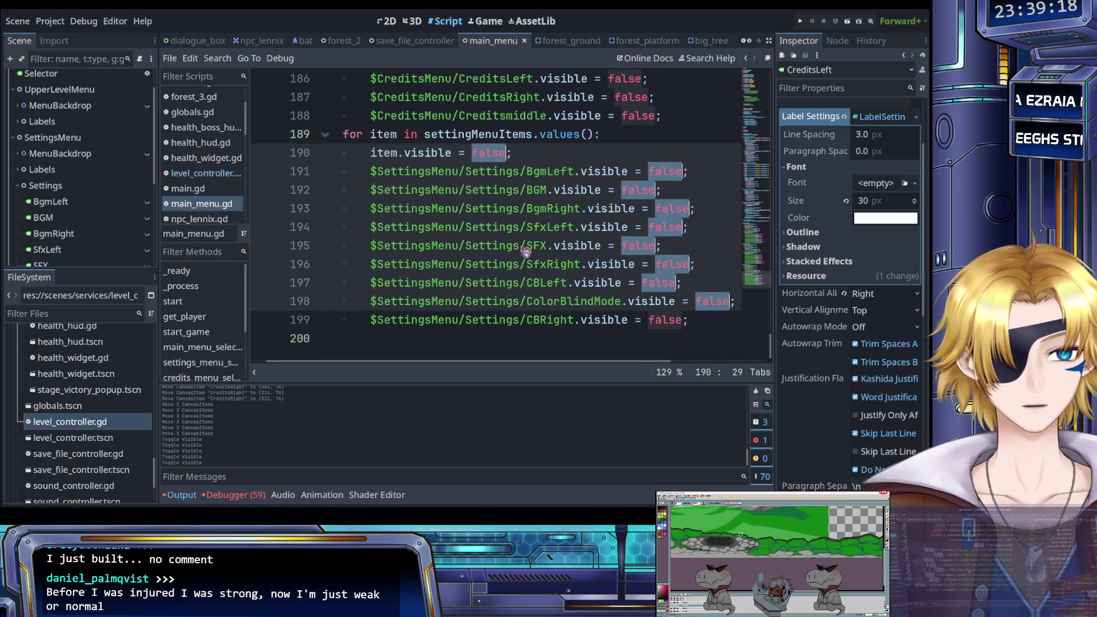
key("ctrl+d")
type("true")
key("ctrl+s")
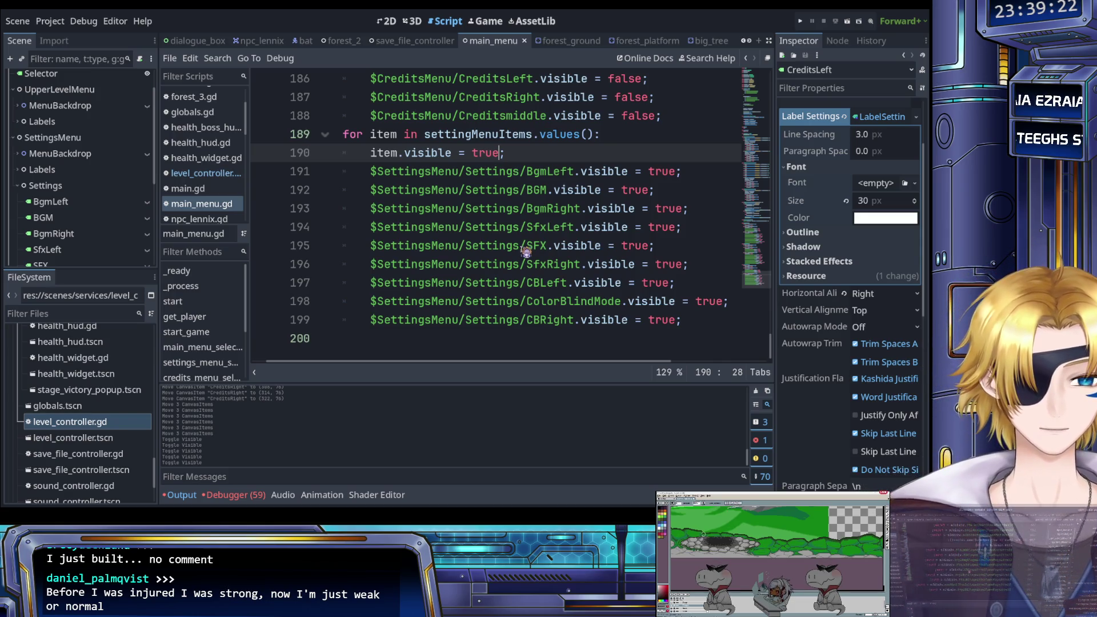
scroll(525, 251, "up", 8)
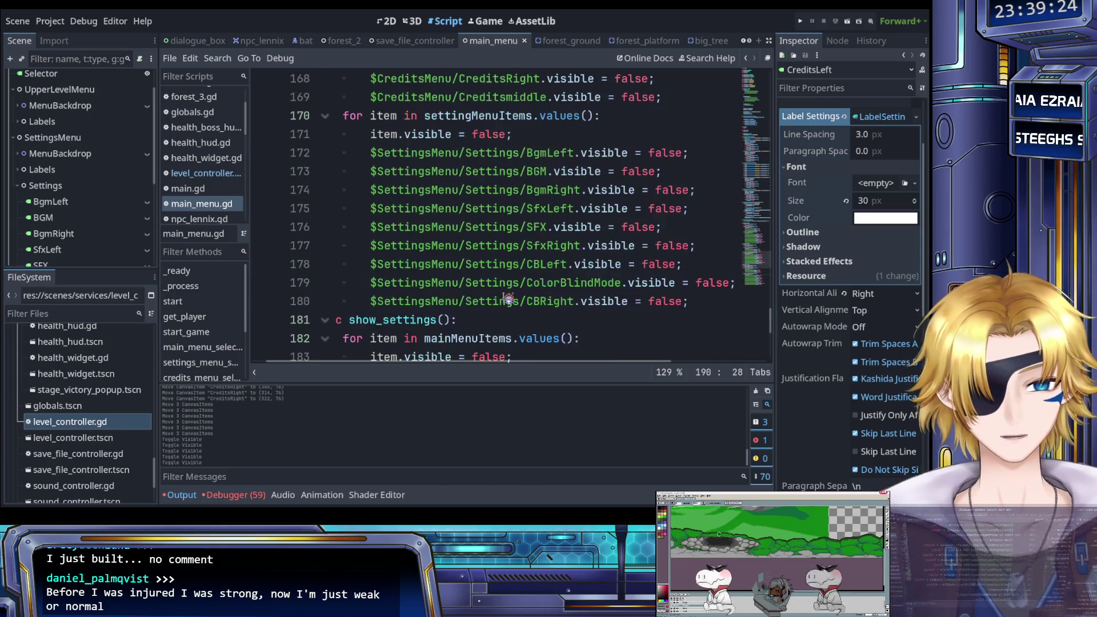
scroll(506, 299, "up", 3)
scroll(507, 299, "up", 4)
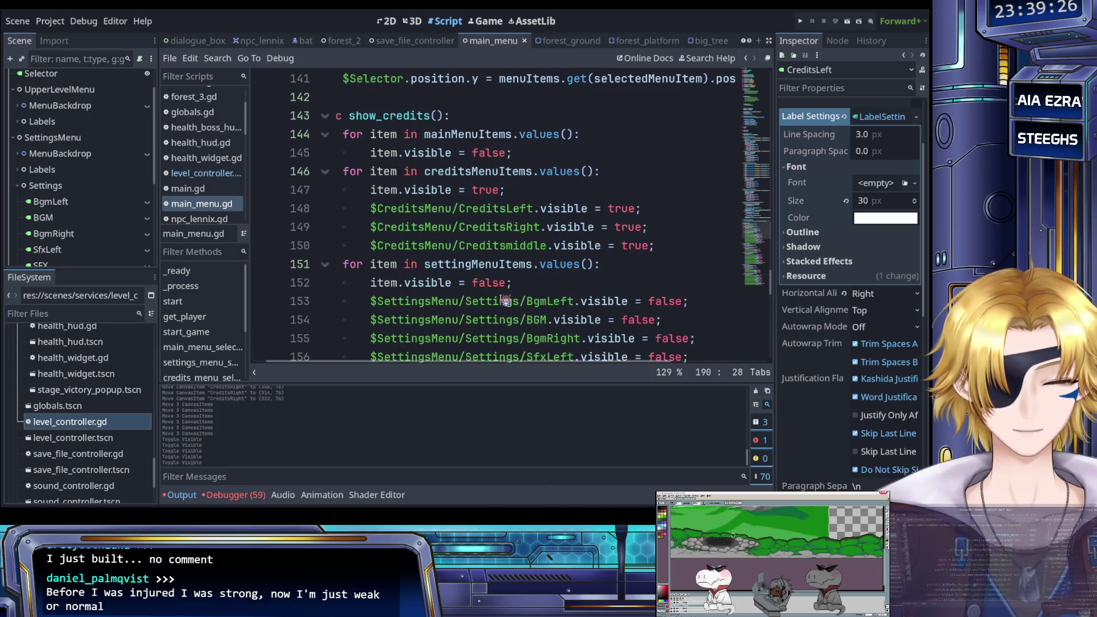
scroll(506, 309, "up", 16)
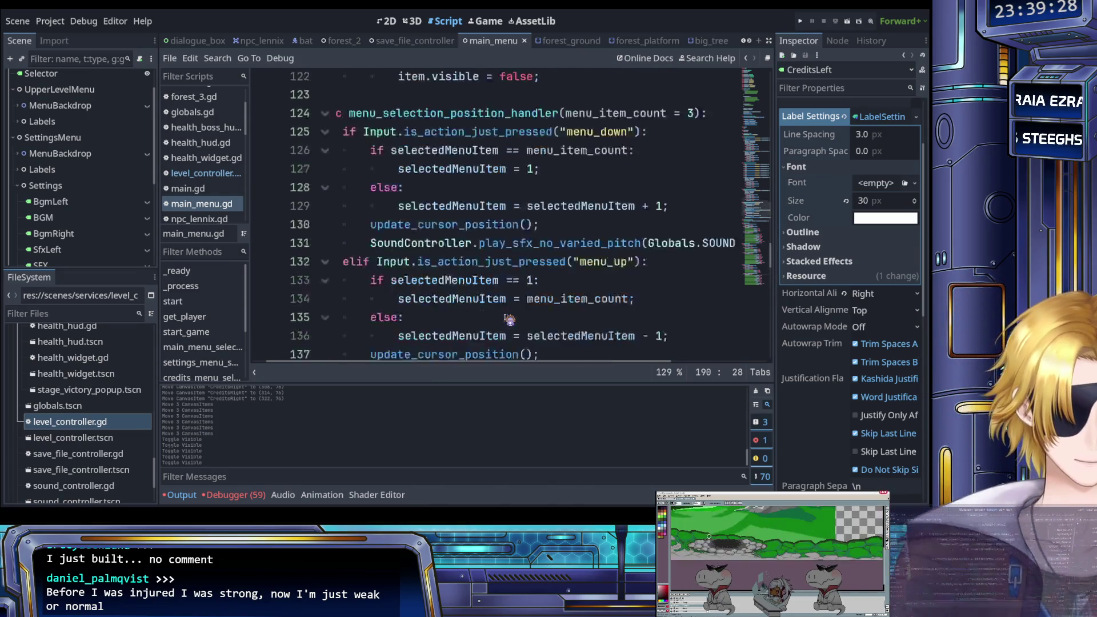
scroll(508, 320, "up", 12)
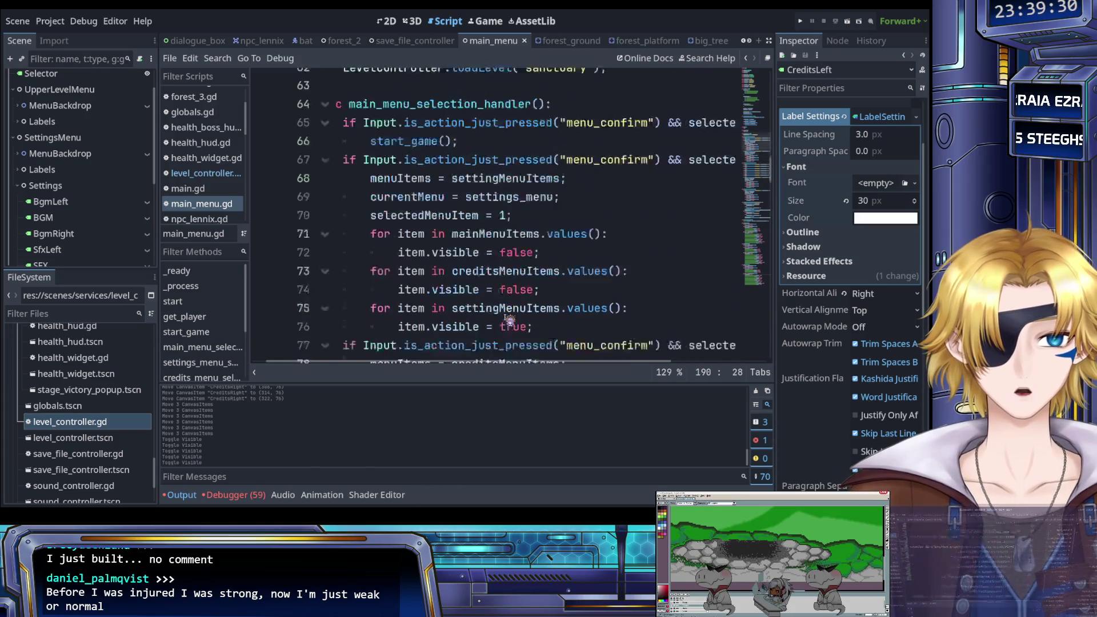
scroll(508, 320, "down", 1)
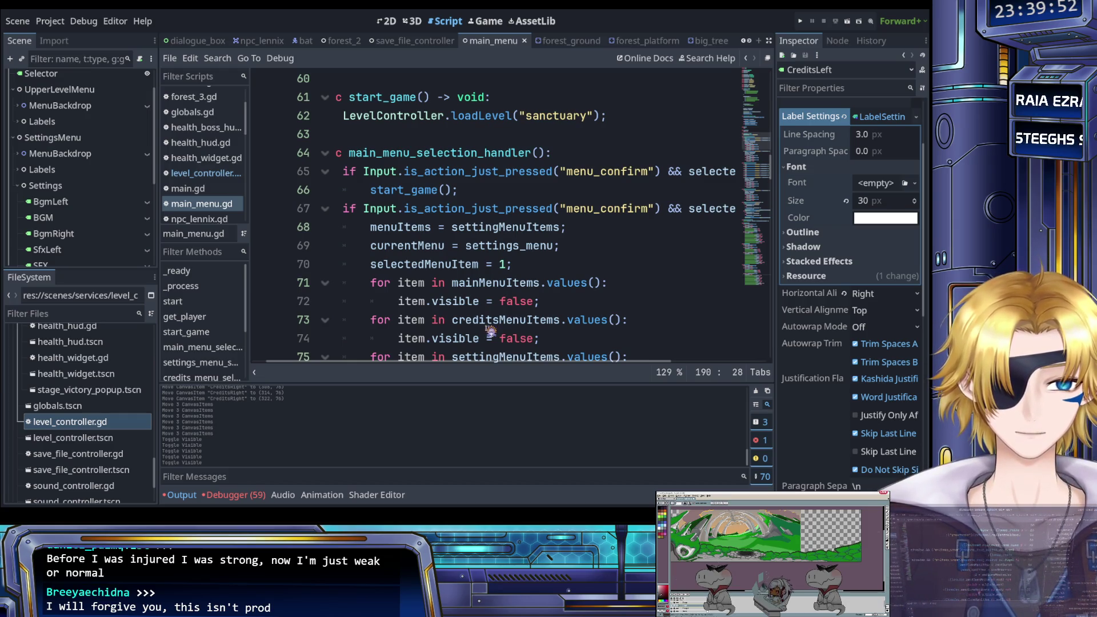
scroll(490, 331, "down", 2)
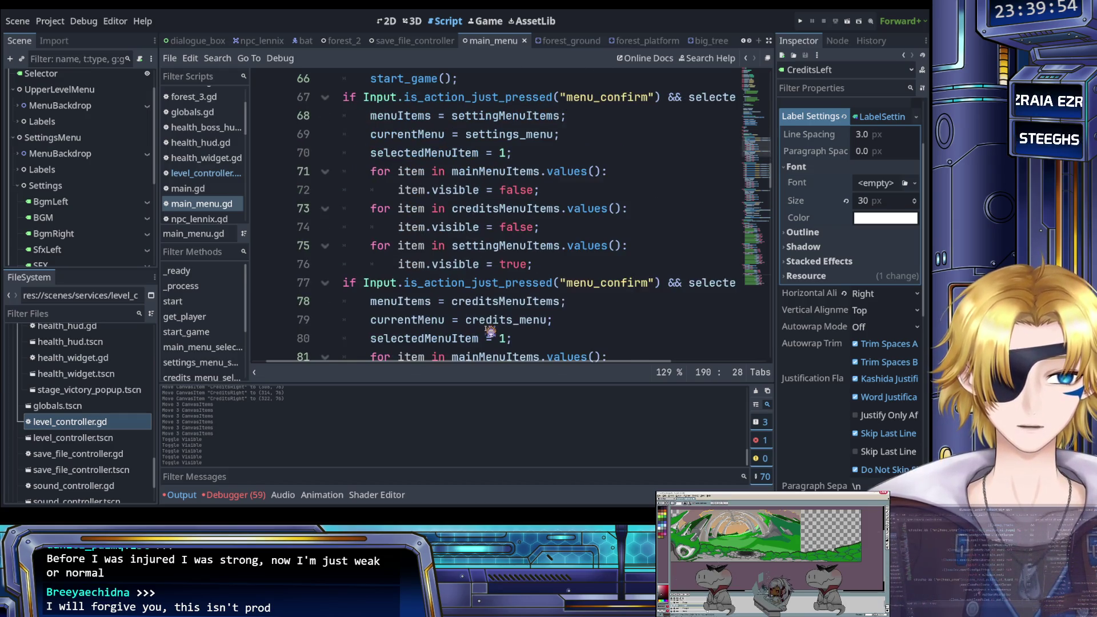
scroll(490, 330, "down", 2)
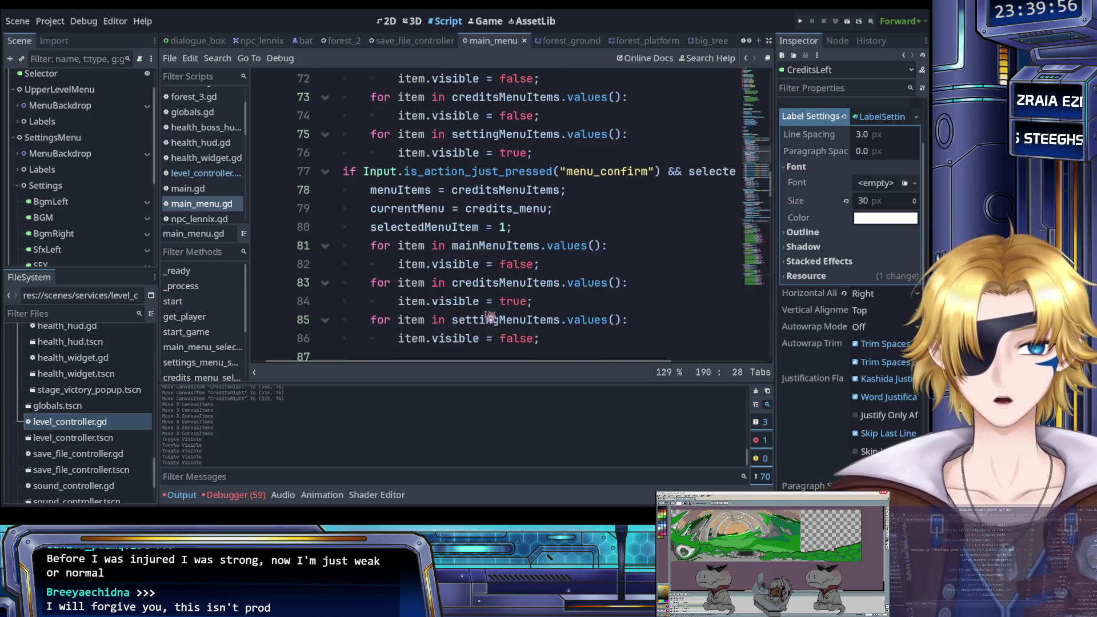
scroll(489, 316, "down", 2)
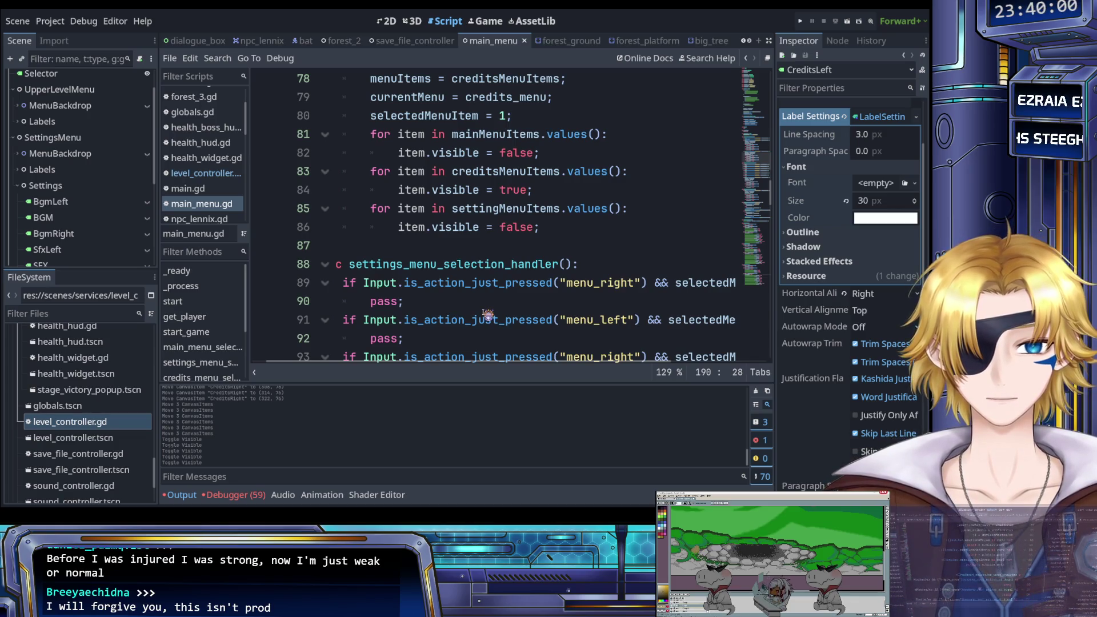
scroll(488, 314, "down", 2)
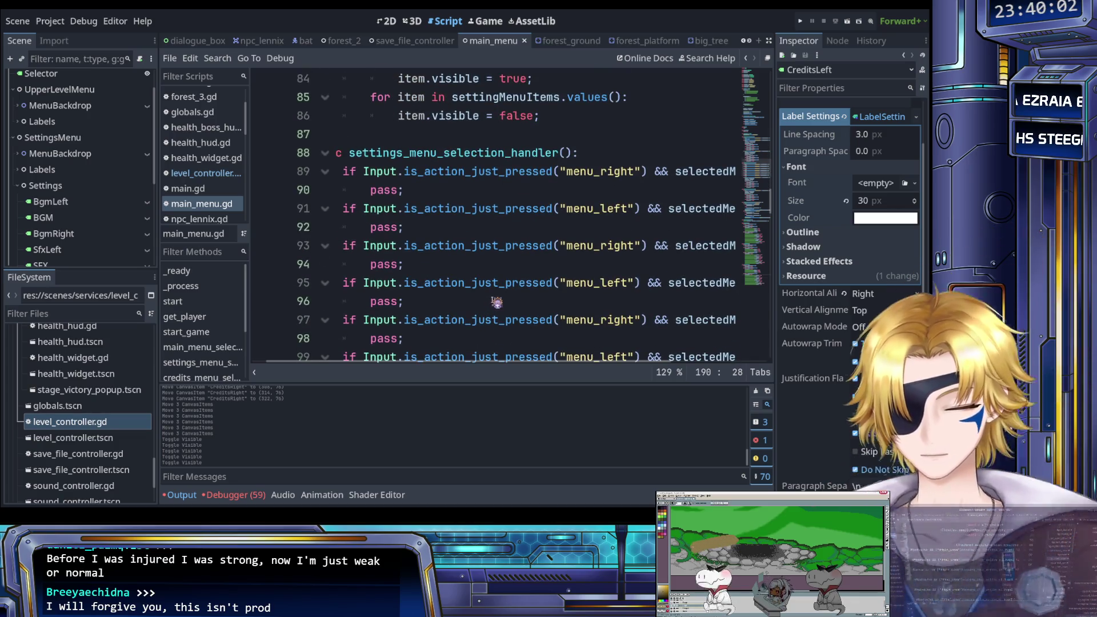
scroll(491, 308, "left", 1)
scroll(497, 306, "down", 3)
scroll(502, 303, "up", 2)
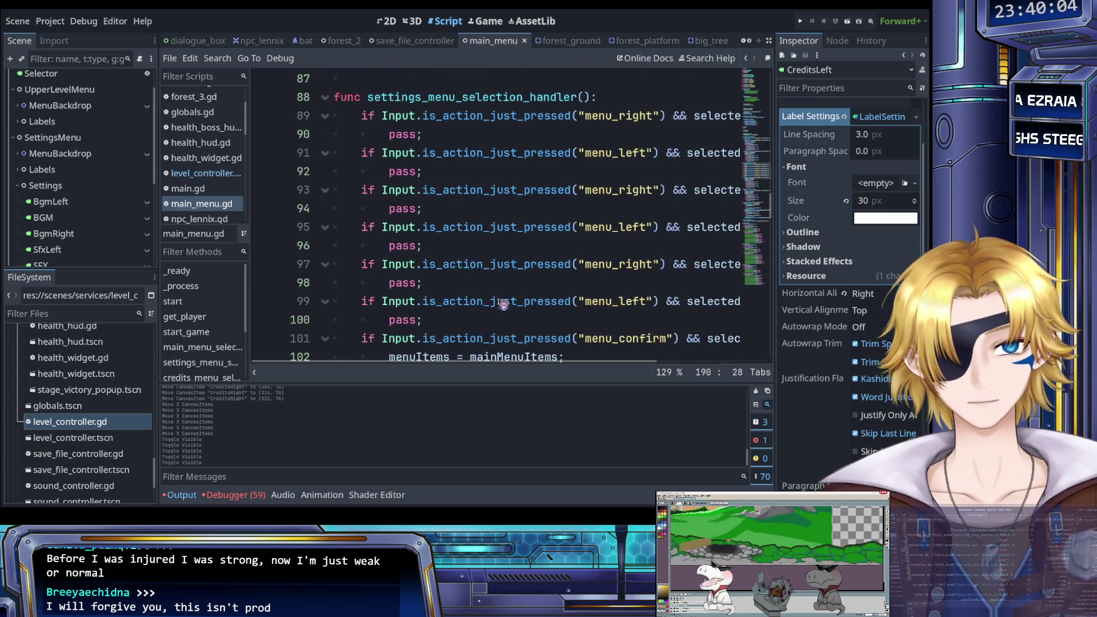
scroll(503, 304, "up", 1)
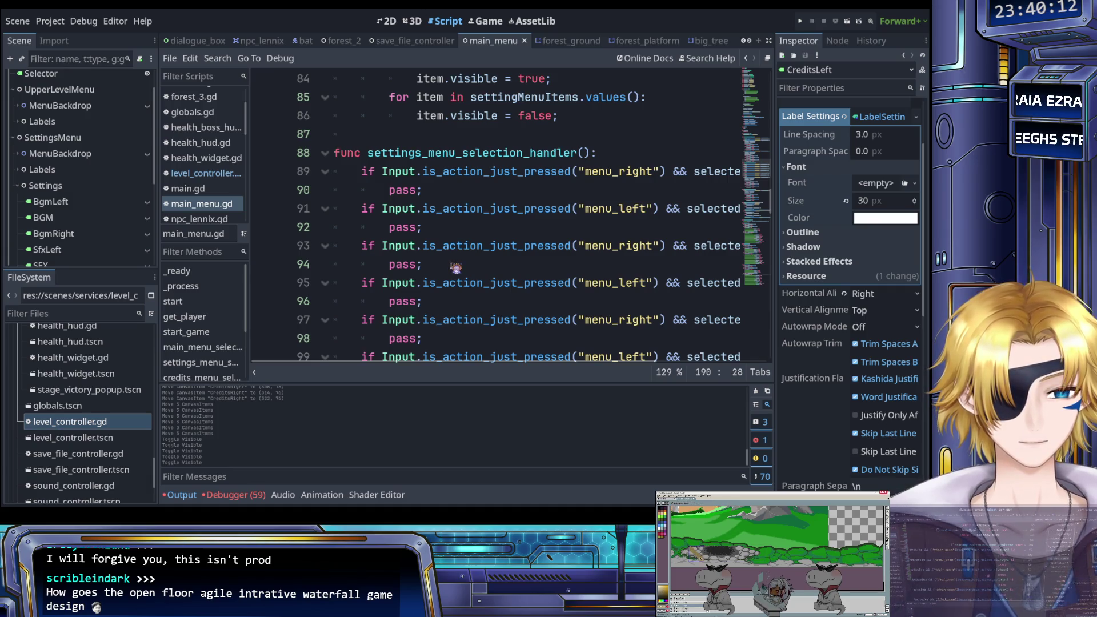
scroll(455, 267, "down", 20)
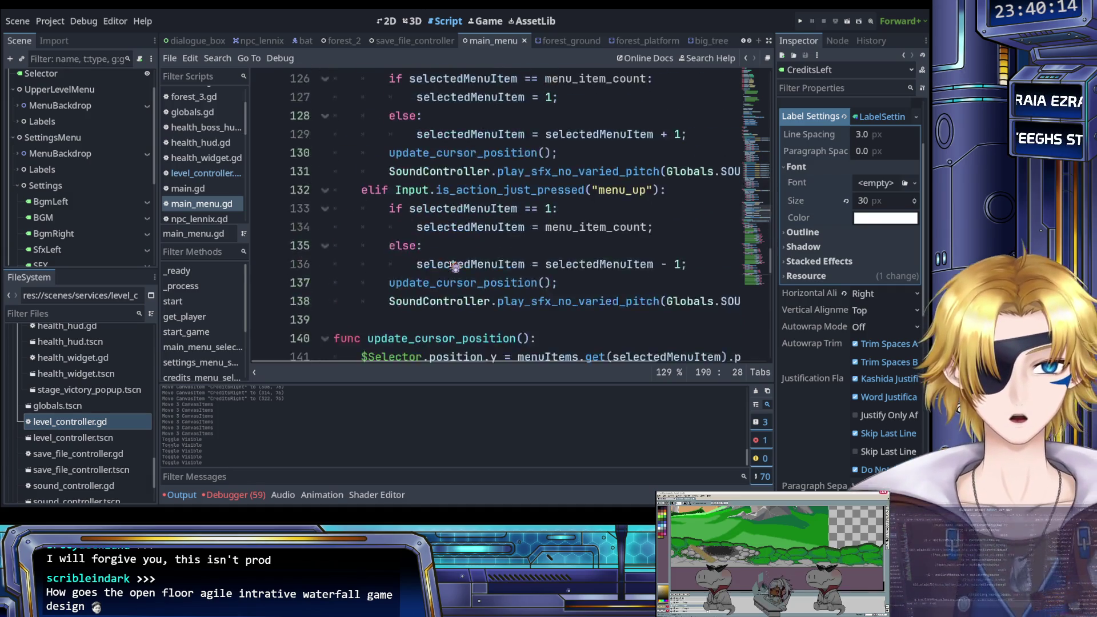
scroll(454, 267, "up", 2)
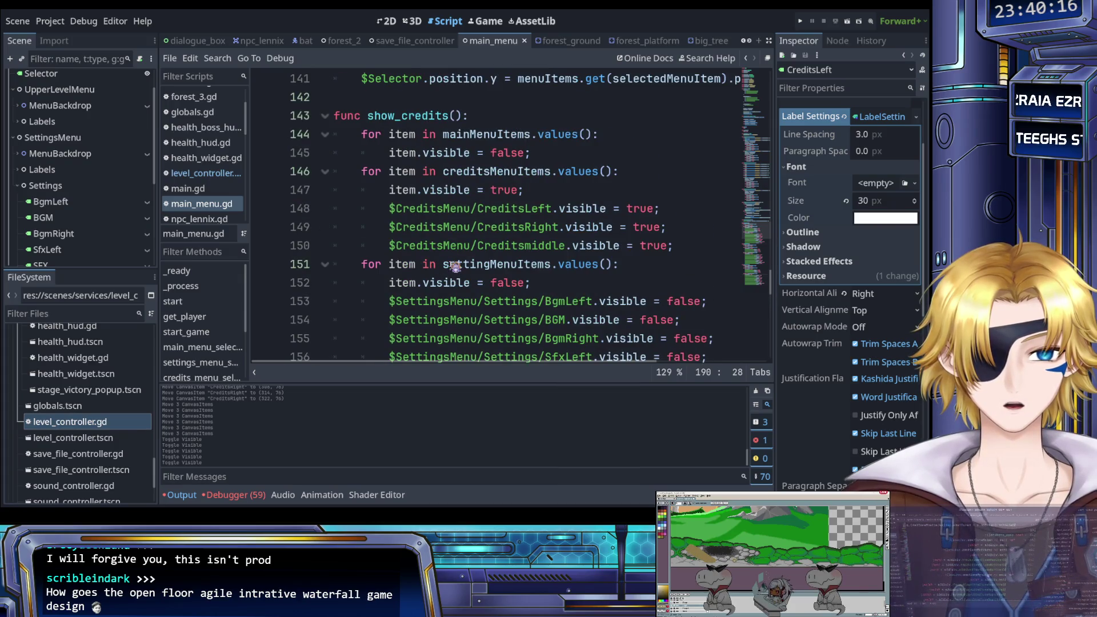
scroll(454, 267, "down", 3)
scroll(452, 273, "up", 3)
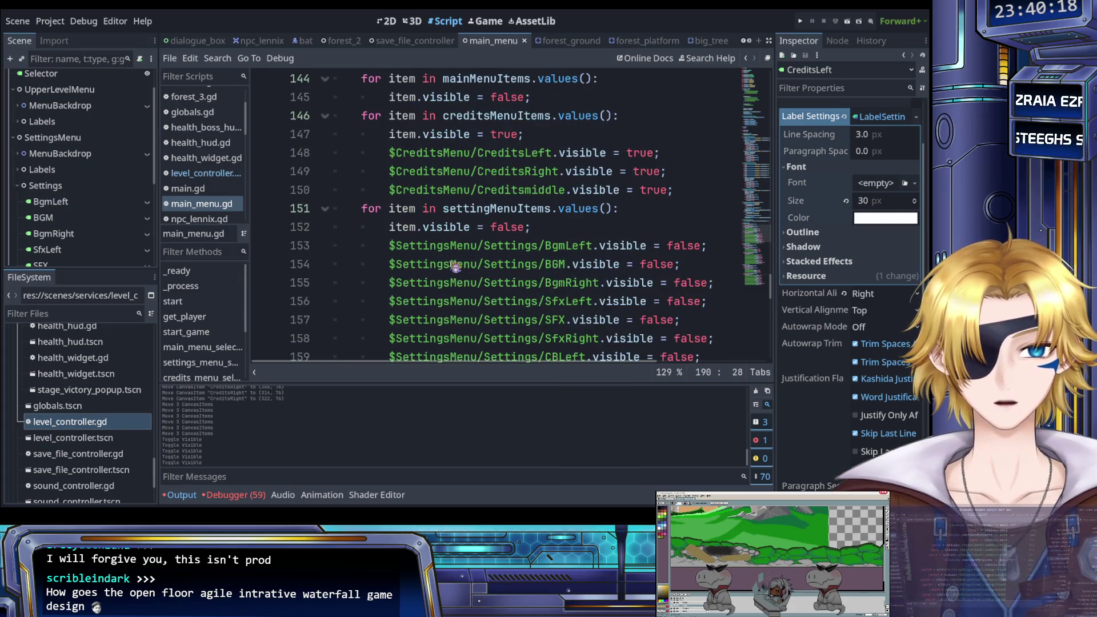
scroll(451, 278, "down", 15)
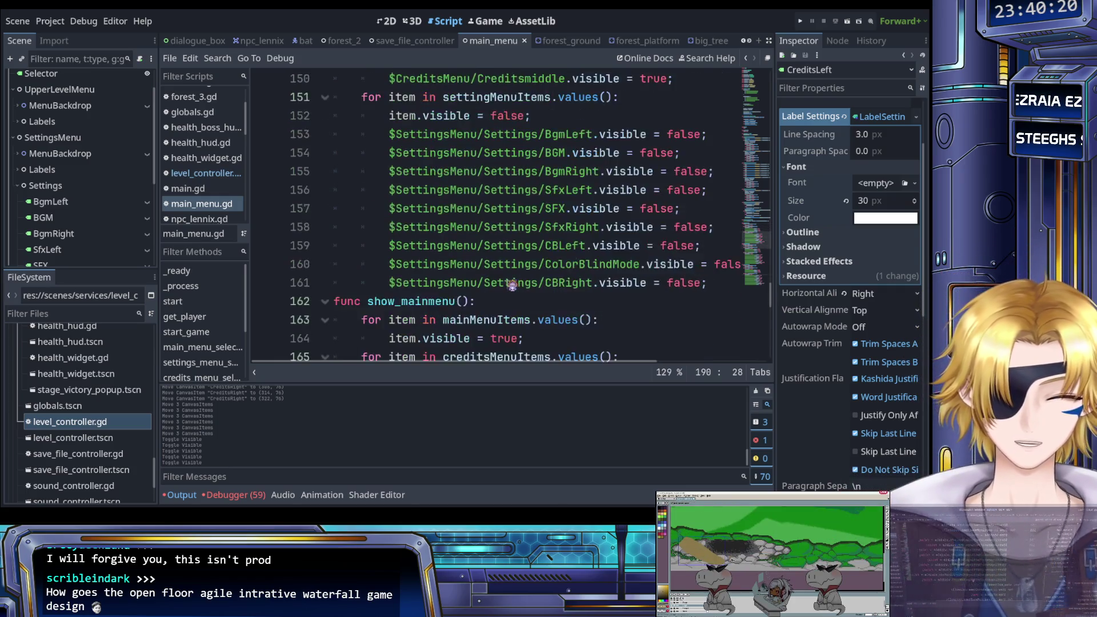
scroll(510, 285, "up", 18)
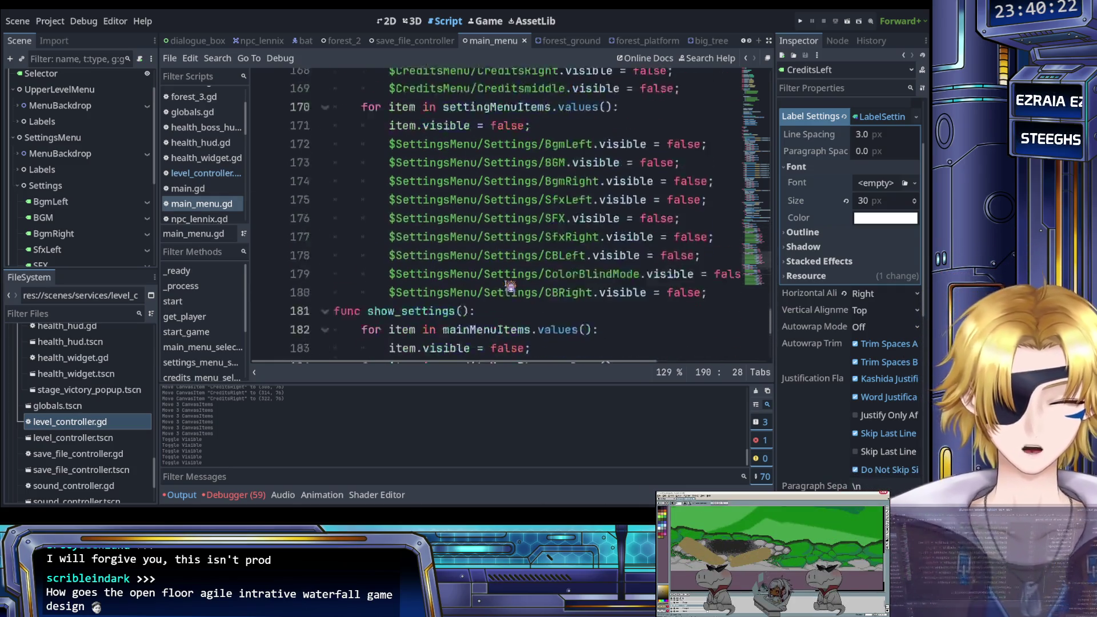
scroll(510, 286, "up", 8)
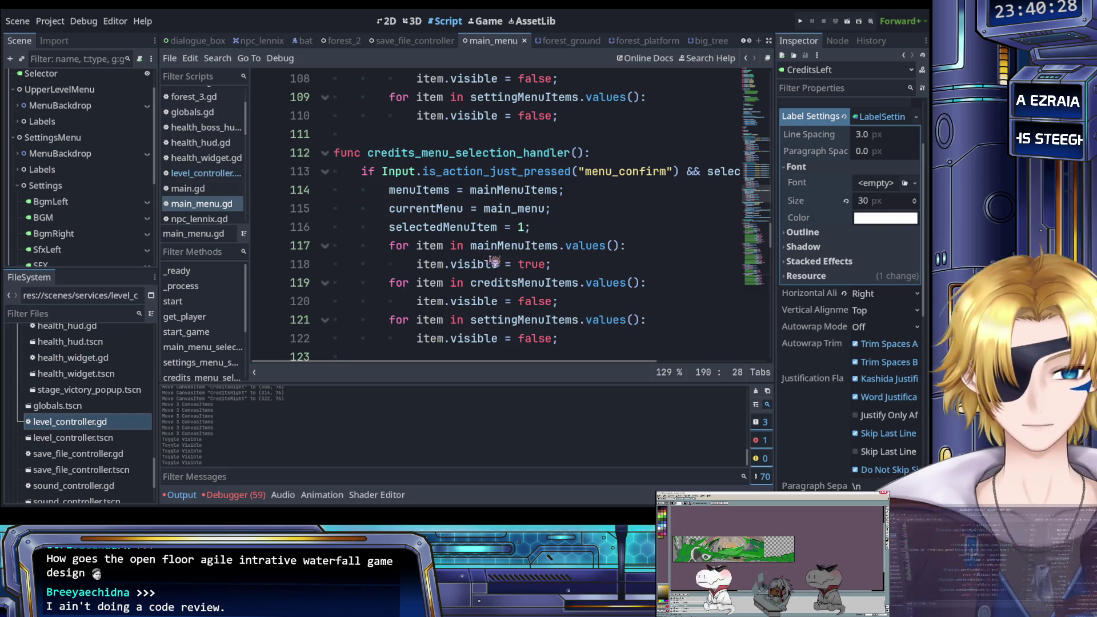
scroll(486, 305, "up", 2)
scroll(487, 306, "up", 2)
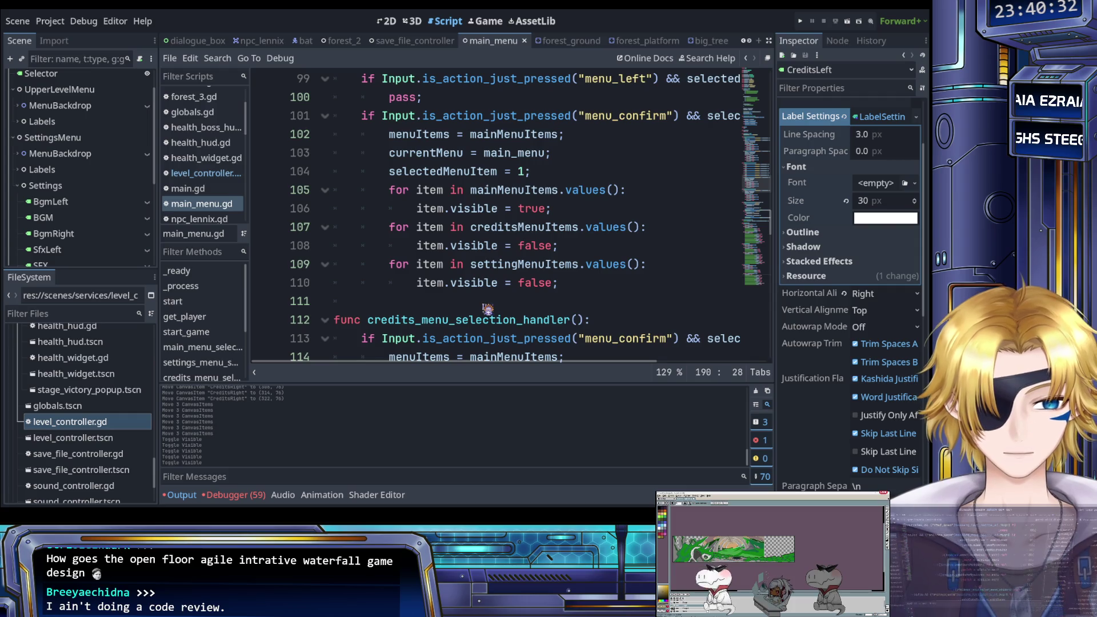
scroll(488, 309, "up", 1)
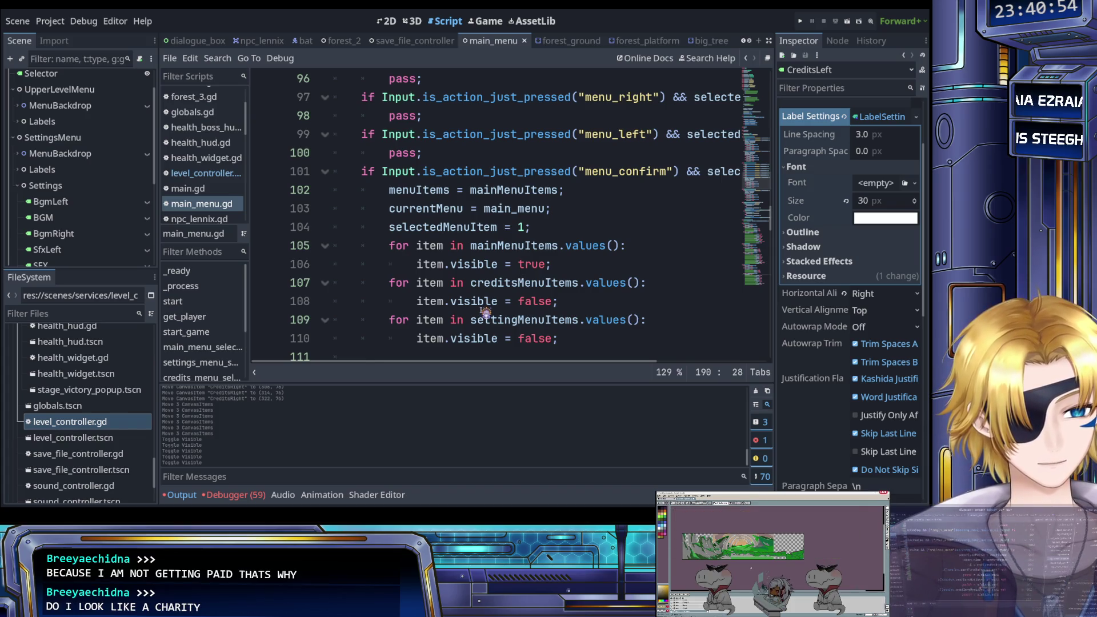
scroll(485, 312, "up", 2)
scroll(485, 312, "up", 6)
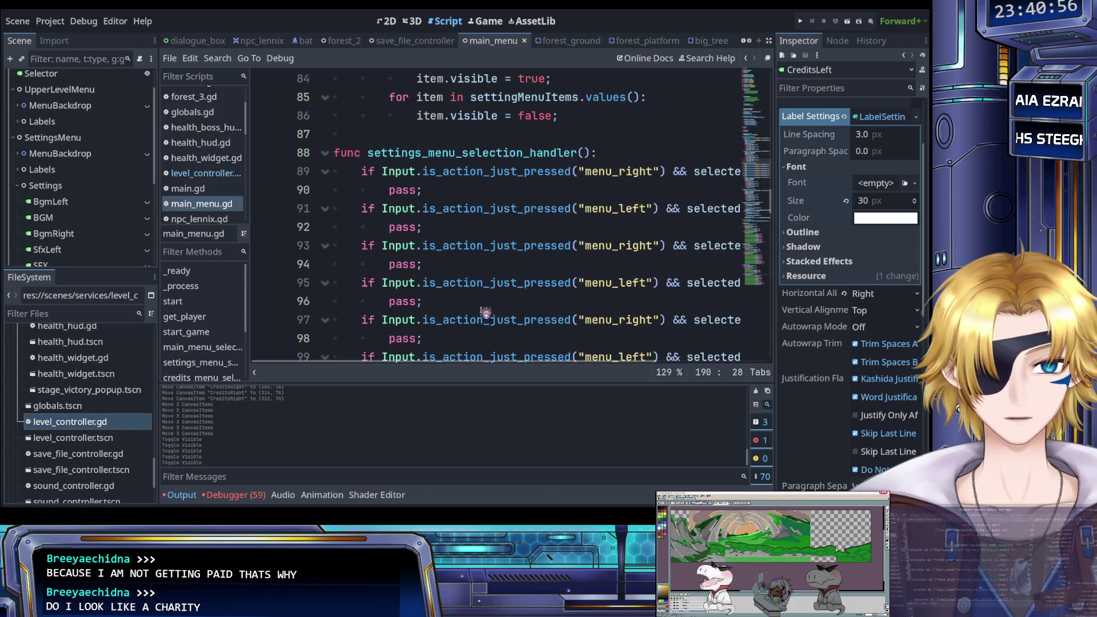
scroll(486, 312, "up", 3)
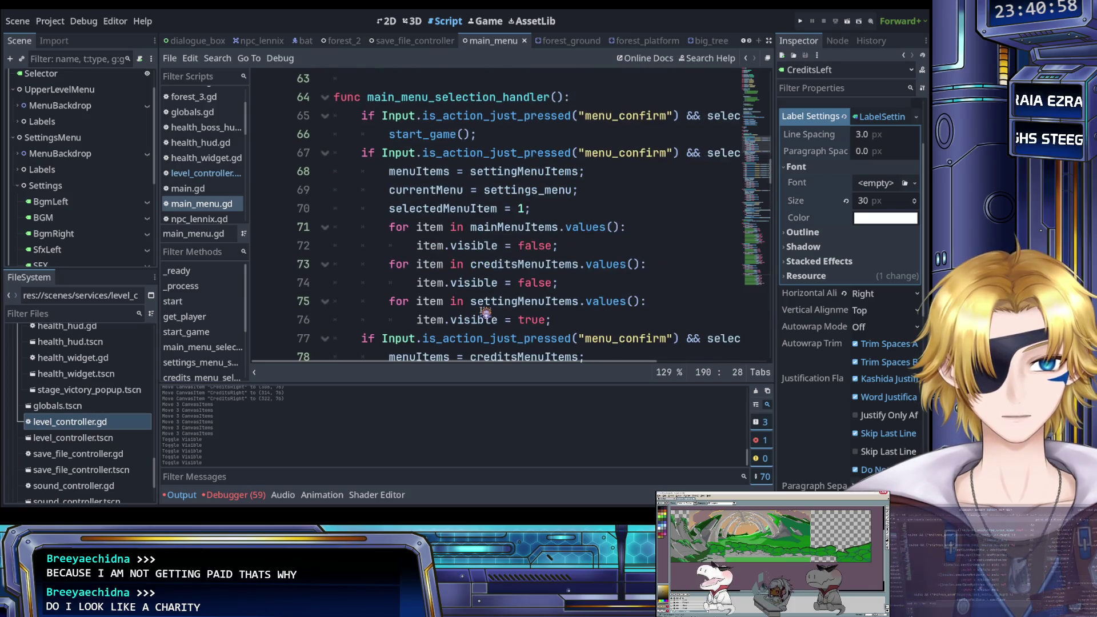
scroll(485, 312, "up", 1)
scroll(485, 312, "up", 5)
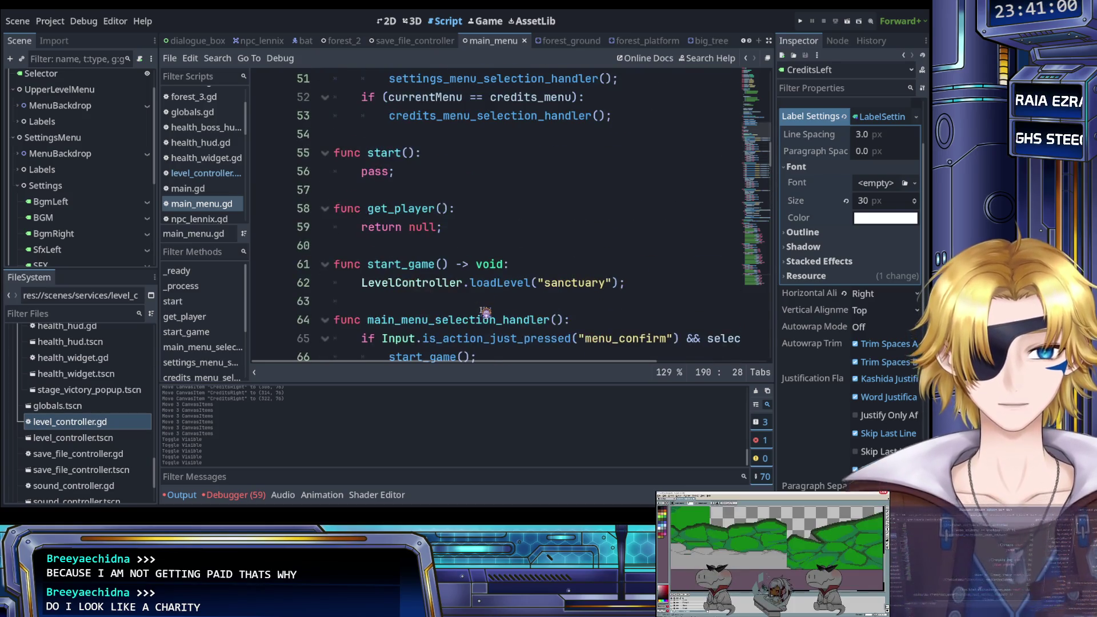
scroll(485, 312, "down", 2)
scroll(486, 312, "up", 2)
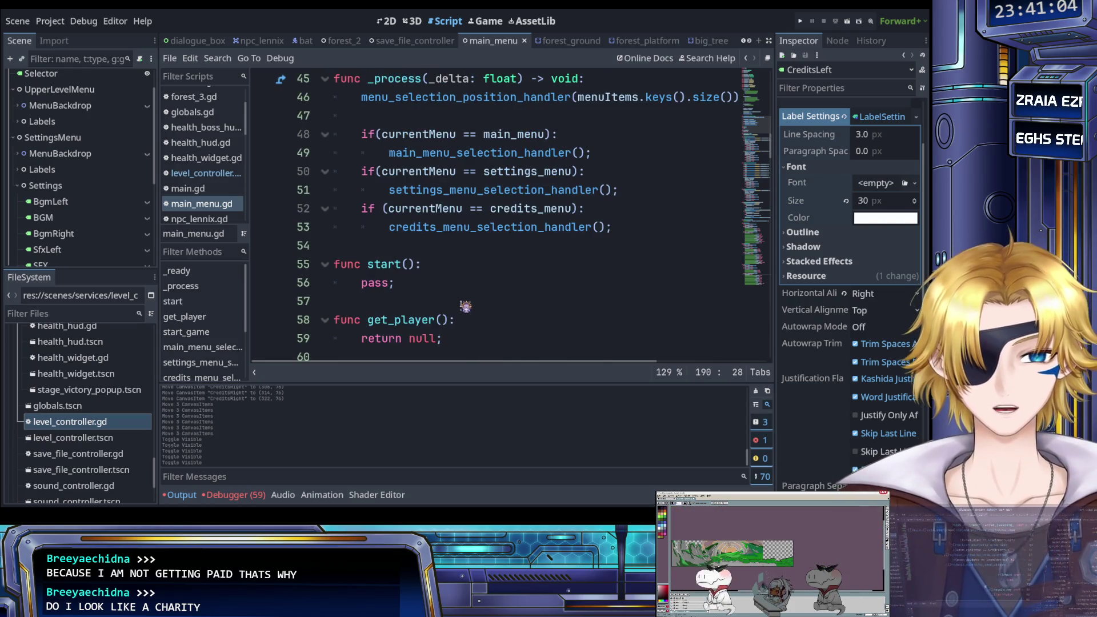
scroll(466, 305, "up", 3)
scroll(466, 306, "up", 8)
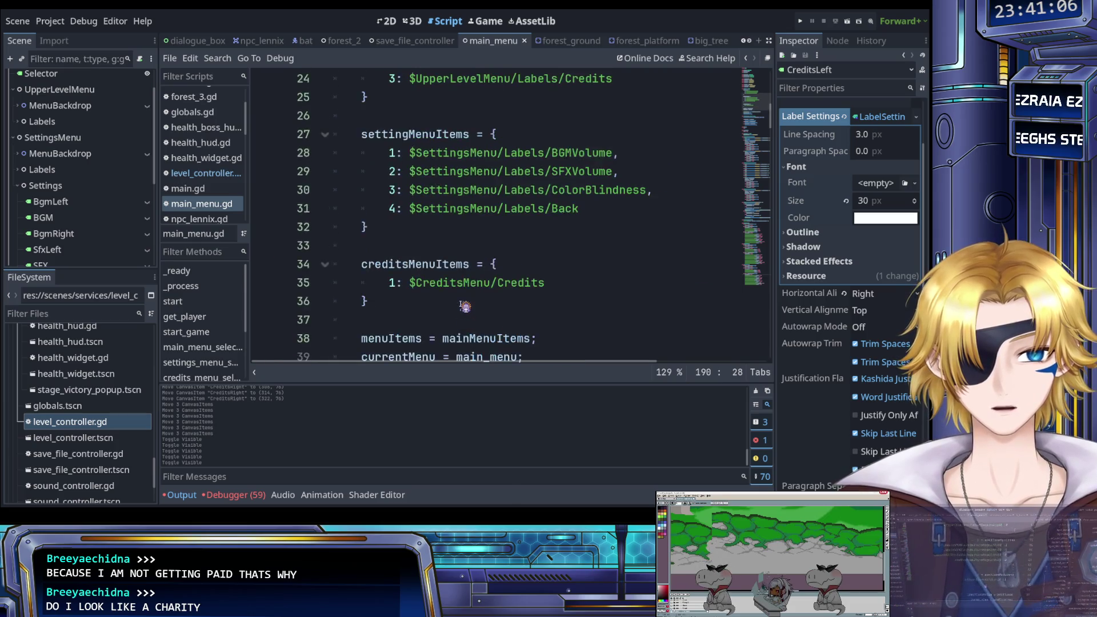
scroll(466, 306, "down", 20)
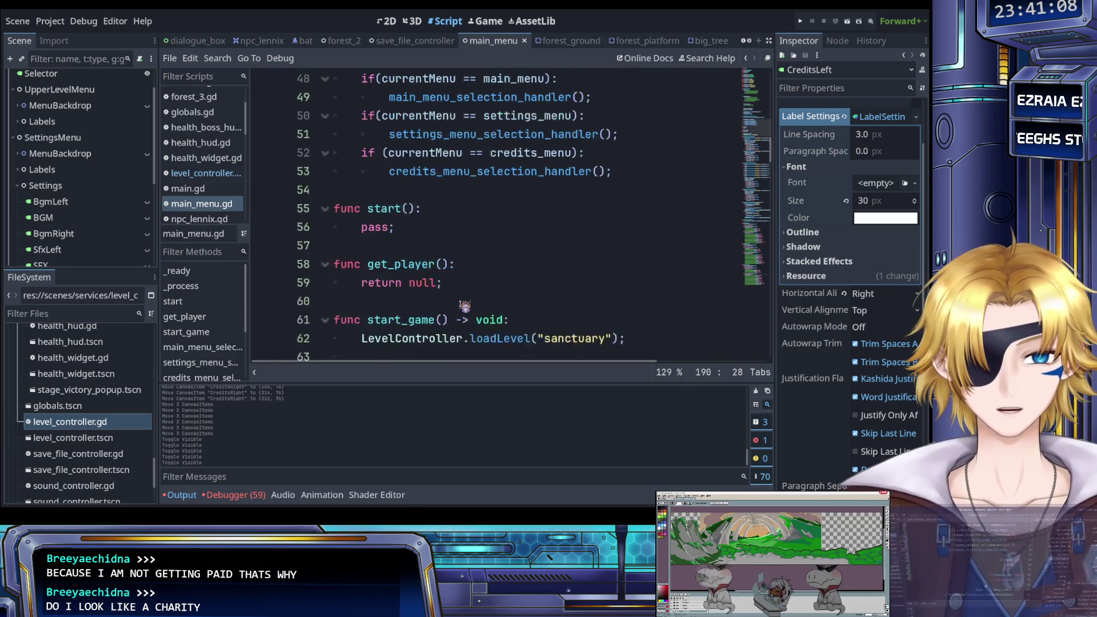
scroll(464, 307, "down", 2)
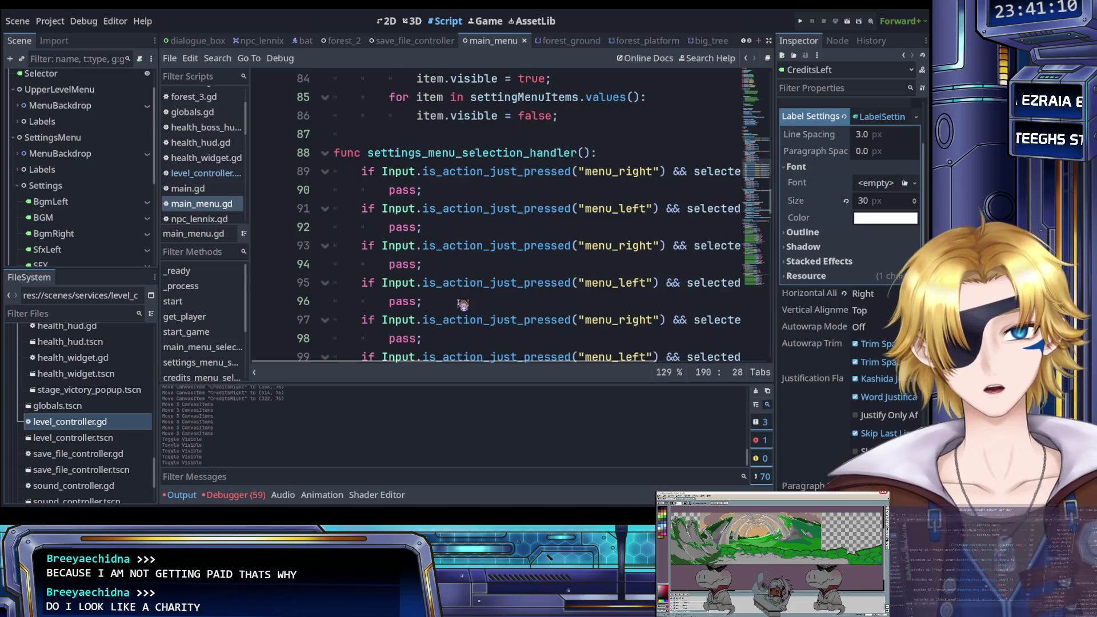
scroll(469, 267, "up", 2)
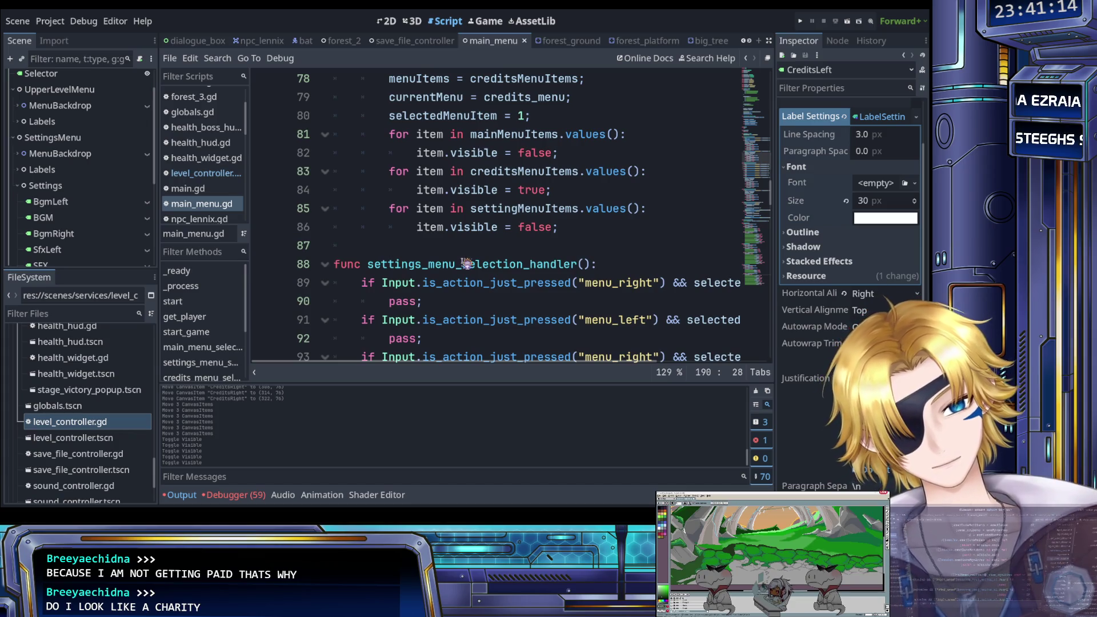
scroll(69, 183, "up", 3)
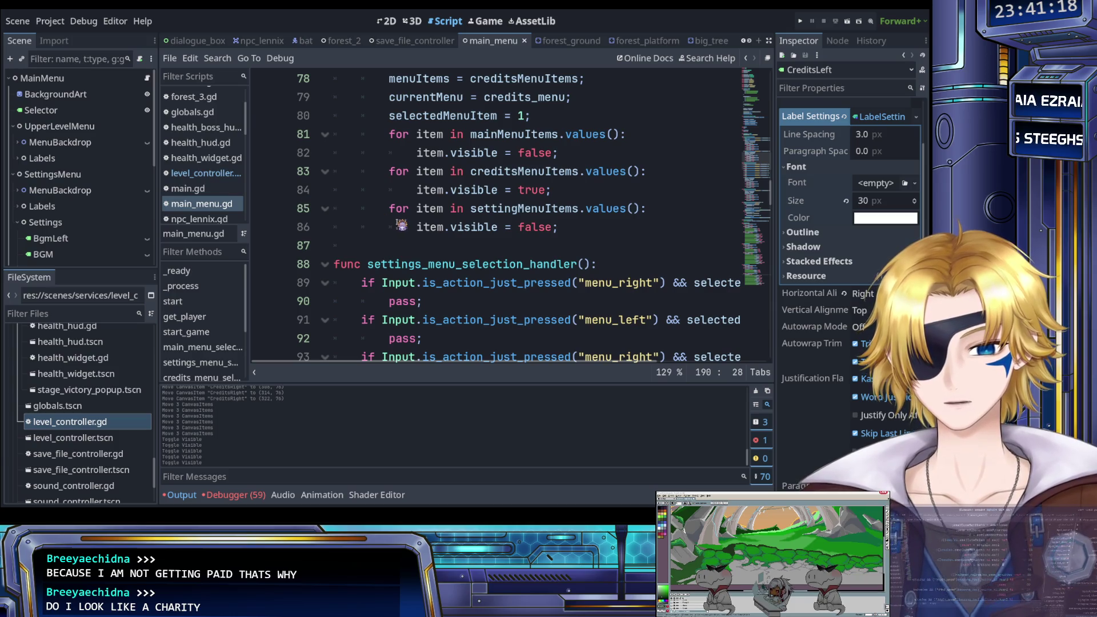
scroll(402, 224, "up", 3)
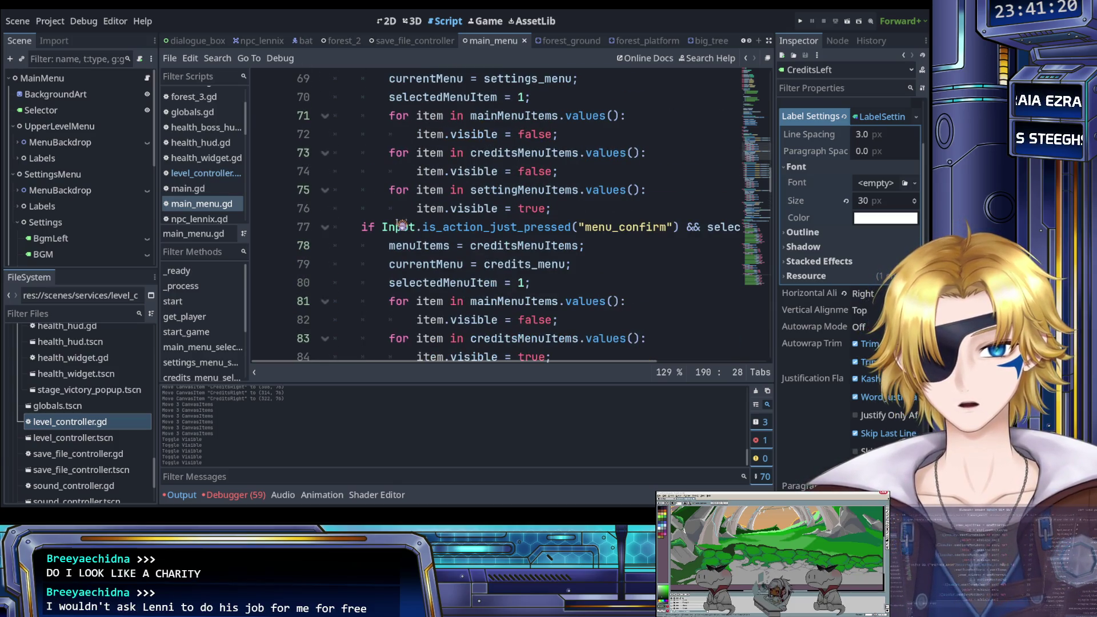
scroll(402, 224, "up", 2)
Replace the settings branch's three visibility loops with a show_settings(); call.
mouse_move(570, 319)
left_mouse_down()
mouse_move(403, 264)
mouse_move(423, 227)
mouse_move(394, 227)
left_mouse_up()
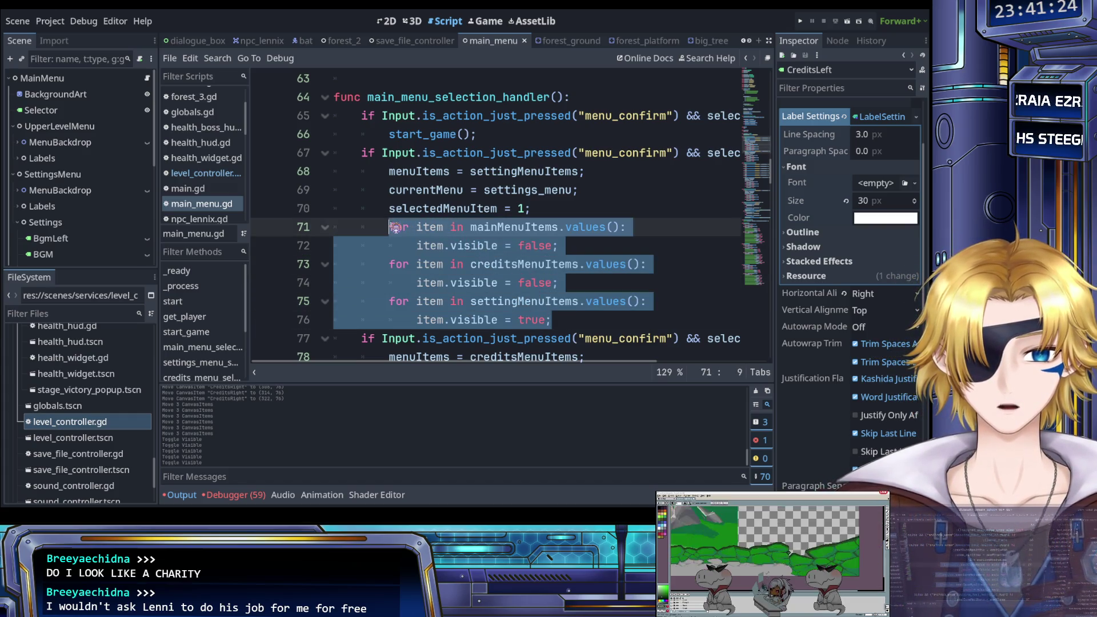
key("BackSpace")
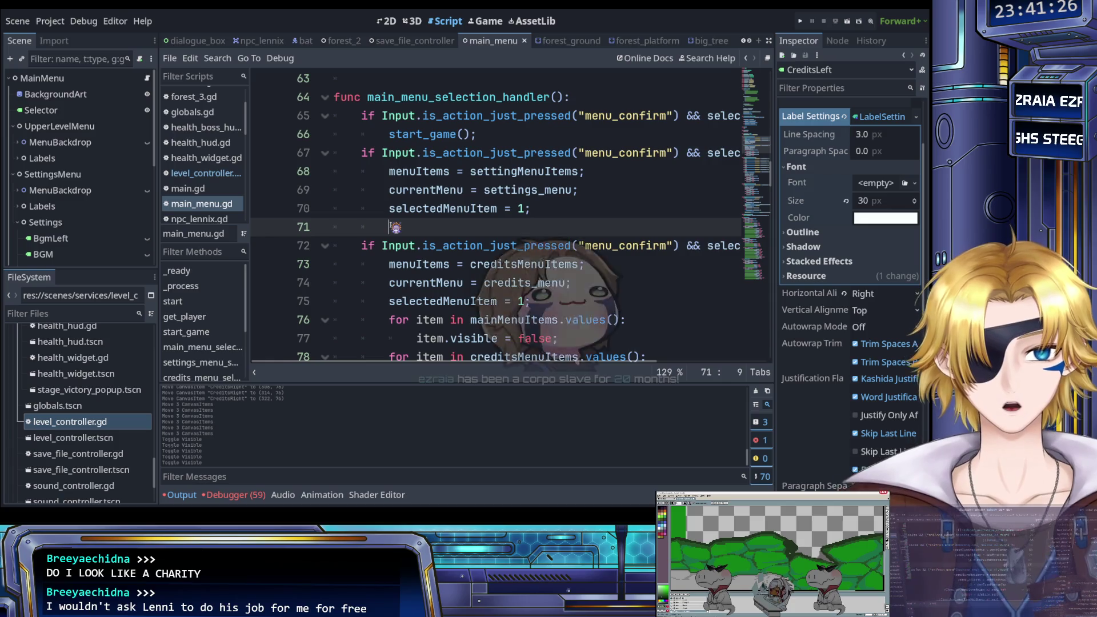
type("show")
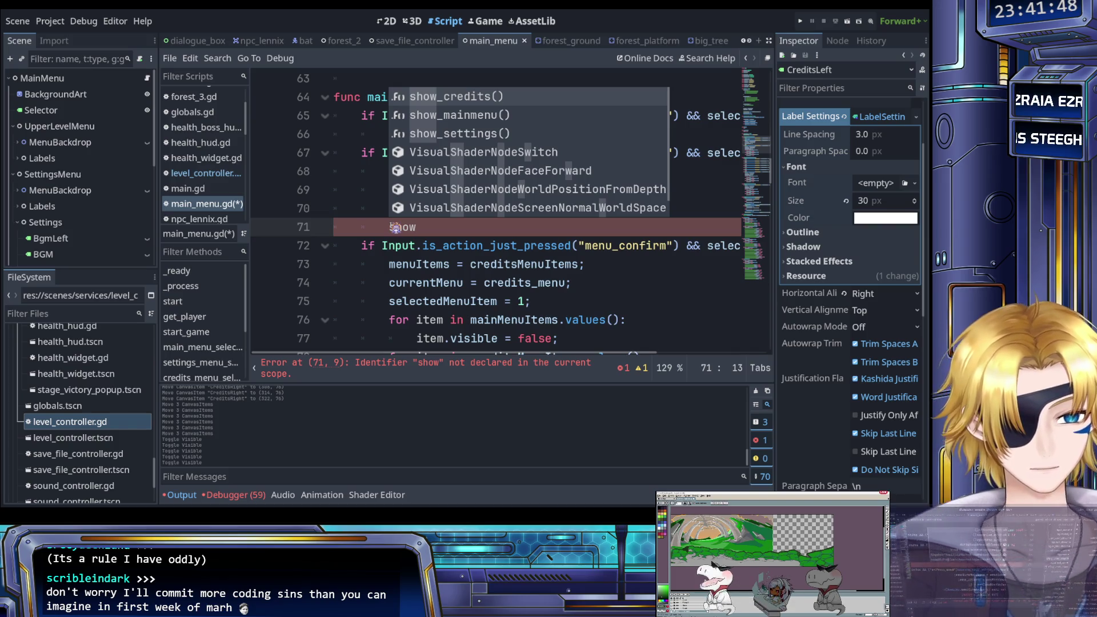
key("Down")
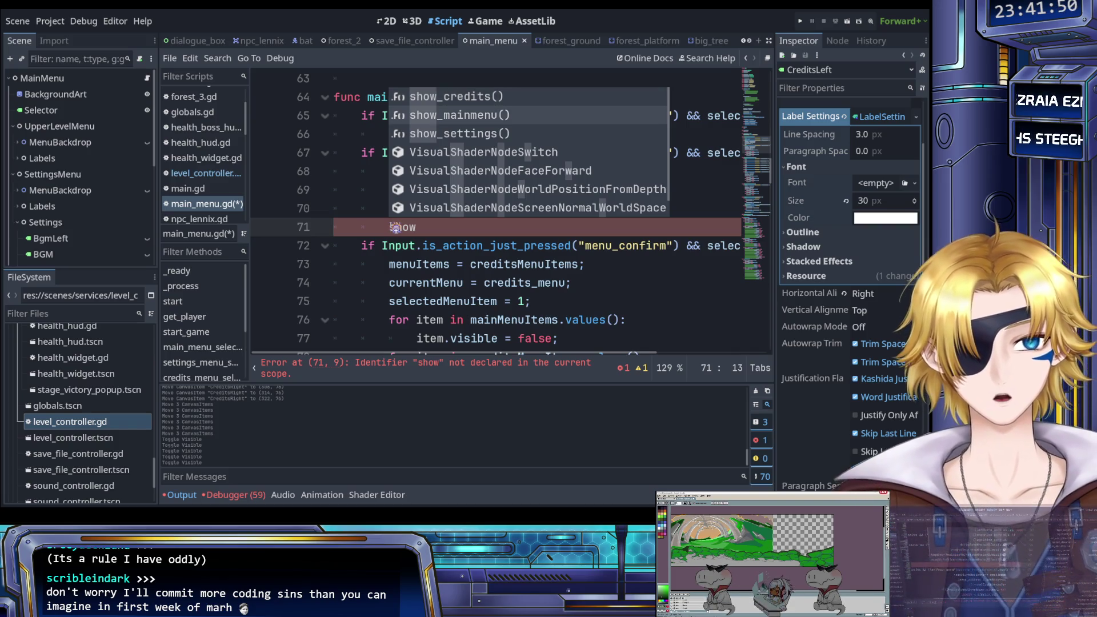
key("Return")
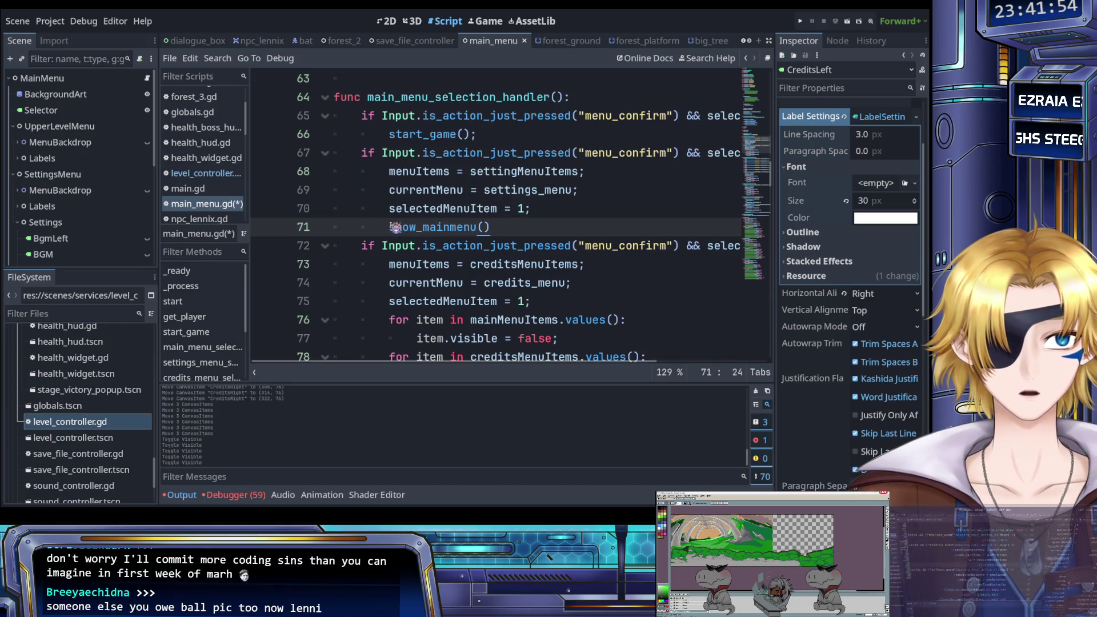
key("BackSpace")
key("BackSpace")
key("BackSpace")
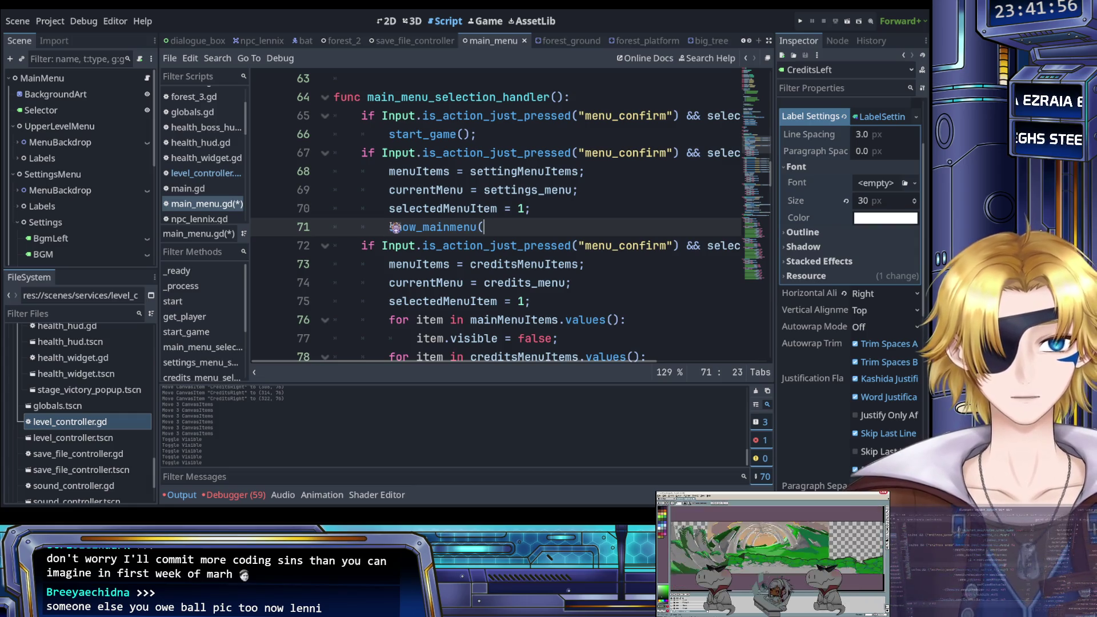
key("BackSpace")
key("BackSpace")
type("sett")
key("Return")
type(";")
Replace the credits branch's three loops with show_credits(); and save the script.
scroll(395, 227, "down", 3)
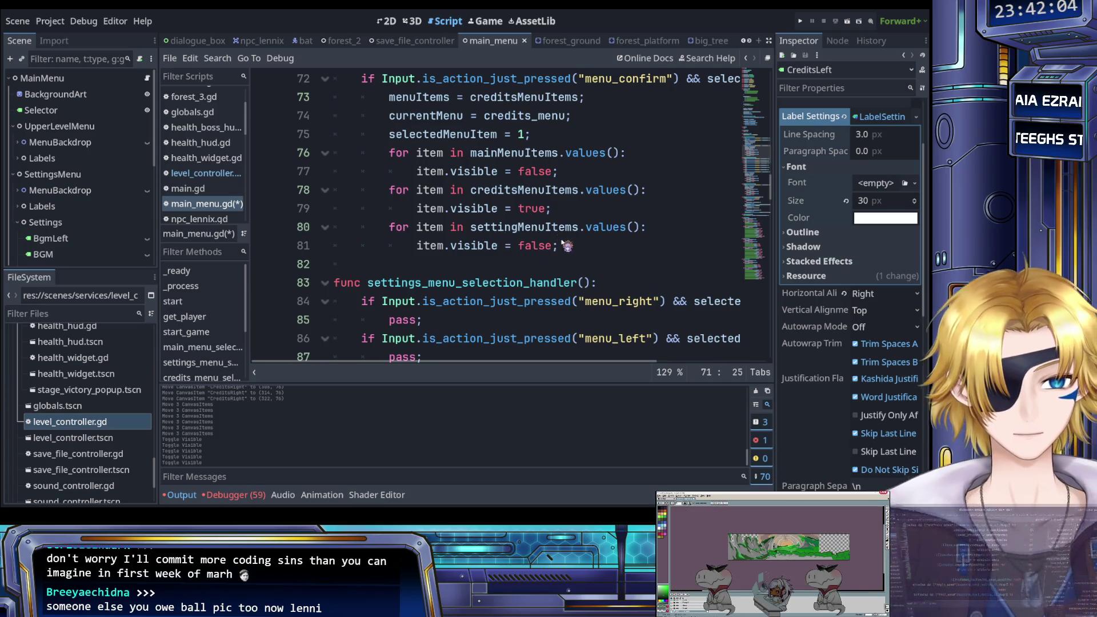
left_click_drag(564, 247, 391, 153)
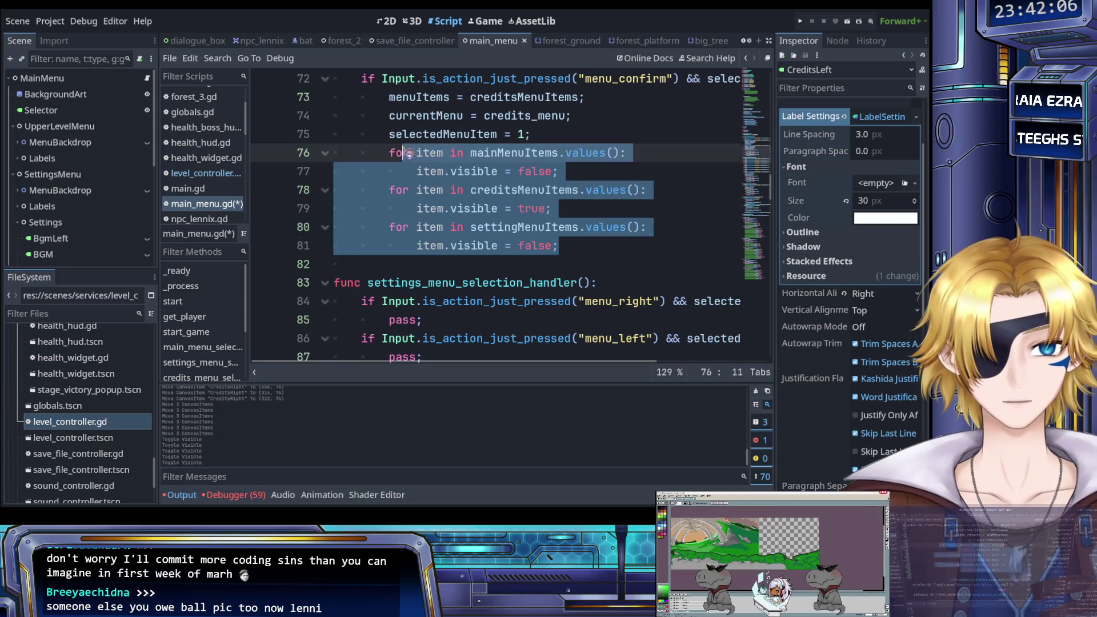
key("BackSpace")
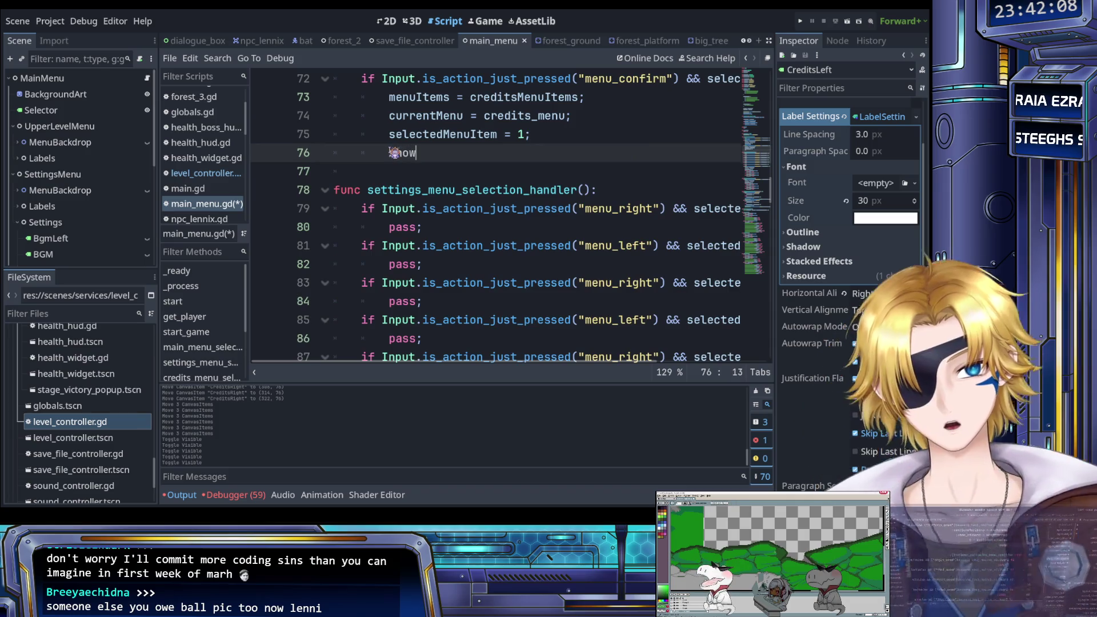
type("show")
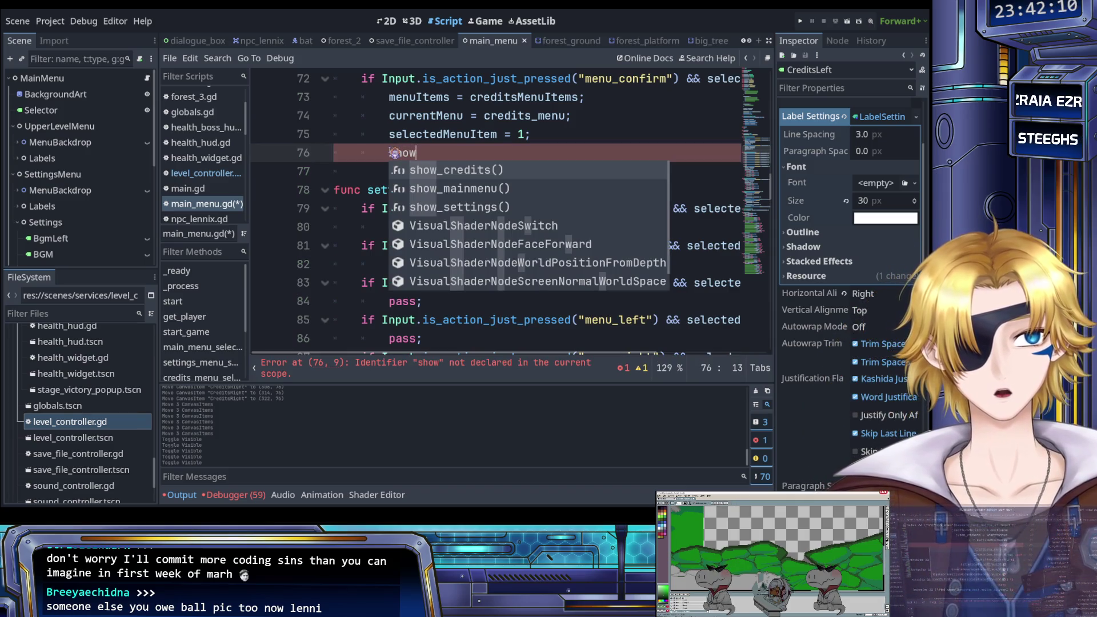
key("Return")
type(";")
key("ctrl+s")
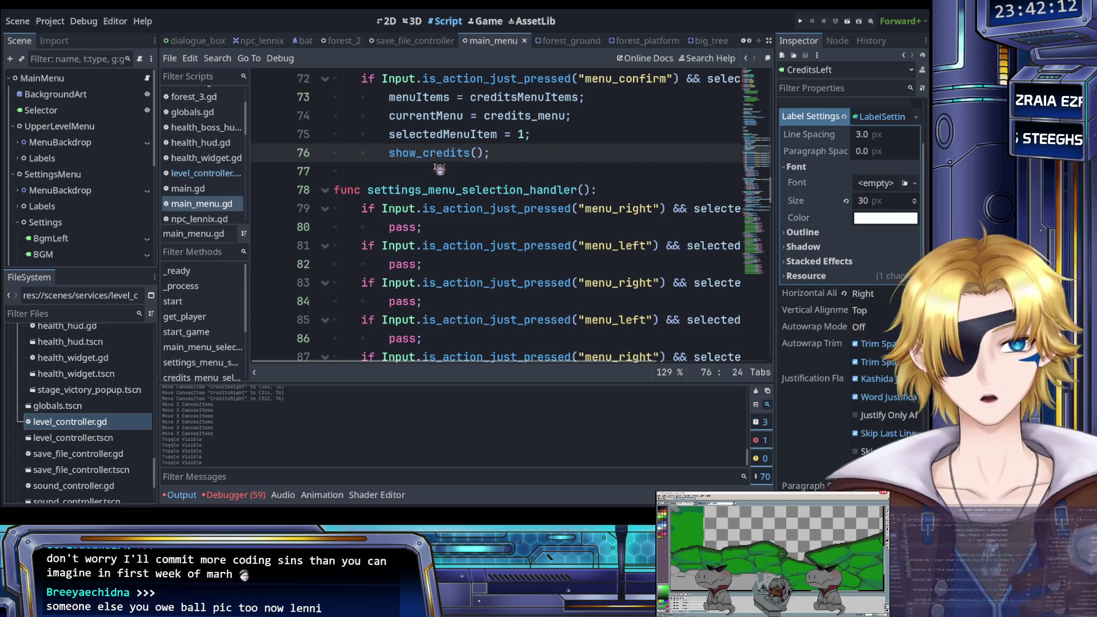
scroll(539, 230, "up", 3)
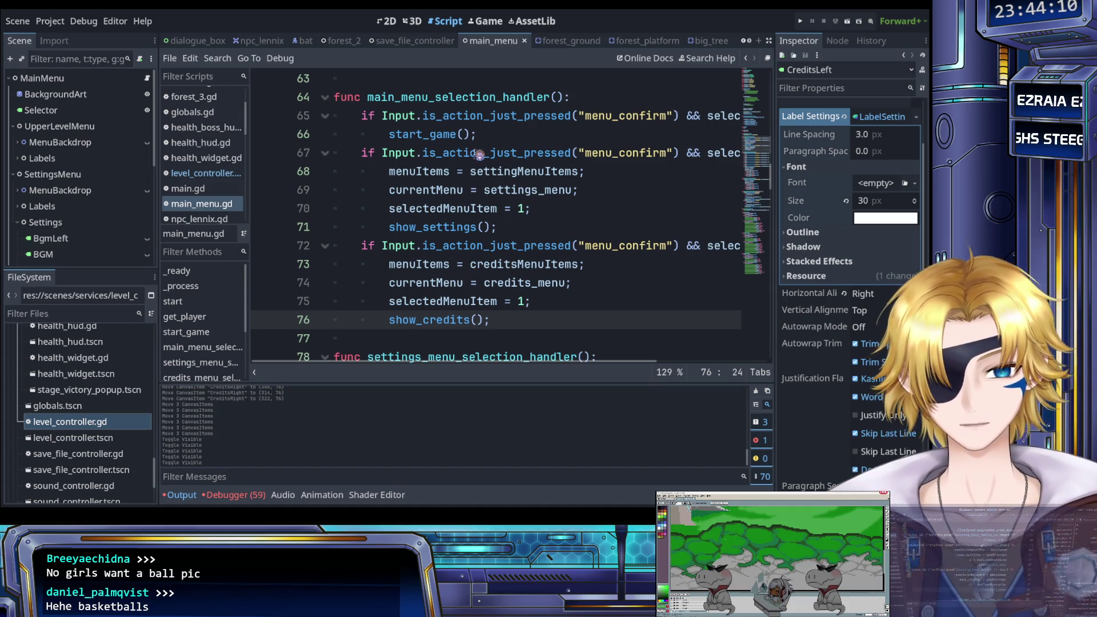
Replace lines 95–100 of settings_menu_selection_handler with show_mainmenu(); and save.
left_click(494, 210)
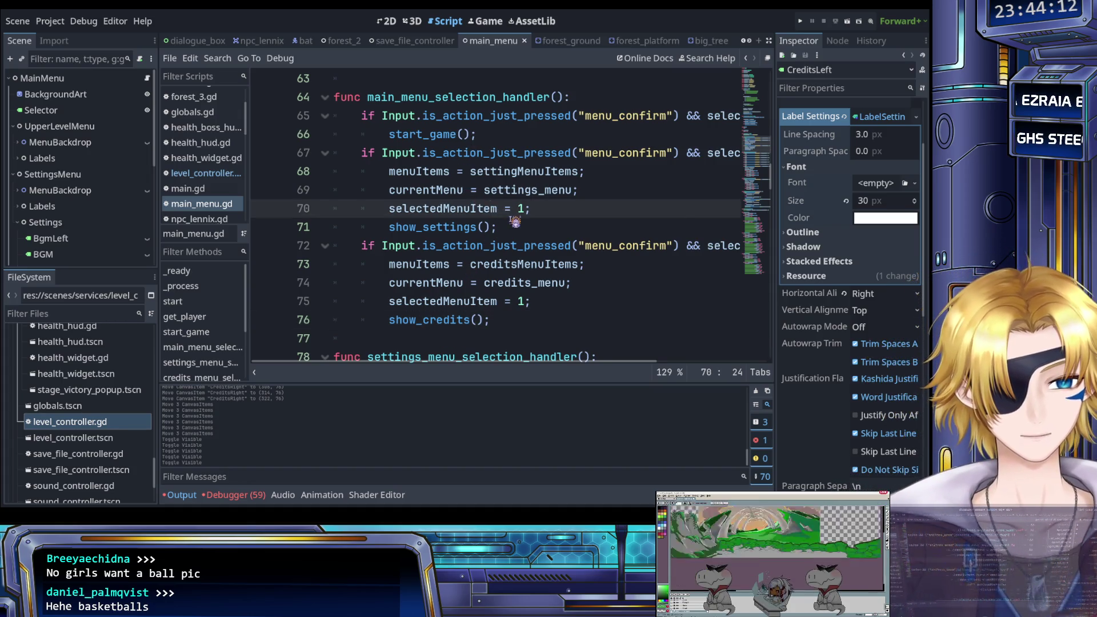
scroll(515, 222, "up", 1)
scroll(515, 221, "down", 7)
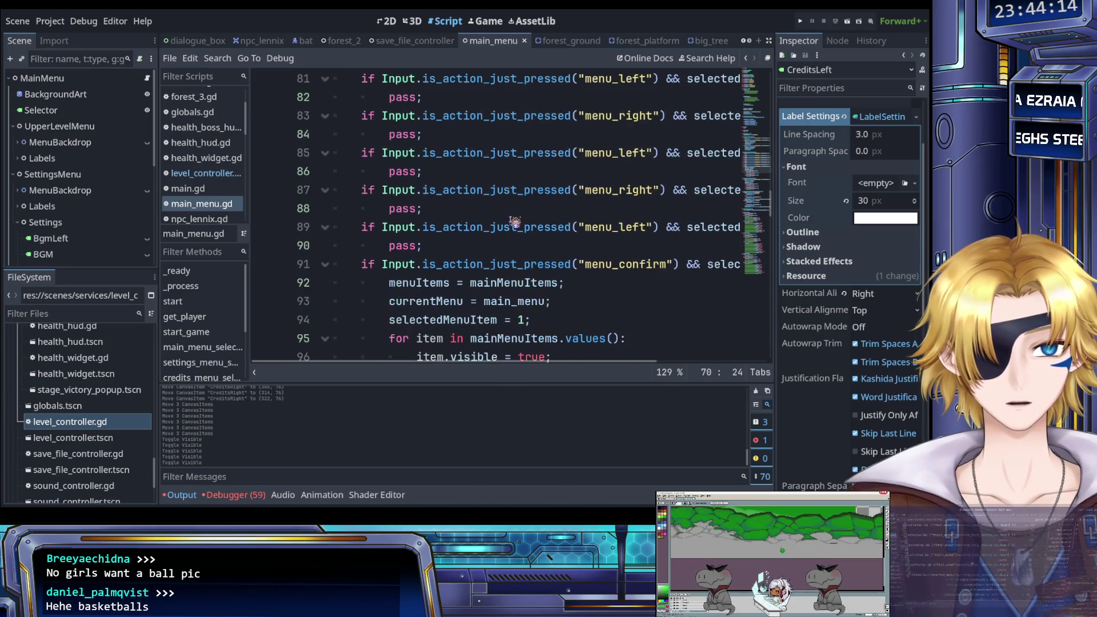
scroll(515, 222, "down", 2)
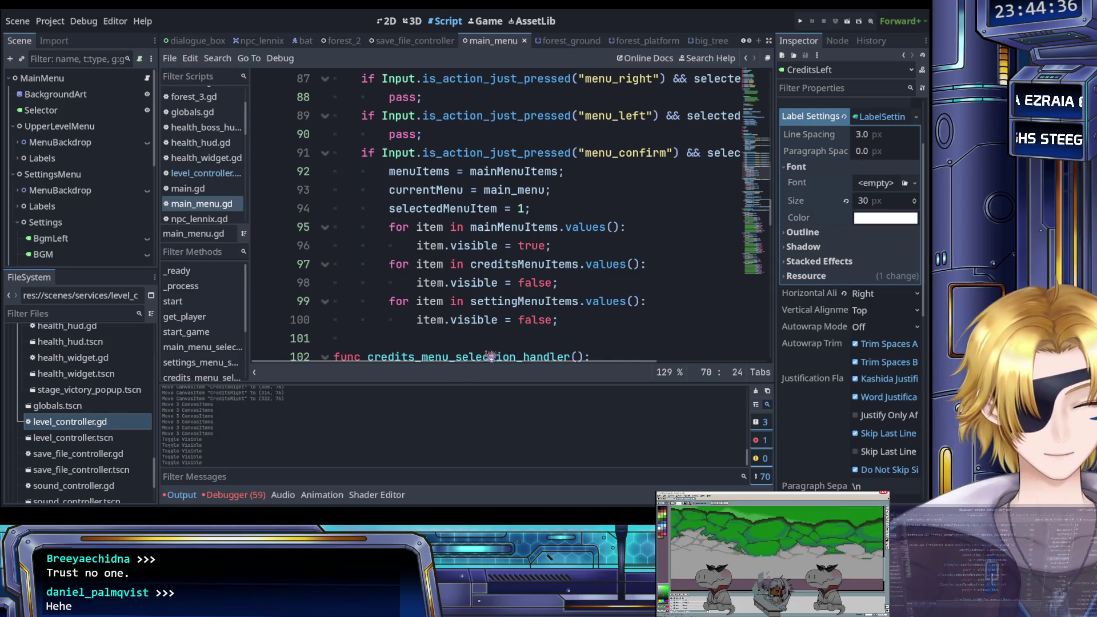
left_click(565, 324)
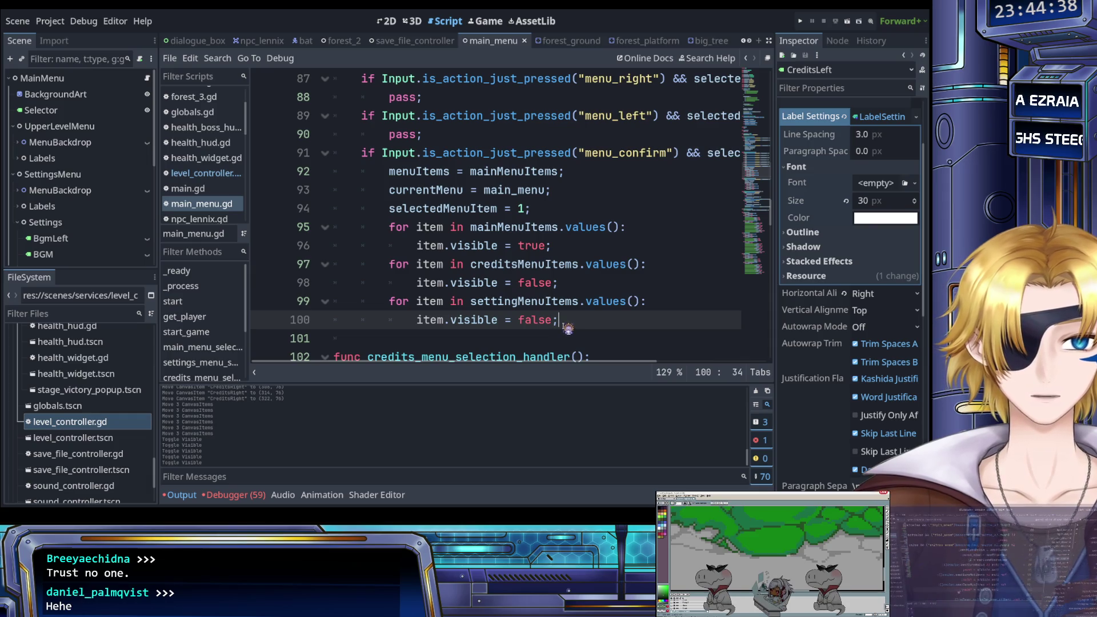
left_click_drag(564, 325, 392, 227)
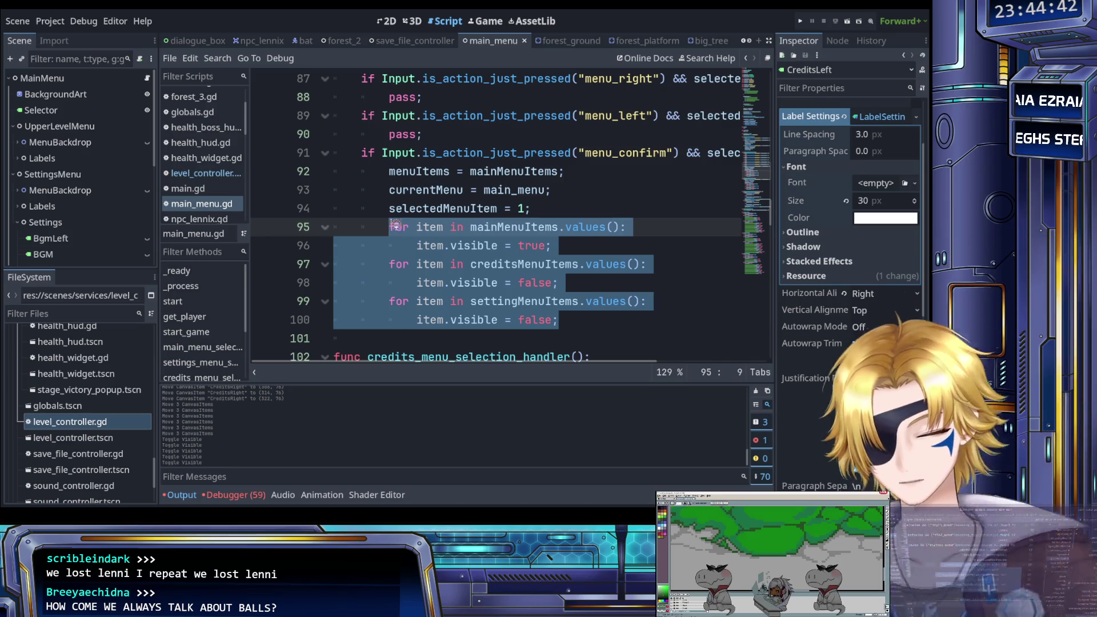
type("show")
key("Down")
key("Return")
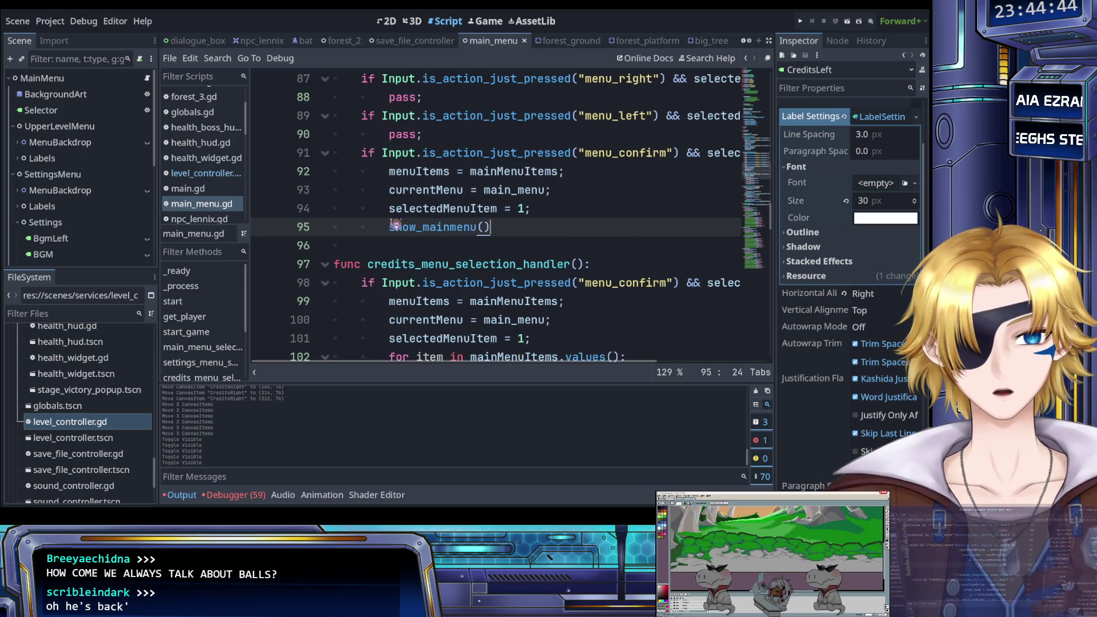
type(";")
key("ctrl+s")
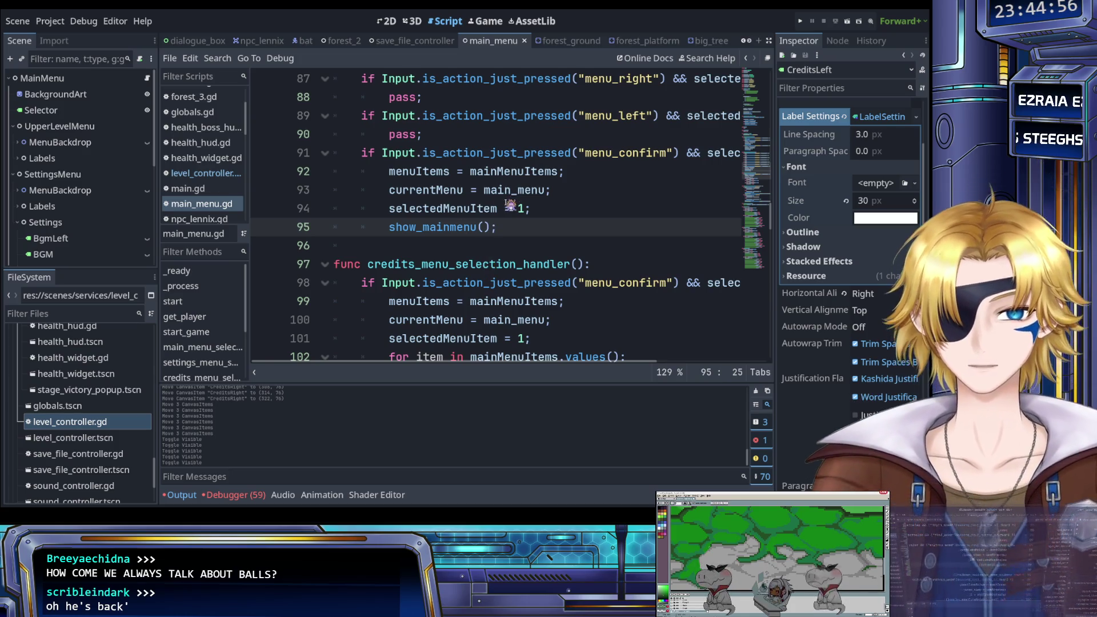
scroll(510, 206, "up", 2)
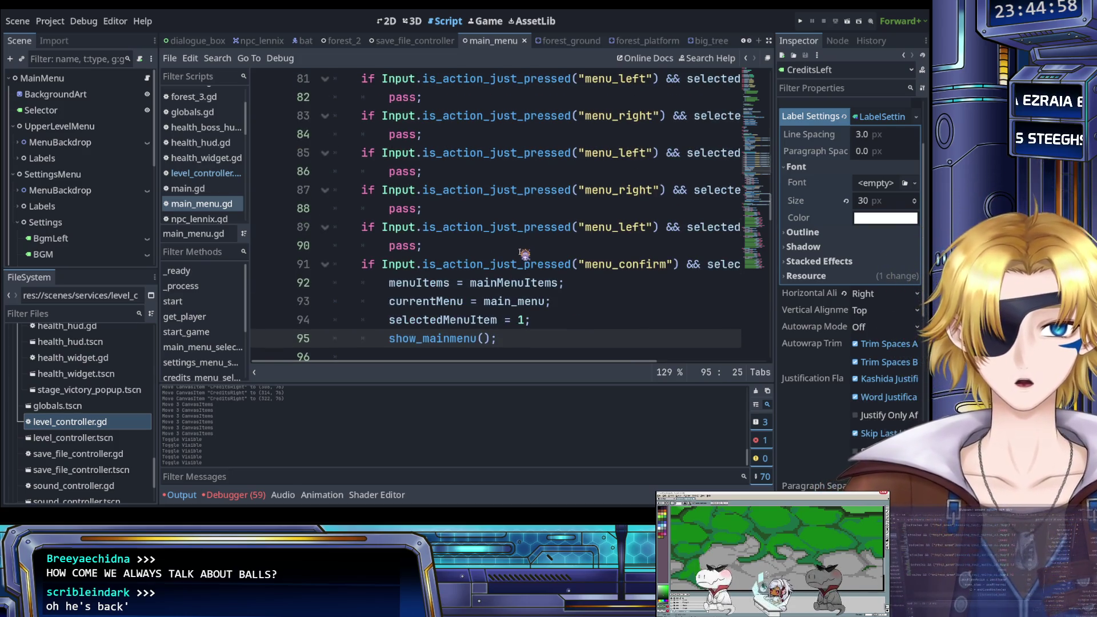
scroll(523, 254, "down", 4)
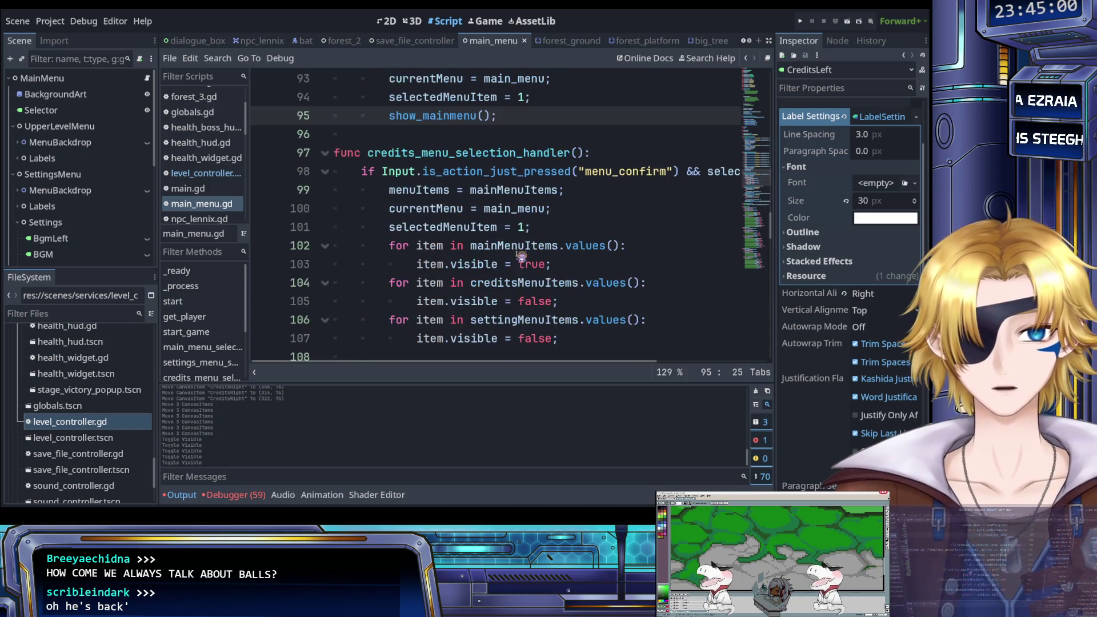
Replace the credits handler's visibility loops on lines 102–107 with a show_mainmenu(); call.
scroll(521, 256, "down", 2)
scroll(521, 256, "up", 1)
left_click_drag(560, 283, 398, 194)
key("BackSpace")
type("show")
key("Down")
key("Return")
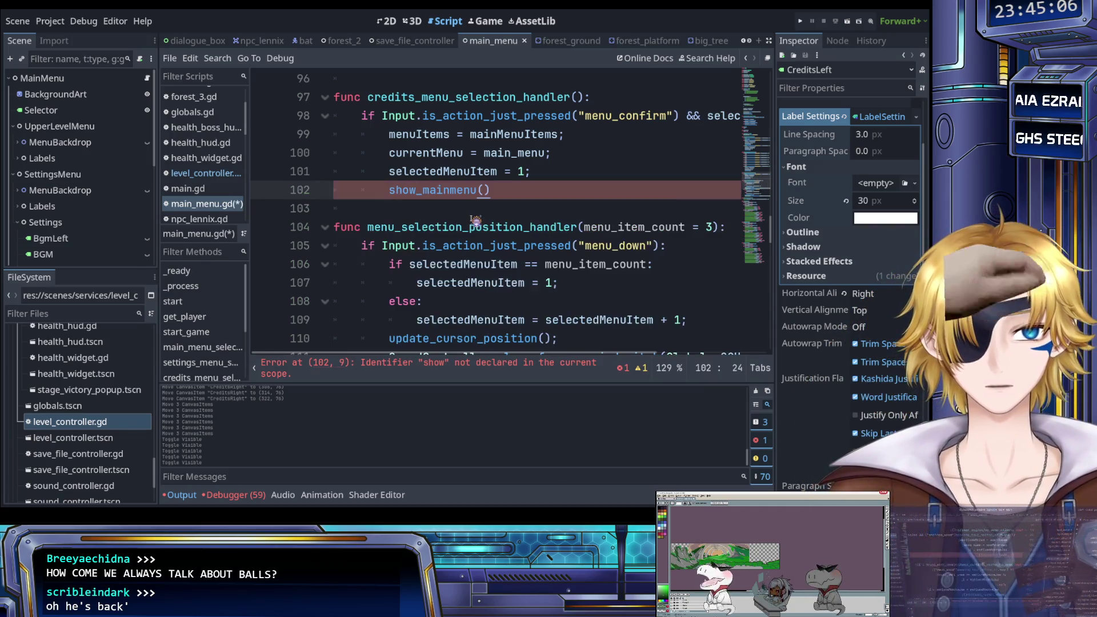
type(";")
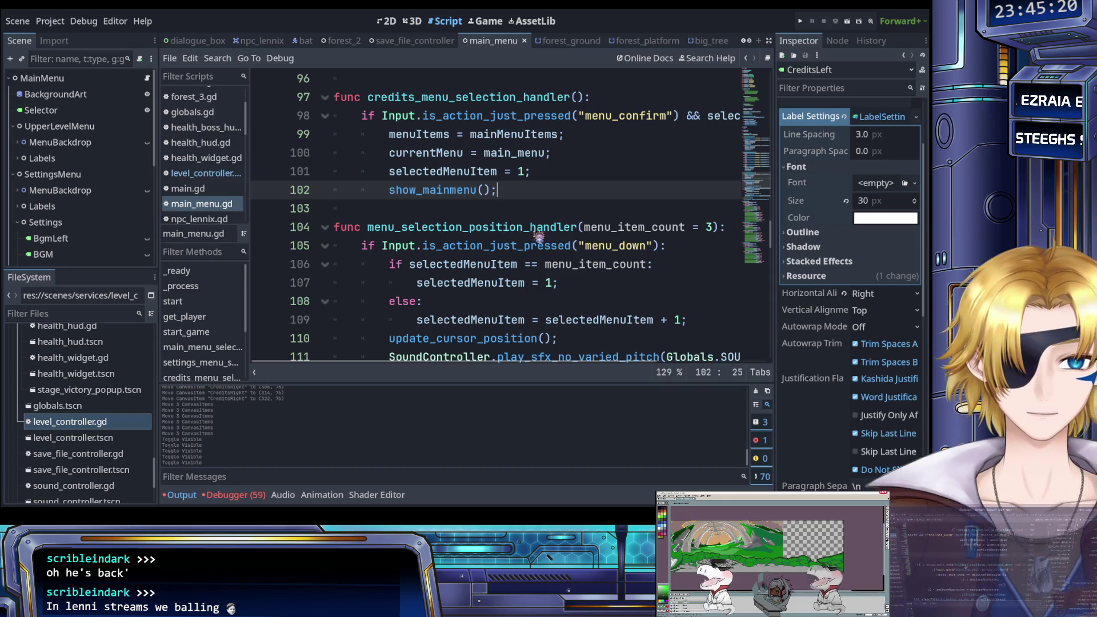
Return to the settings handler's first pass statement, then bring up the scene's 2D view.
scroll(531, 235, "up", 1)
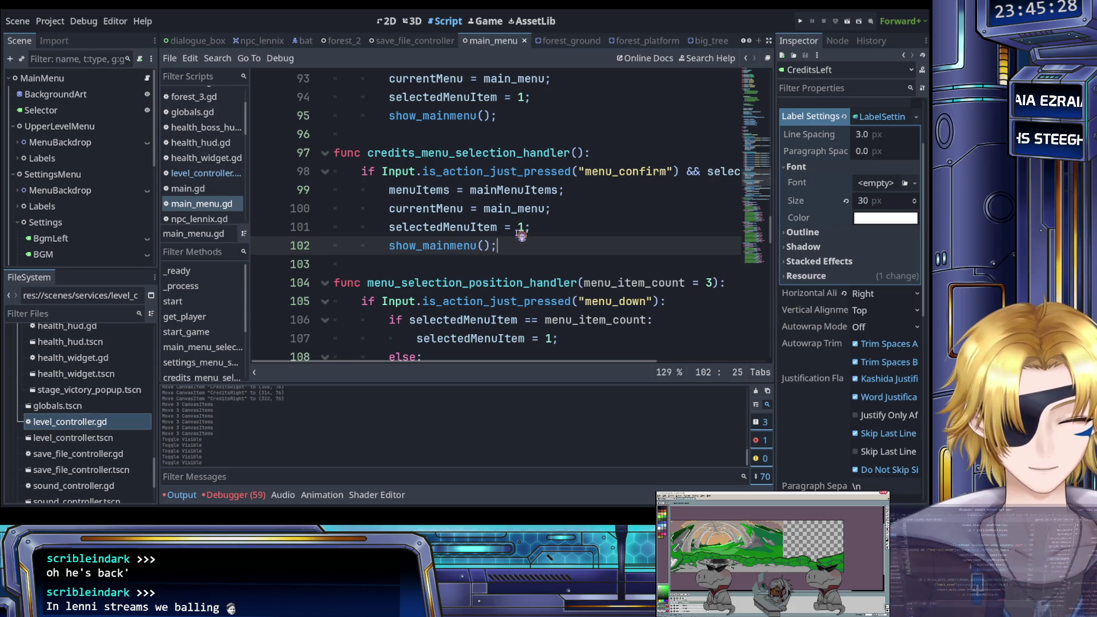
scroll(521, 235, "up", 1)
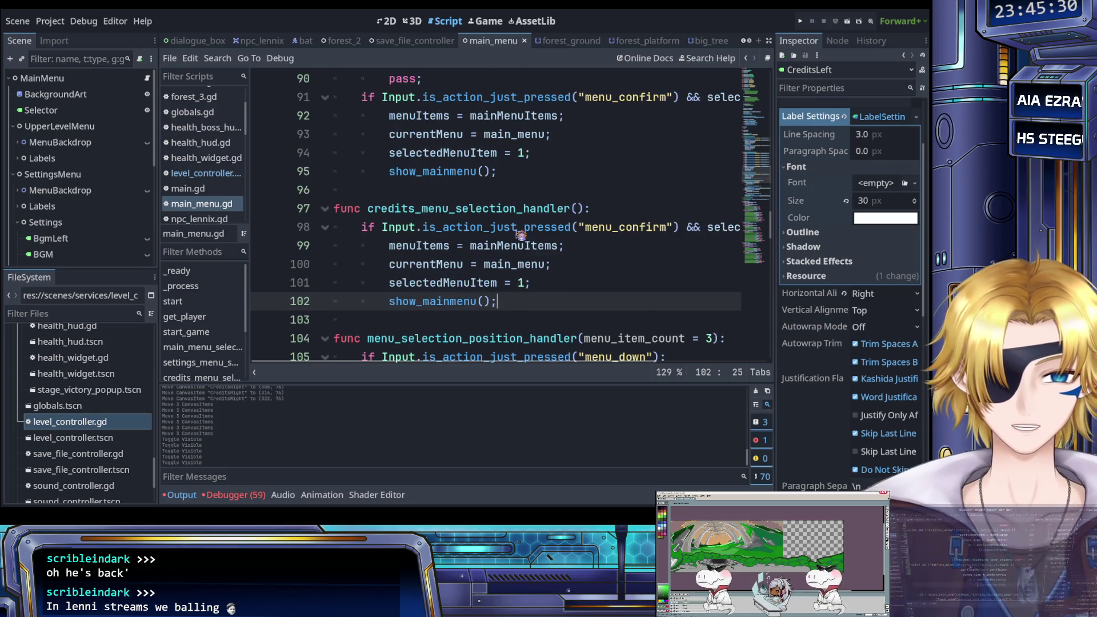
scroll(525, 236, "up", 1)
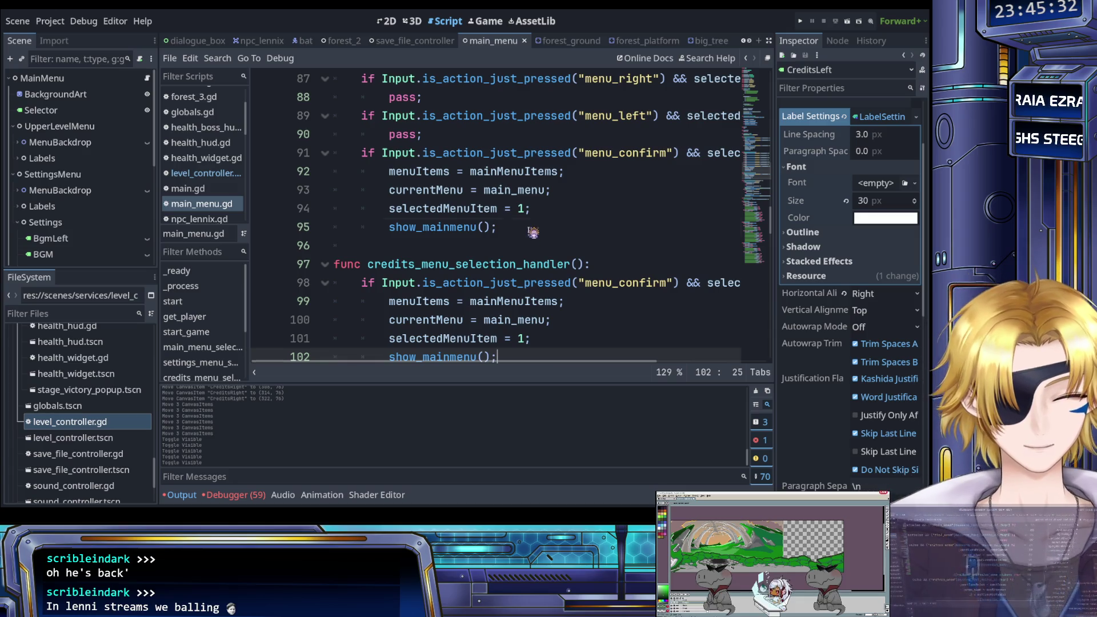
left_click(533, 232)
scroll(534, 237, "up", 3)
scroll(536, 248, "down", 1)
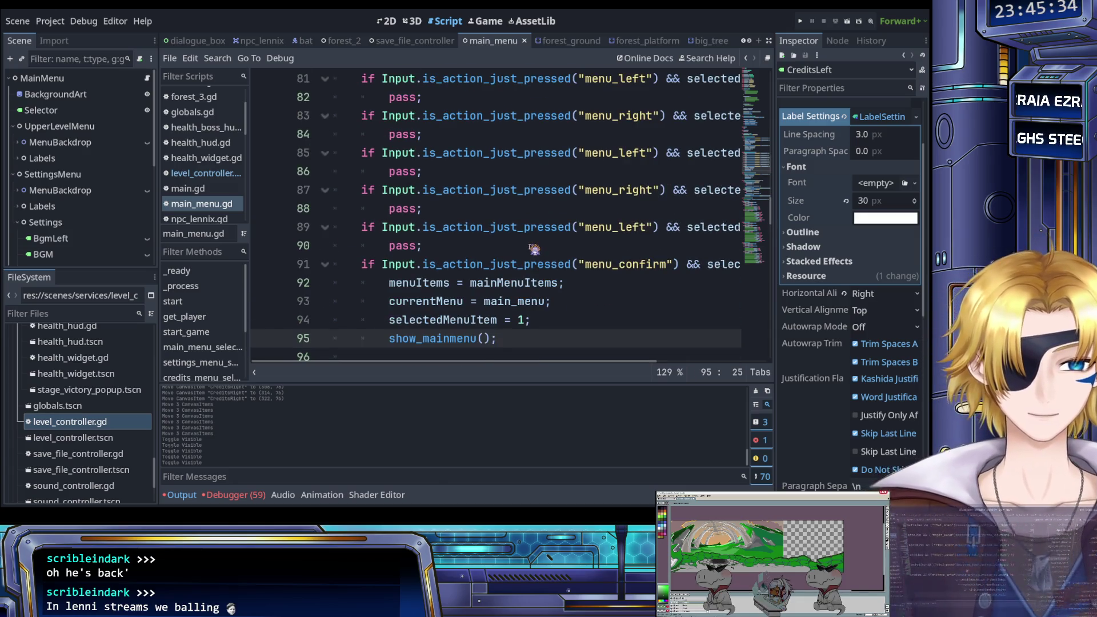
scroll(534, 249, "up", 1)
scroll(534, 249, "up", 1)
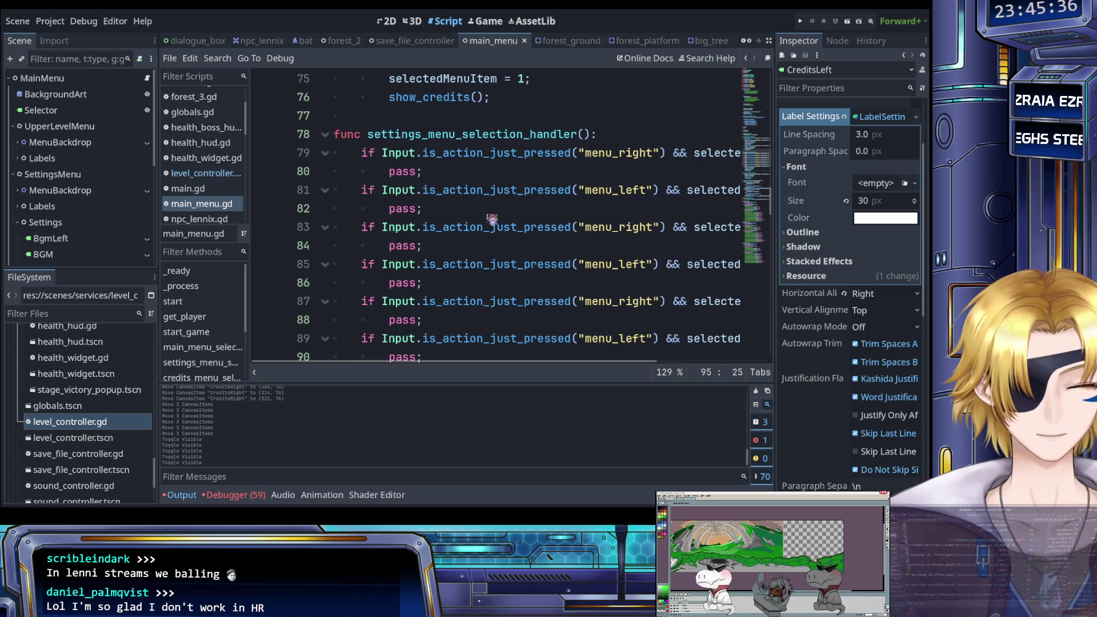
left_click(474, 172)
scroll(473, 188, "up", 1)
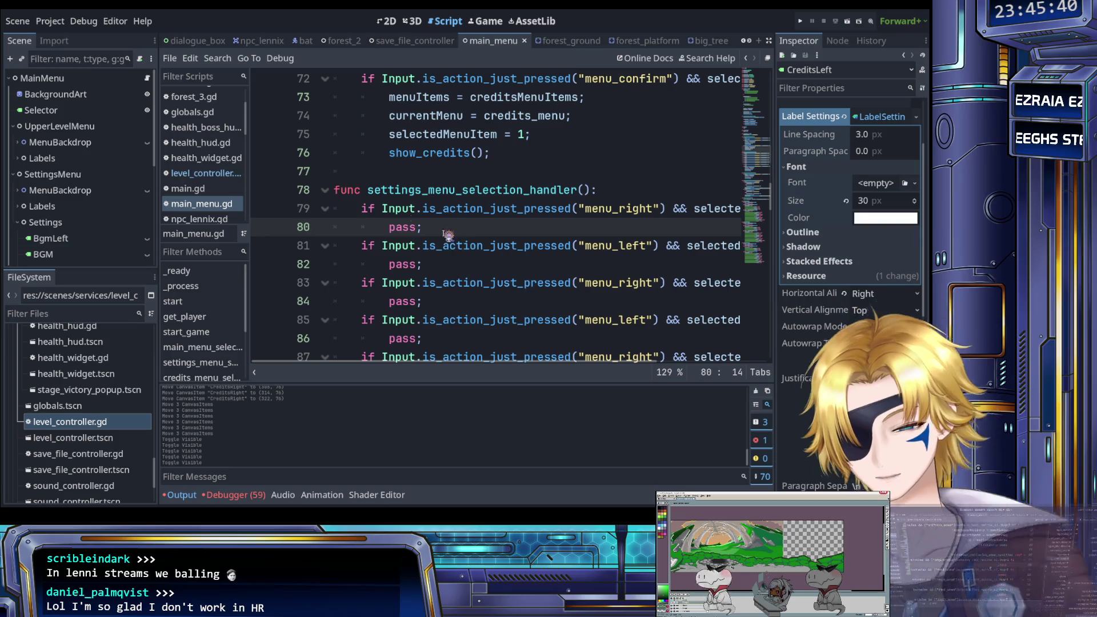
left_click(384, 21)
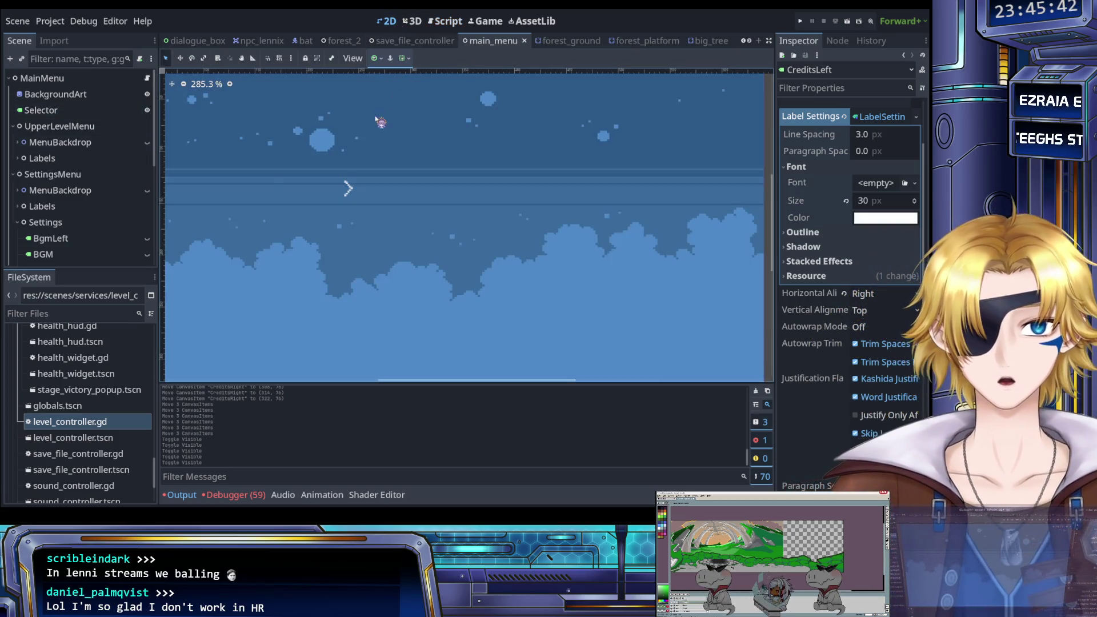
Unhide the BGM, SFX and ColorBlindMode value labels on the canvas.
scroll(74, 178, "down", 5)
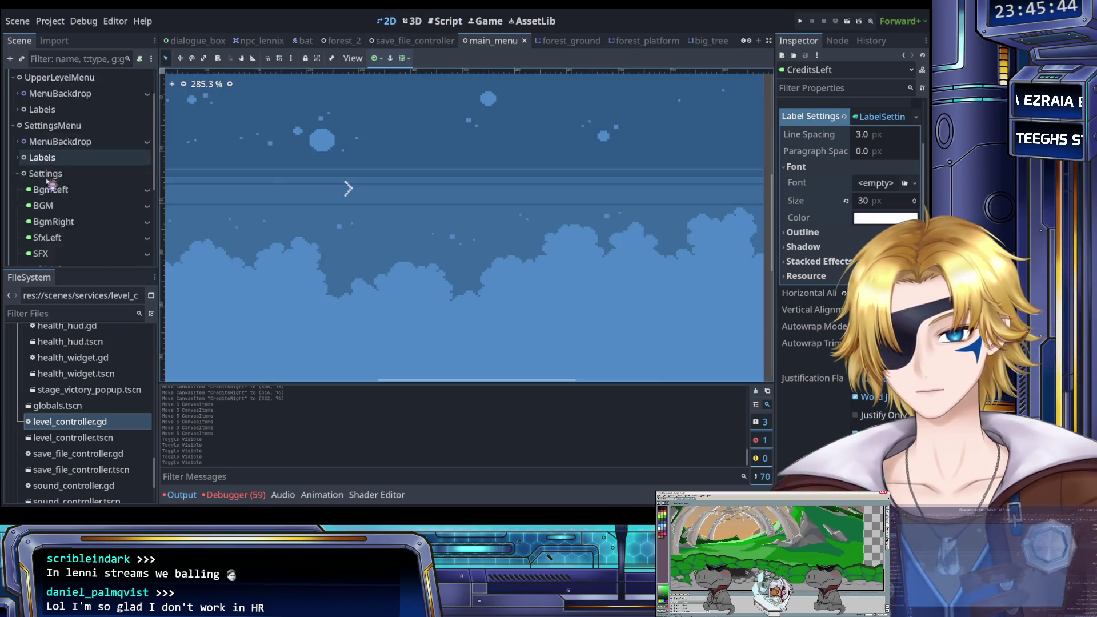
left_click(147, 157)
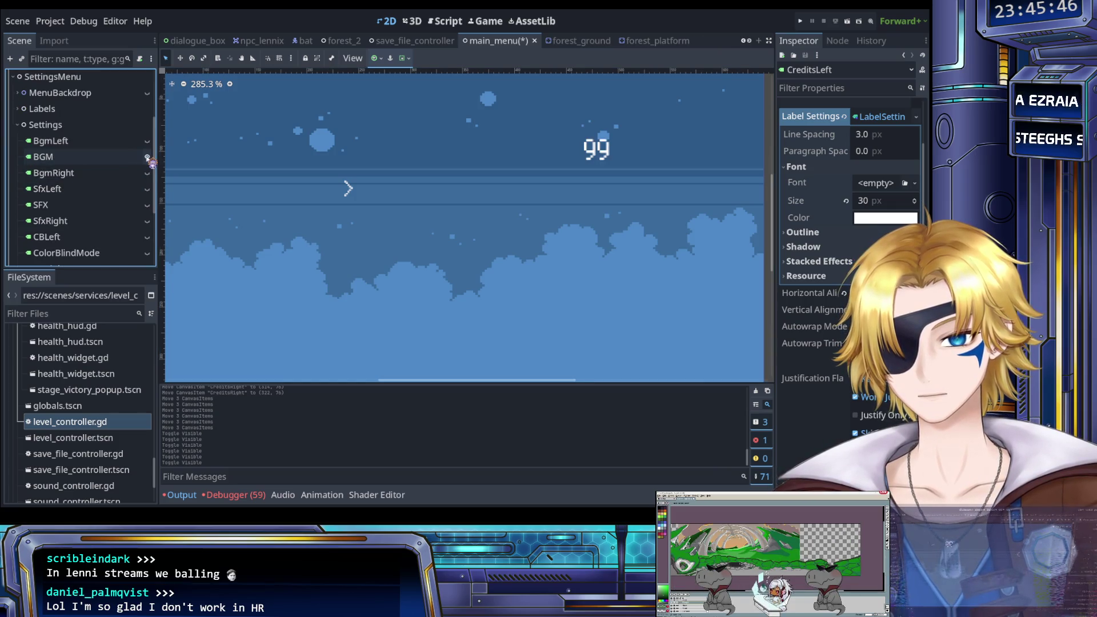
left_click(147, 205)
left_click(147, 253)
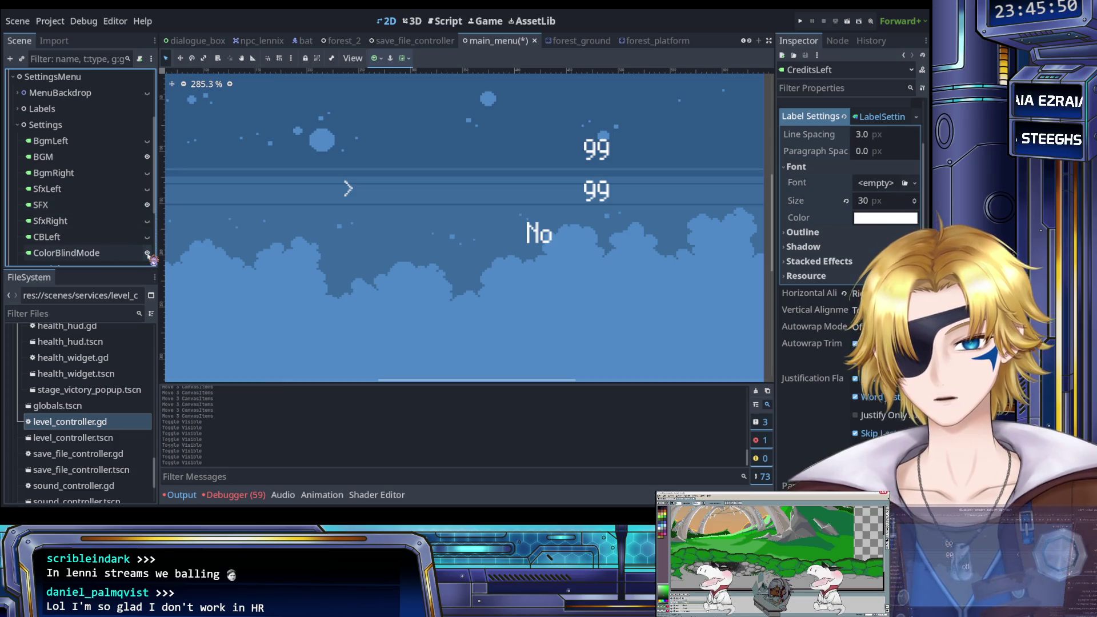
Change the BGM value label's Text from 99 to 1.
left_click(131, 156)
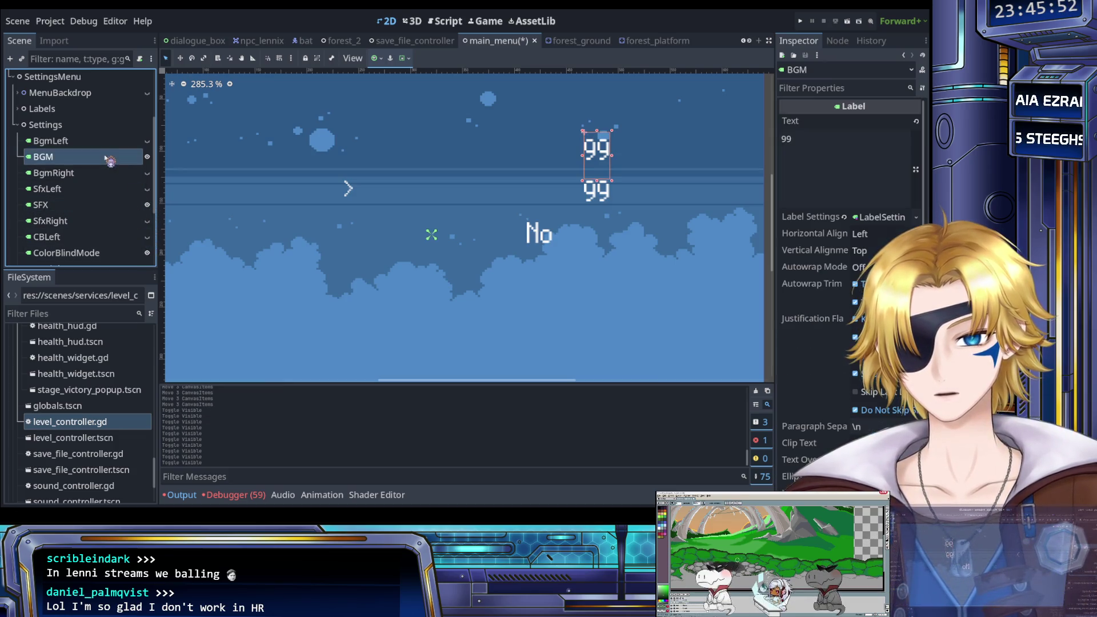
double_click(790, 139)
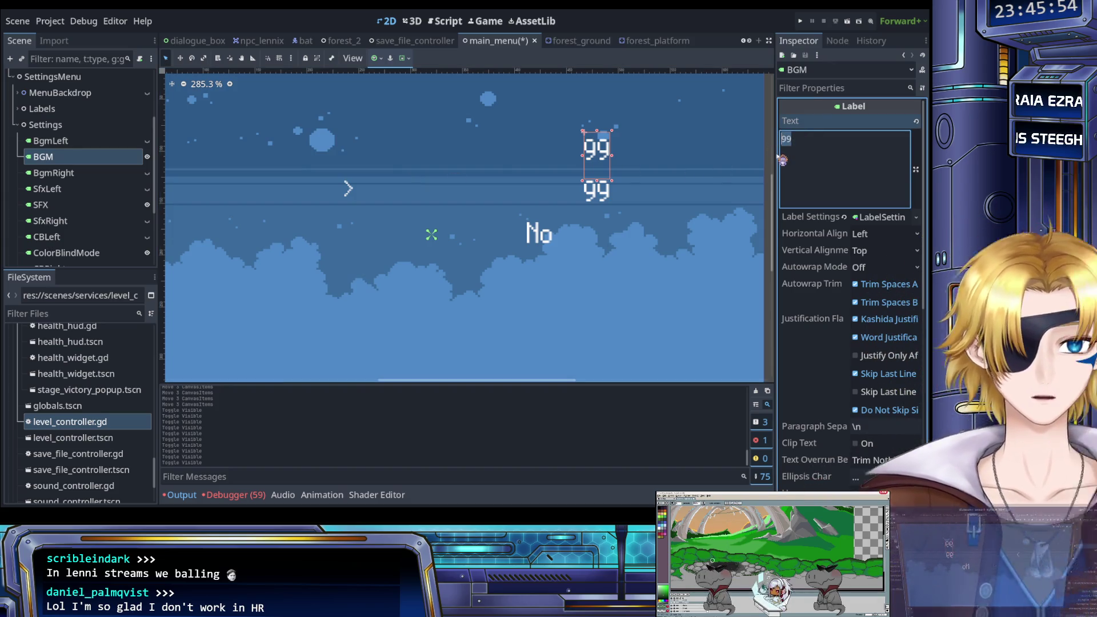
type("1")
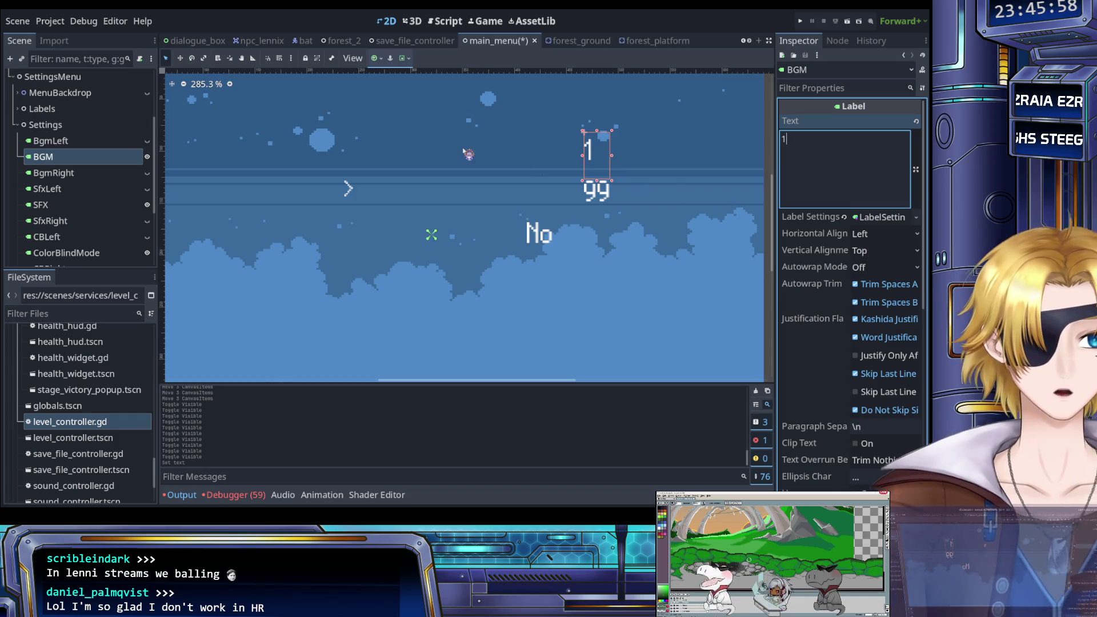
Unhide the left arrows beside the BGM and SFX values and reselect the BGM label.
left_click(147, 141)
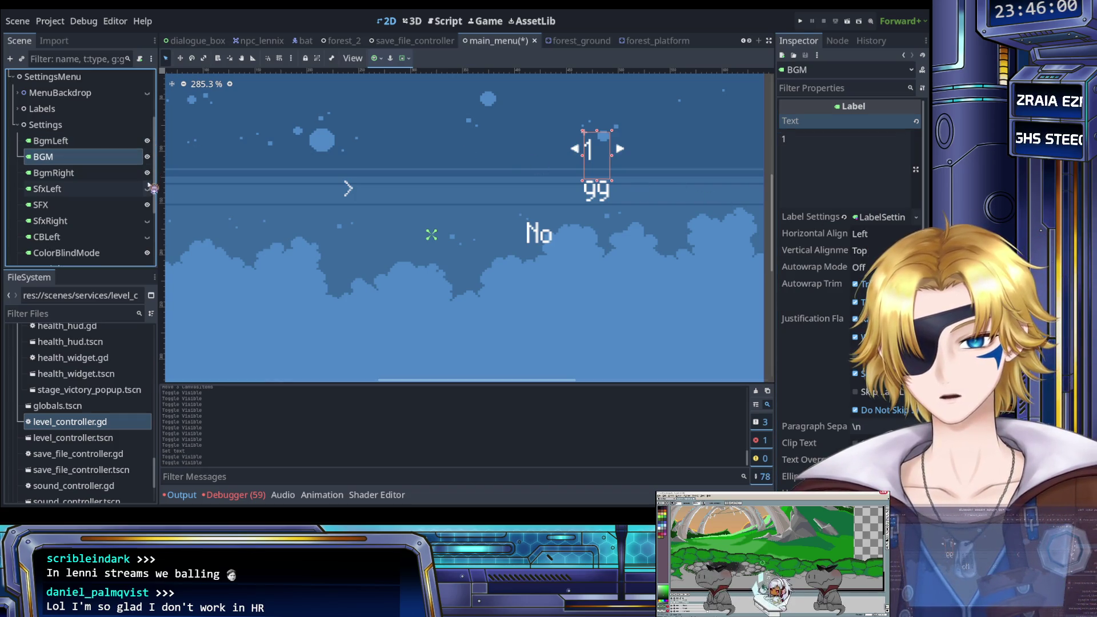
left_click(147, 189)
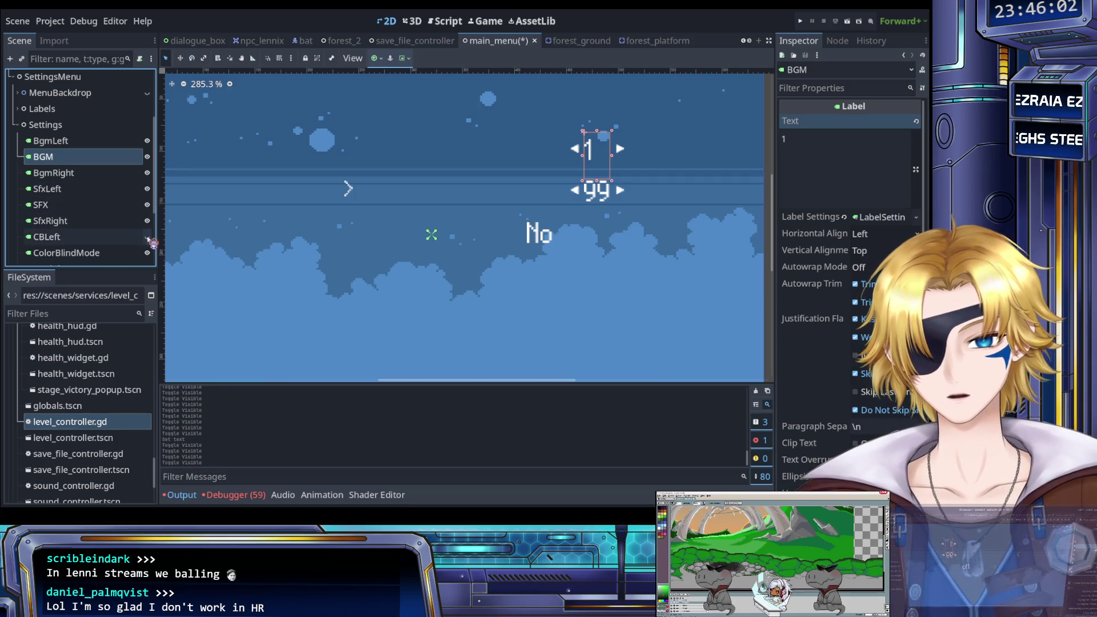
scroll(150, 231, "down", 2)
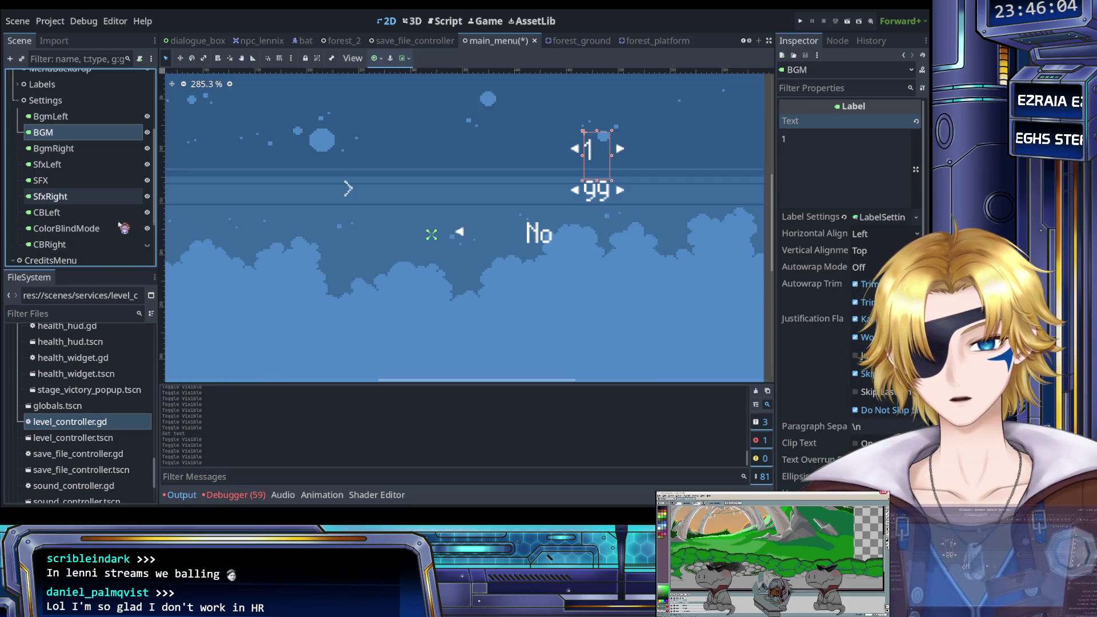
scroll(132, 220, "up", 1)
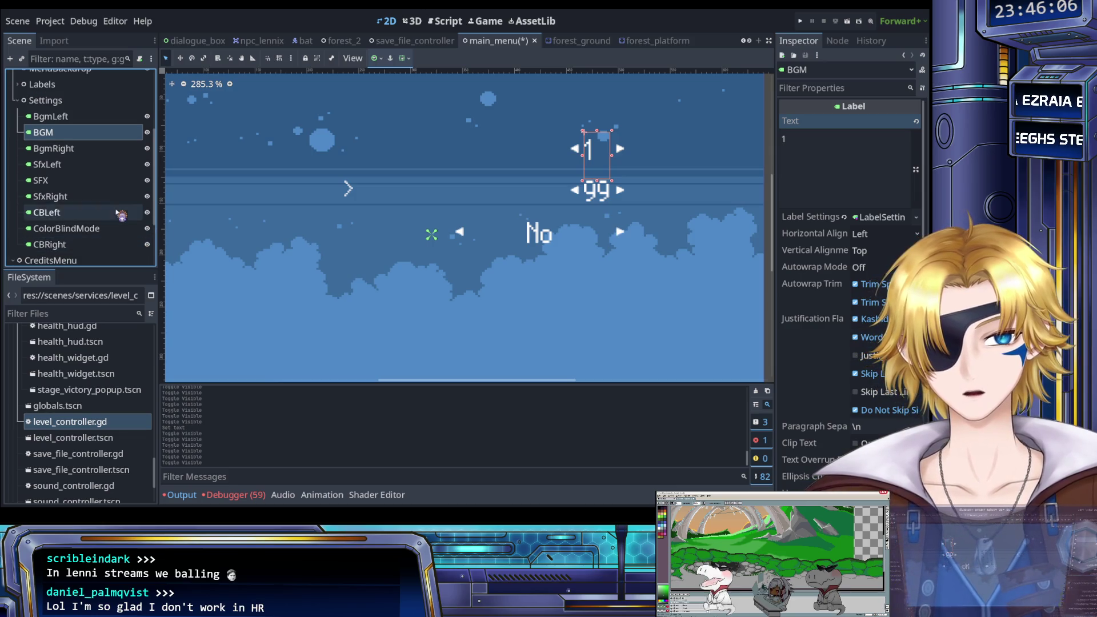
left_click(86, 149)
left_click(85, 133)
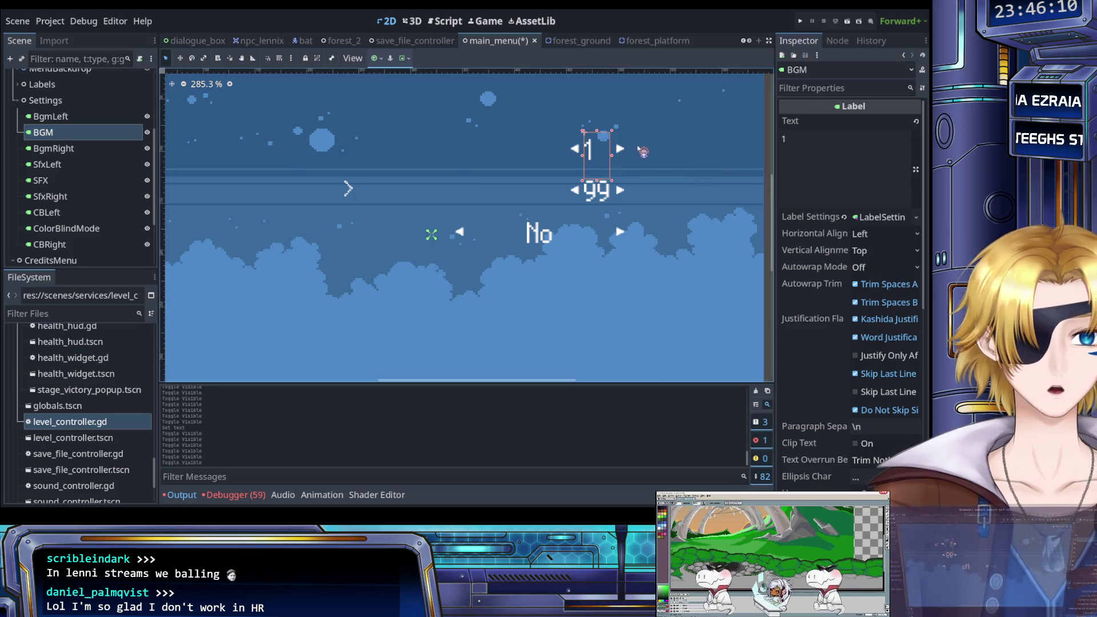
scroll(635, 144, "up", 5)
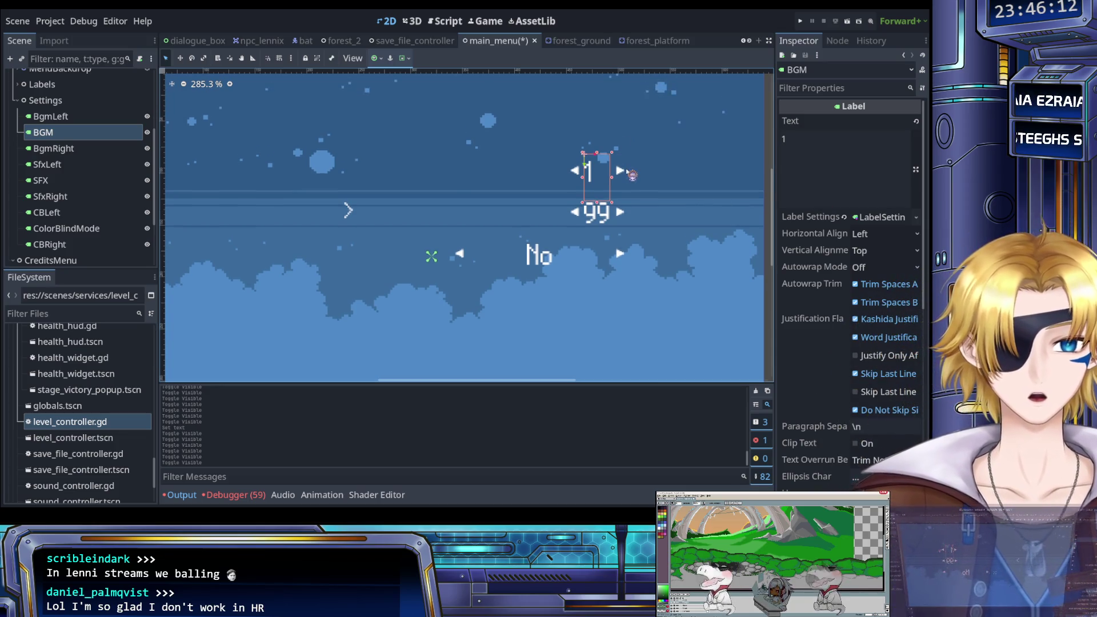
Set the BGM value label's Horizontal Alignment to Center.
left_click(874, 235)
left_click(881, 269)
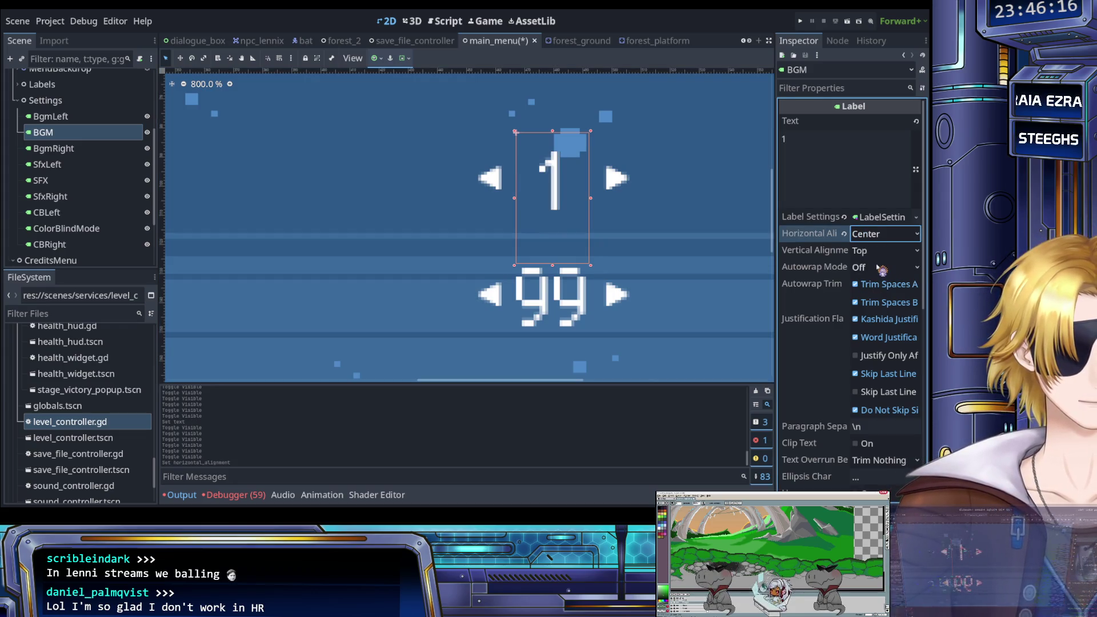
left_click(86, 150)
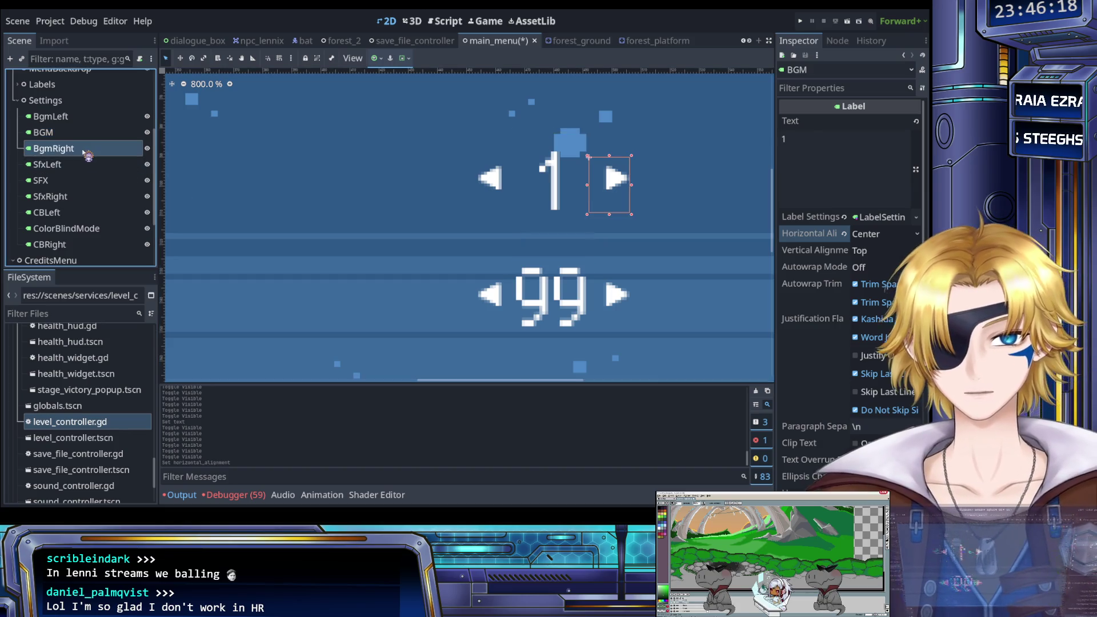
left_click(80, 165)
left_click(74, 148)
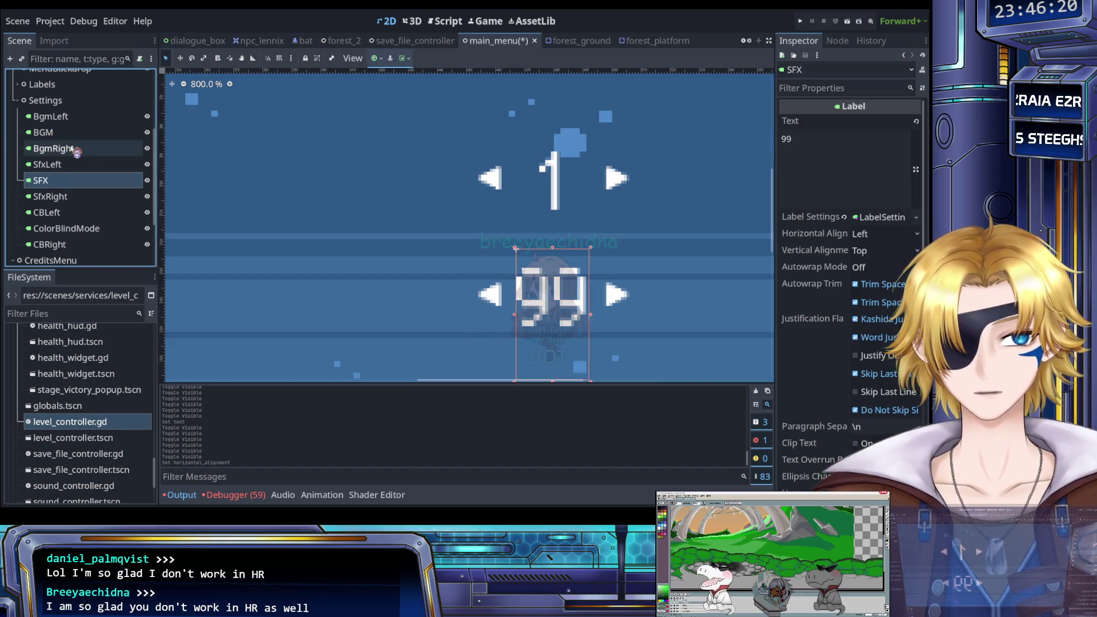
left_click(74, 134)
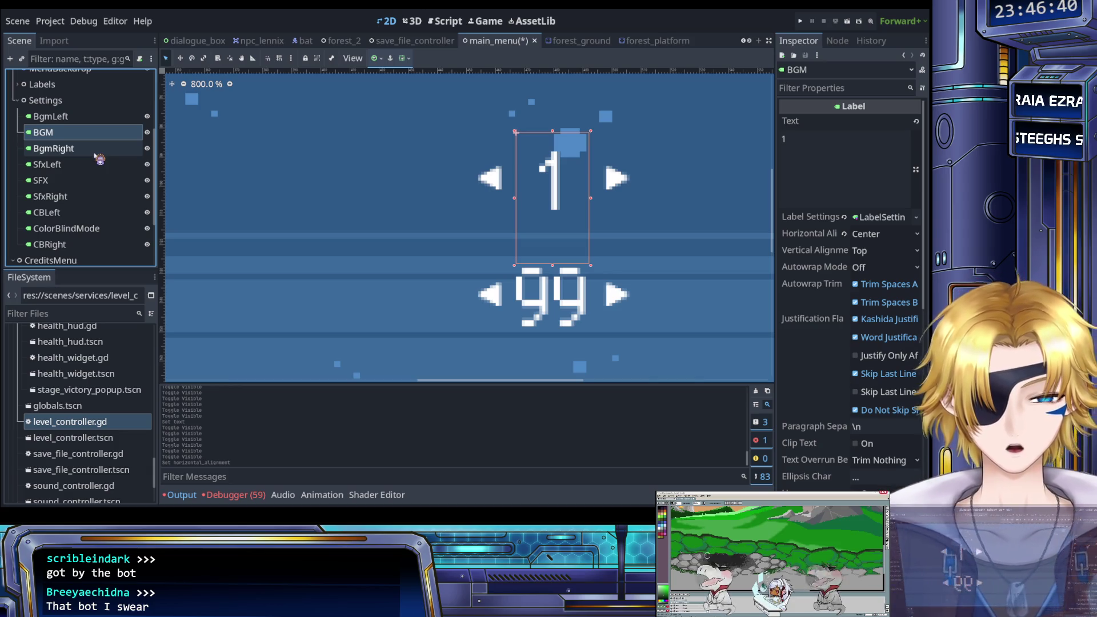
Centre-align the SFX value label and change its Text from 99 to 1.
left_click(81, 180)
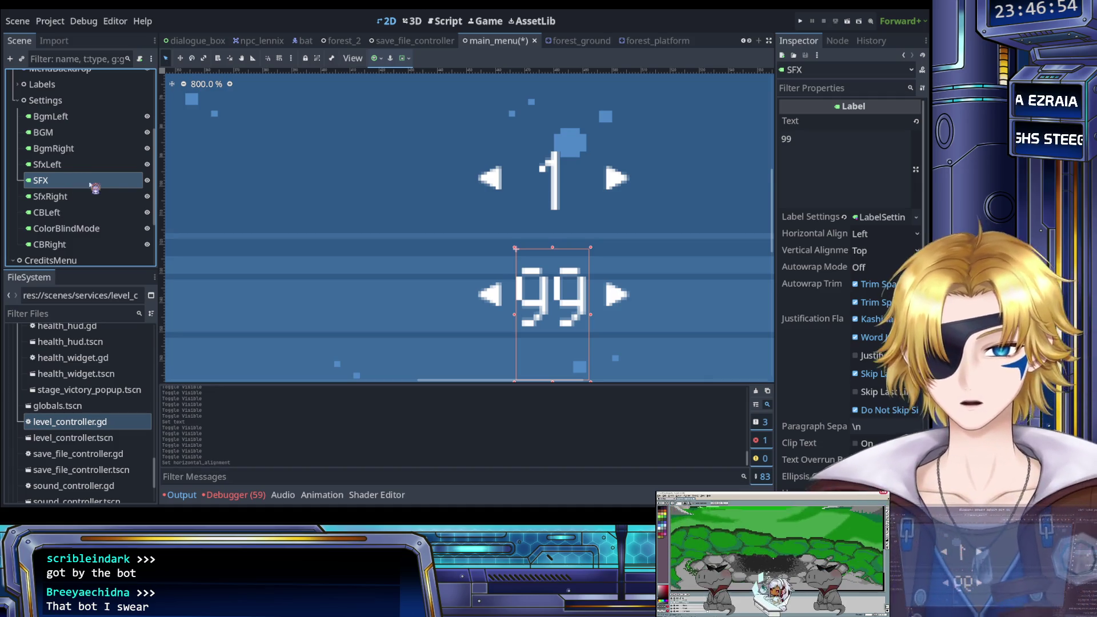
left_click(874, 233)
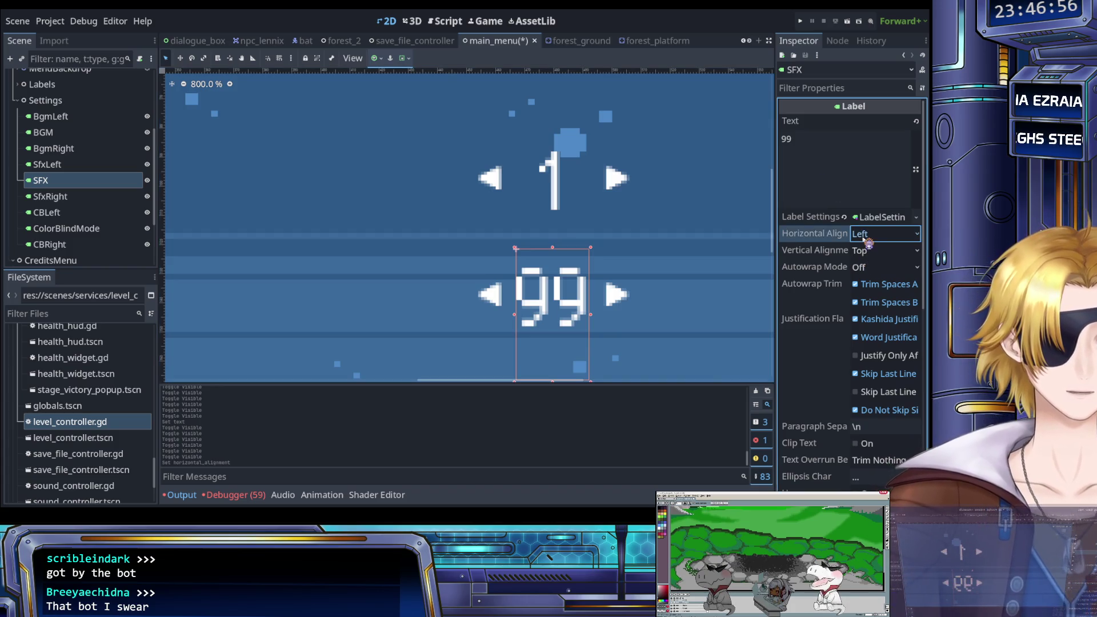
left_click(876, 252)
double_click(787, 139)
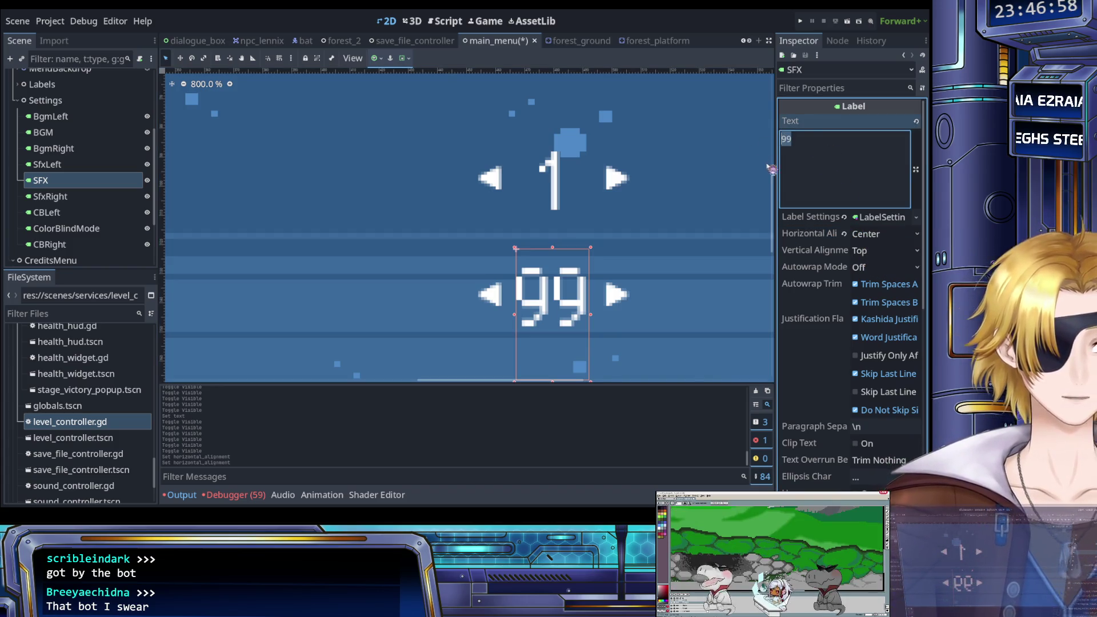
type("1")
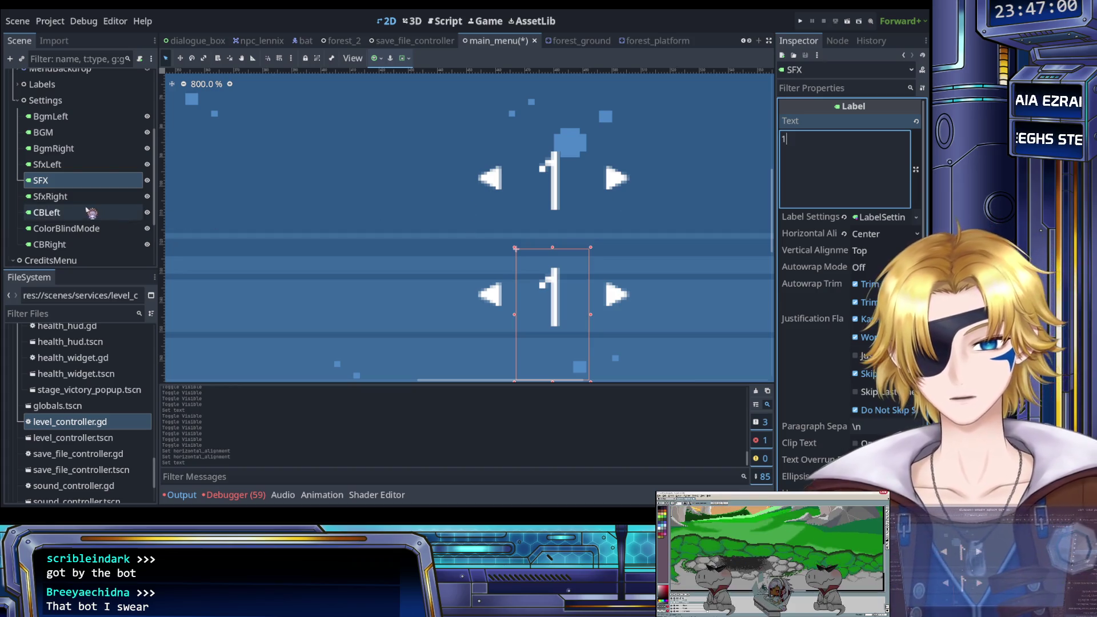
left_click(86, 216)
left_click(86, 228)
scroll(320, 268, "down", 3)
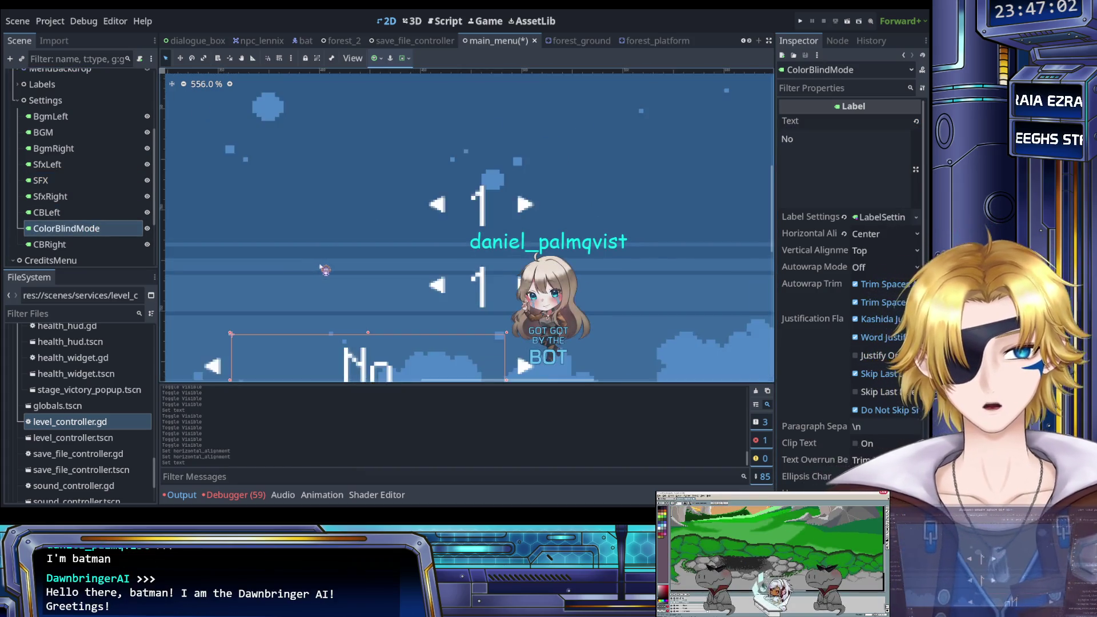
left_click_drag(320, 268, 337, 218)
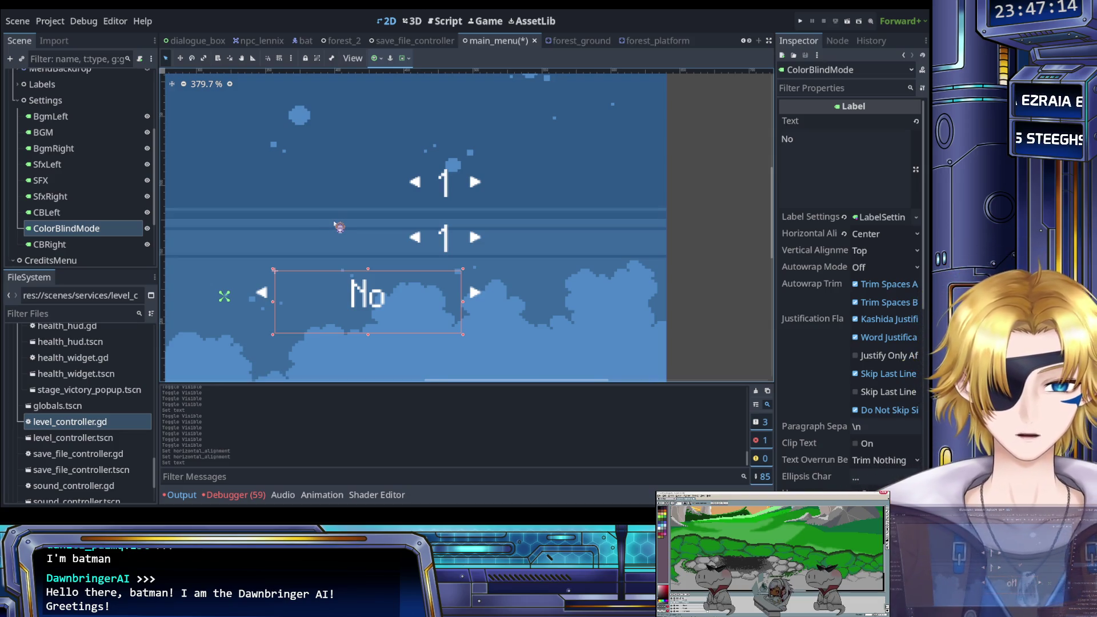
scroll(340, 227, "down", 5)
scroll(416, 229, "left", 3)
scroll(416, 228, "left", 3)
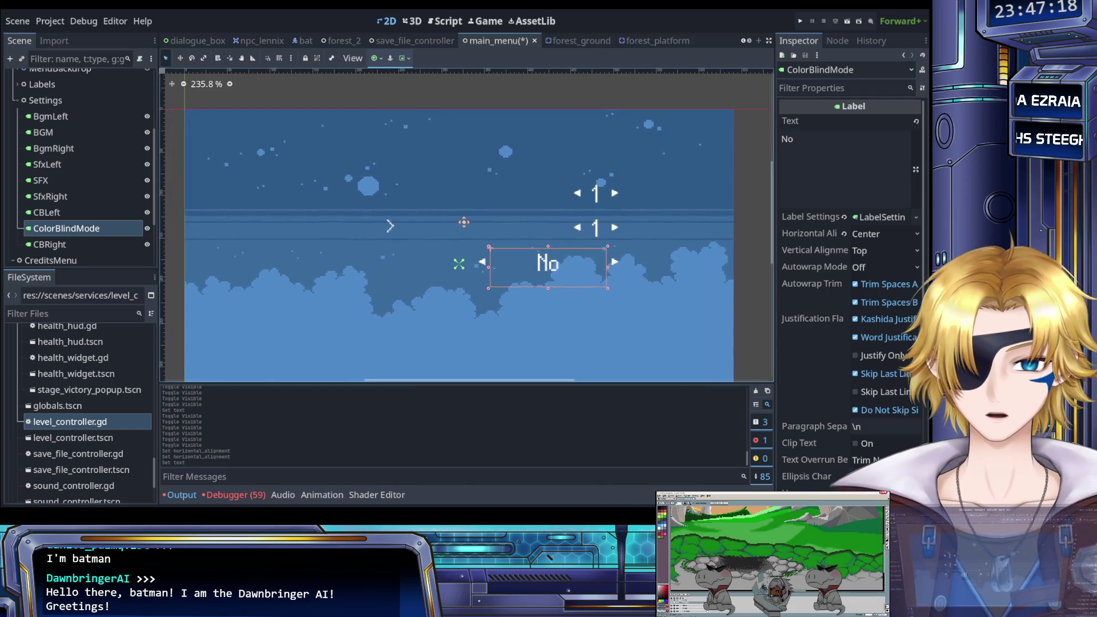
scroll(456, 226, "down", 1)
scroll(456, 226, "right", 1)
scroll(444, 225, "right", 1)
scroll(444, 225, "down", 1)
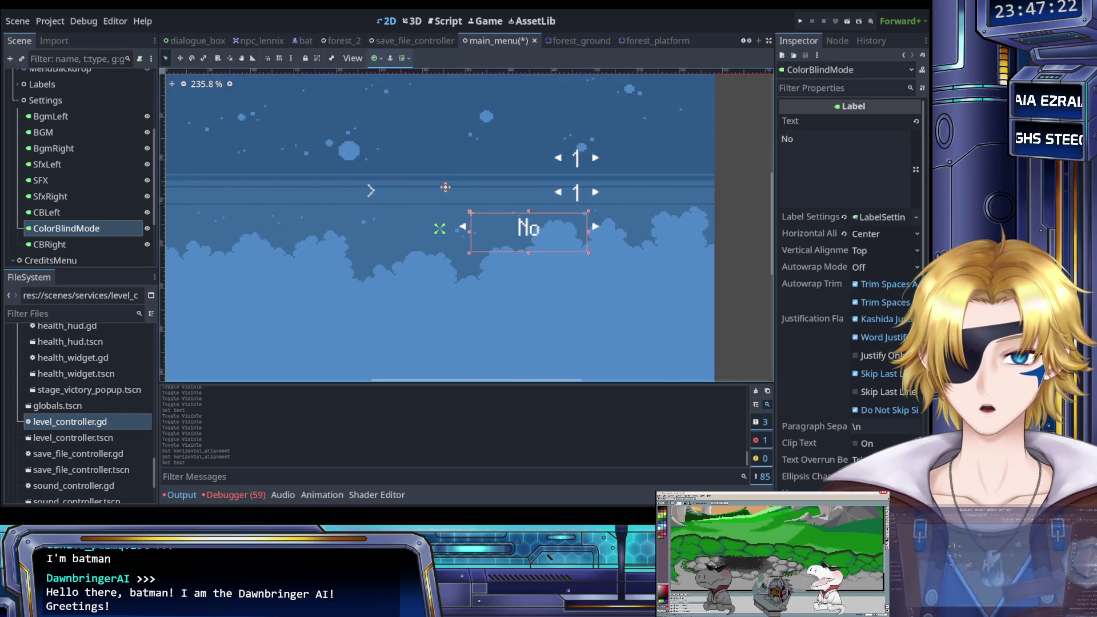
scroll(440, 229, "right", 1)
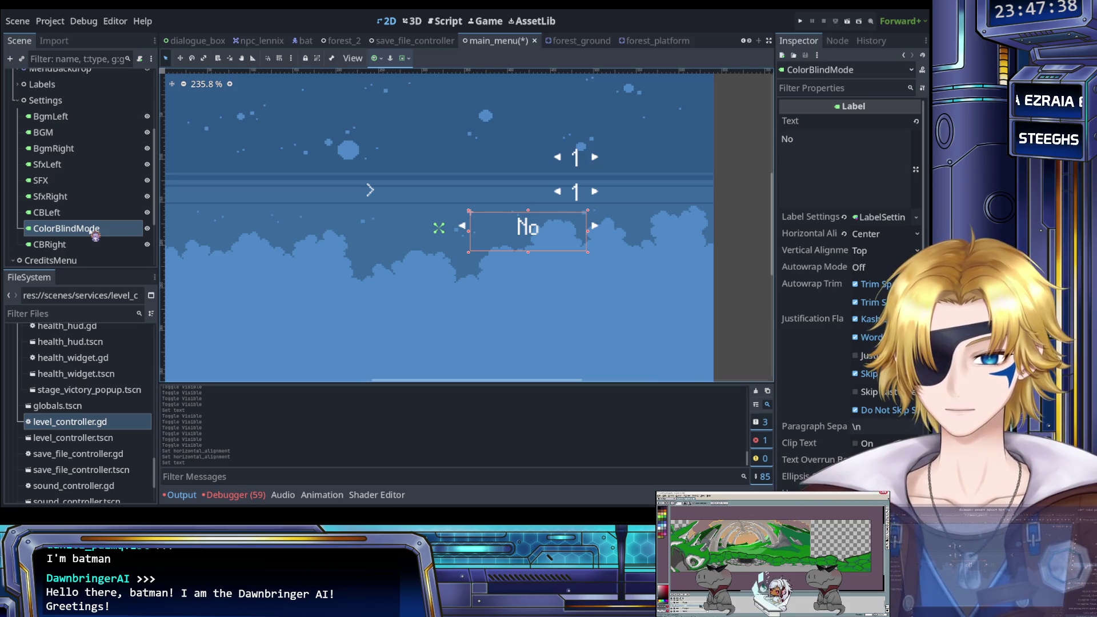
Hide the CB, SFX and BGM value labels and their arrow nodes again.
left_click(147, 244)
left_click(146, 228)
left_click(147, 212)
left_click(147, 180)
left_click(147, 164)
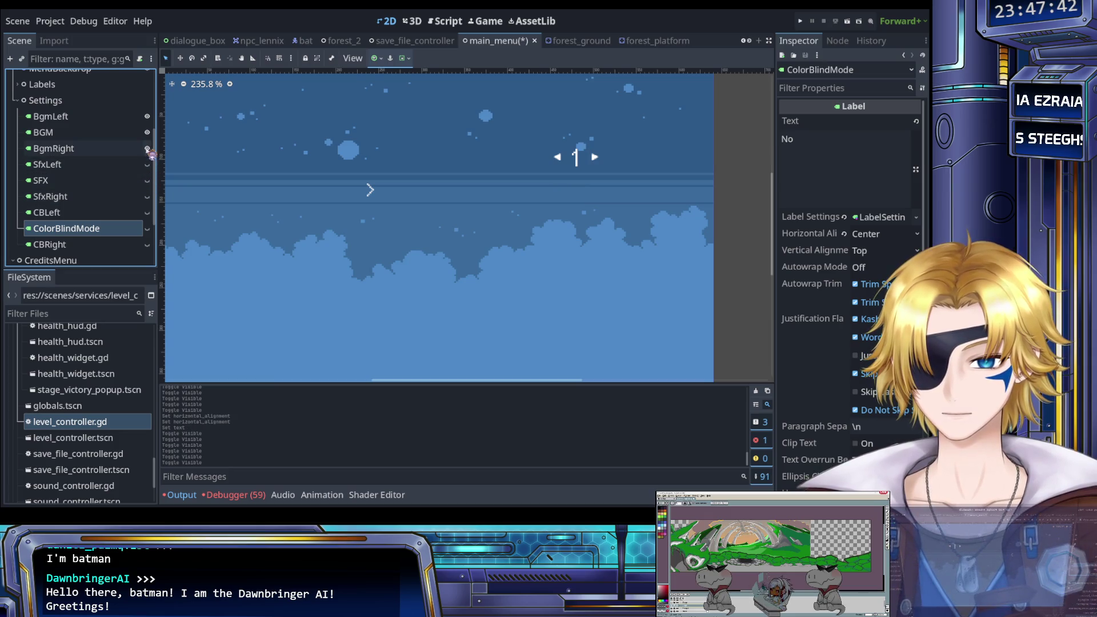
left_click(147, 148)
left_click(147, 132)
left_click(148, 116)
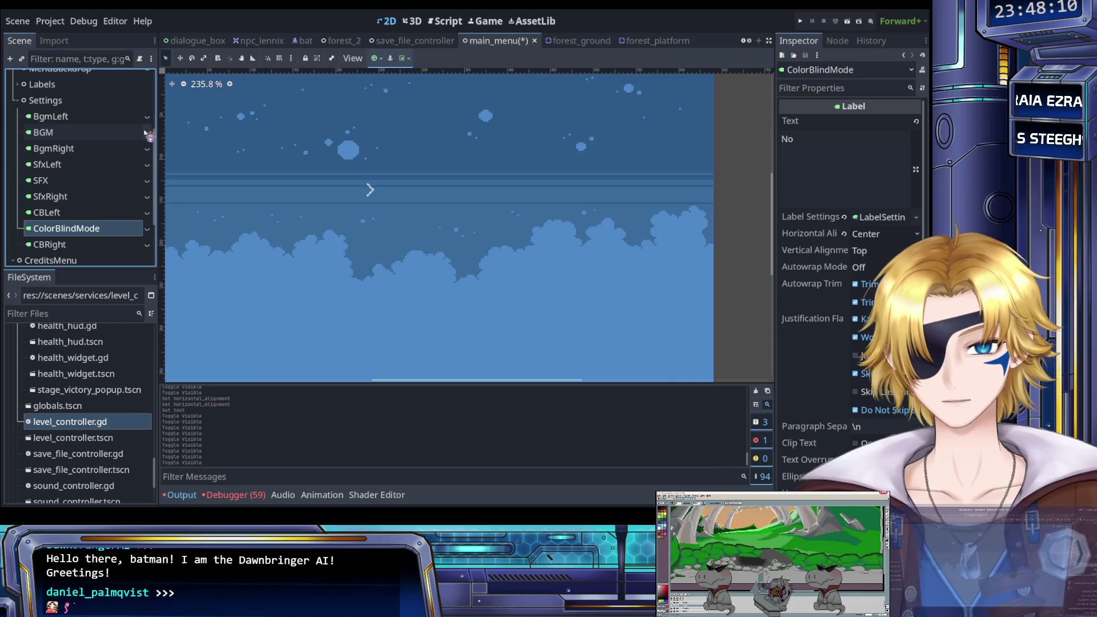
Collapse the Settings and CreditsMenu branches in the Scene dock and select MenuBackdrop.
scroll(114, 257, "up", 1)
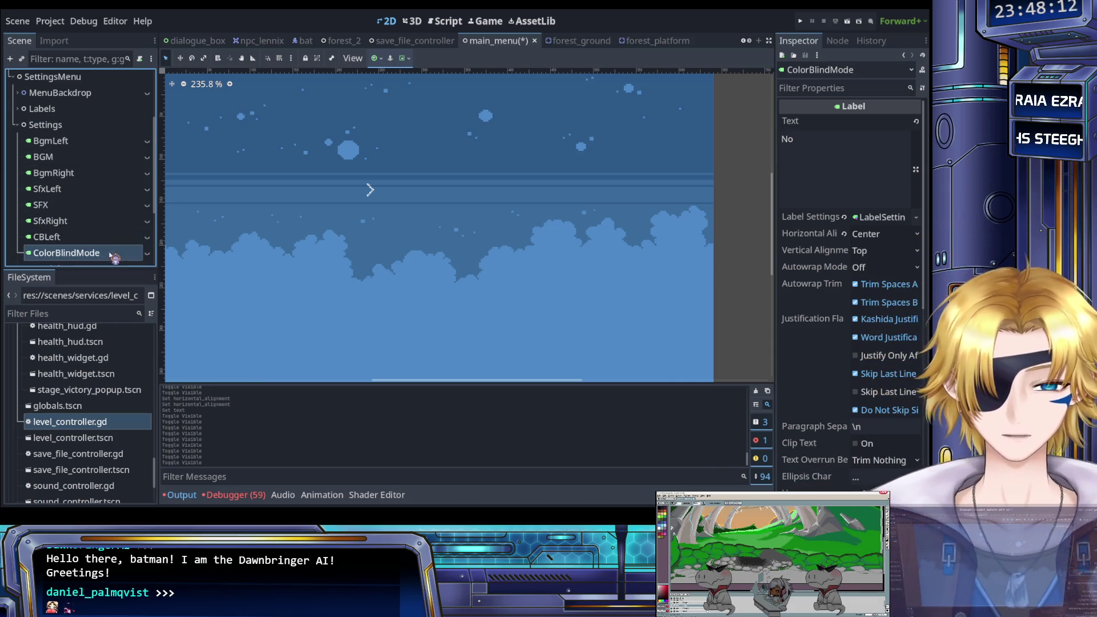
scroll(114, 258, "up", 2)
left_click(18, 173)
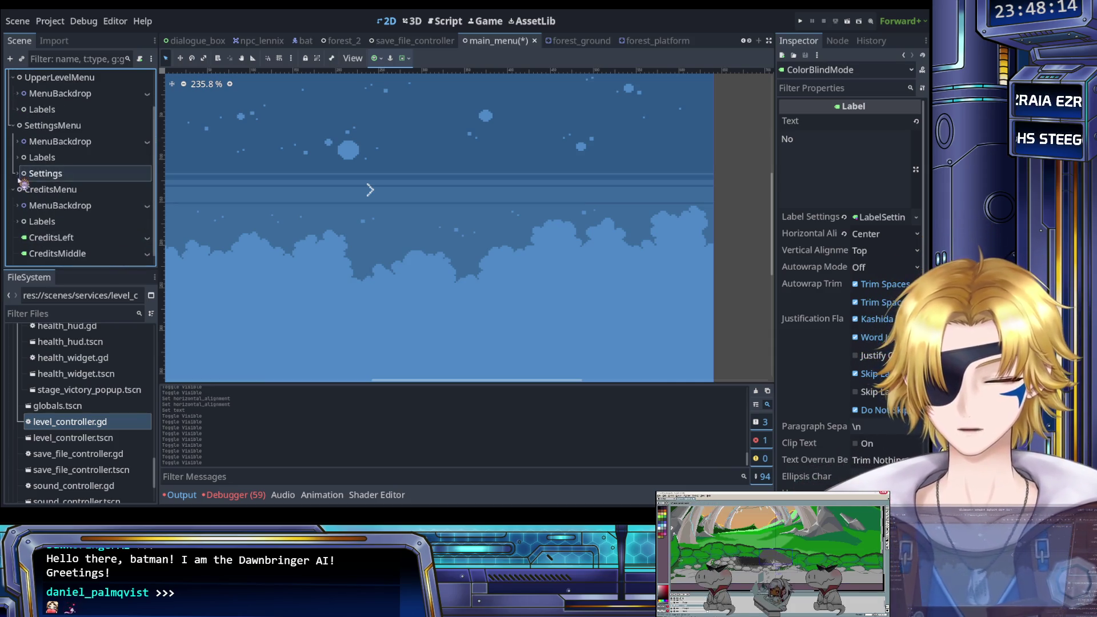
left_click(14, 190)
scroll(18, 189, "up", 2)
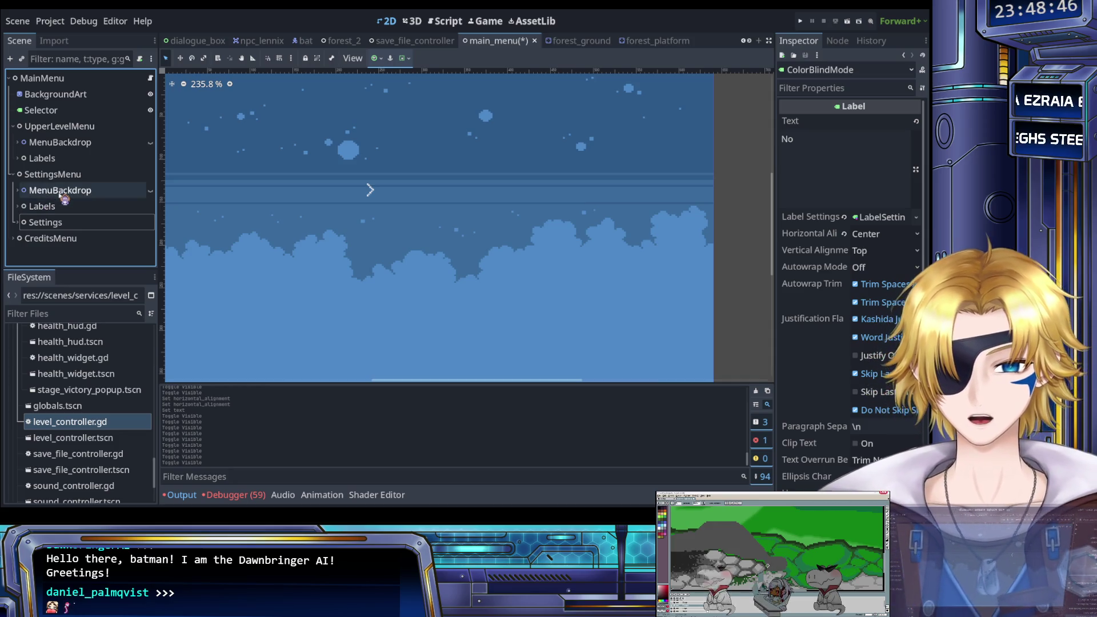
left_click(60, 191)
left_click(46, 206)
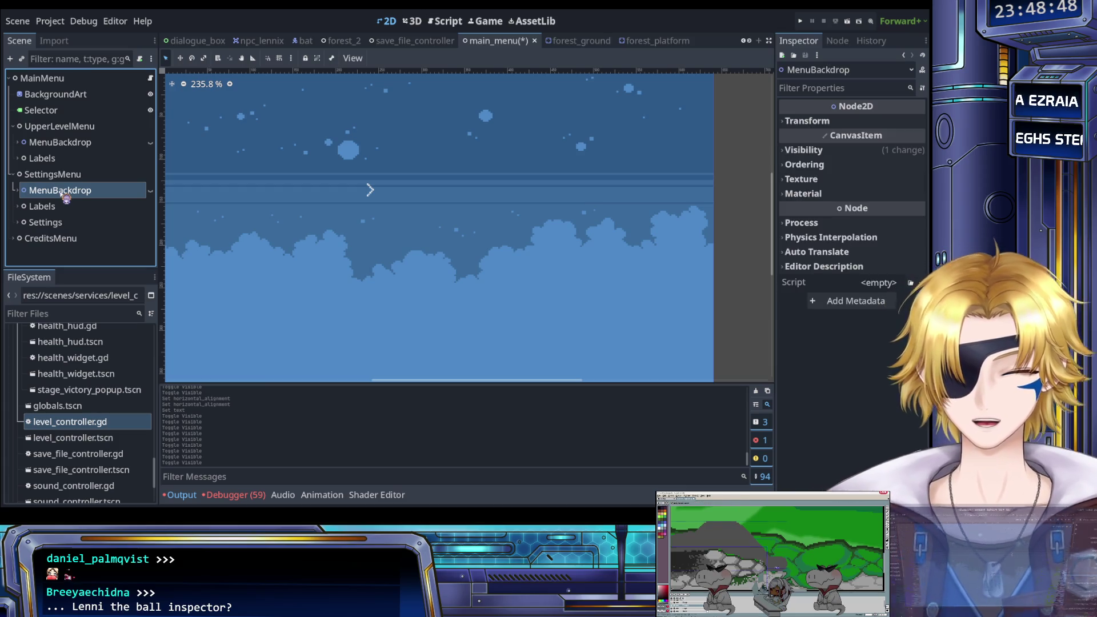
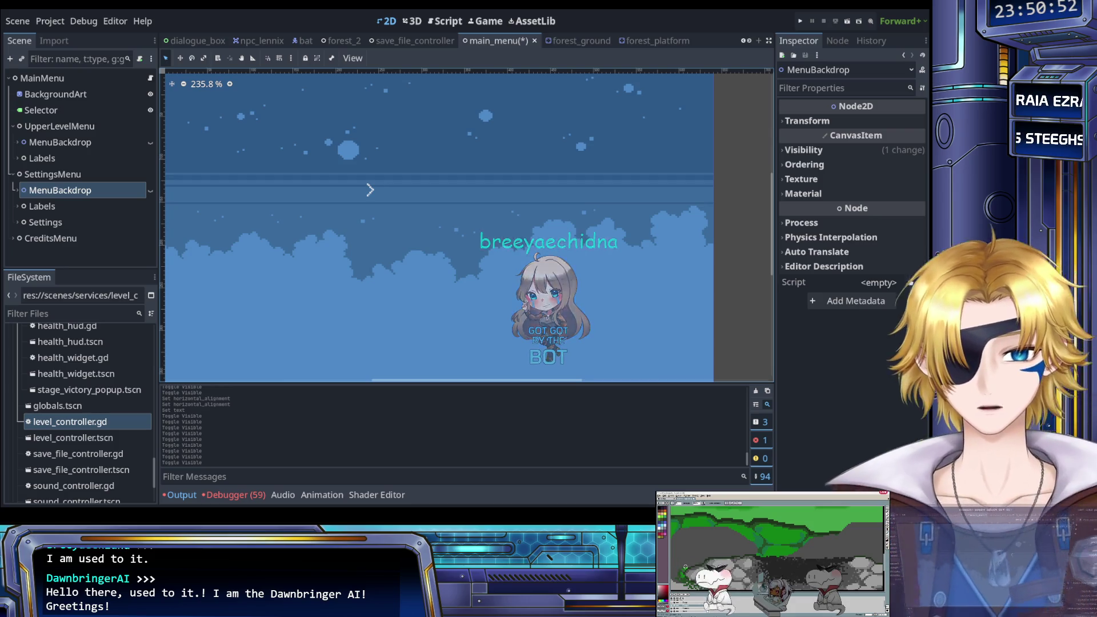
Review the 59 errors from the last run in the debugger's Errors list.
left_click(236, 495)
left_click(242, 392)
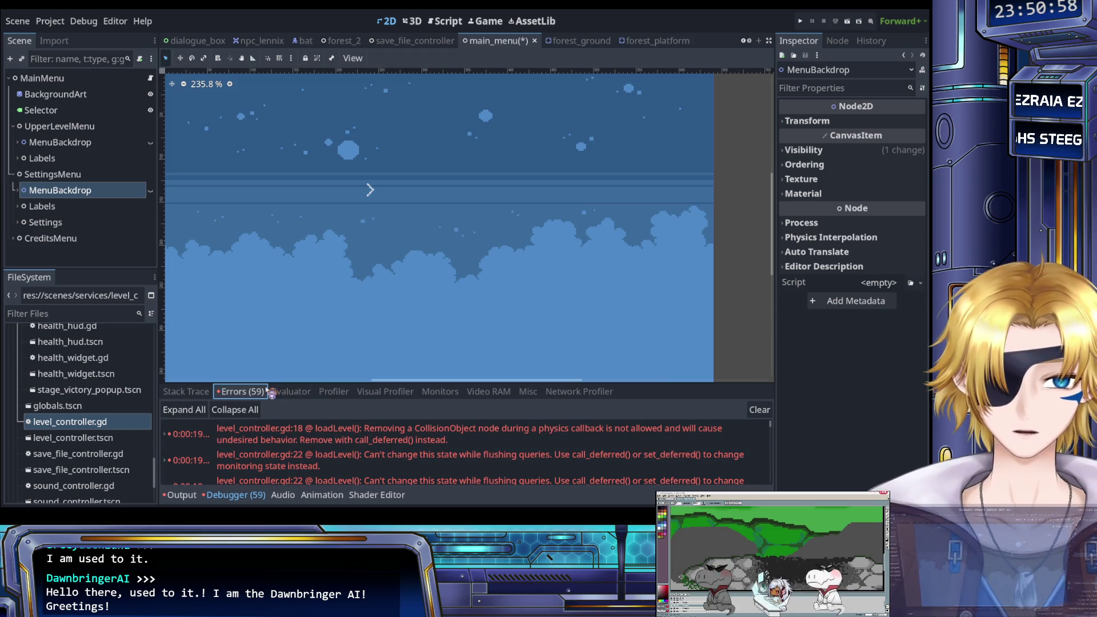
scroll(254, 311, "down", 3)
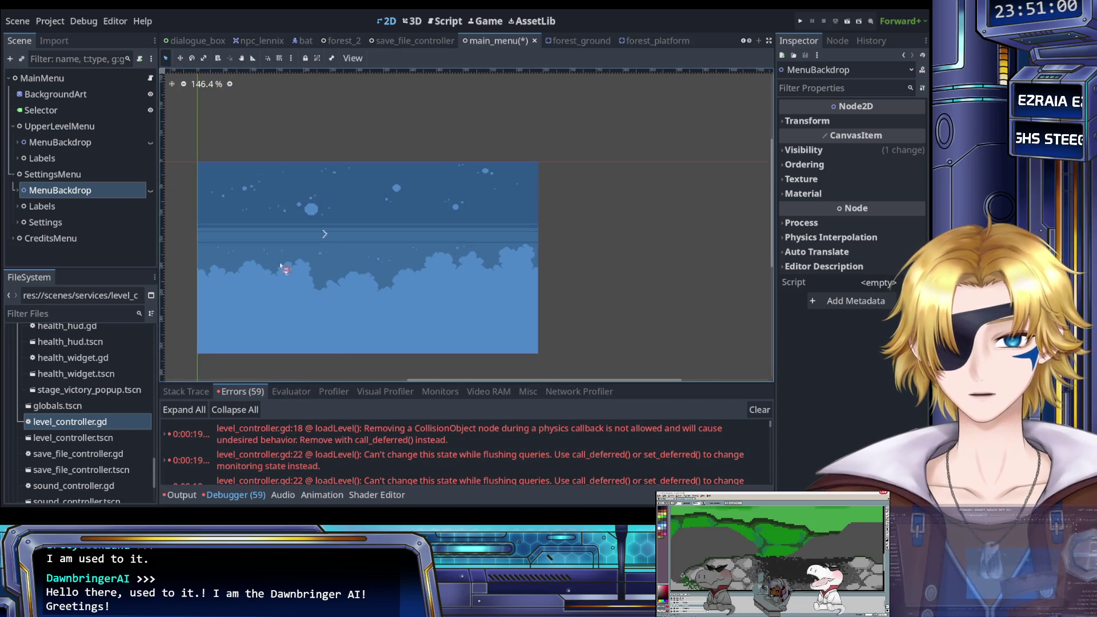
Run the project, choose the second menu entry to reach the forest level, then stop it.
left_click(801, 21)
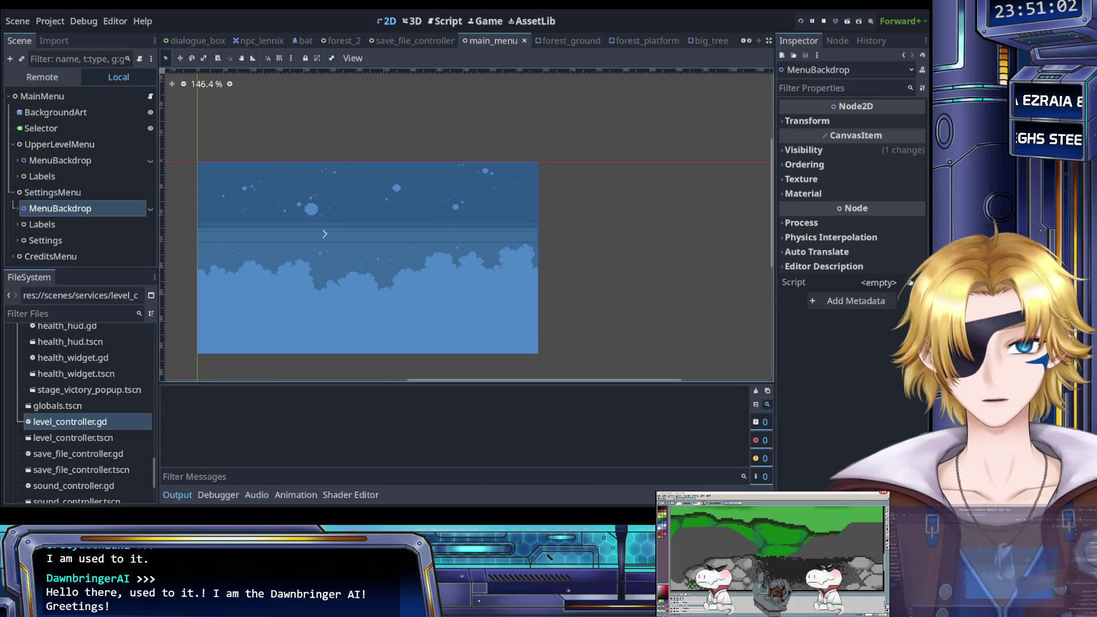
key("Down")
key("Return")
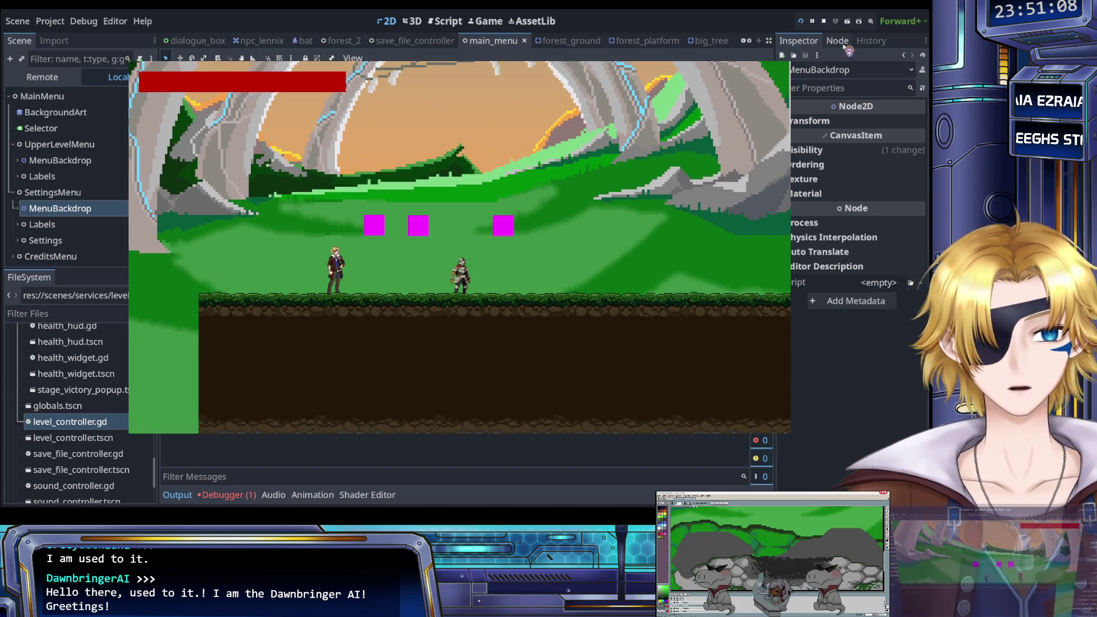
left_click(823, 21)
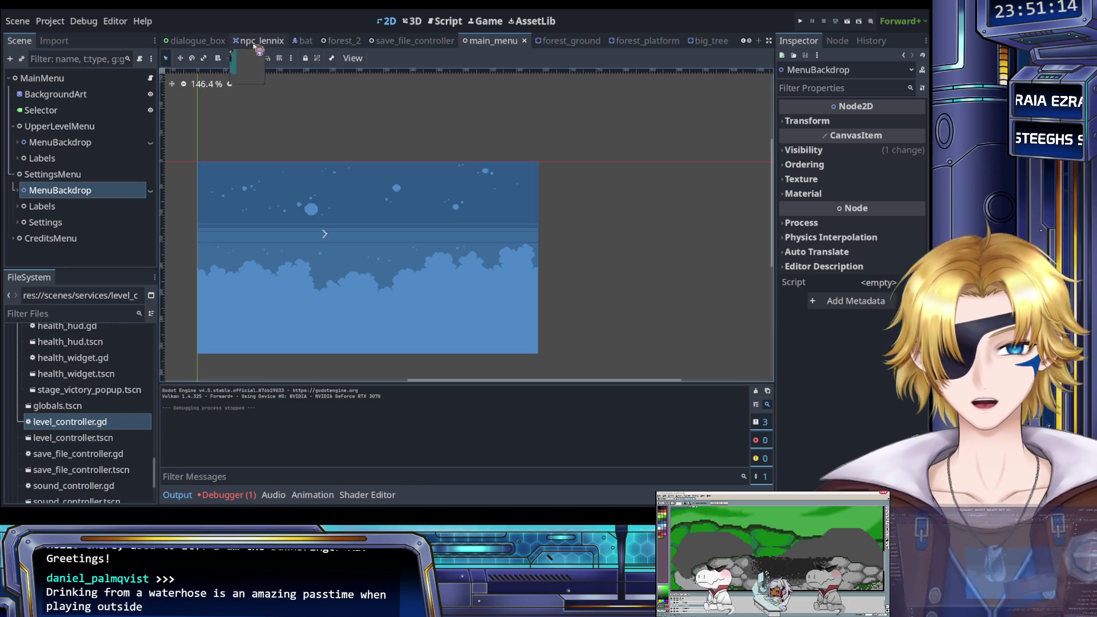
Insert a show_mainmenu() call on a new line after currentMenu = main_menu (line 39).
left_click(445, 21)
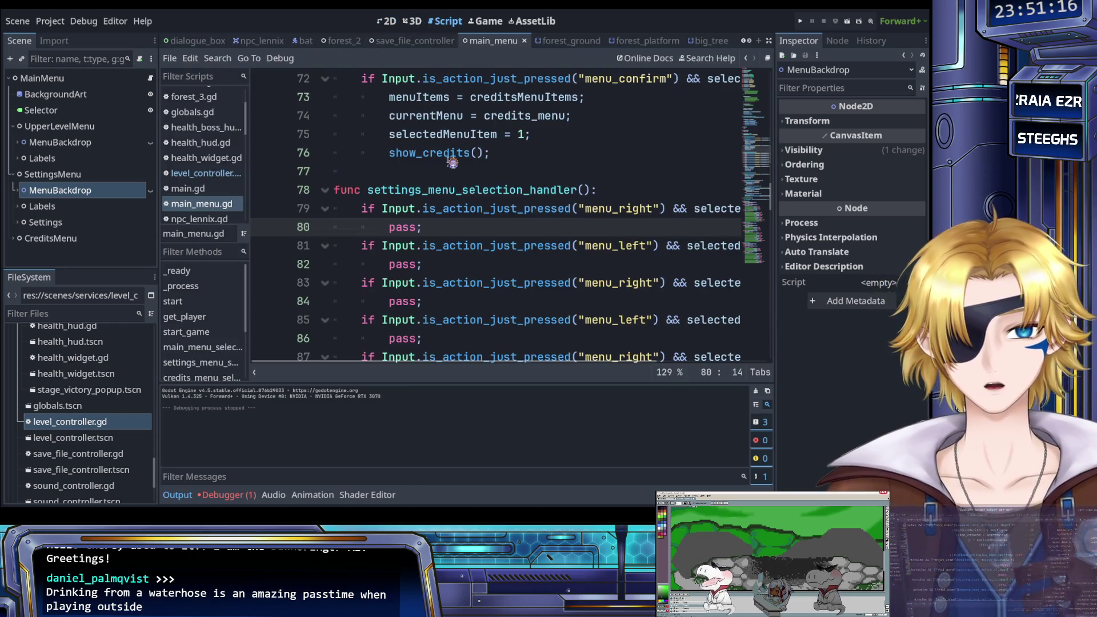
scroll(452, 162, "up", 10)
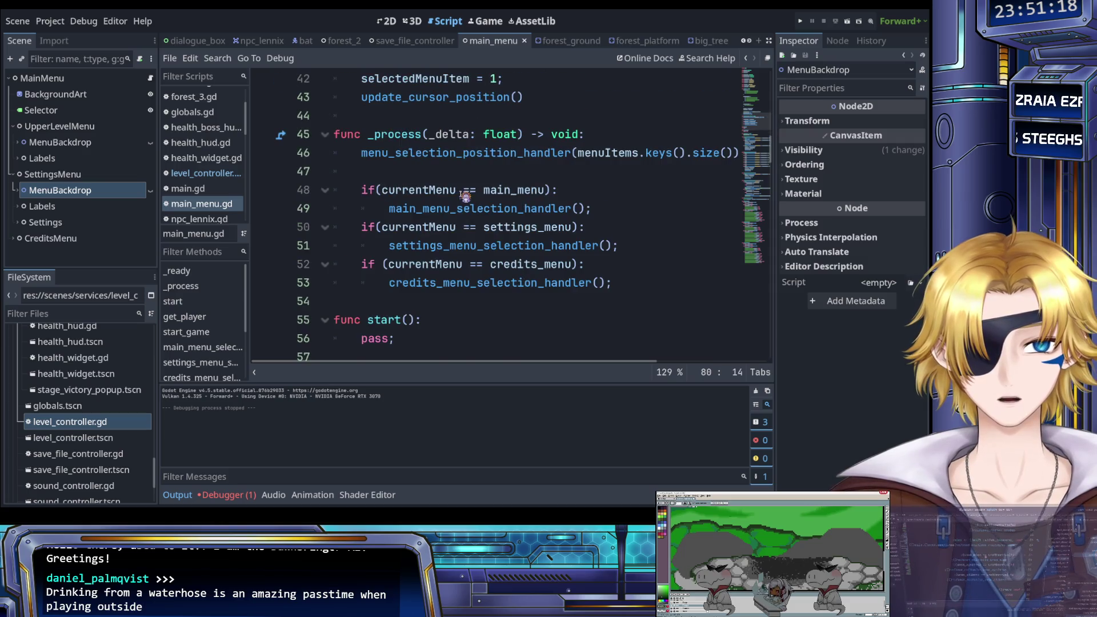
scroll(466, 196, "up", 5)
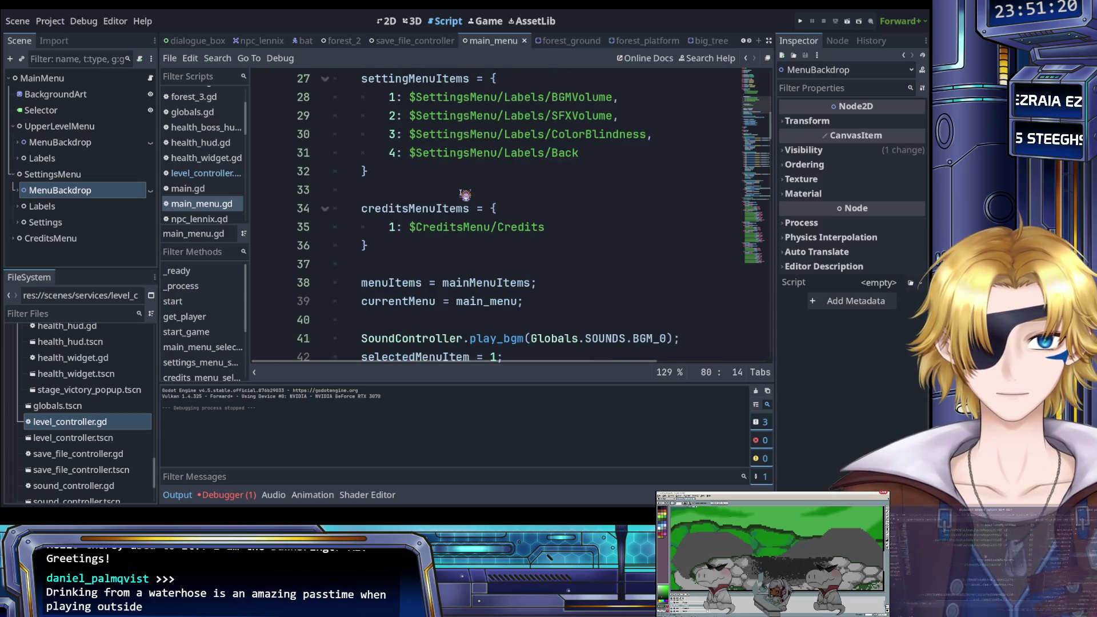
scroll(441, 193, "down", 2)
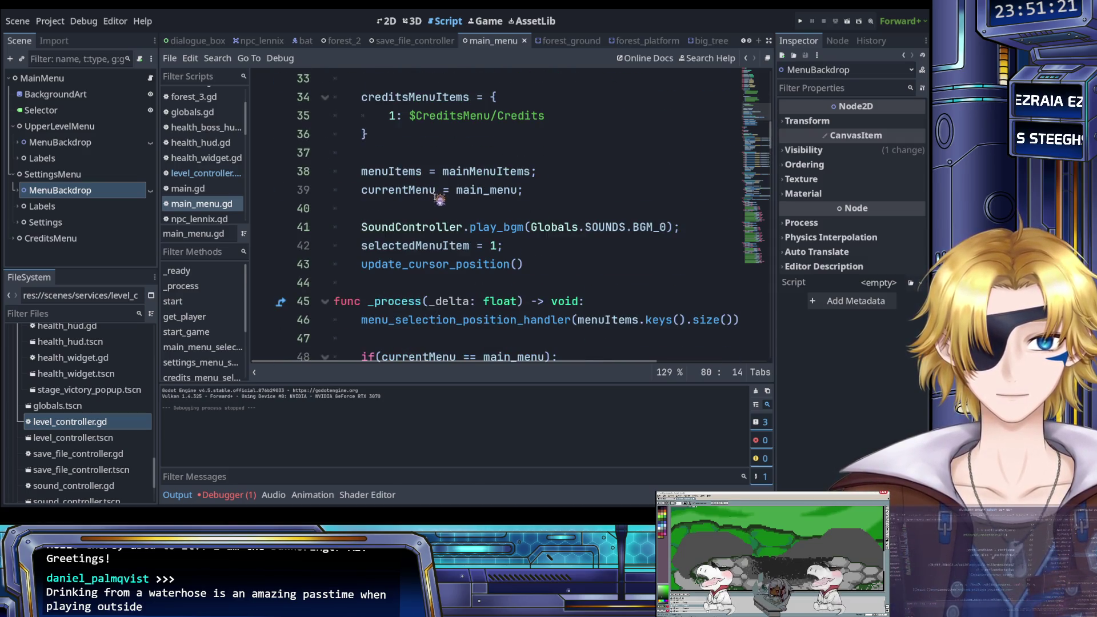
left_click(542, 190)
key("Return")
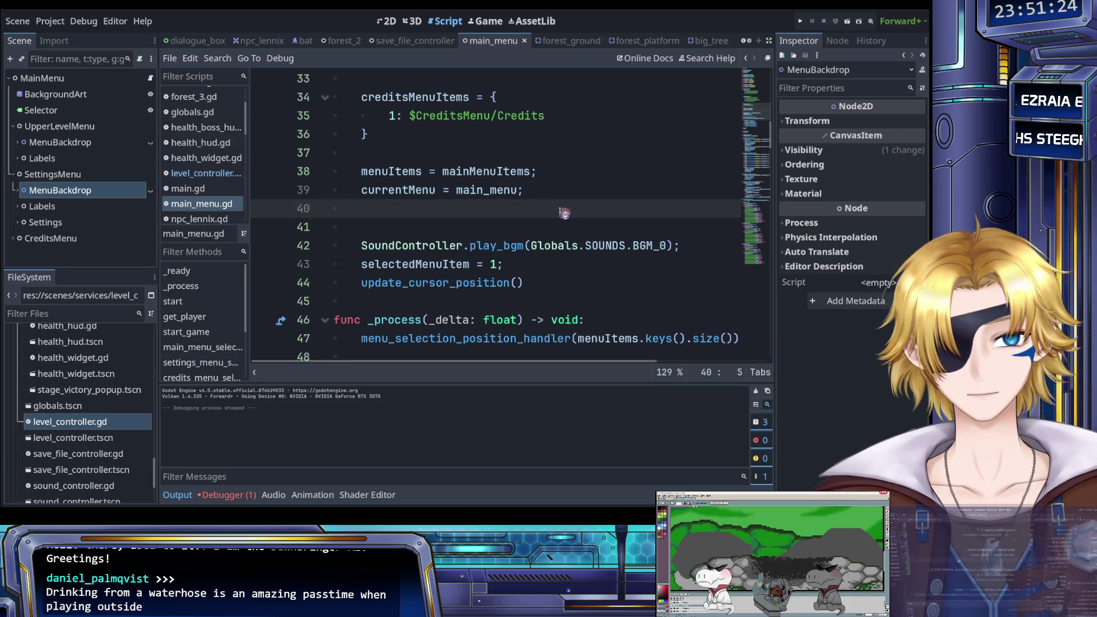
type("show")
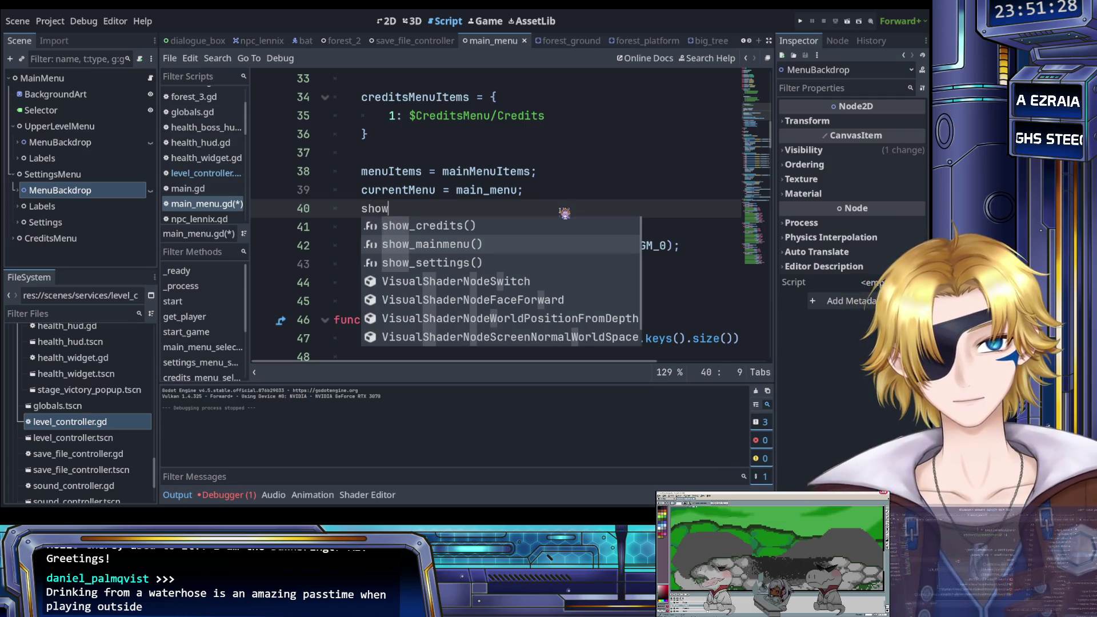
key("Down")
key("Return")
End the line with a semicolon, save main_menu.gd and run the game again.
type(";")
key("ctrl+s")
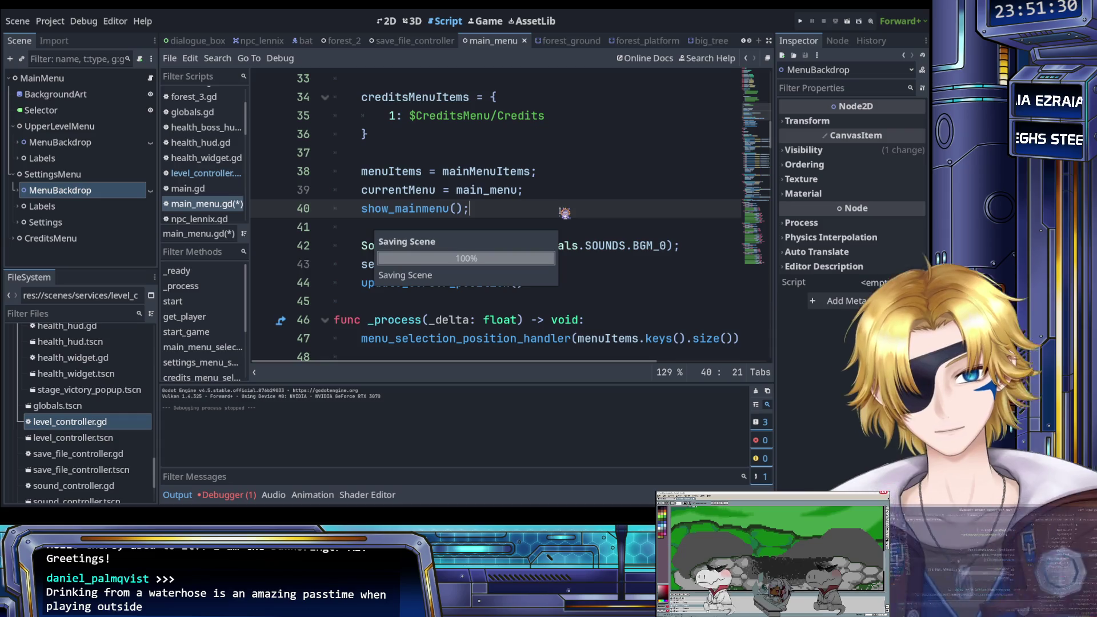
key("F5")
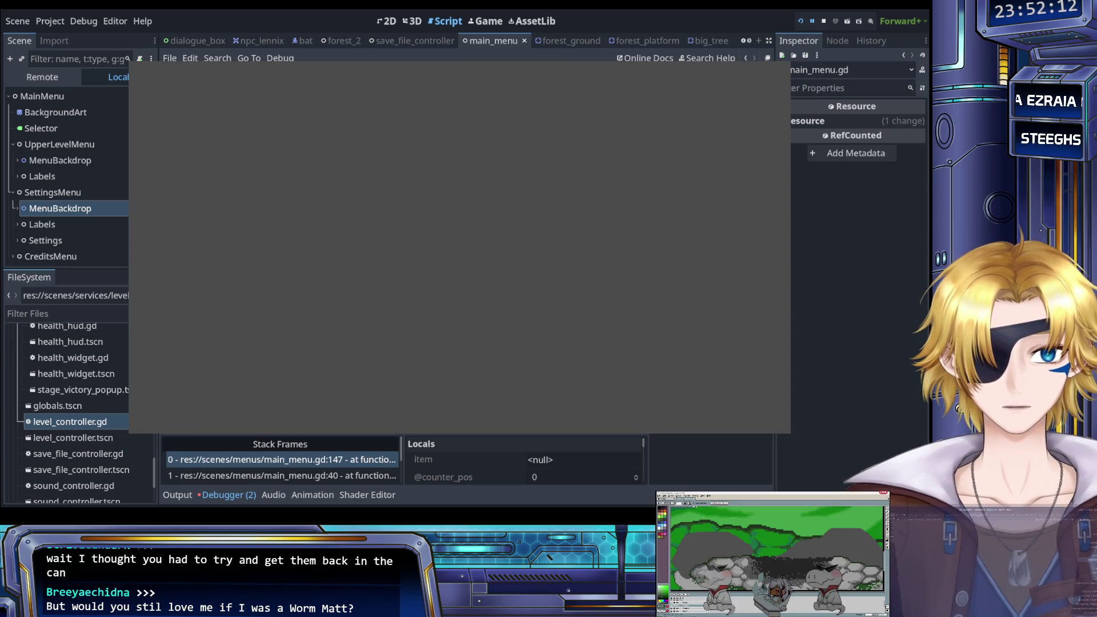
Stop the errored run and review the CreditsMenu node paths in show_settings, show_credits and show_mainmenu.
left_click(823, 21)
left_click(571, 250)
scroll(570, 250, "up", 1)
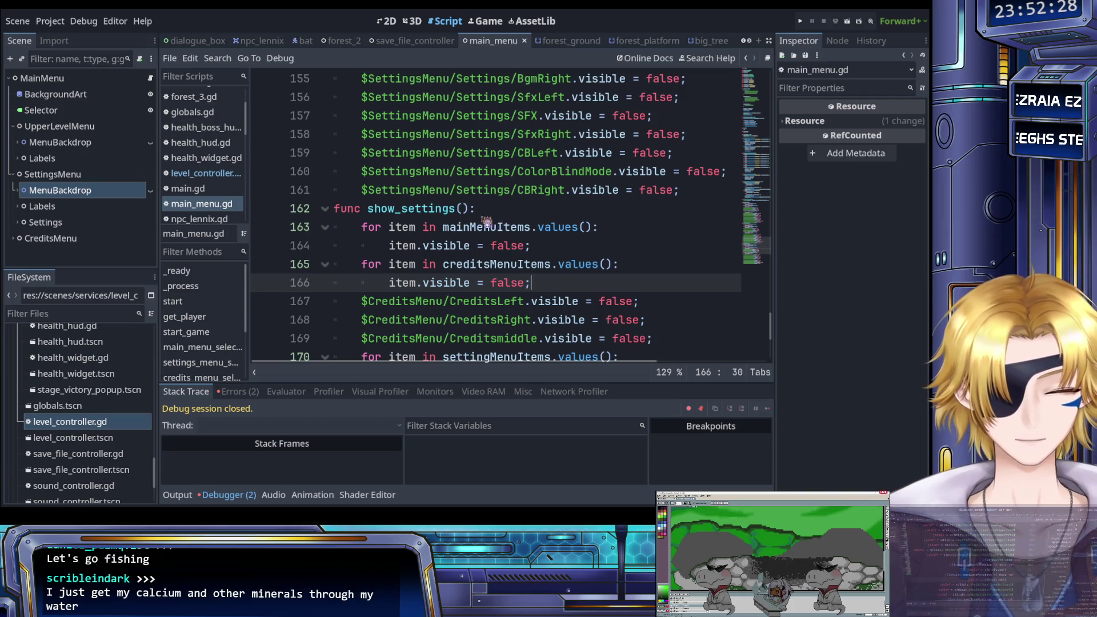
scroll(479, 225, "up", 2)
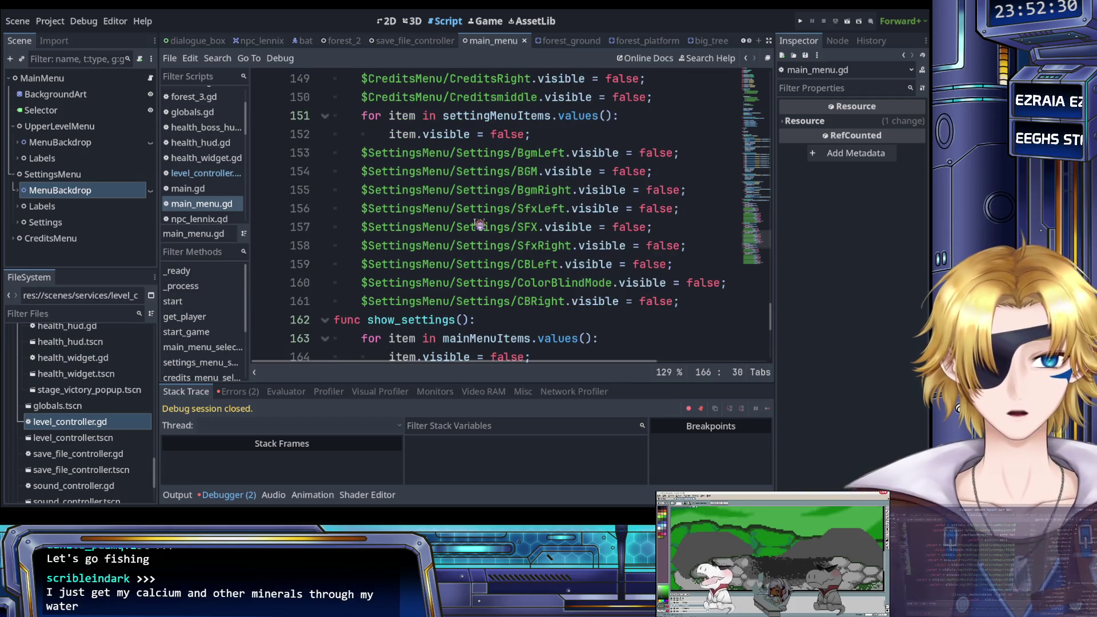
scroll(479, 224, "down", 2)
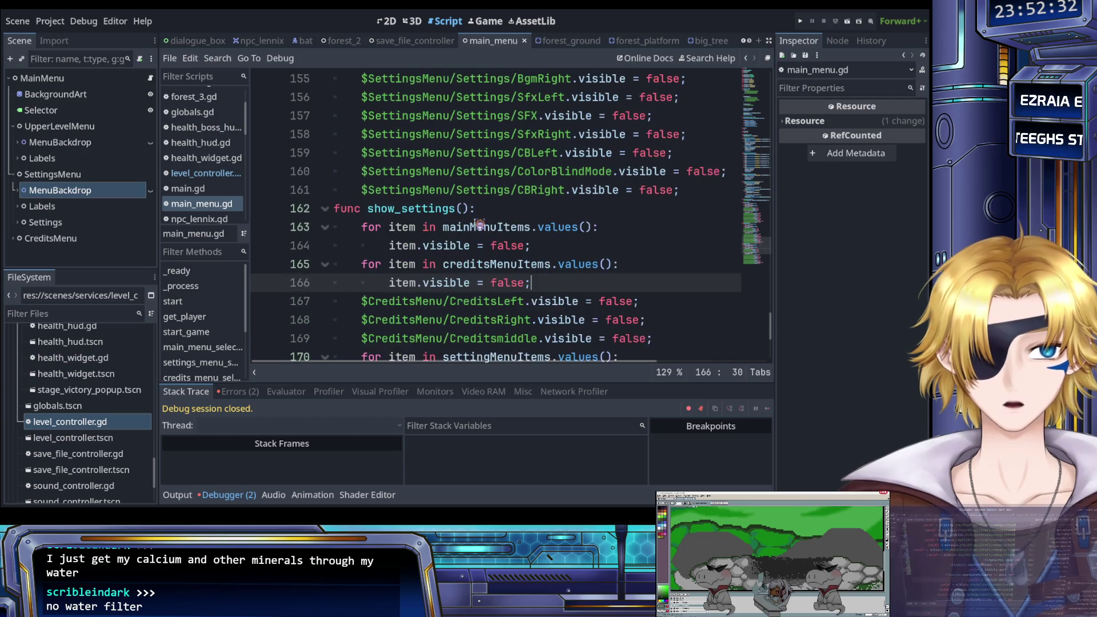
scroll(478, 225, "up", 4)
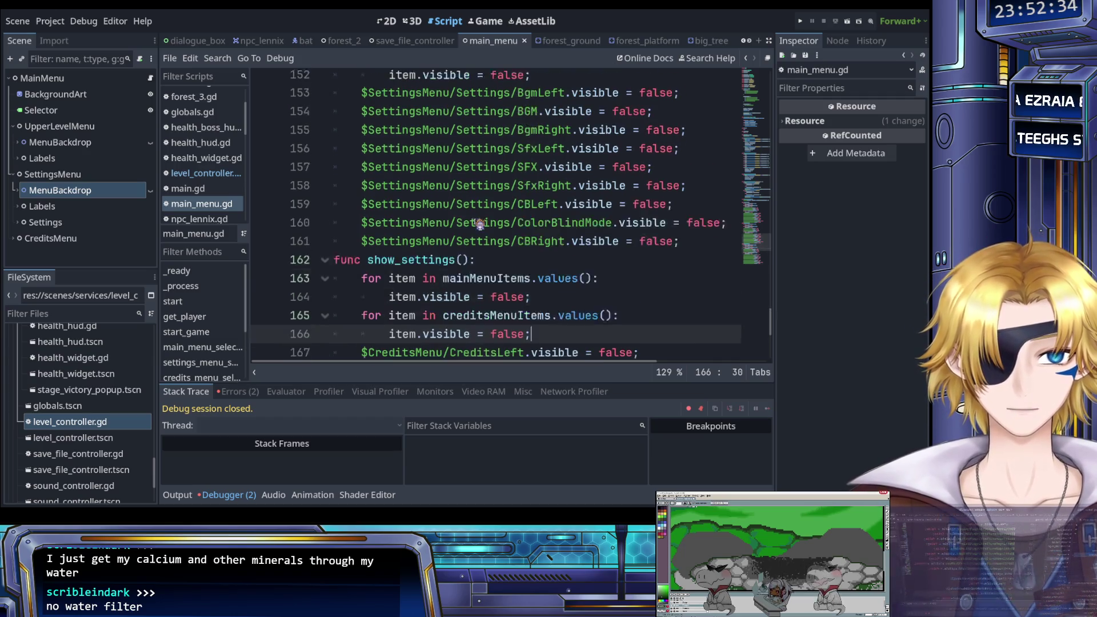
scroll(479, 225, "up", 5)
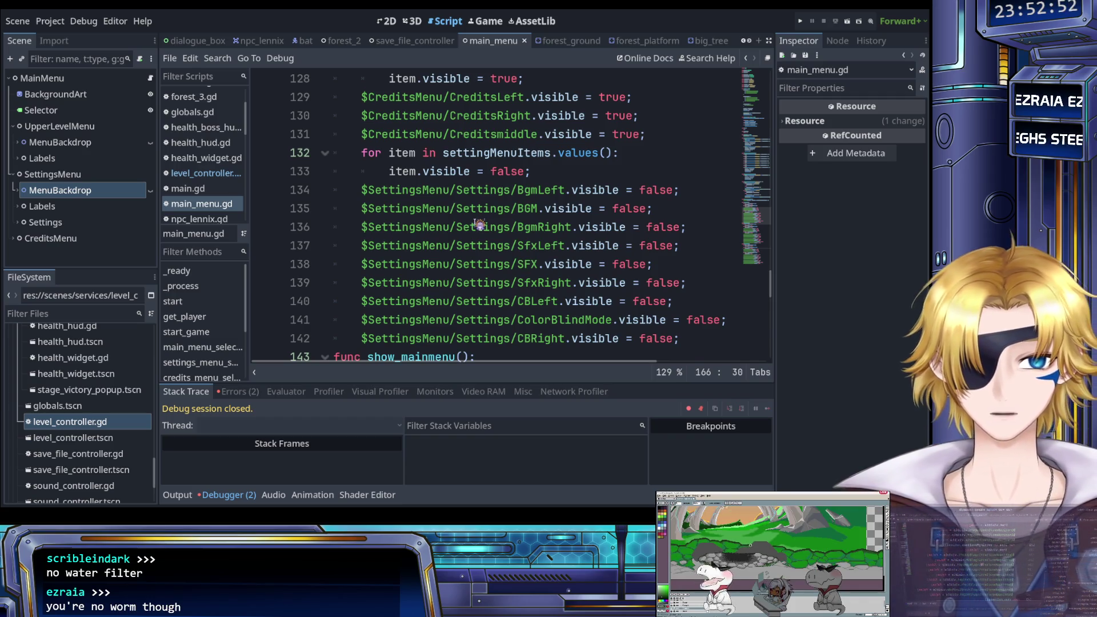
scroll(479, 224, "down", 1)
scroll(479, 224, "down", 3)
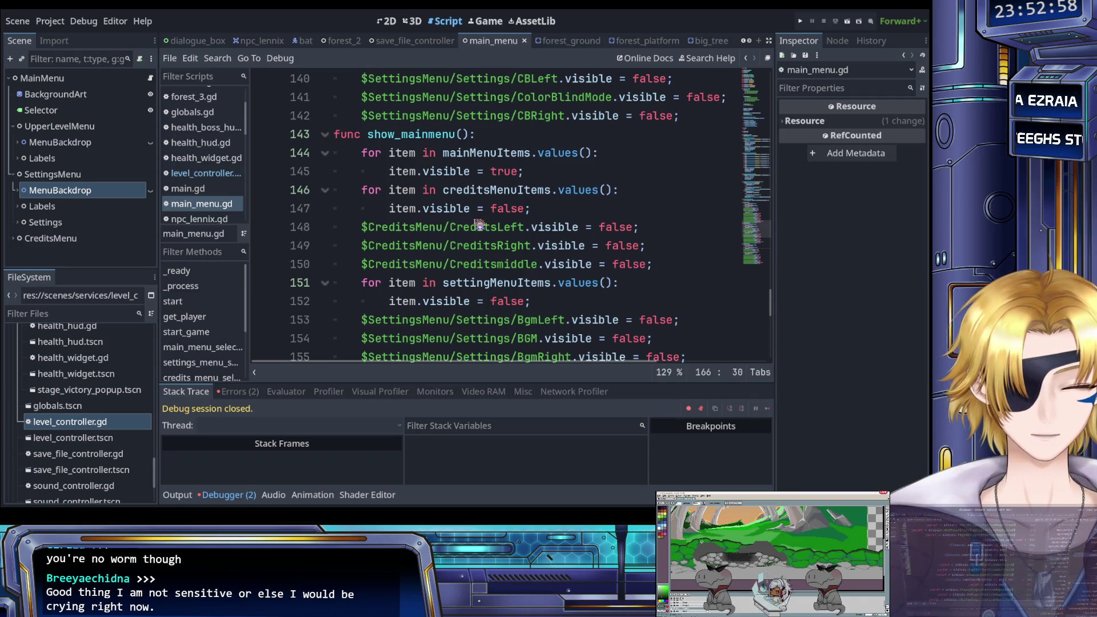
scroll(479, 224, "up", 1)
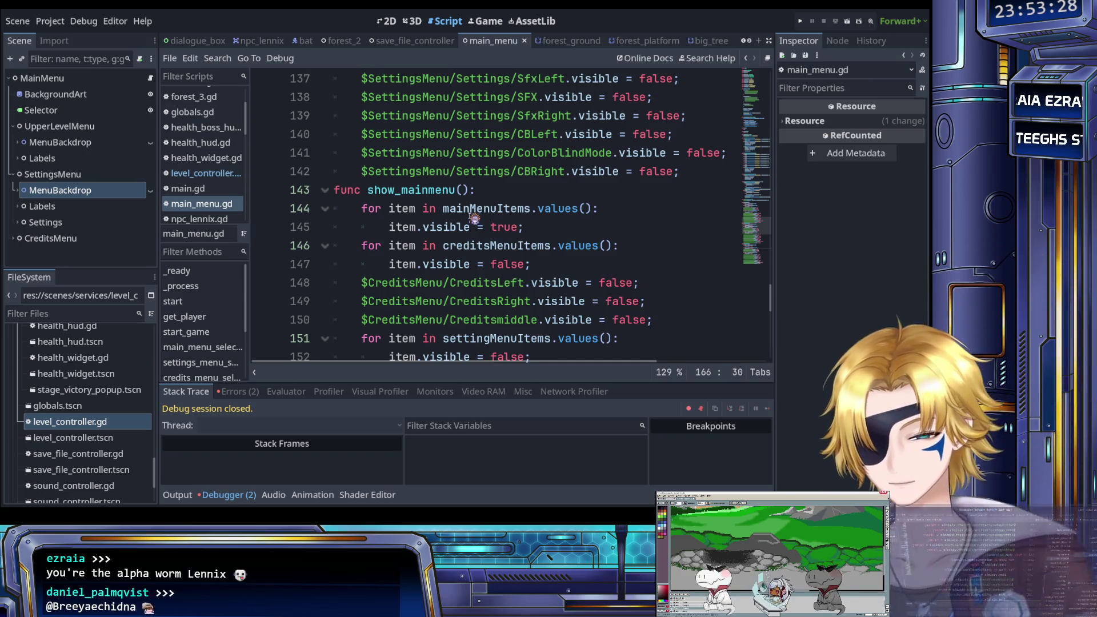
key("ctrl+f")
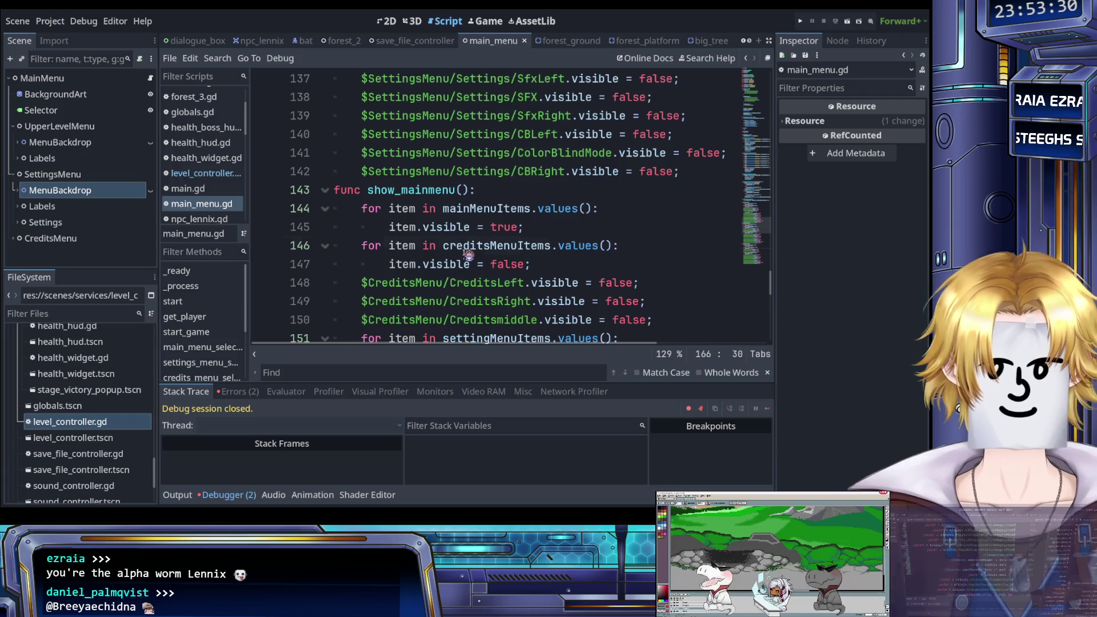
left_click(468, 247)
scroll(467, 250, "up", 1)
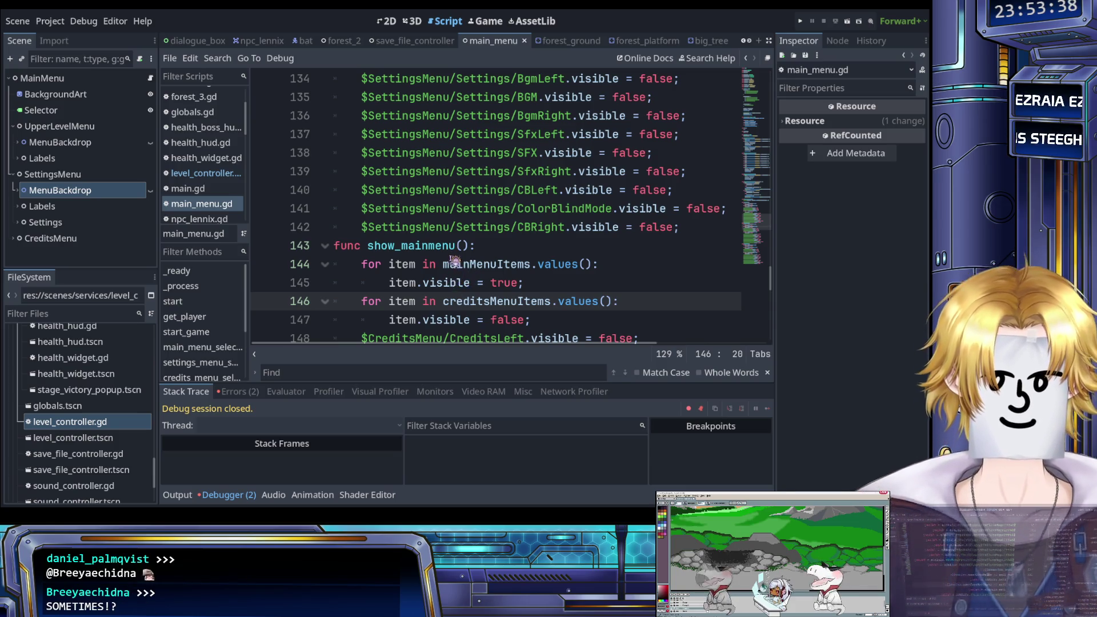
left_click(454, 264)
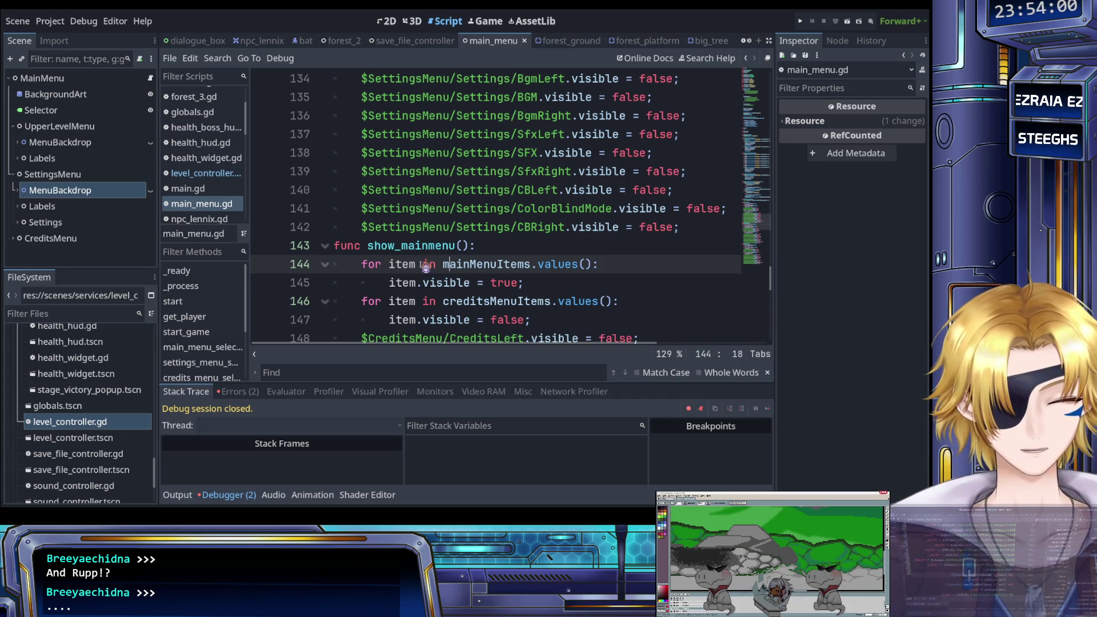
scroll(425, 267, "up", 6)
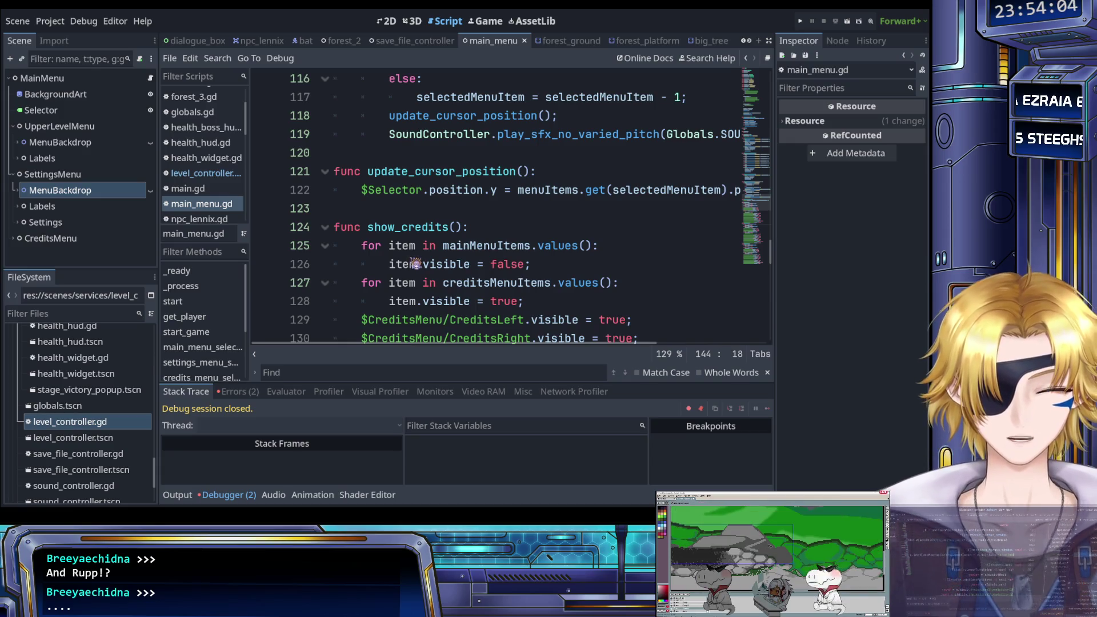
scroll(415, 263, "up", 1)
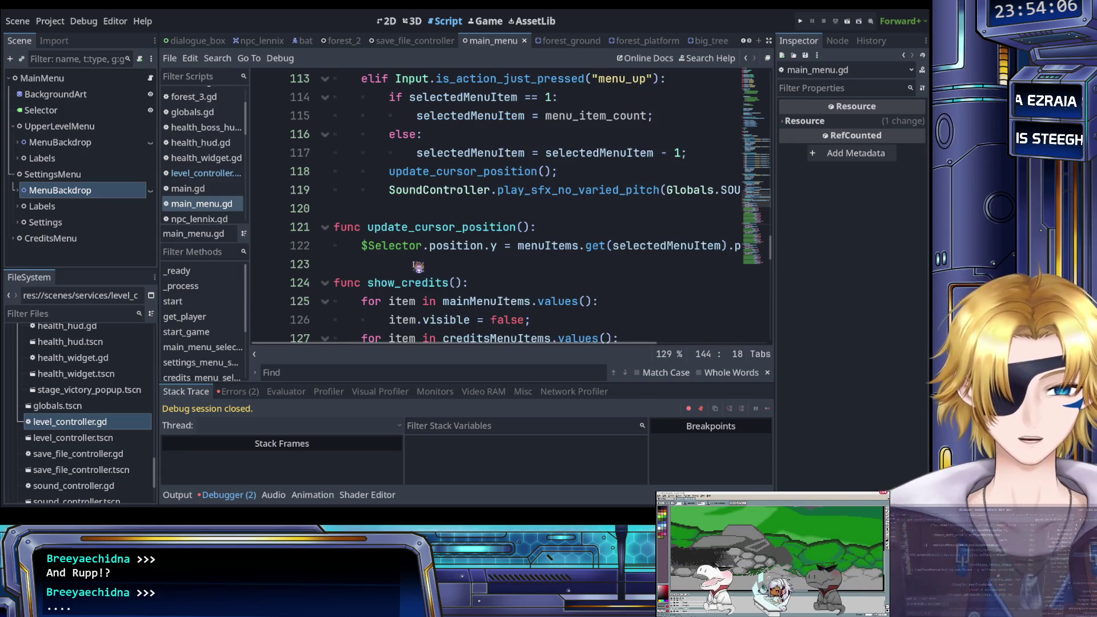
left_click(432, 267)
scroll(431, 267, "up", 2)
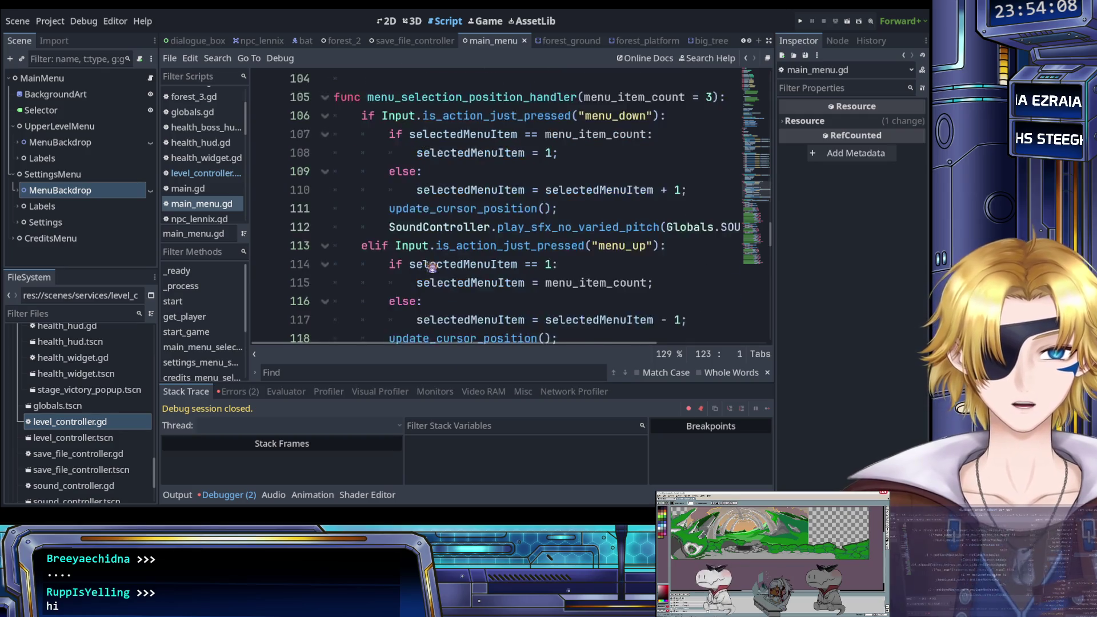
scroll(431, 266, "down", 1)
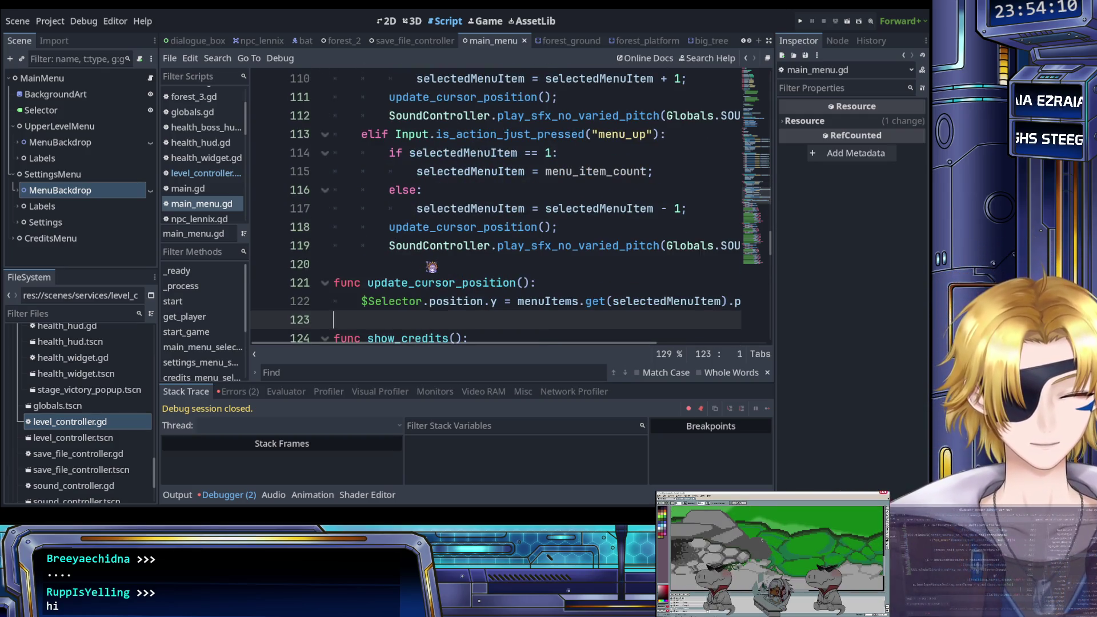
scroll(431, 266, "down", 2)
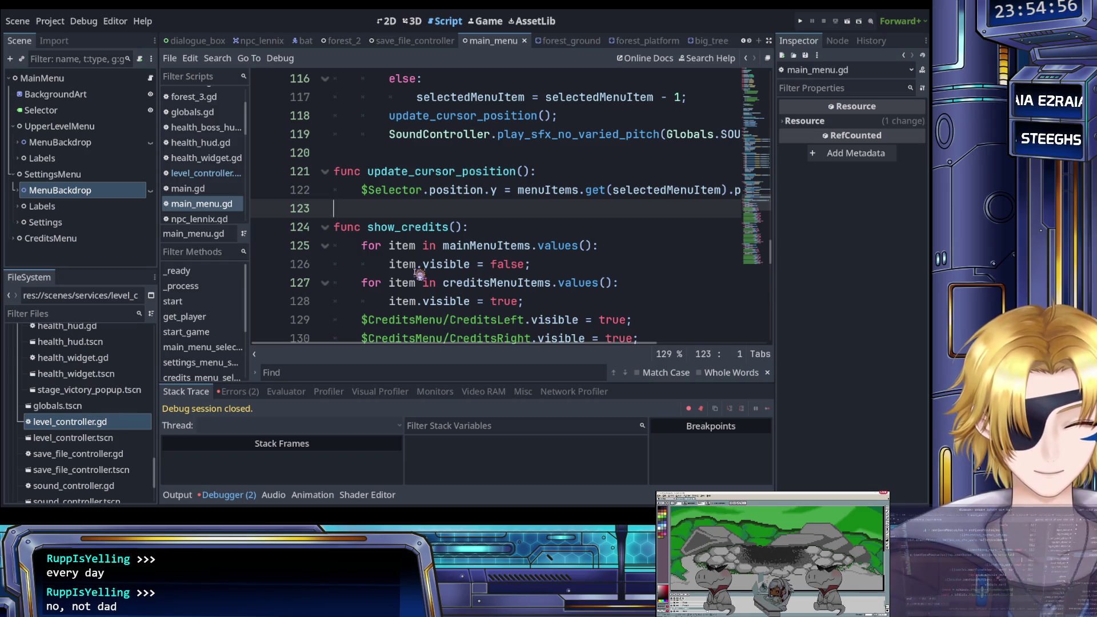
left_click(424, 246)
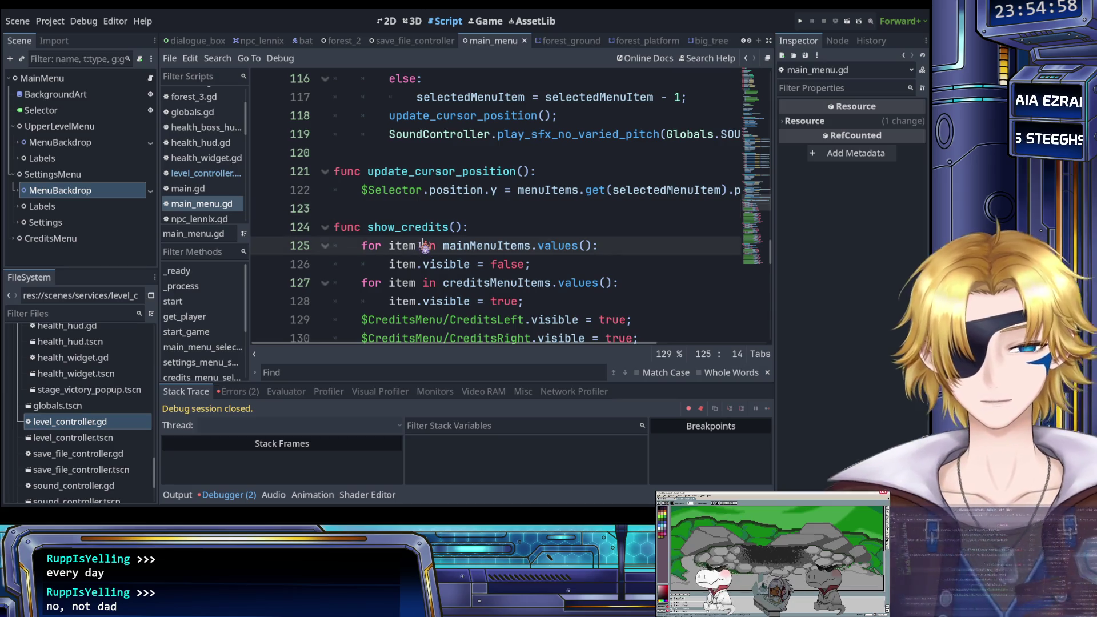
scroll(425, 246, "up", 2)
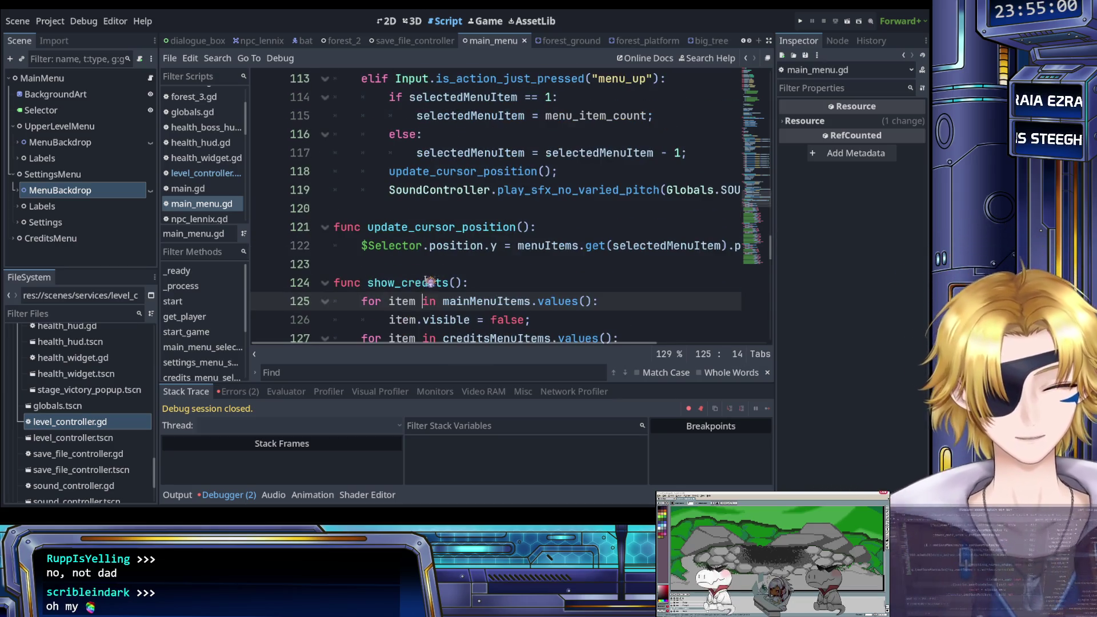
left_click(440, 267)
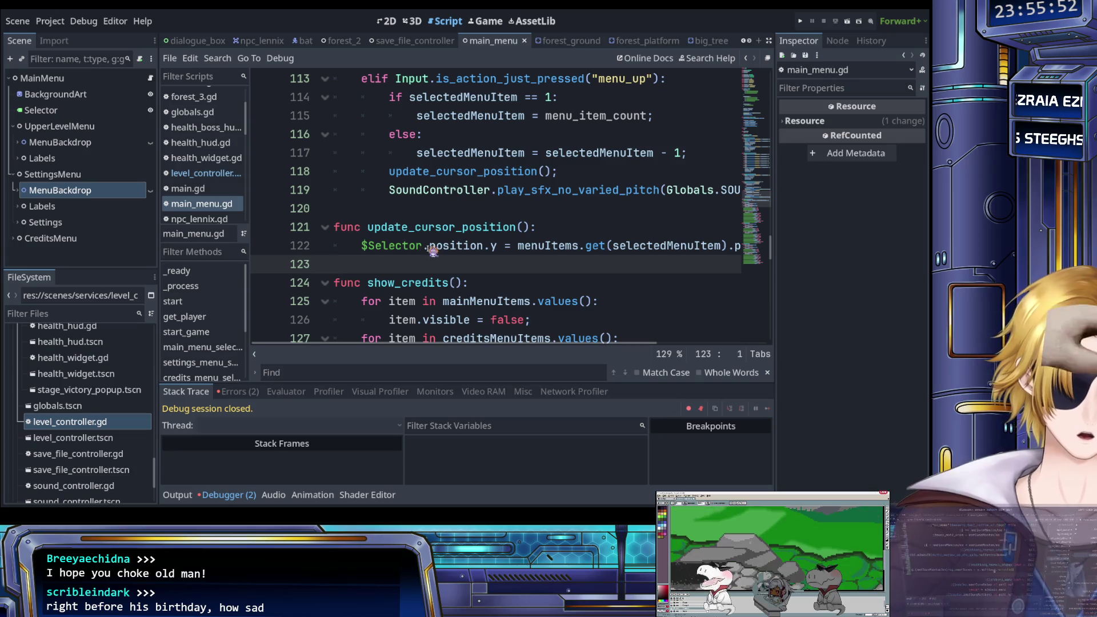
scroll(437, 255, "up", 2)
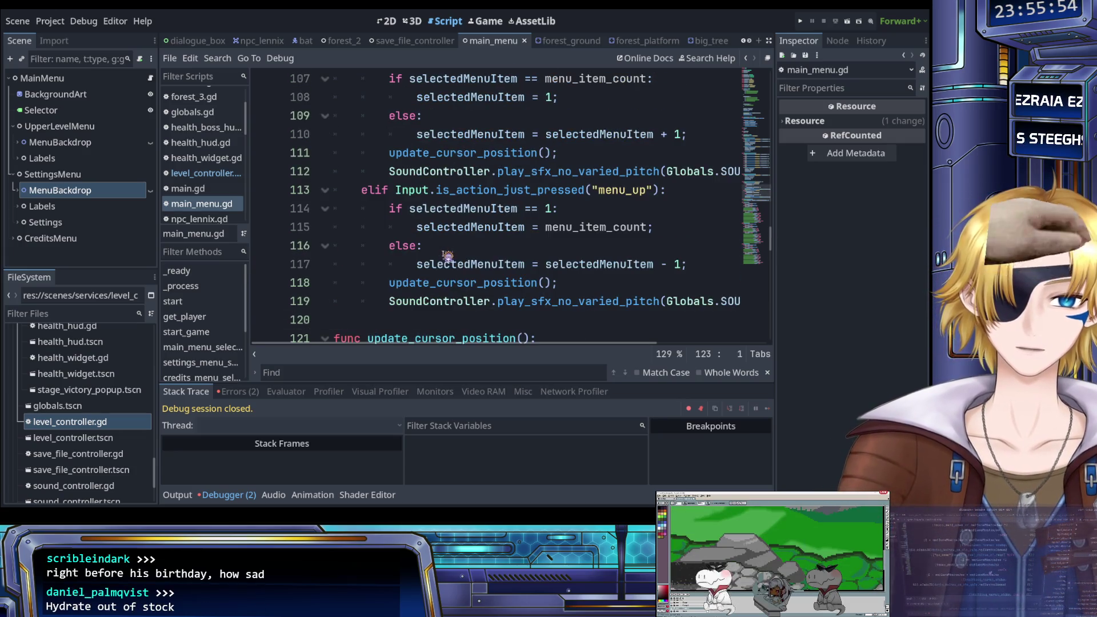
scroll(446, 256, "up", 1)
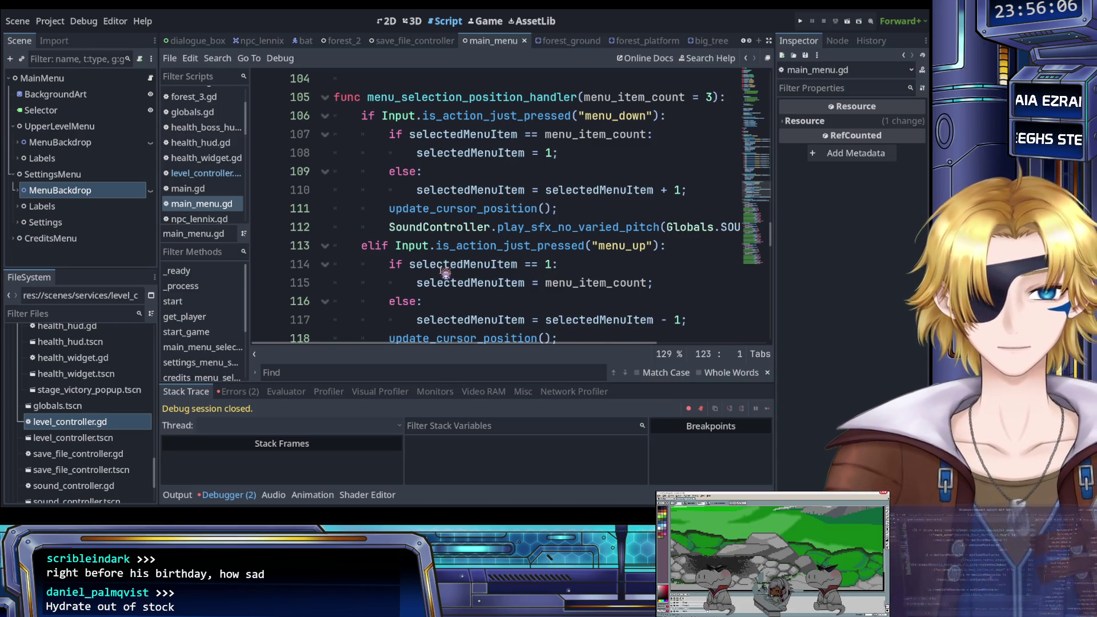
scroll(441, 269, "up", 3)
scroll(443, 277, "up", 4)
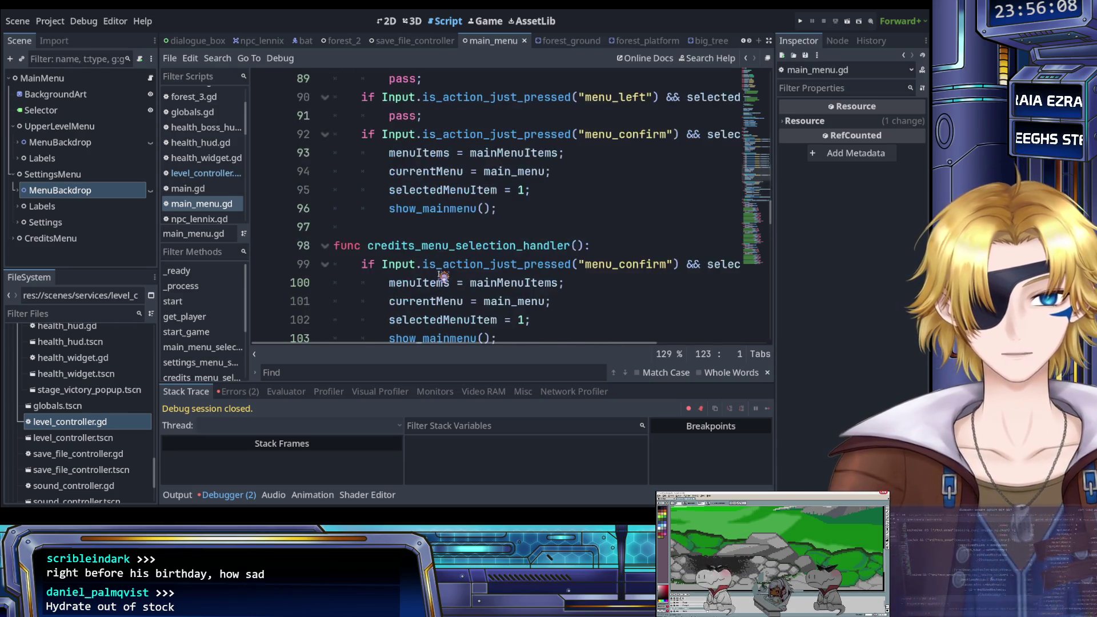
key("F5")
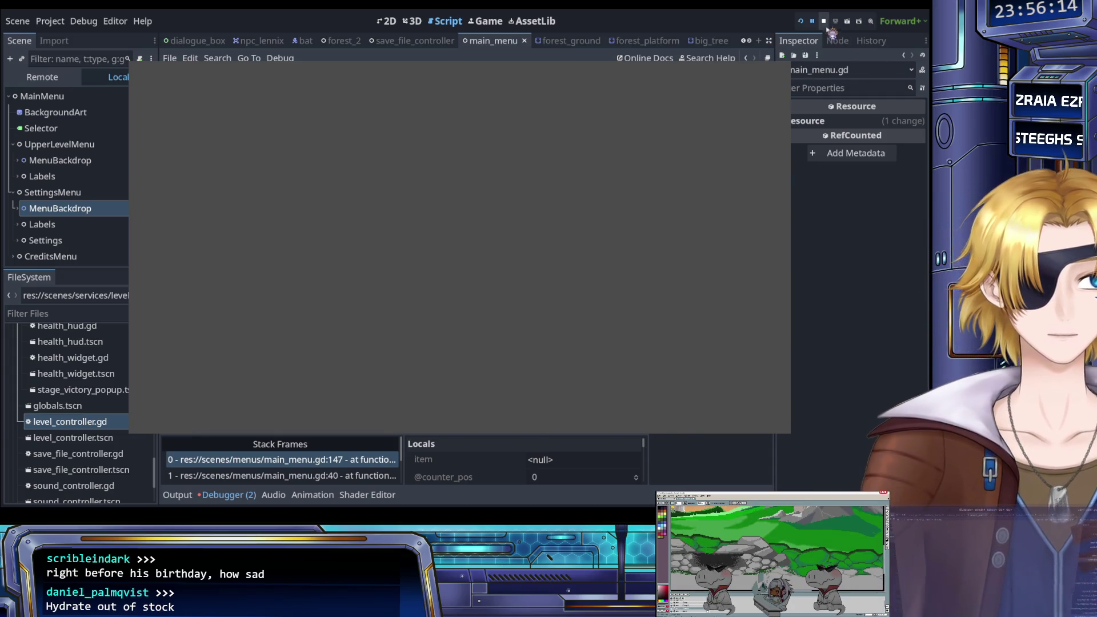
left_click(824, 22)
scroll(441, 211, "up", 16)
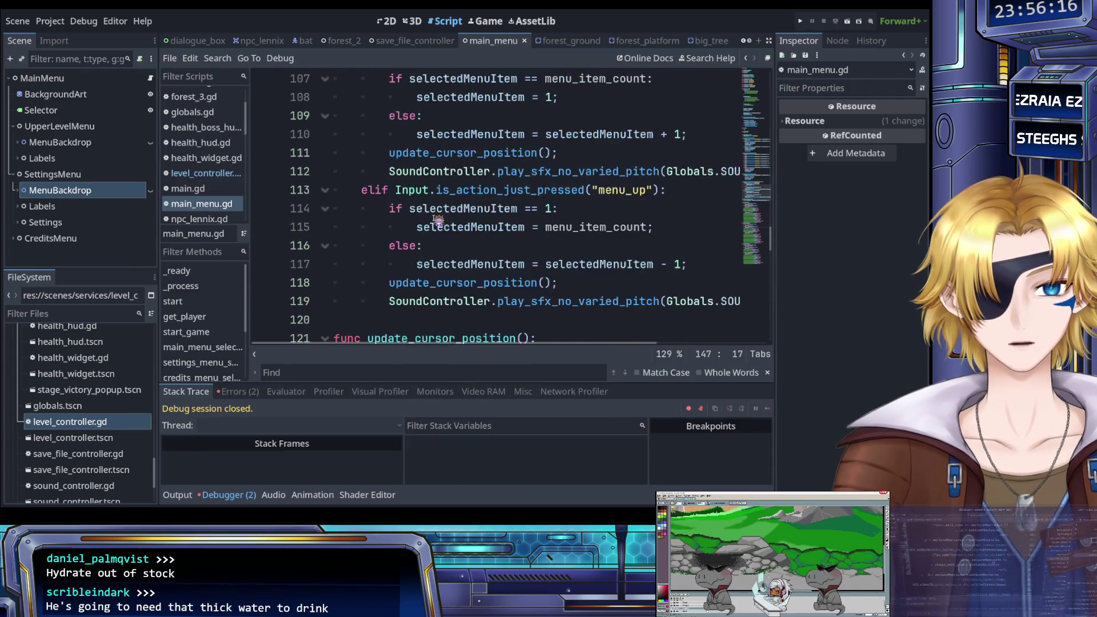
scroll(438, 222, "up", 18)
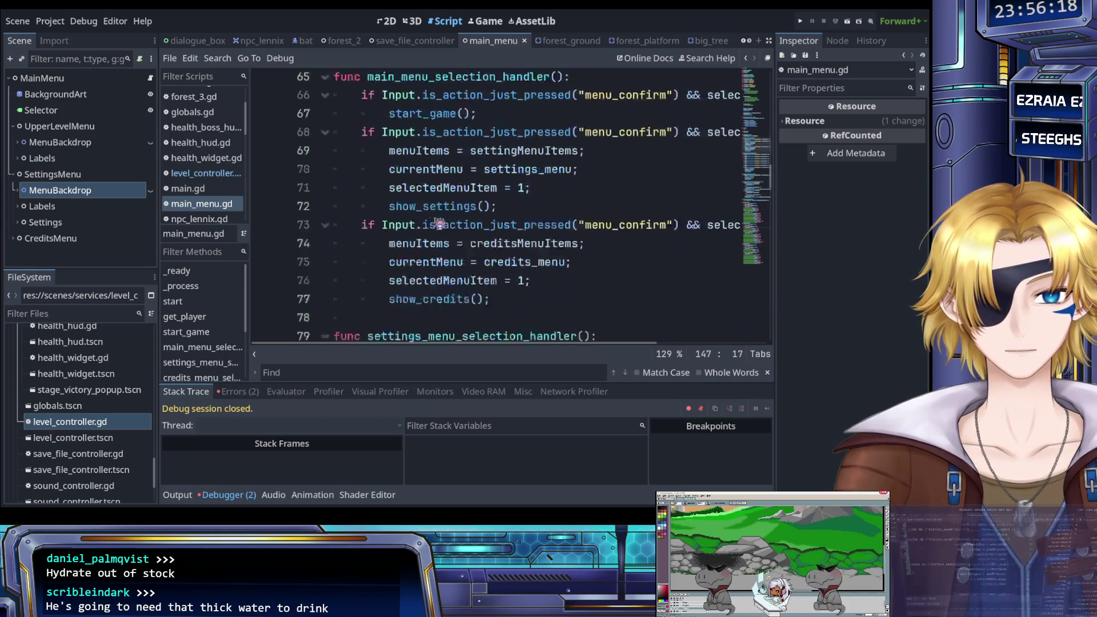
scroll(439, 223, "up", 7)
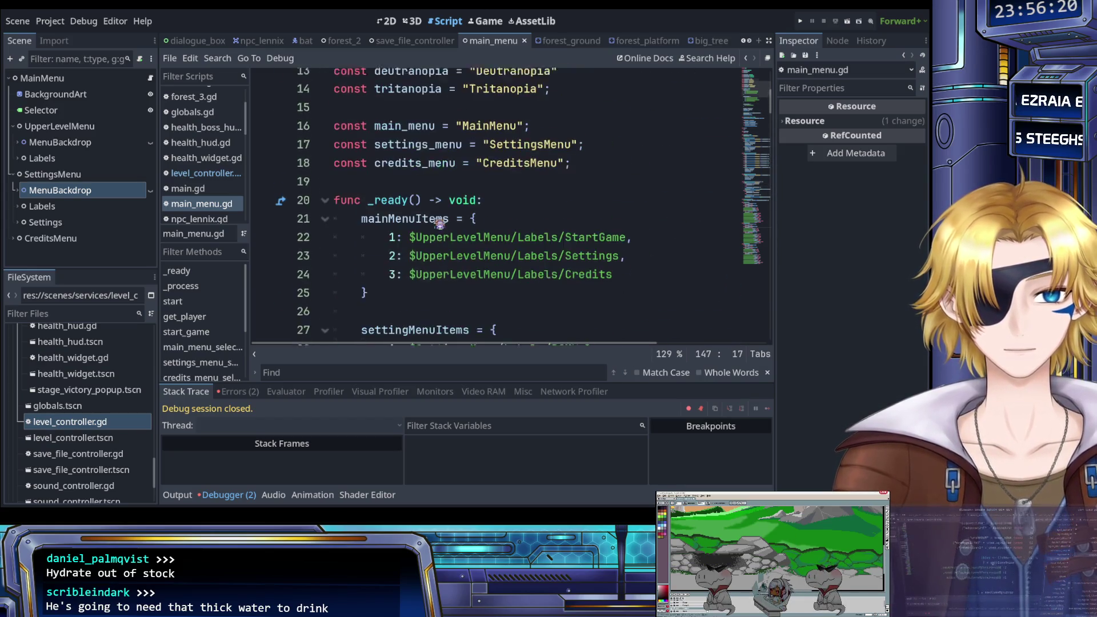
scroll(445, 223, "down", 3)
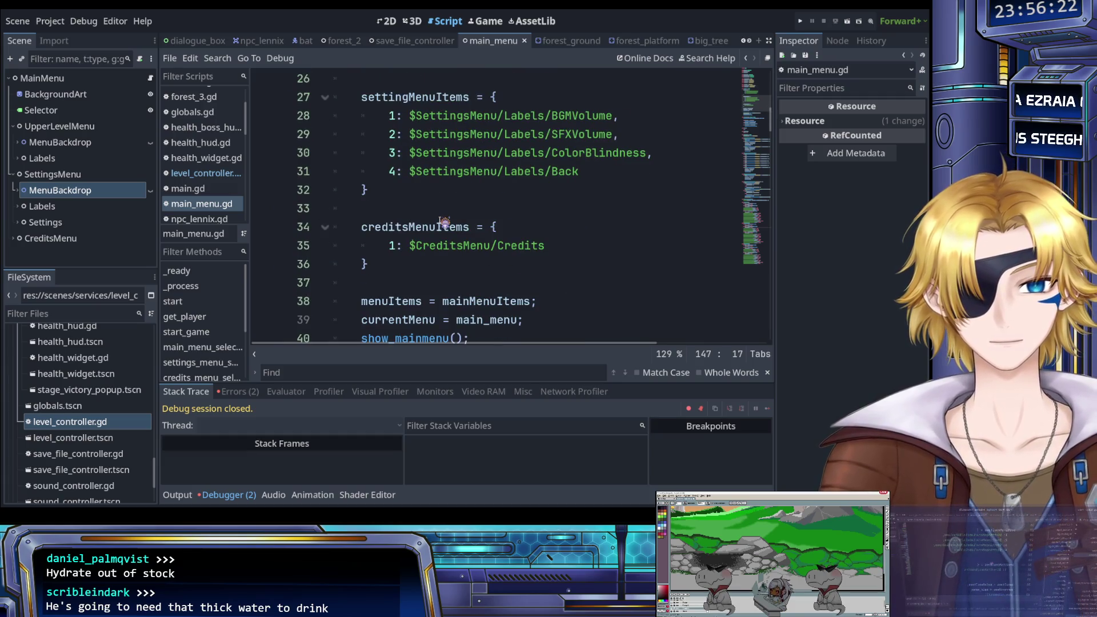
scroll(445, 223, "down", 2)
left_click(470, 190)
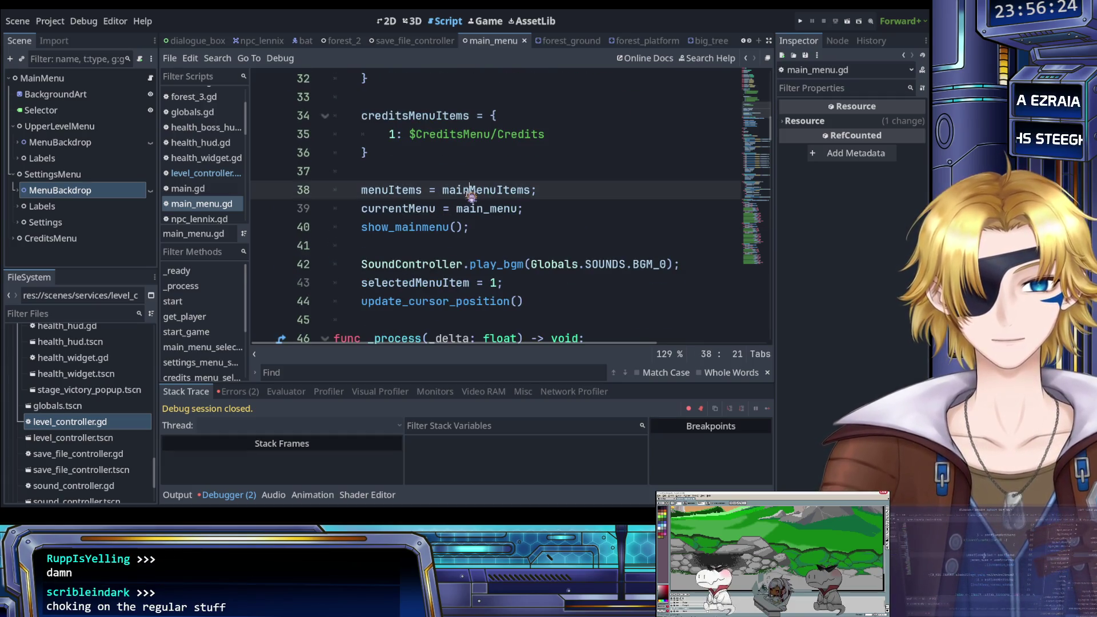
left_click(476, 208)
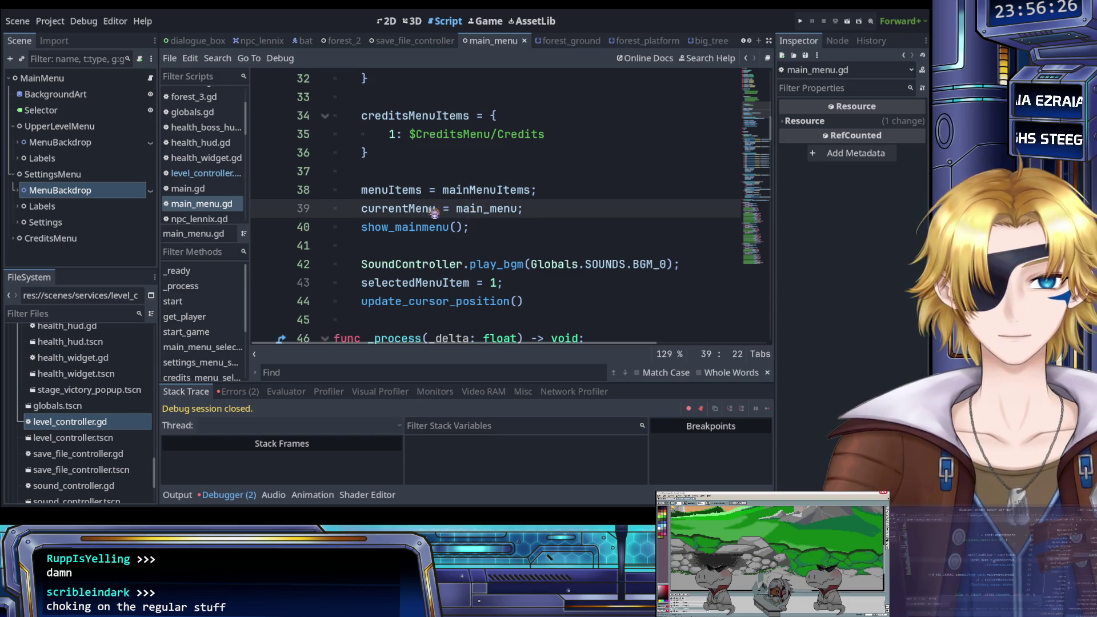
triple_click(408, 197)
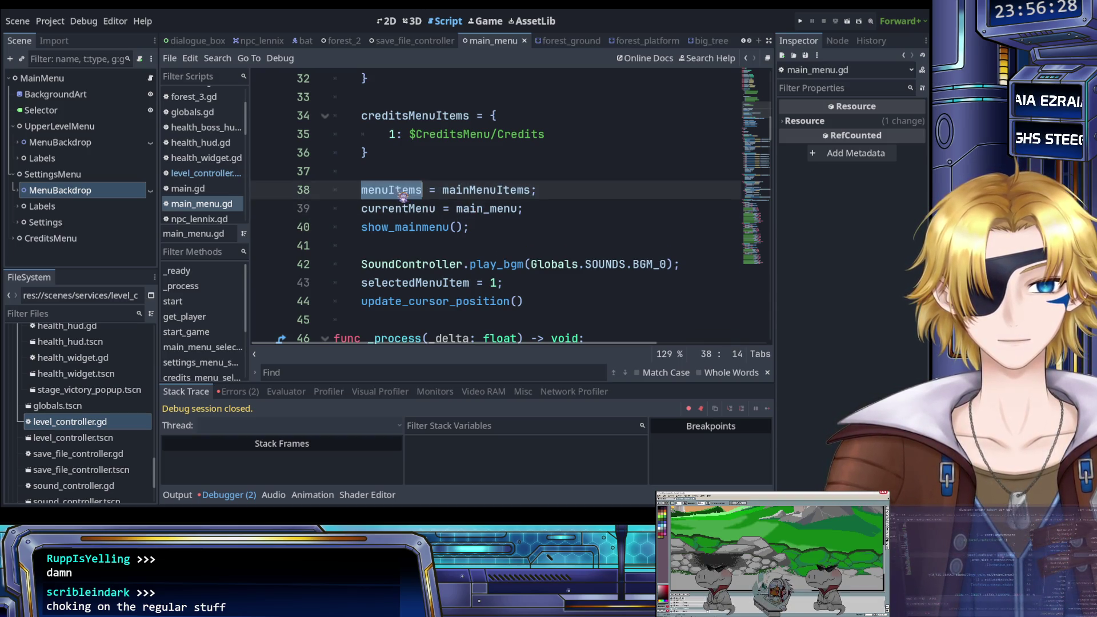
left_click(403, 198)
scroll(404, 200, "up", 9)
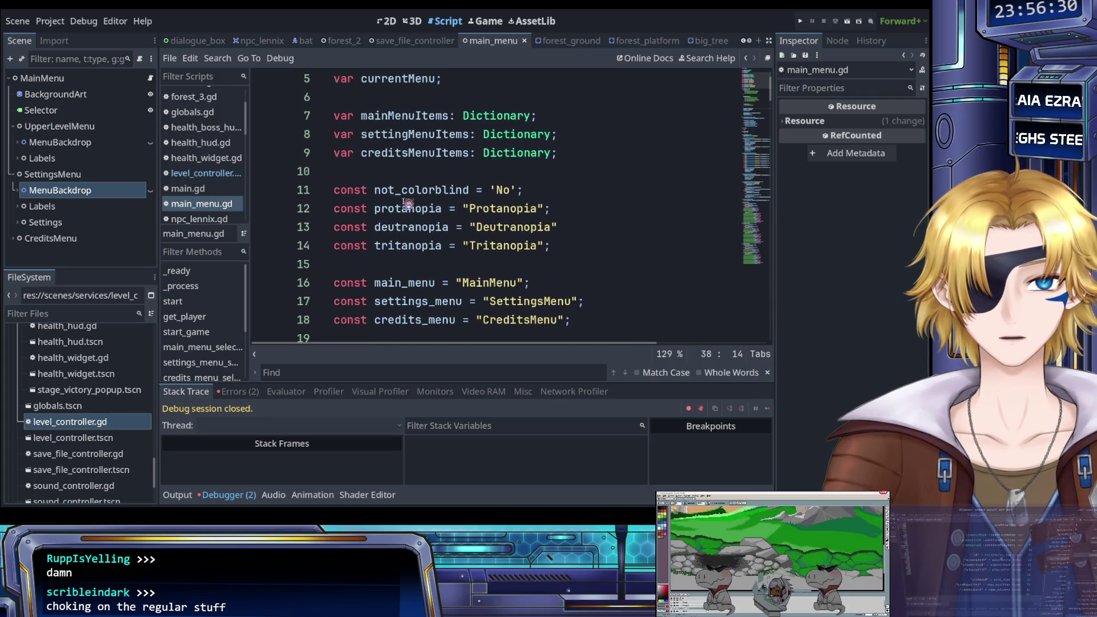
scroll(408, 203, "up", 1)
scroll(408, 204, "down", 12)
left_click(415, 134)
scroll(415, 177, "up", 1)
left_click(415, 173, "ctrl")
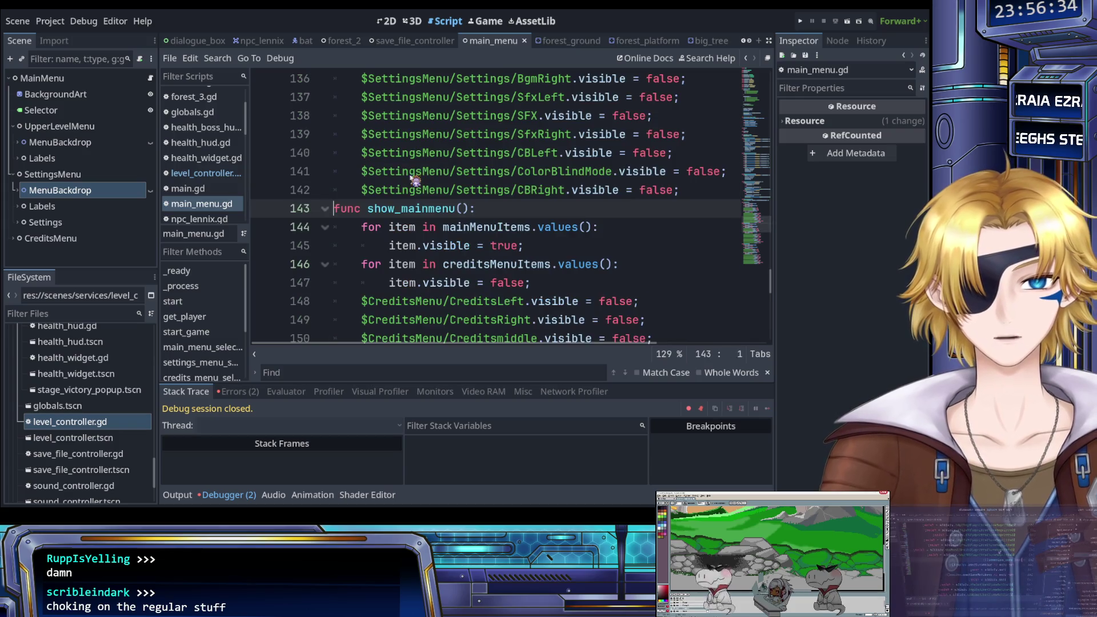
scroll(441, 226, "down", 1)
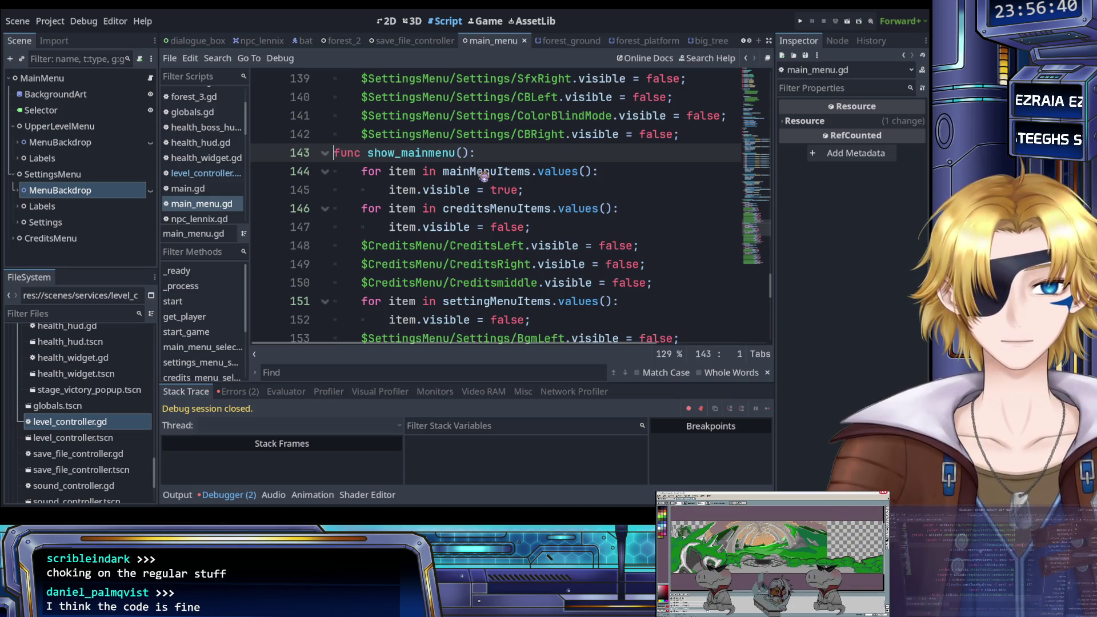
scroll(472, 190, "down", 8)
scroll(553, 257, "up", 10)
left_click(800, 21)
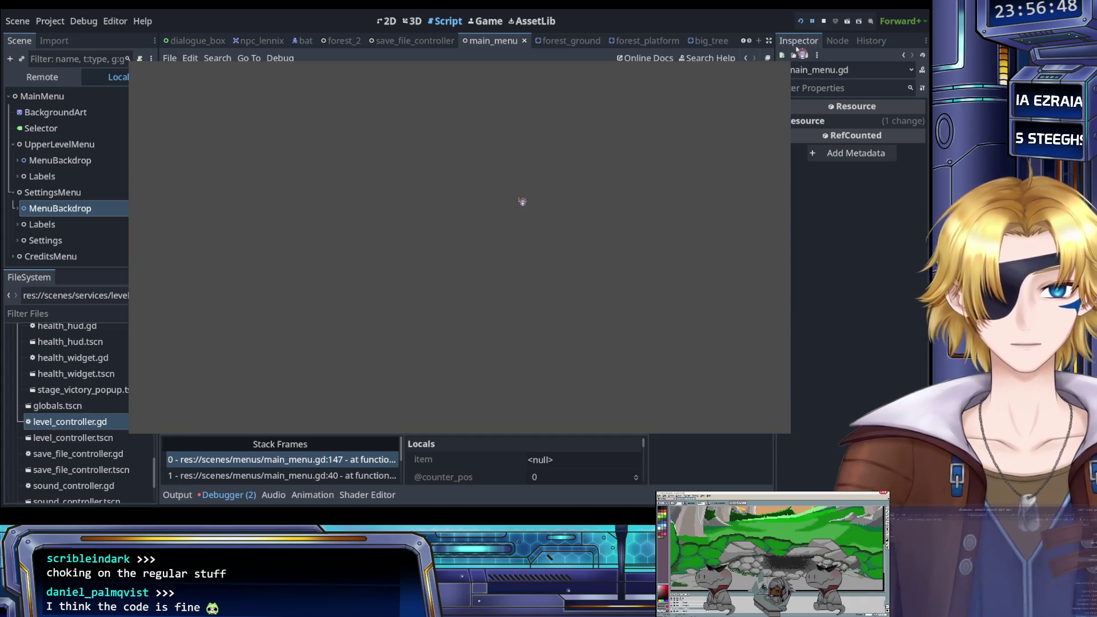
left_click(824, 21)
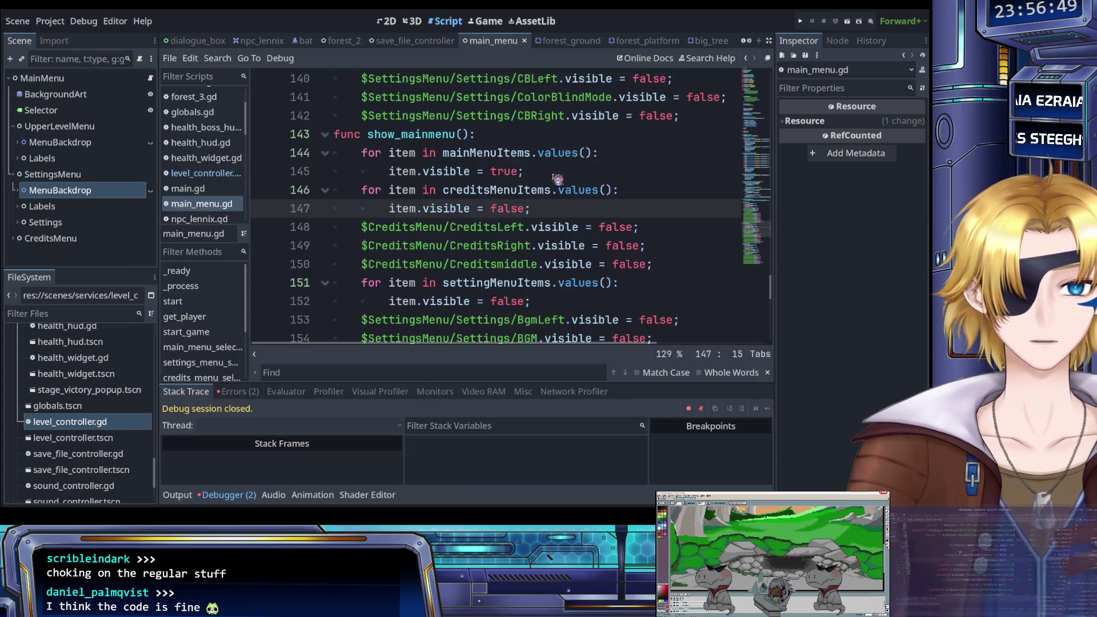
Inspect the creditsMenuItems loop at lines 146–147 where the error occurred.
left_click(478, 192)
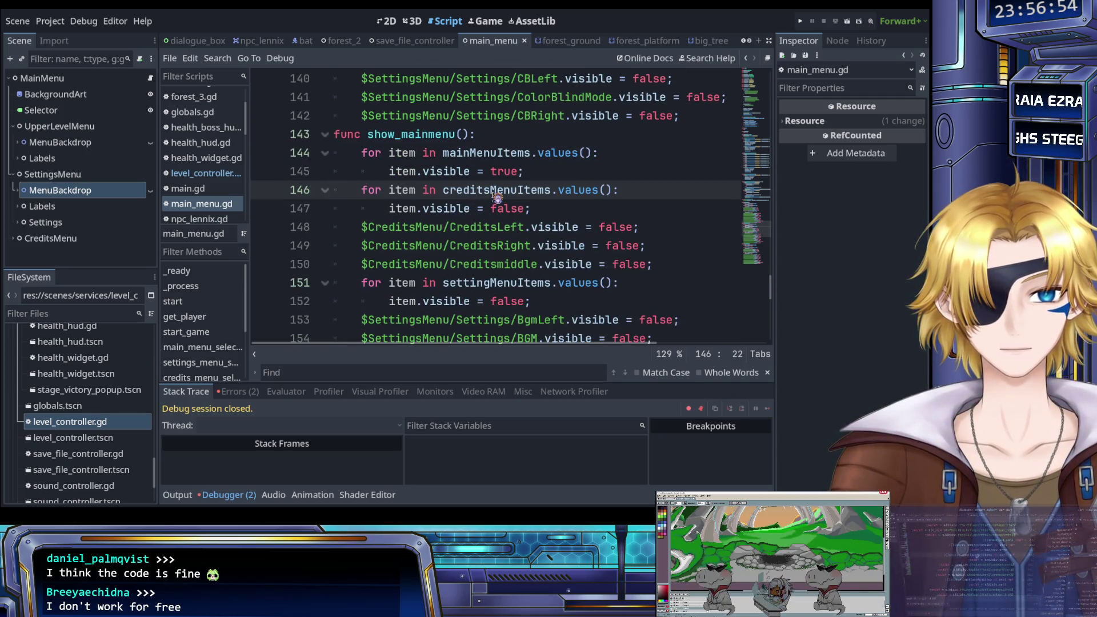
left_click(468, 209)
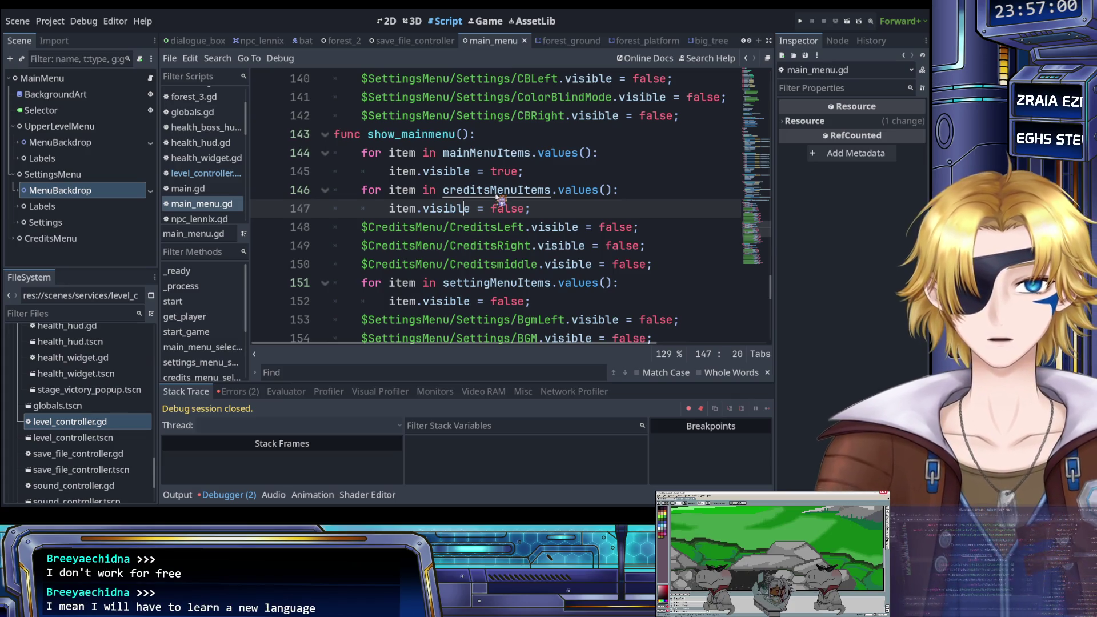
left_click(501, 197, "ctrl")
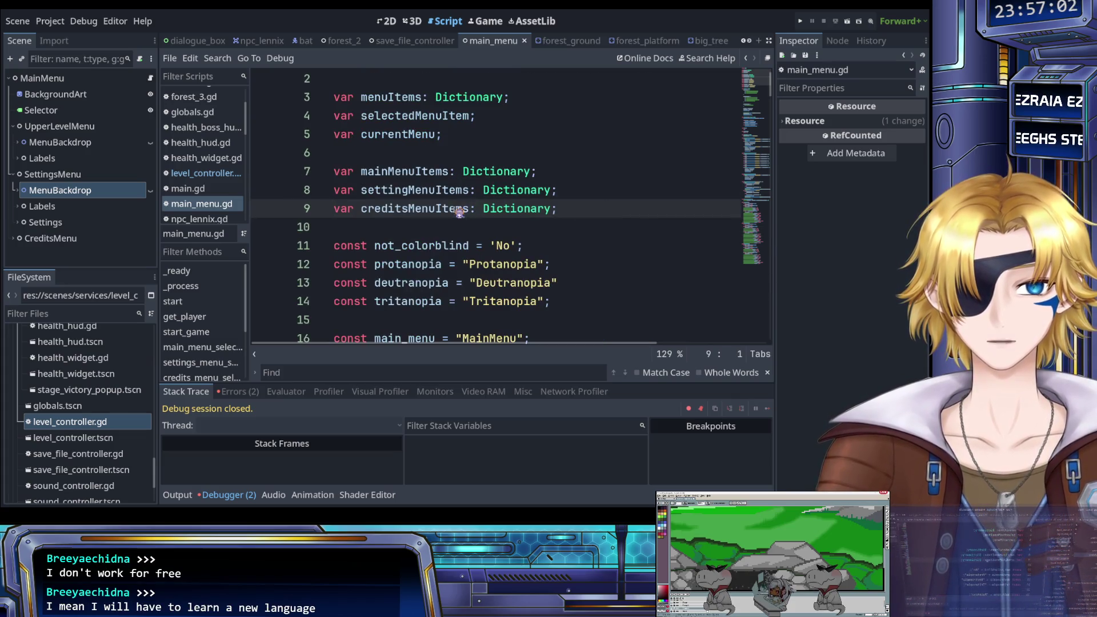
scroll(458, 211, "down", 8)
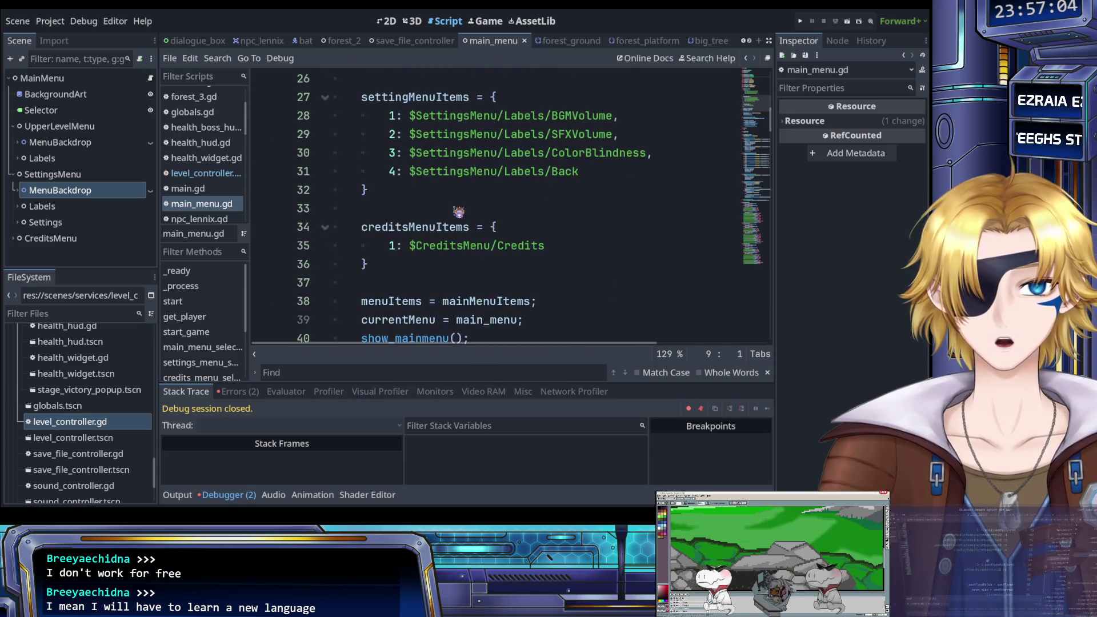
left_click(458, 211)
Trace creditsMenuItems from its line 9 declaration to the $CreditsMenu/Credits entry on line 35.
scroll(451, 214, "up", 3)
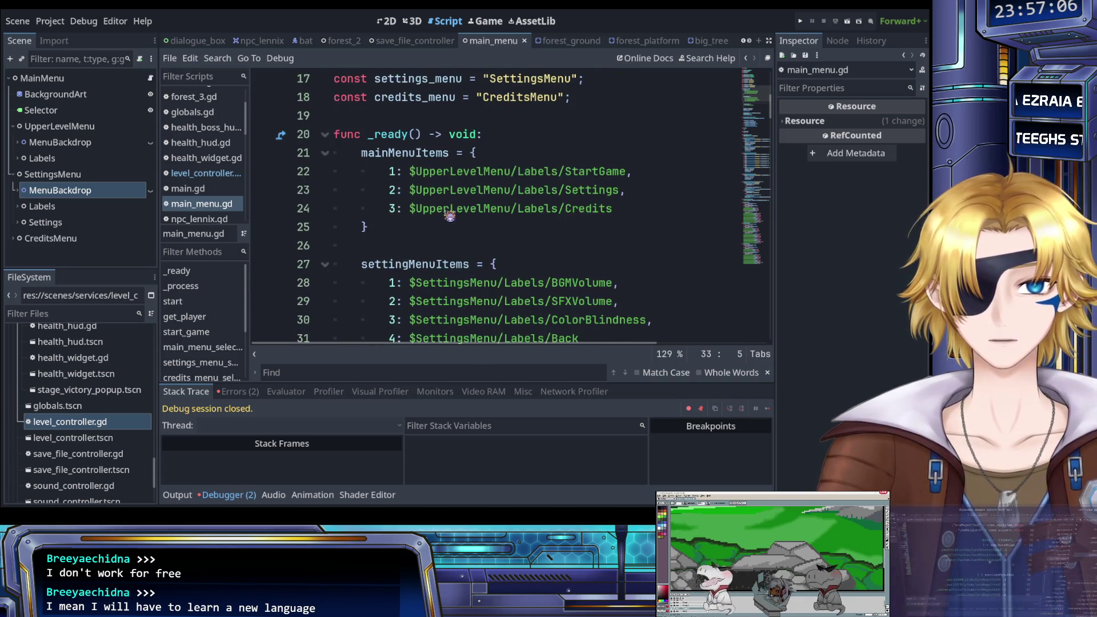
scroll(451, 216, "up", 5)
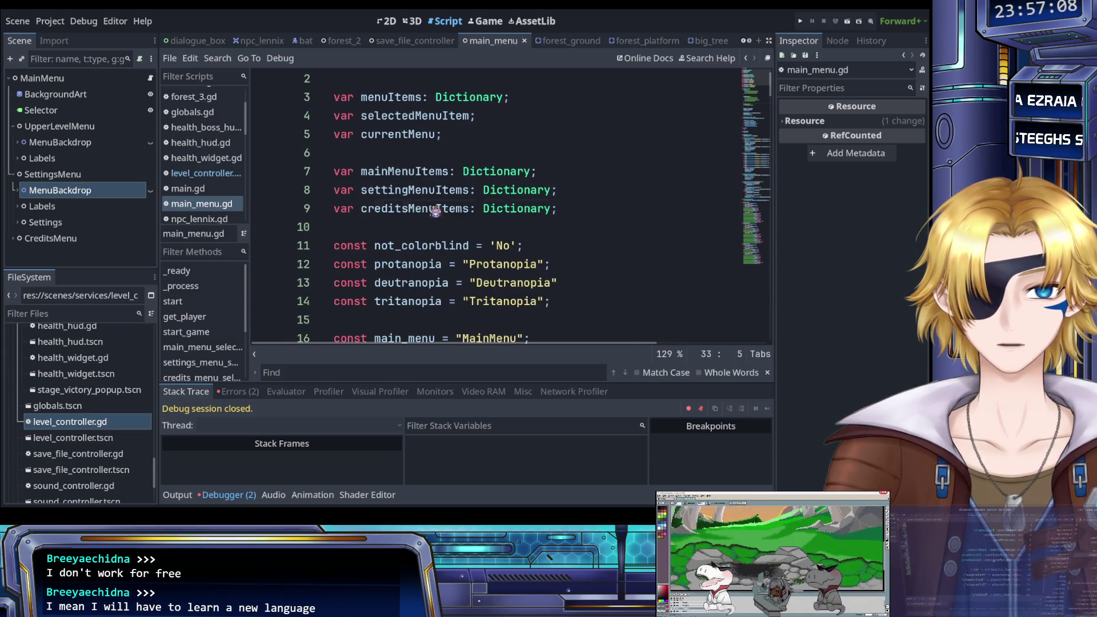
double_click(436, 209)
scroll(434, 214, "down", 9)
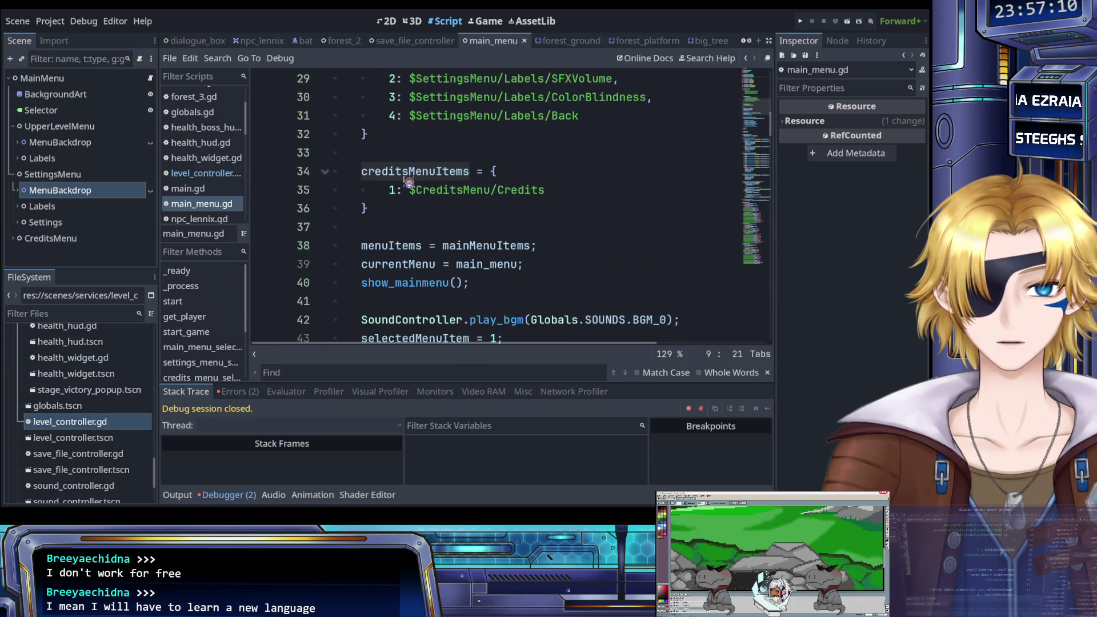
double_click(408, 178)
left_click(420, 210)
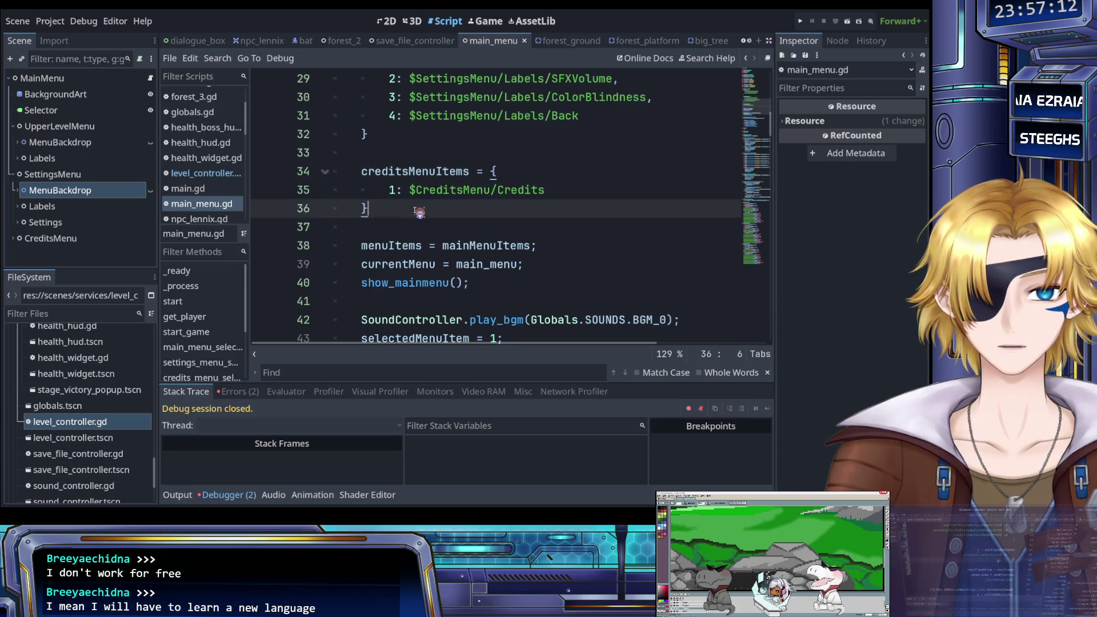
left_click(444, 192)
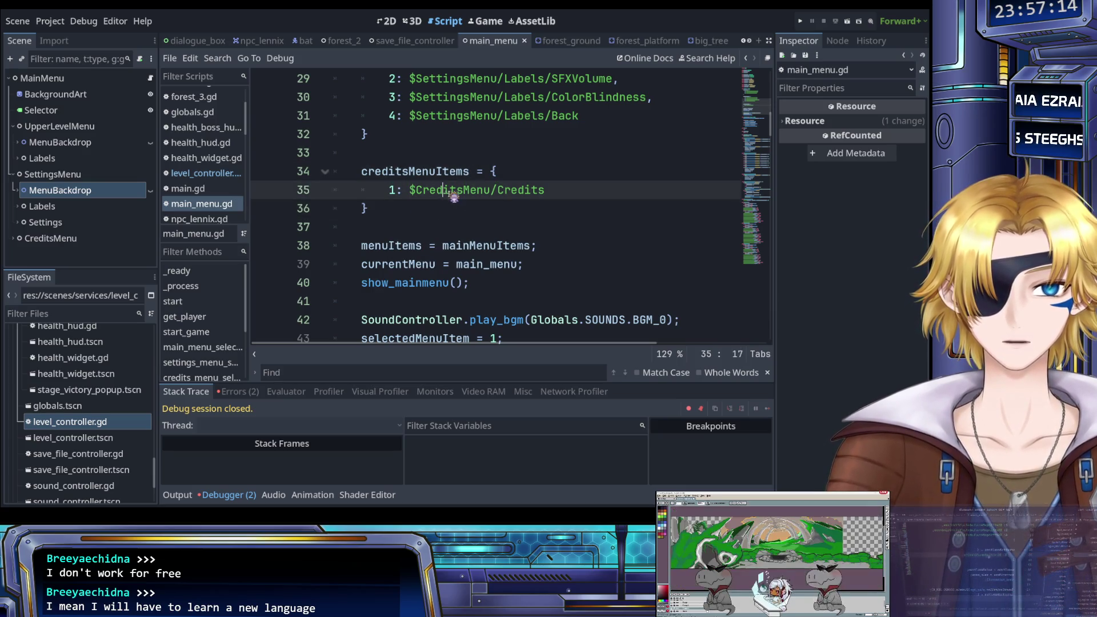
Replace the line 35 path, trying $Credits autocomplete and then the CreditsLeft node from the scene tree.
left_click_drag(553, 194, 414, 196)
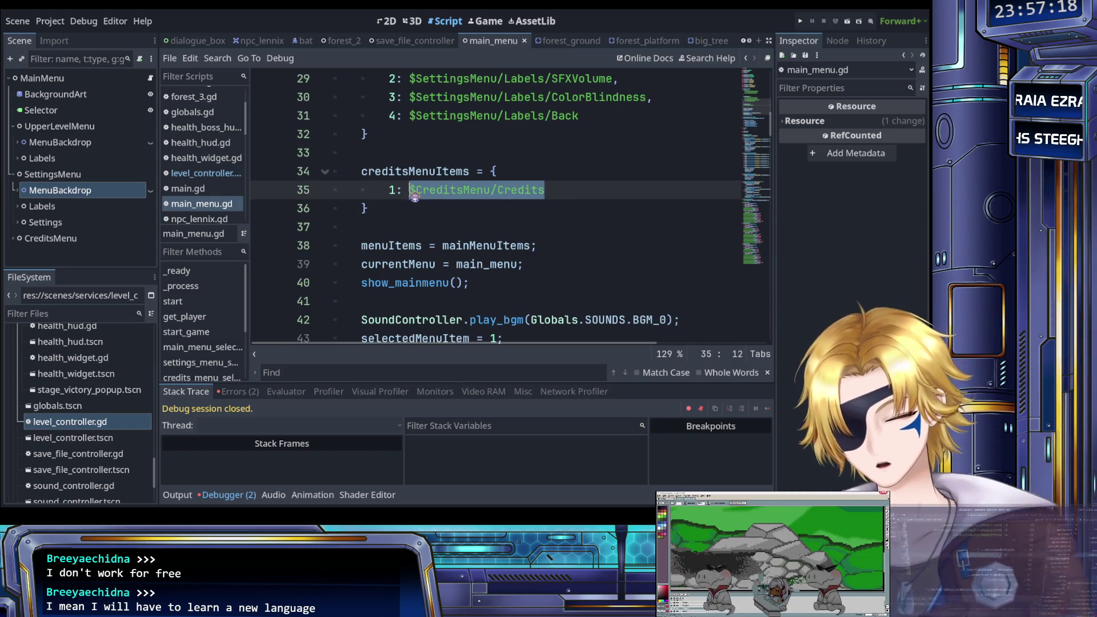
type("$Credi")
key("Down")
key("Down")
key("Down")
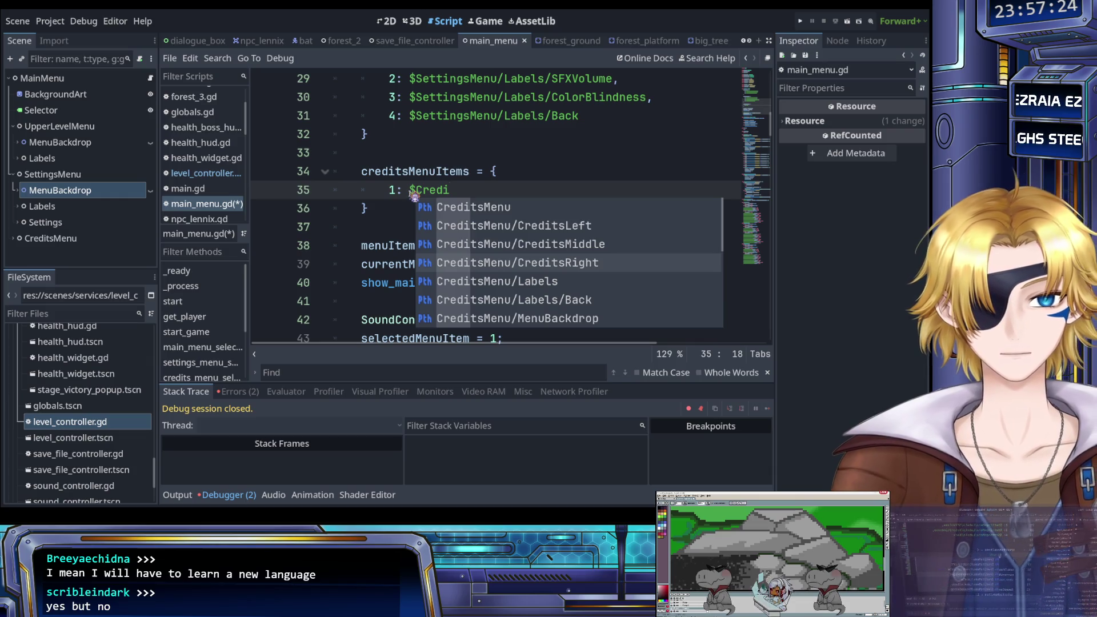
type("ts")
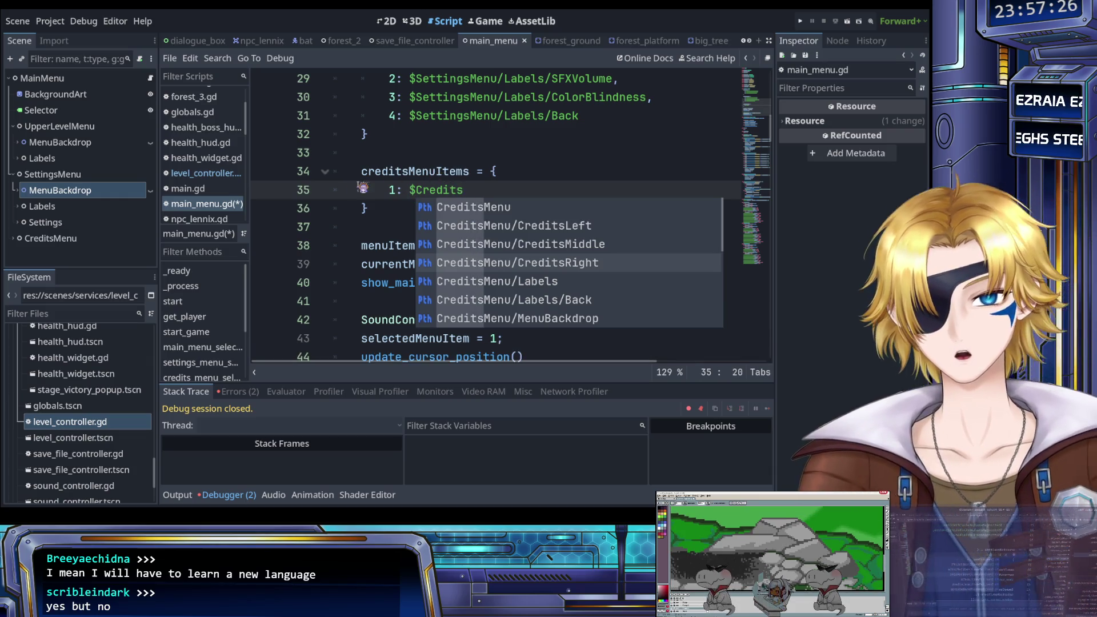
left_click(13, 238)
scroll(52, 225, "down", 2)
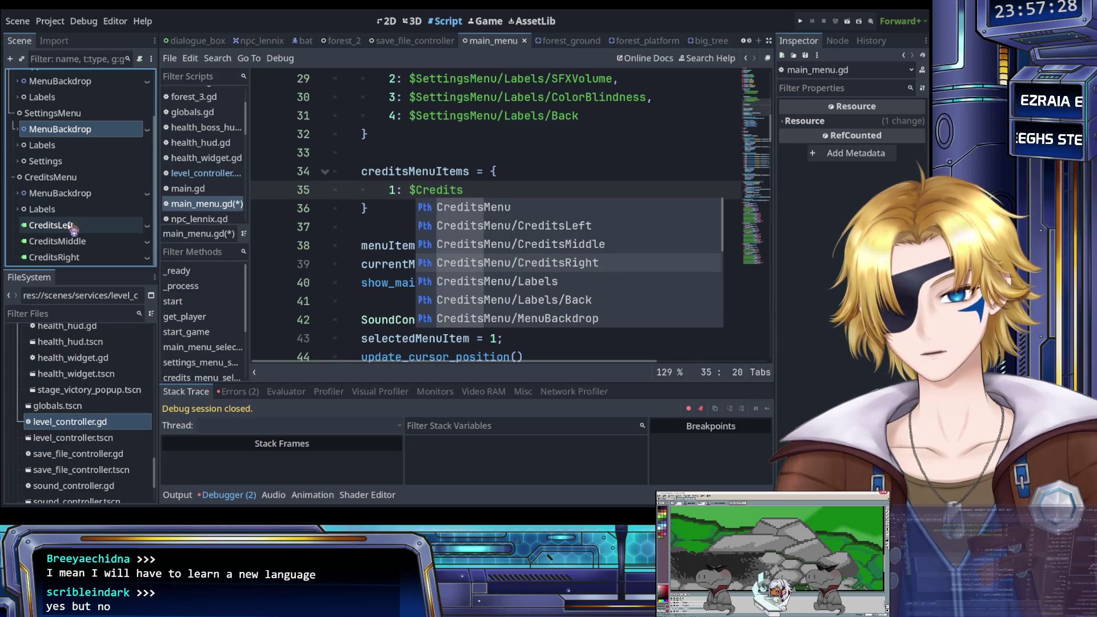
mouse_move(73, 223)
left_mouse_down()
mouse_move(331, 228)
mouse_move(423, 205)
left_mouse_up()
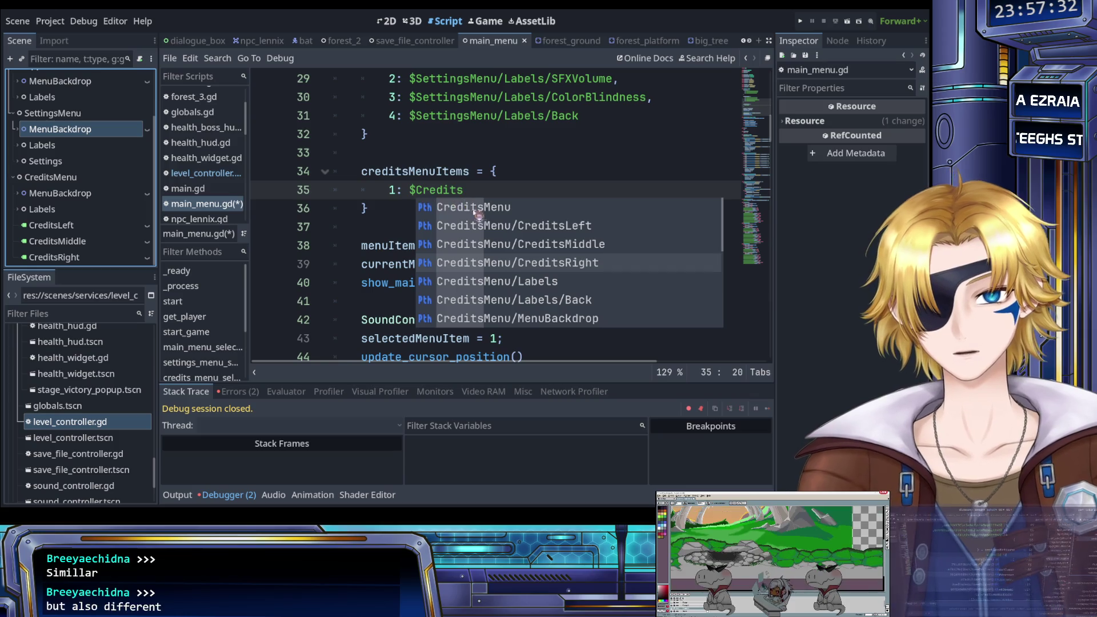
double_click(511, 227)
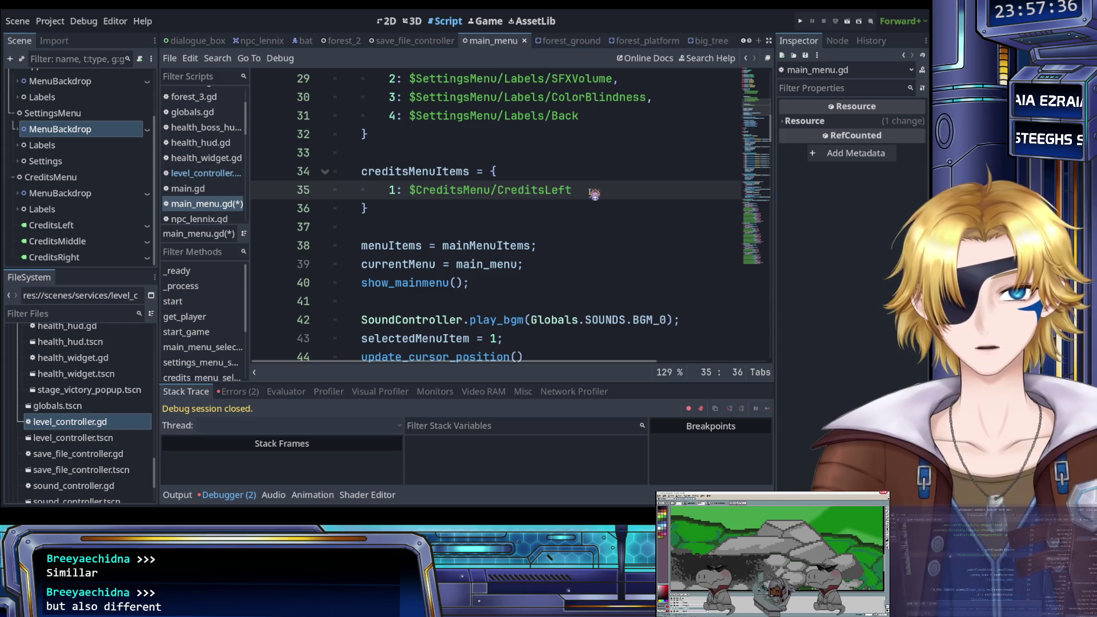
Add duplicate credits entries, then delete the extra copies to clear the error.
type(",")
key("Return")
type("1: $CreditsMenu/CreditsLeft")
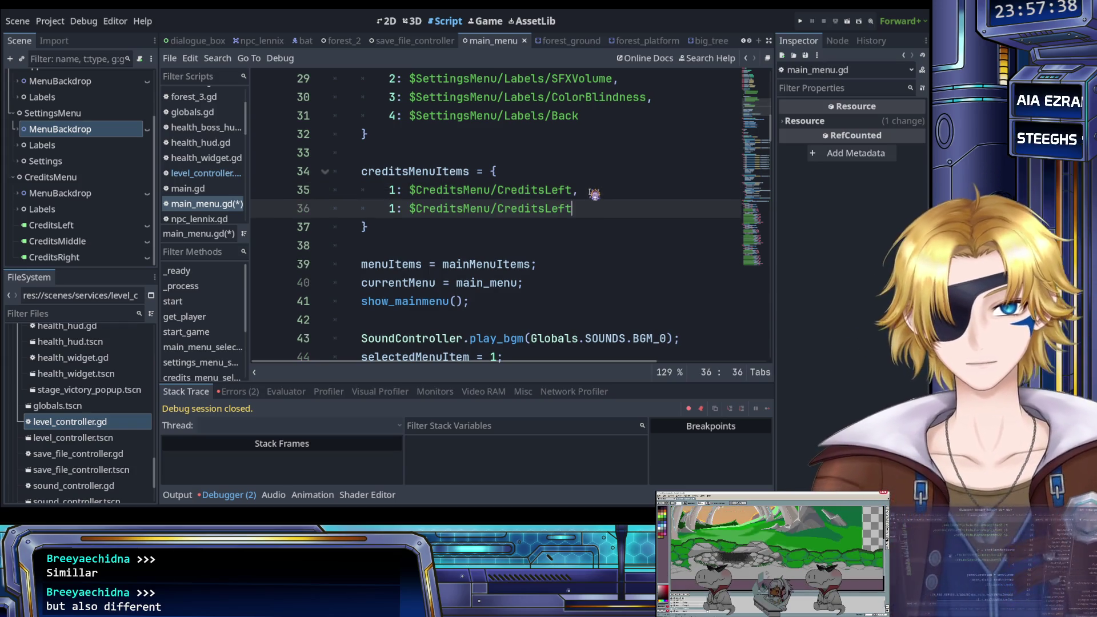
type(",")
key("Return")
key("ctrl+v")
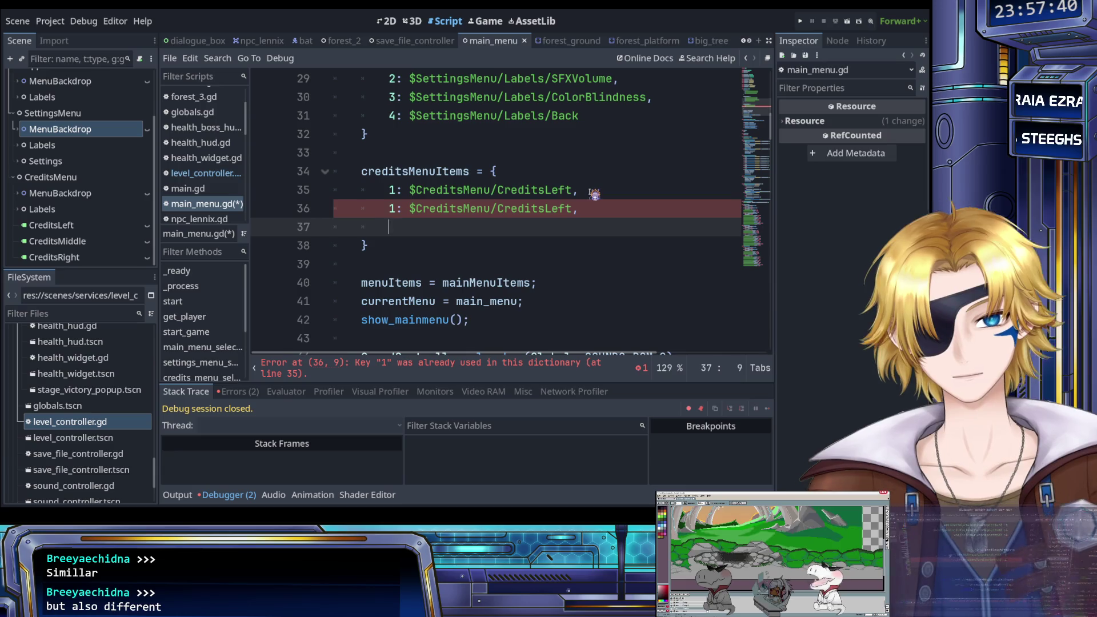
key("Up")
key("Home")
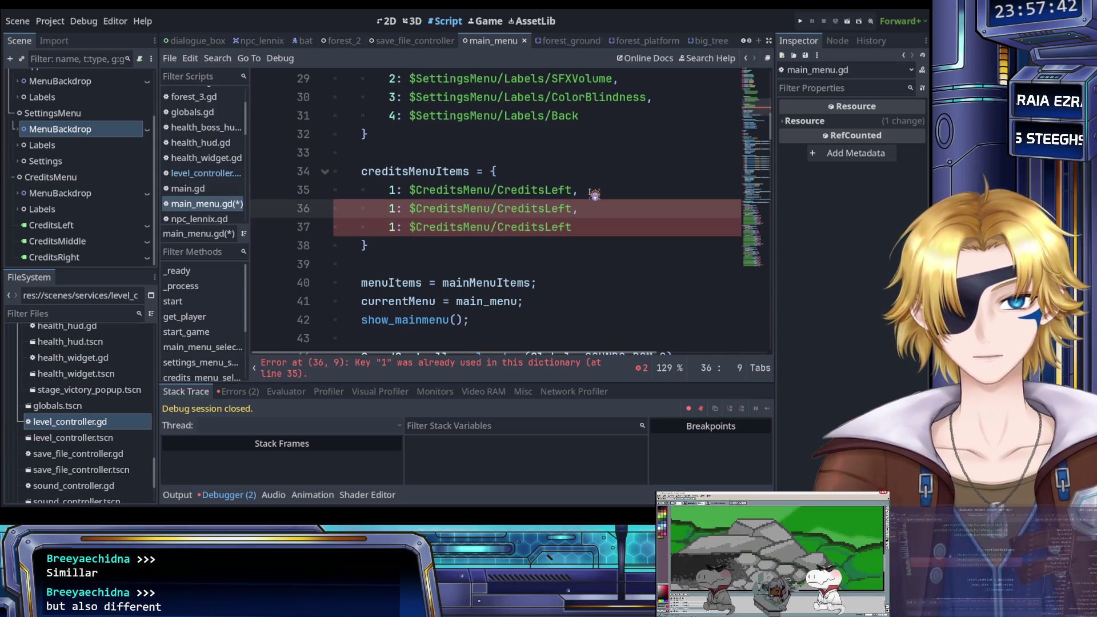
key("ctrl+shift+k")
key("End")
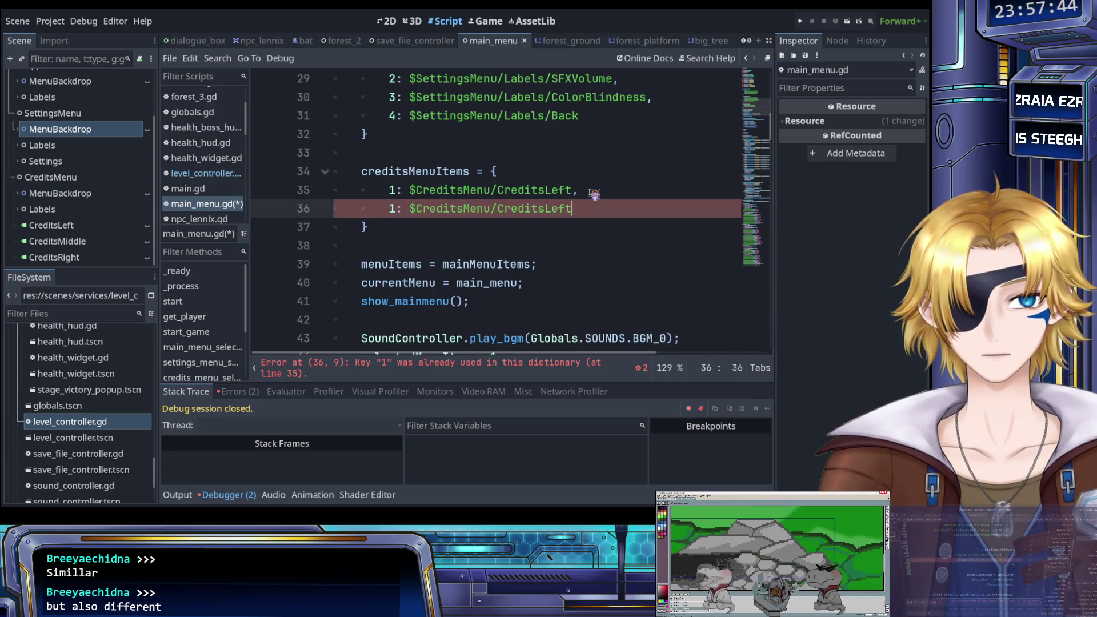
key("ctrl+shift+k")
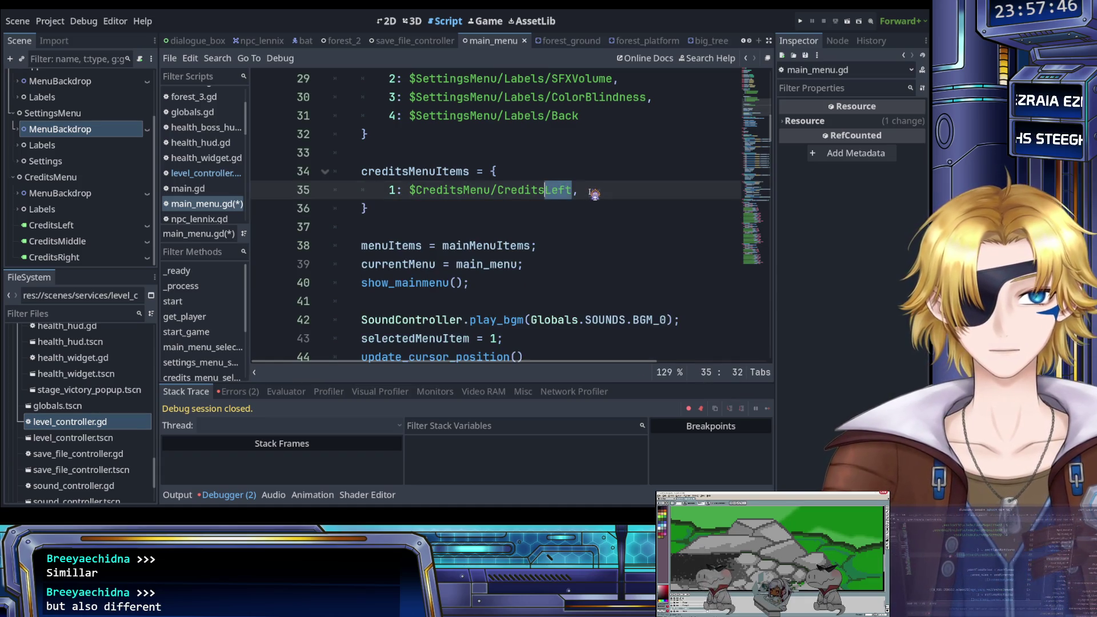
Point the credits entry to $CreditsMenu/Labels/Back using the autocomplete suggestion.
key("shift+Left")
key("shift+Left")
key("shift+Left")
type("Back")
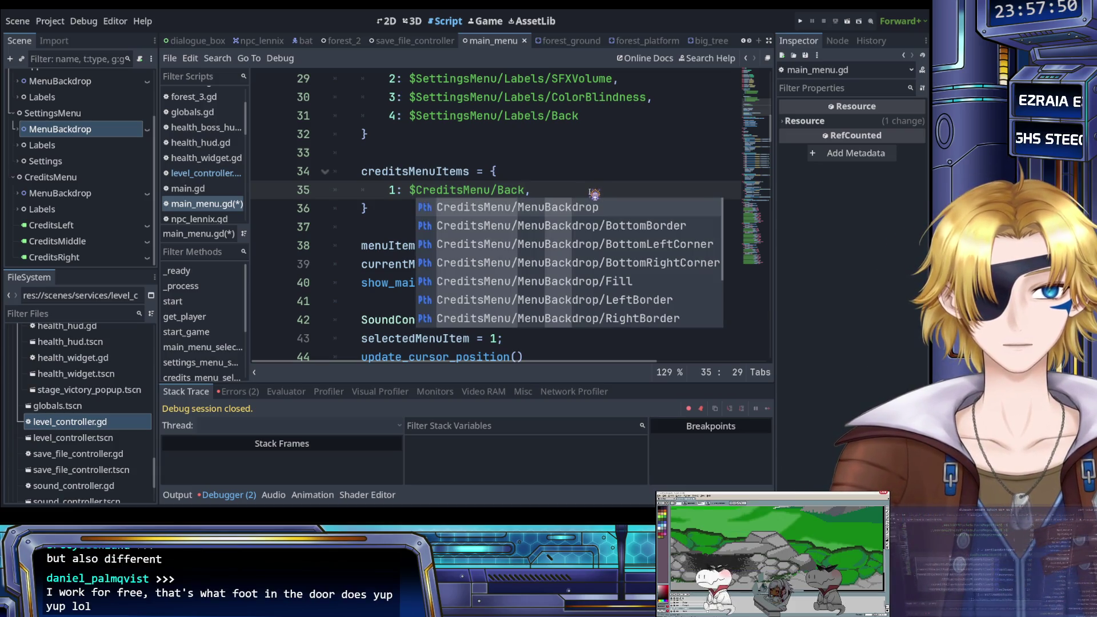
key("BackSpace")
key("BackSpace")
key("BackSpace")
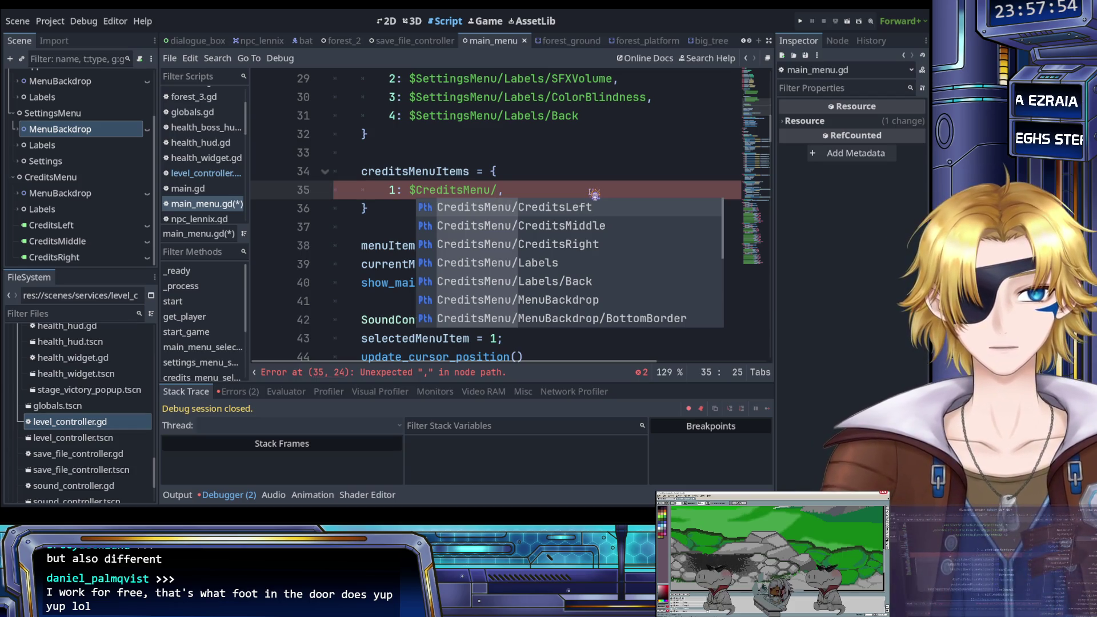
left_click(559, 284)
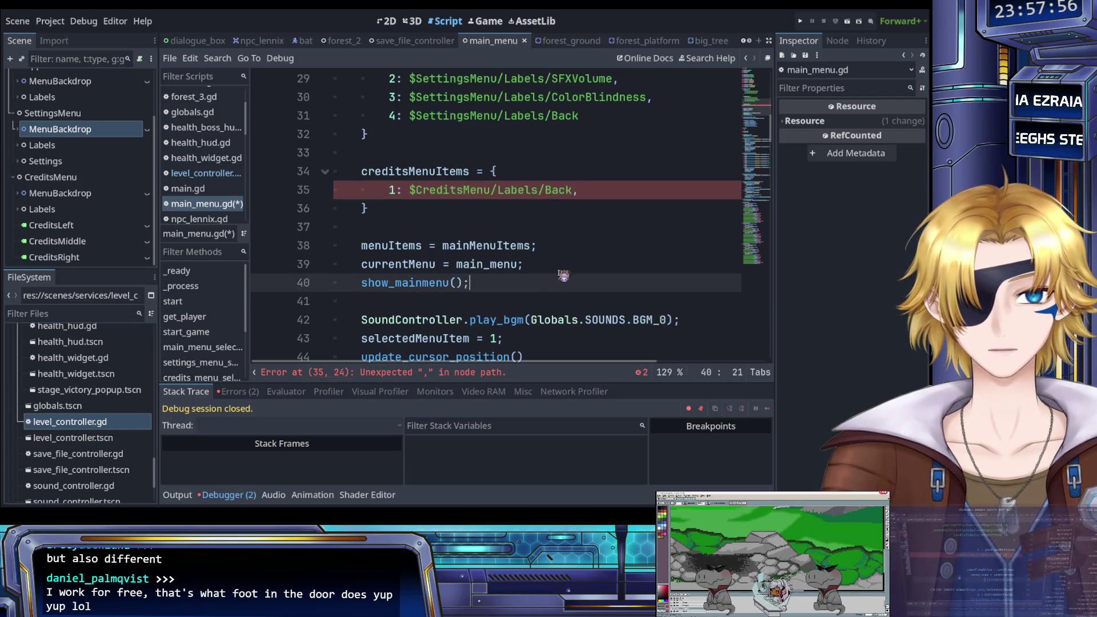
left_click(569, 226)
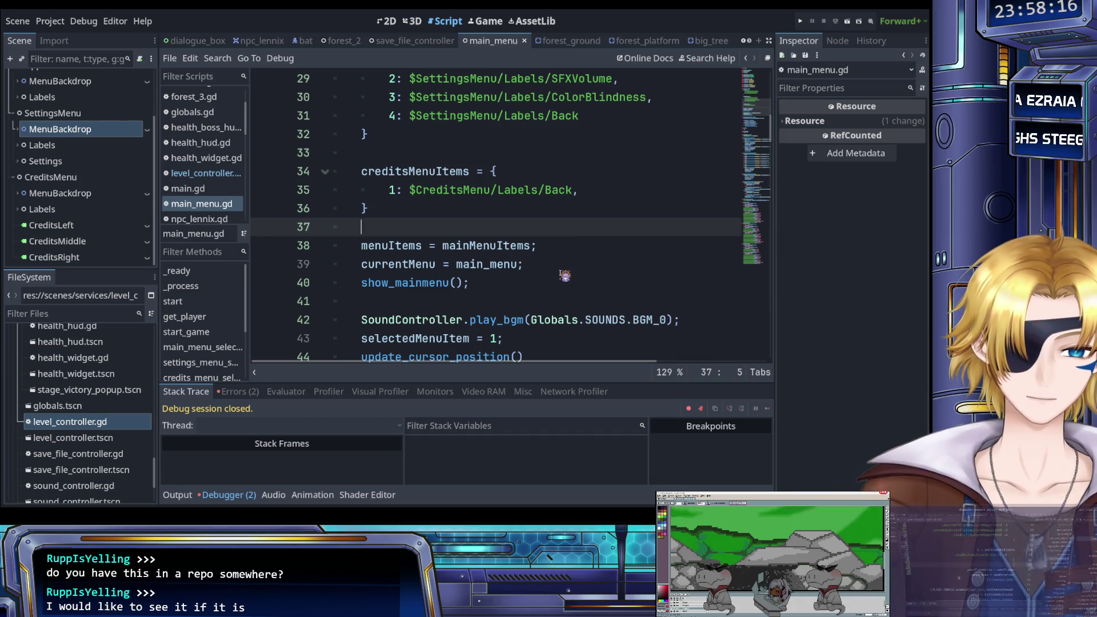
Scroll down through the saved main_menu.gd, now free of script errors.
scroll(559, 269, "down", 2)
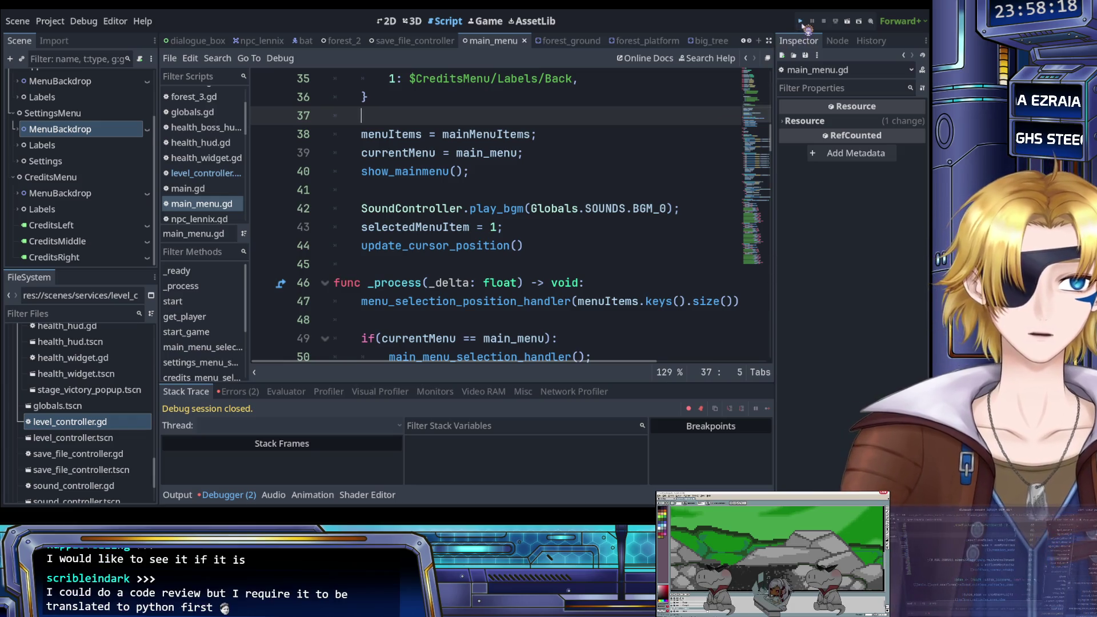
Run and stop the game, then review lines 152–160 for the CreditsMenu/Creditsmiddle error.
left_click(803, 24)
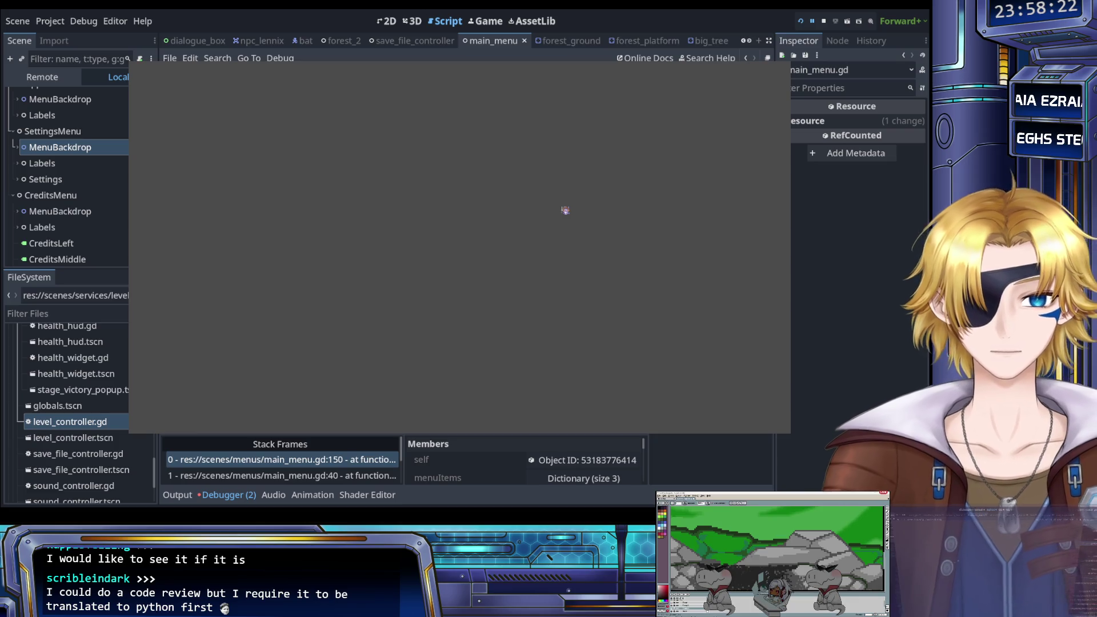
left_click(832, 24)
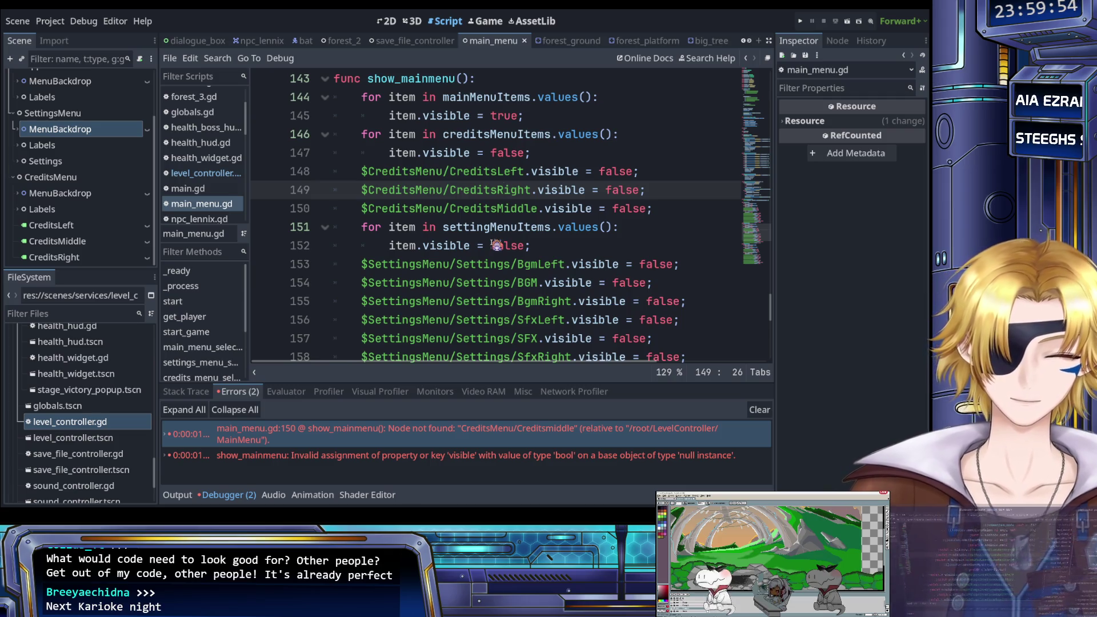
left_click(493, 245)
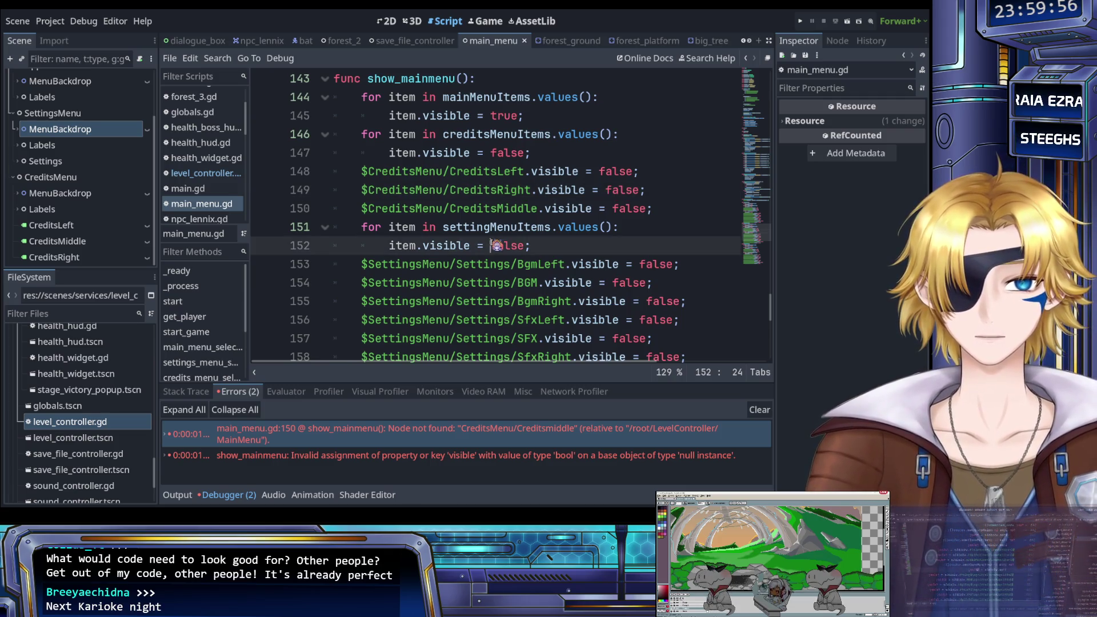
scroll(523, 248, "down", 1)
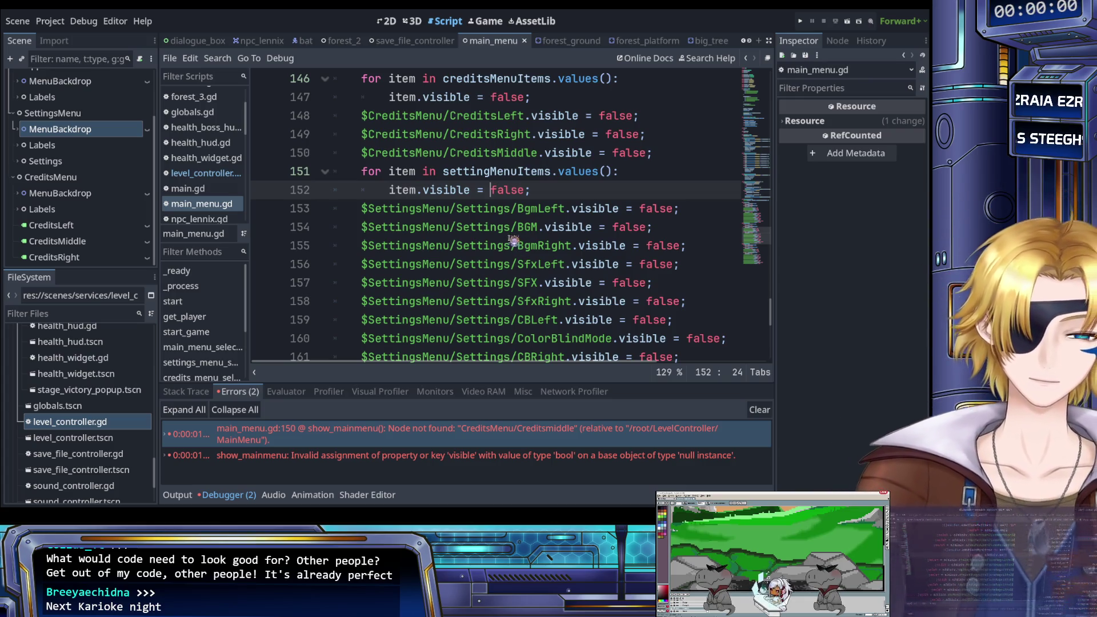
scroll(516, 243, "down", 1)
scroll(504, 232, "up", 1)
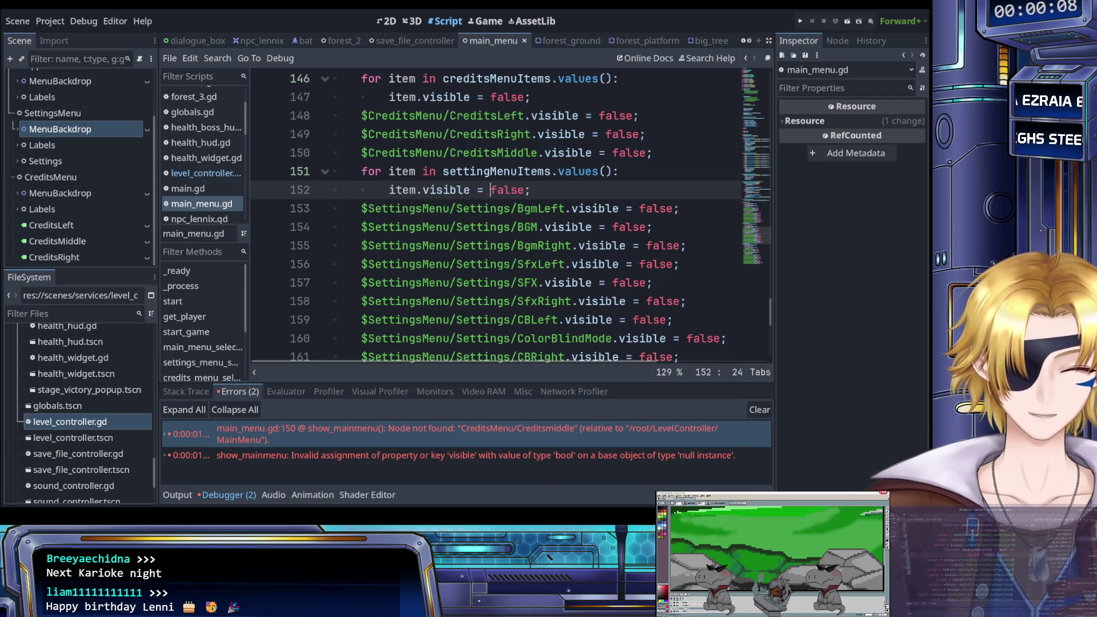
left_click(433, 337)
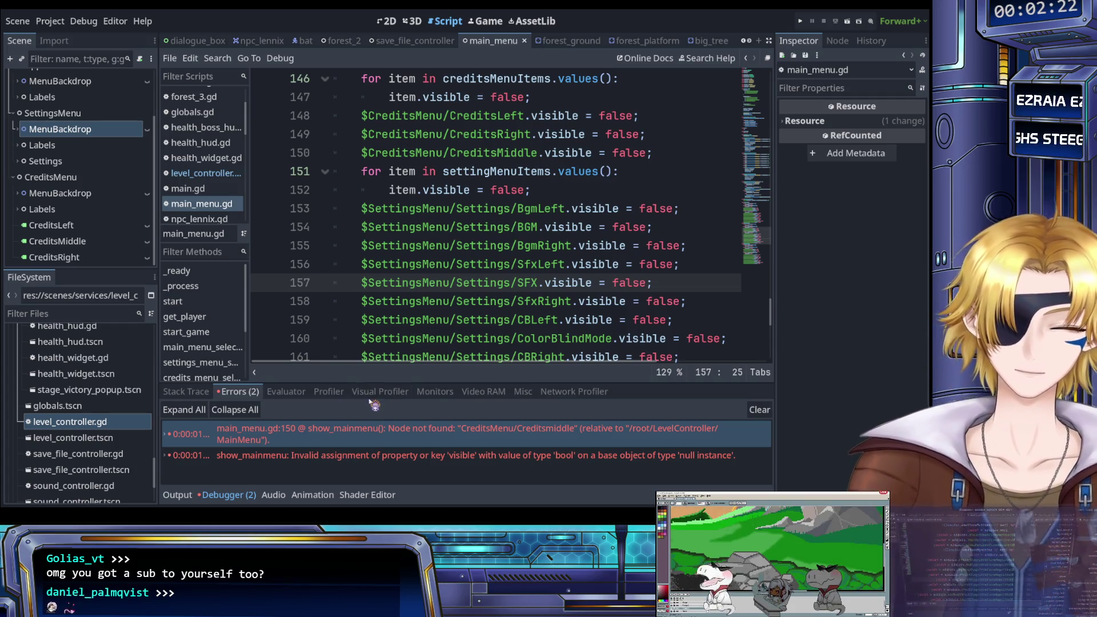
Look through the Creditsmiddle node references around lines 157–169 of main_menu.gd.
left_click(493, 277)
scroll(494, 276, "up", 1)
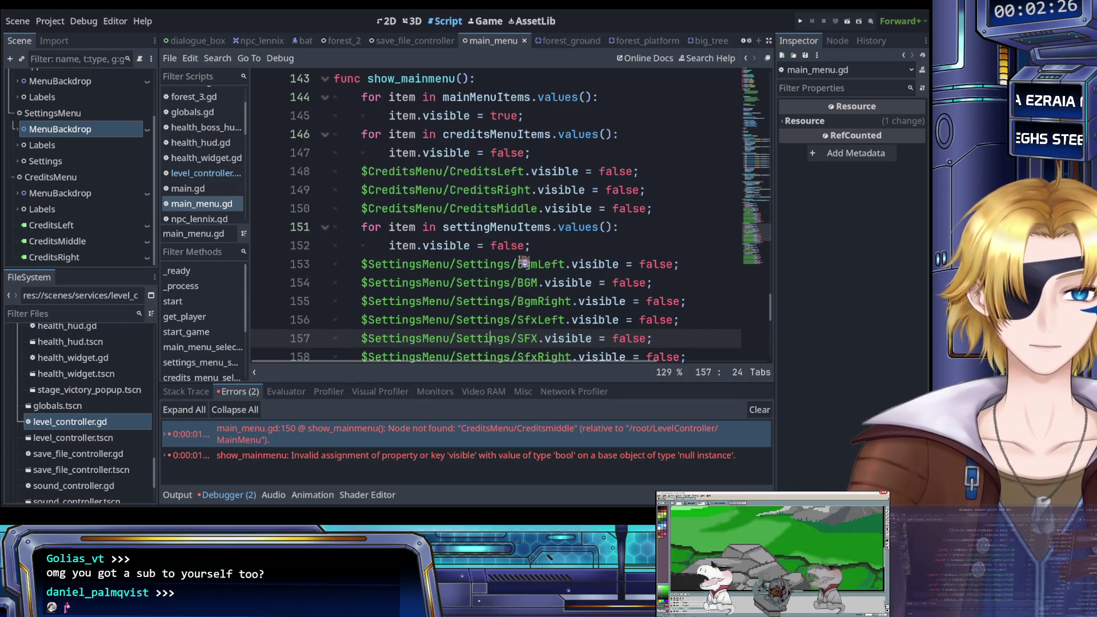
scroll(514, 265, "down", 4)
scroll(529, 260, "down", 4)
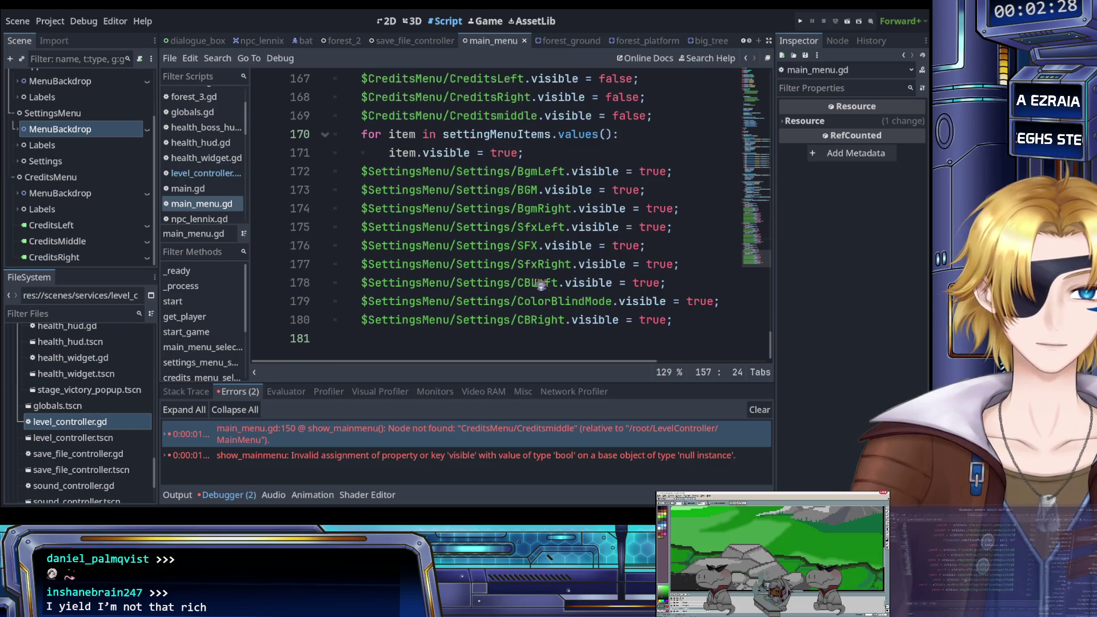
scroll(571, 297, "up", 2)
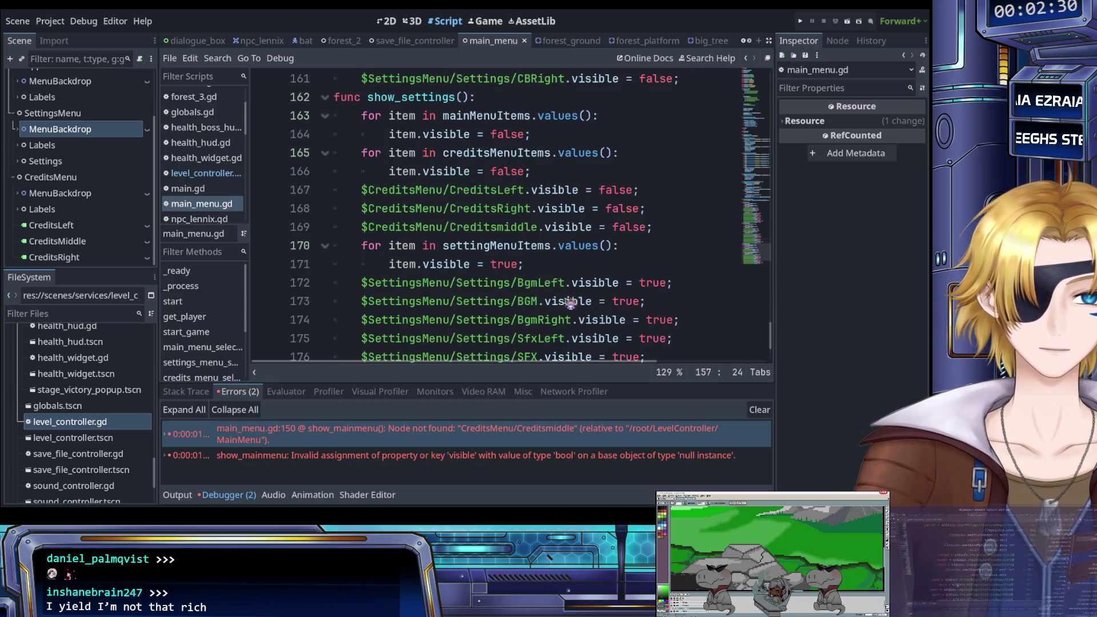
left_click(537, 229)
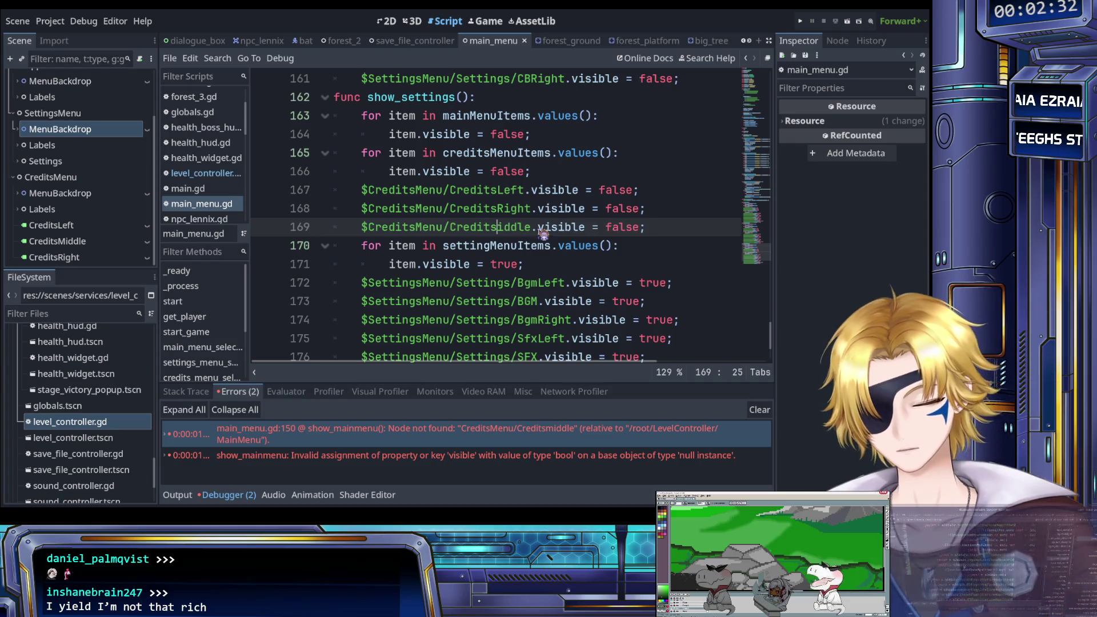
scroll(531, 234, "up", 7)
scroll(514, 235, "up", 4)
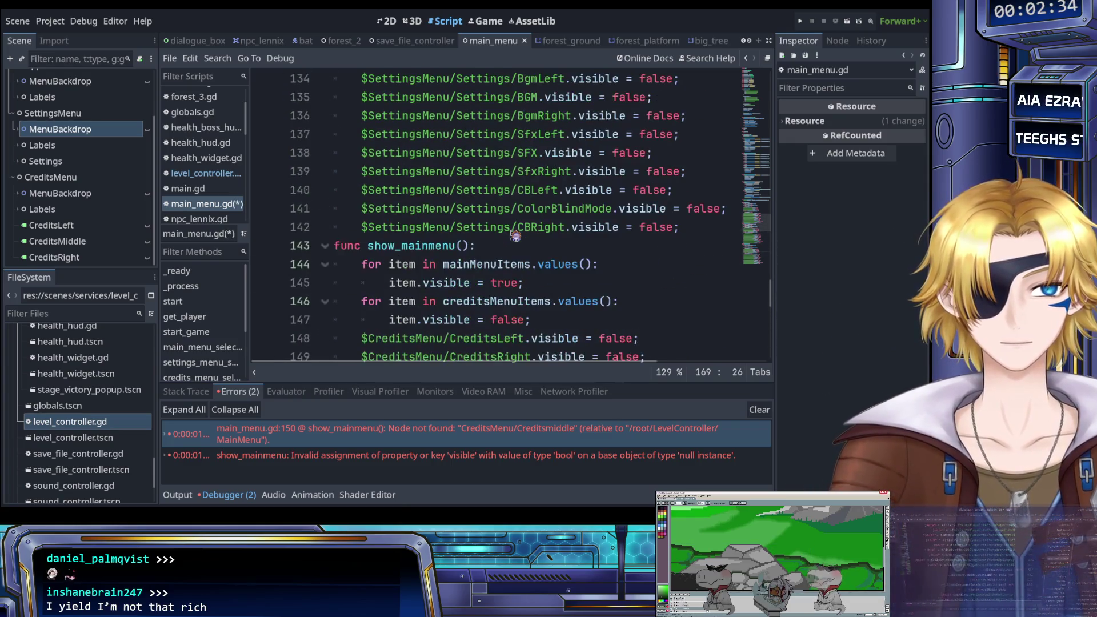
Change Creditsmiddle to CreditsMiddle on line 131 and launch the game.
left_click(504, 135)
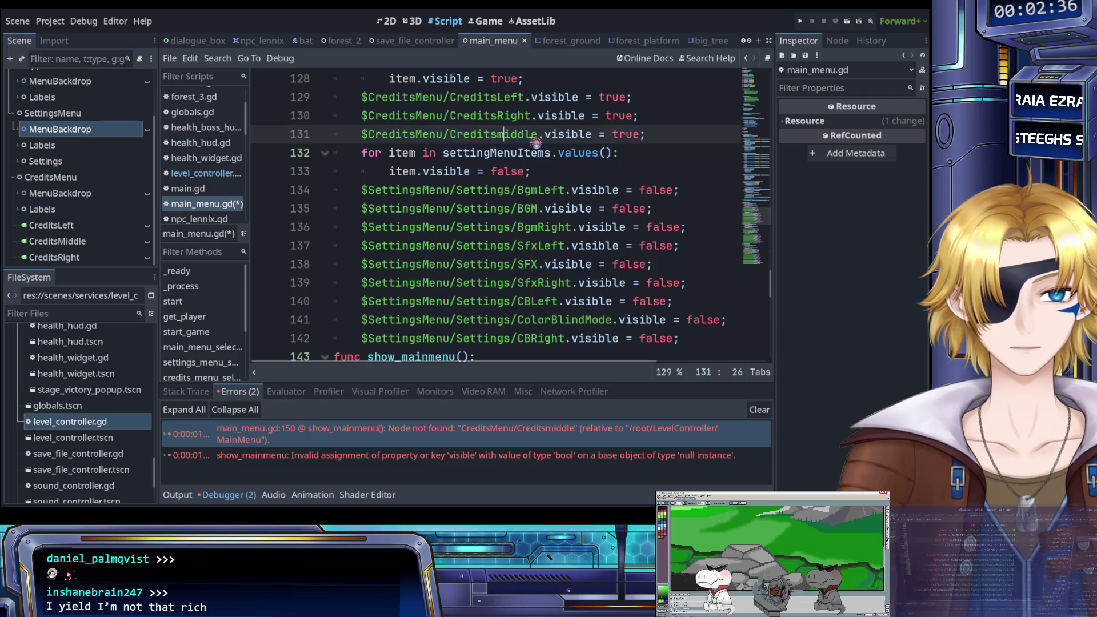
key("BackSpace")
type("M")
left_click(556, 117)
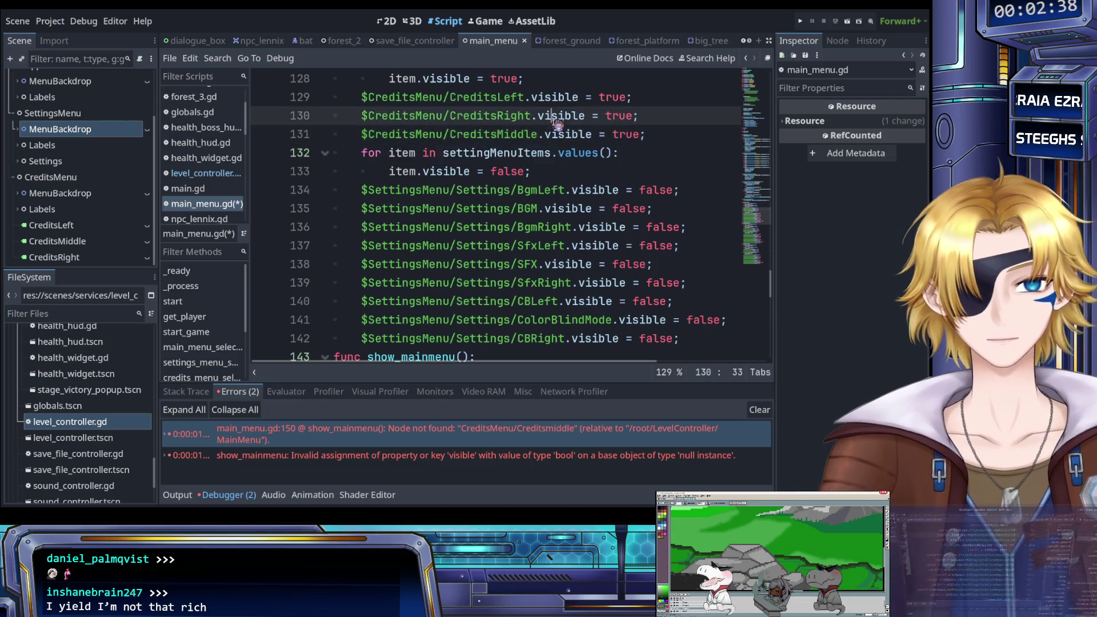
scroll(554, 142, "up", 3)
key("F5")
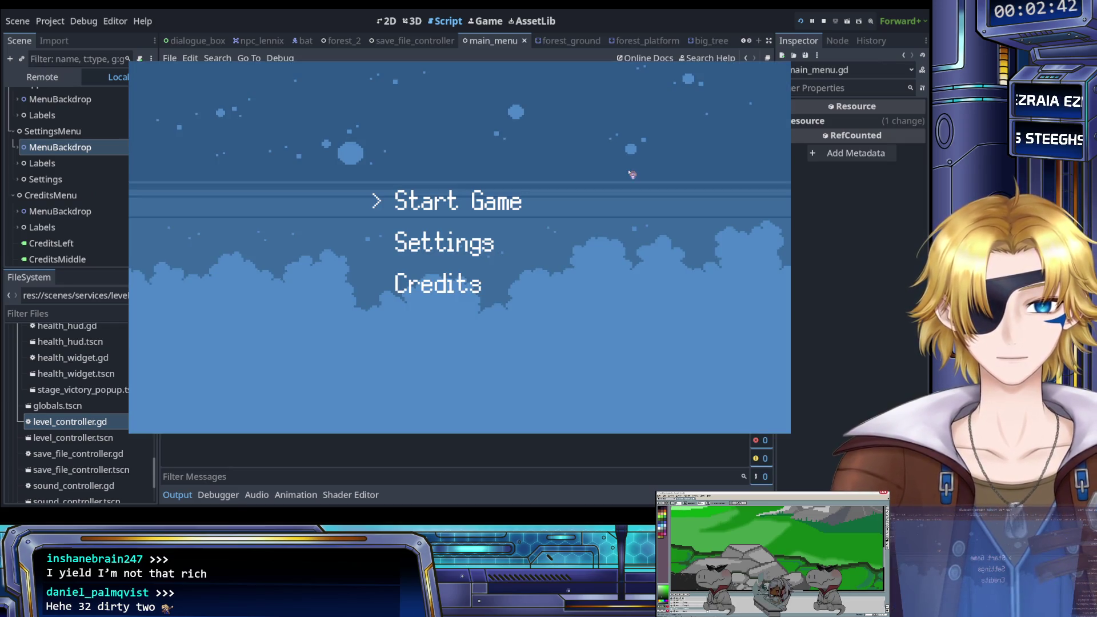
key("Return")
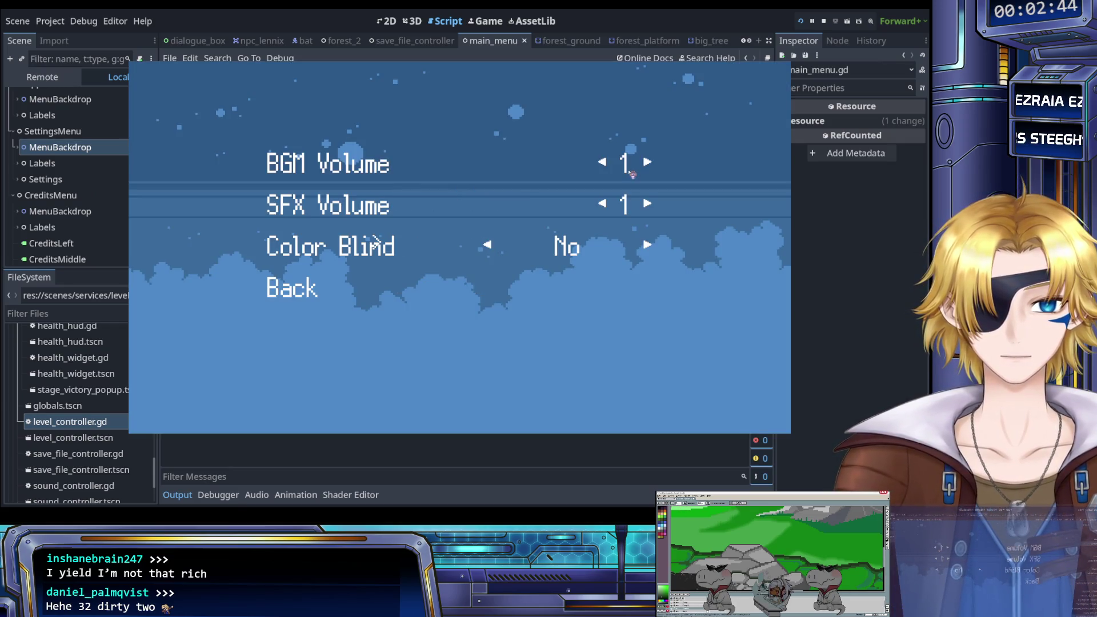
key("Up")
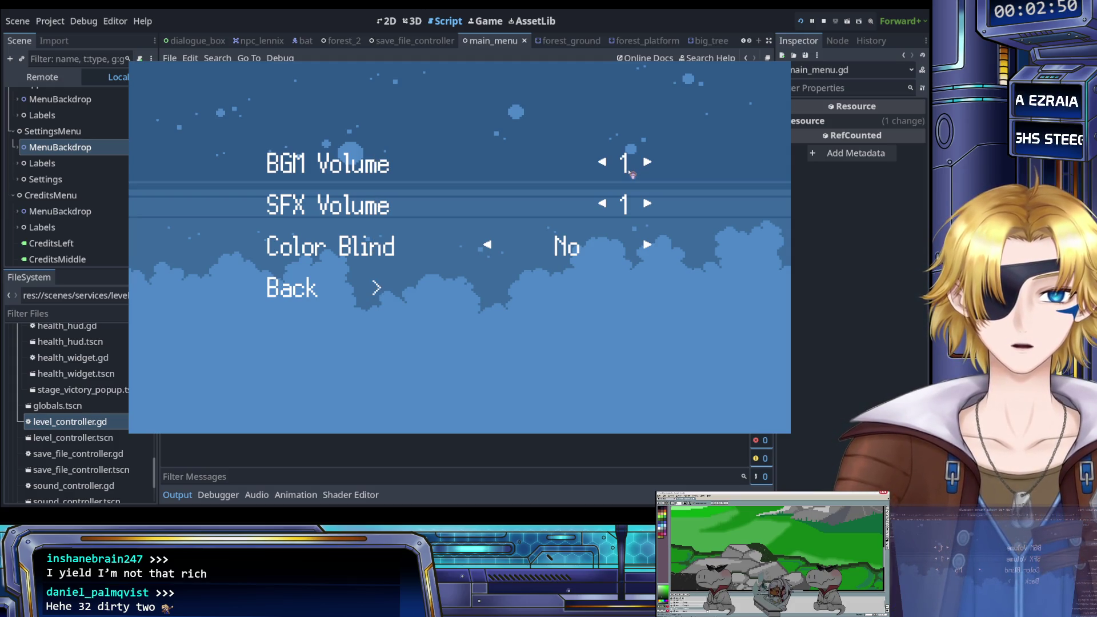
key("Up")
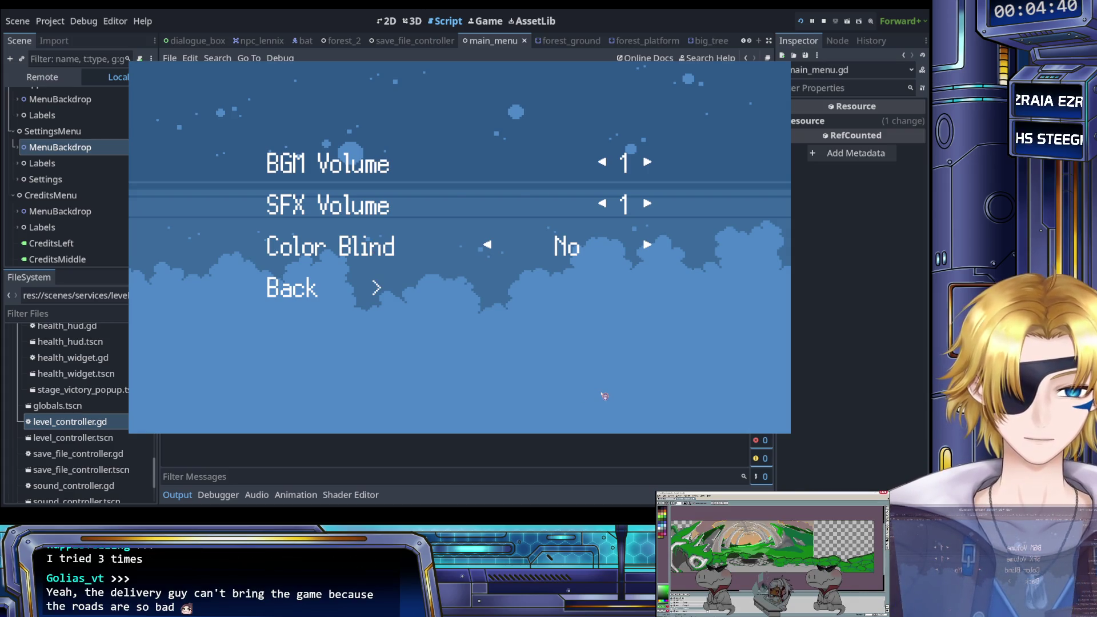
key("Return")
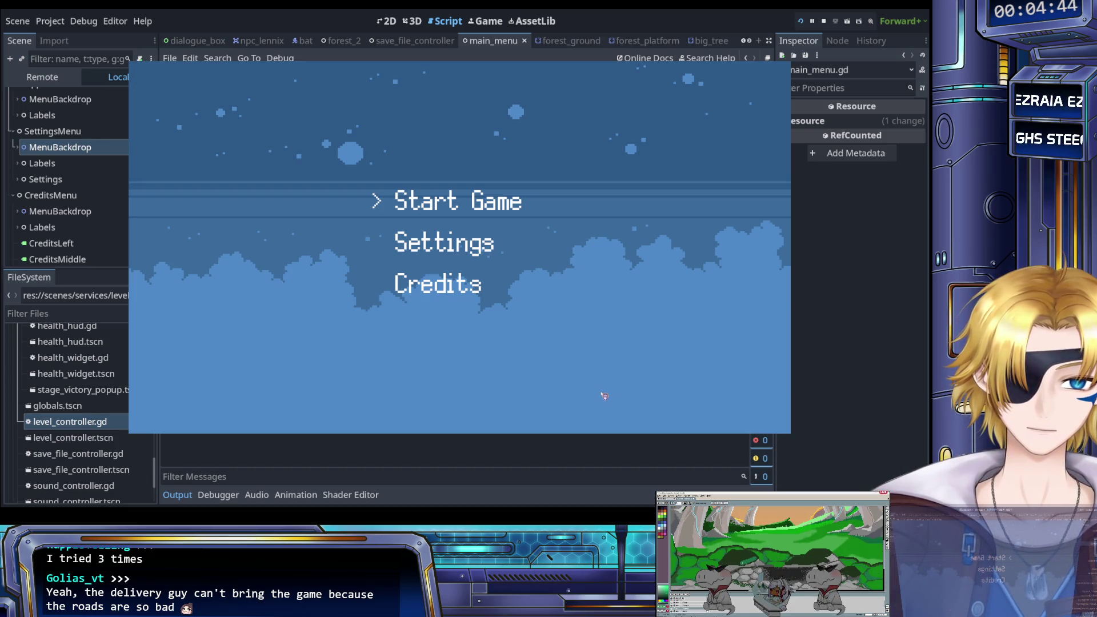
Start the game and run the character around the forest, jumping and swinging the sword.
key("Return")
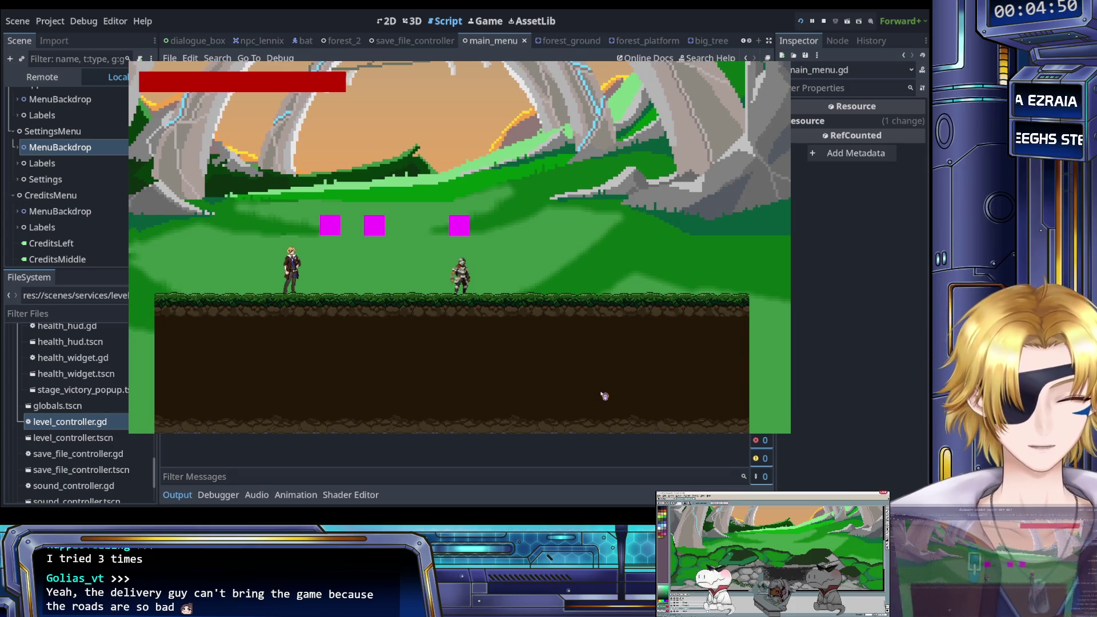
key("Right")
key("space")
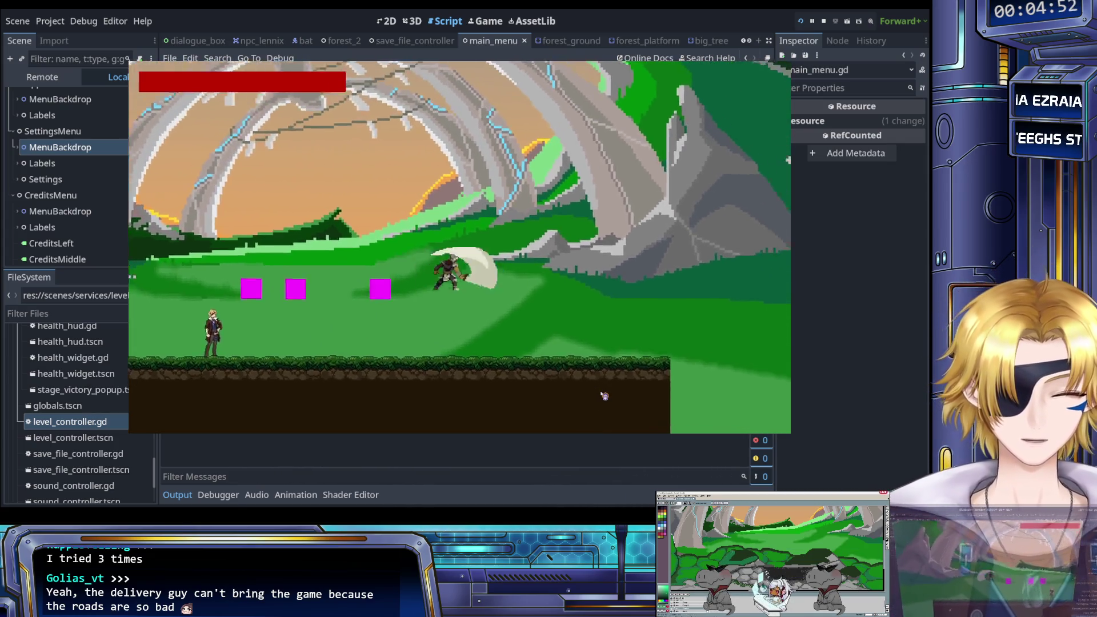
key("Left")
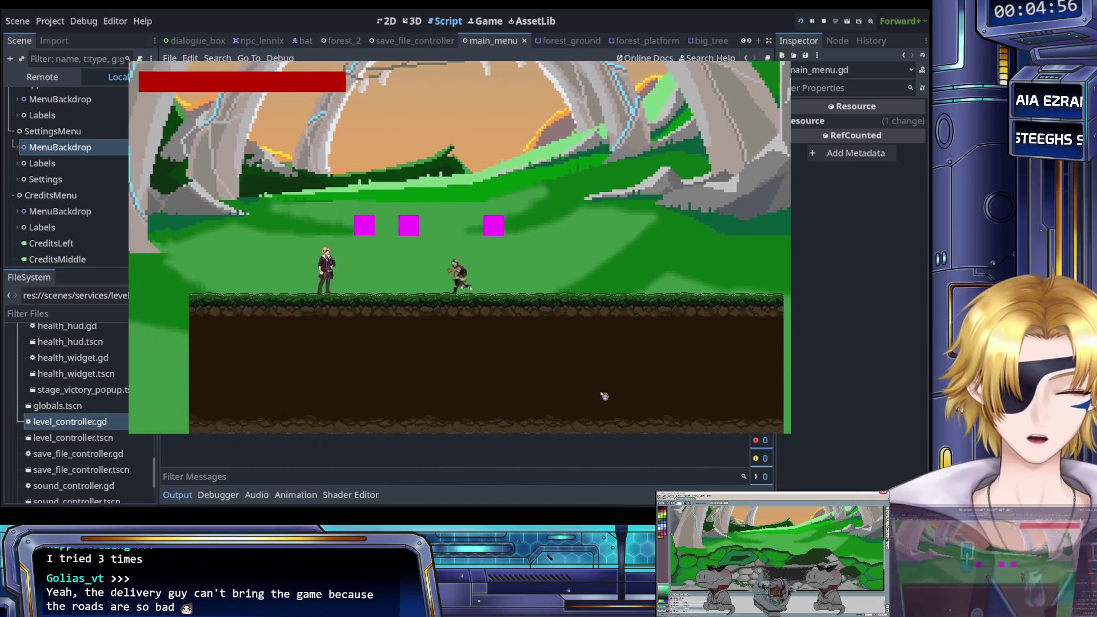
key("Left")
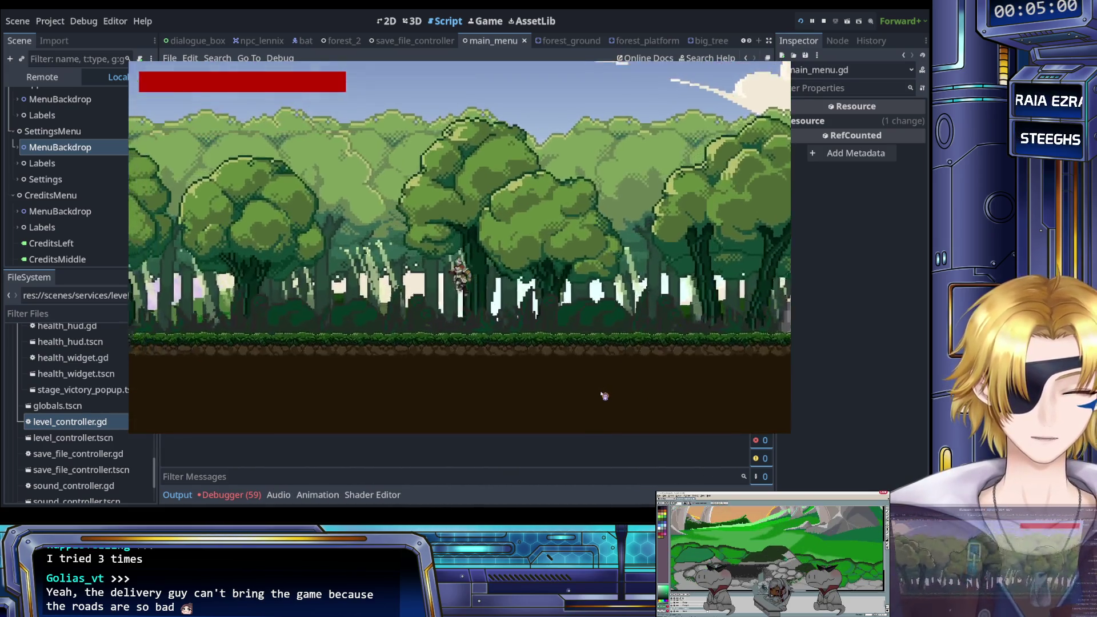
left_click(604, 396)
key("space")
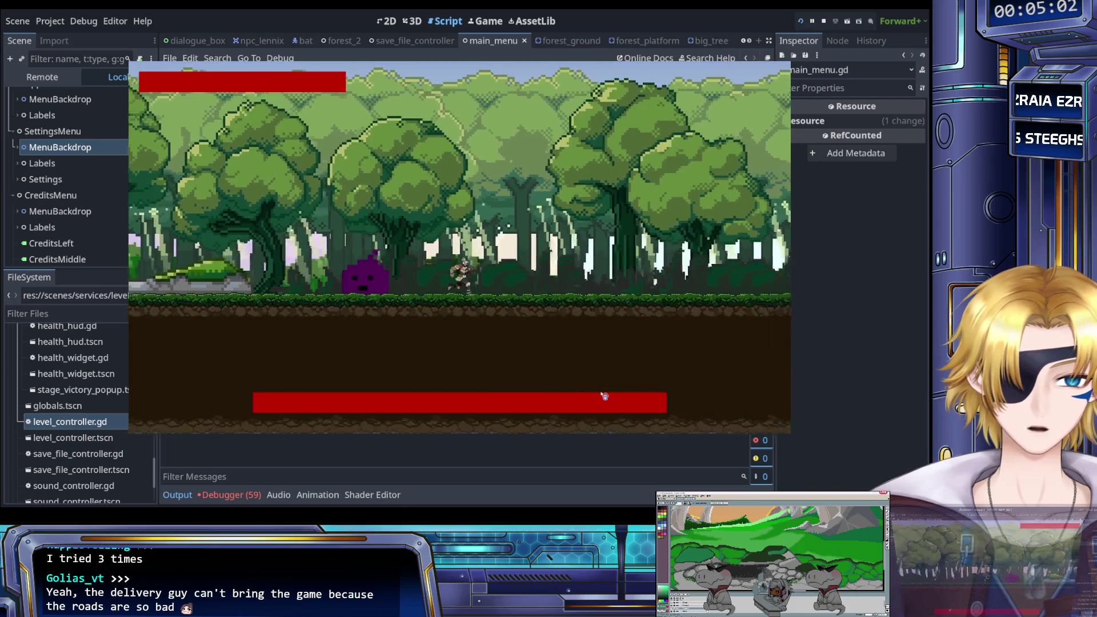
key("Right")
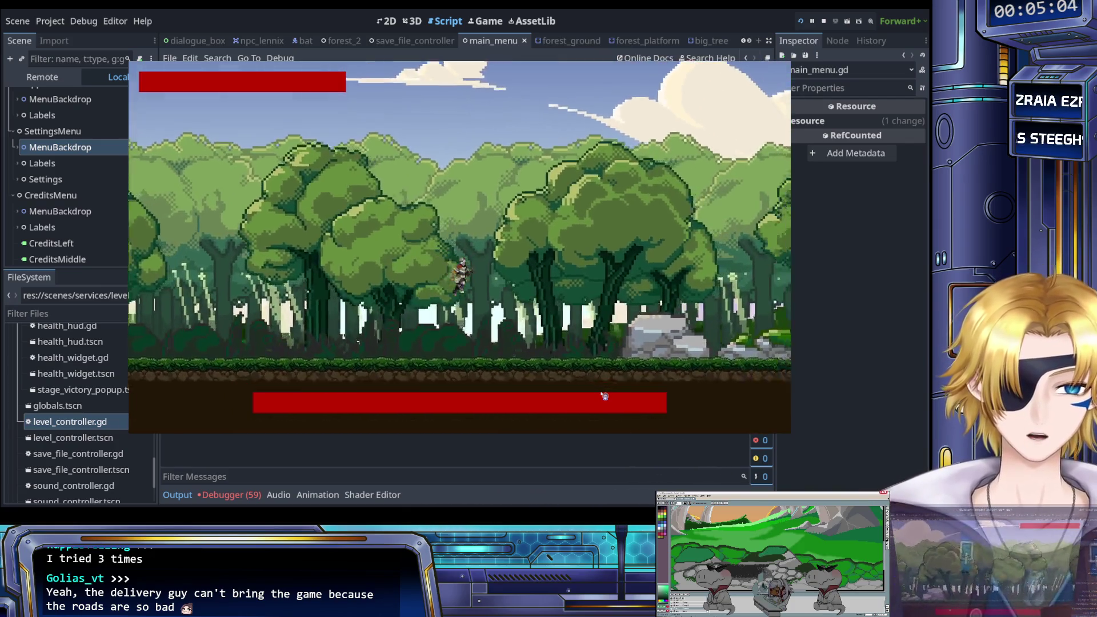
key("Left")
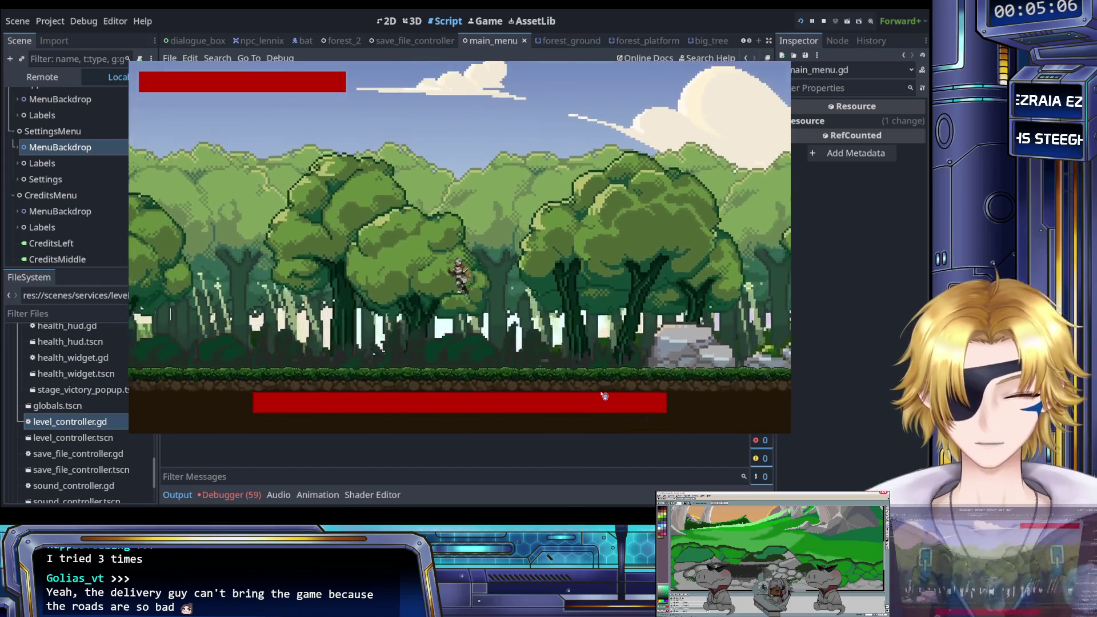
Attack the purple slimes with the sword, advance right, then stop the game.
key("Left")
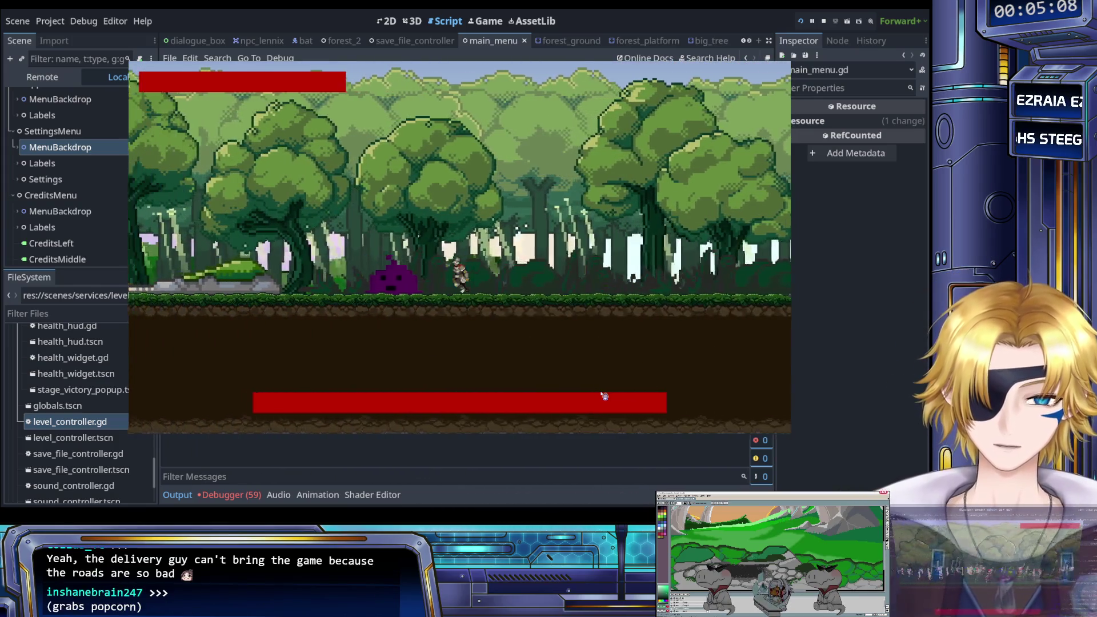
left_click(605, 396)
left_click(605, 395)
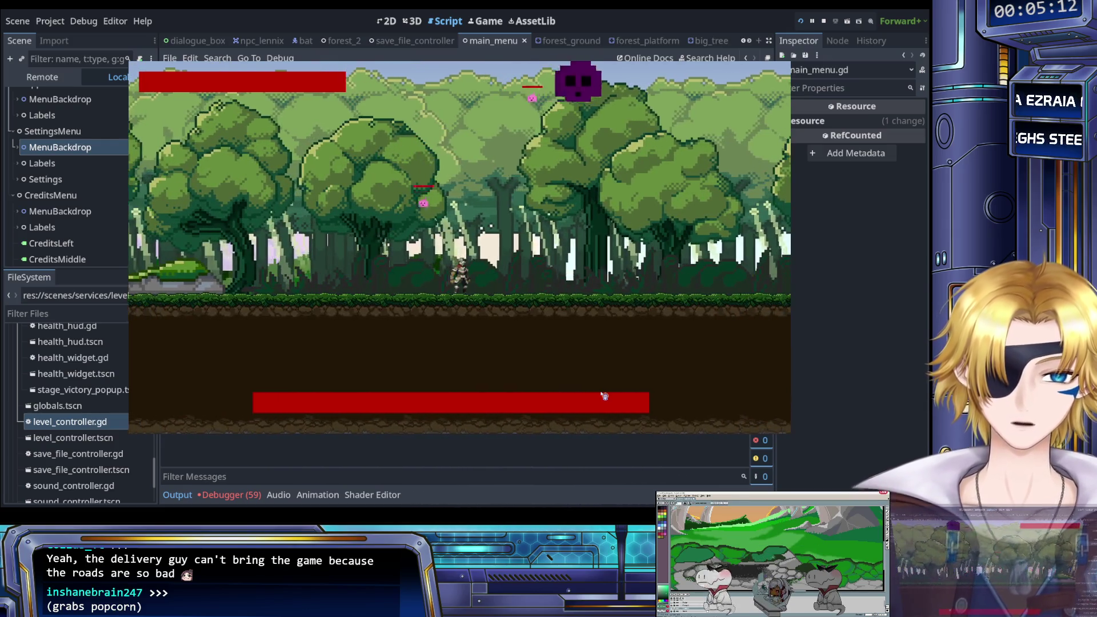
left_click(604, 395)
key("Left")
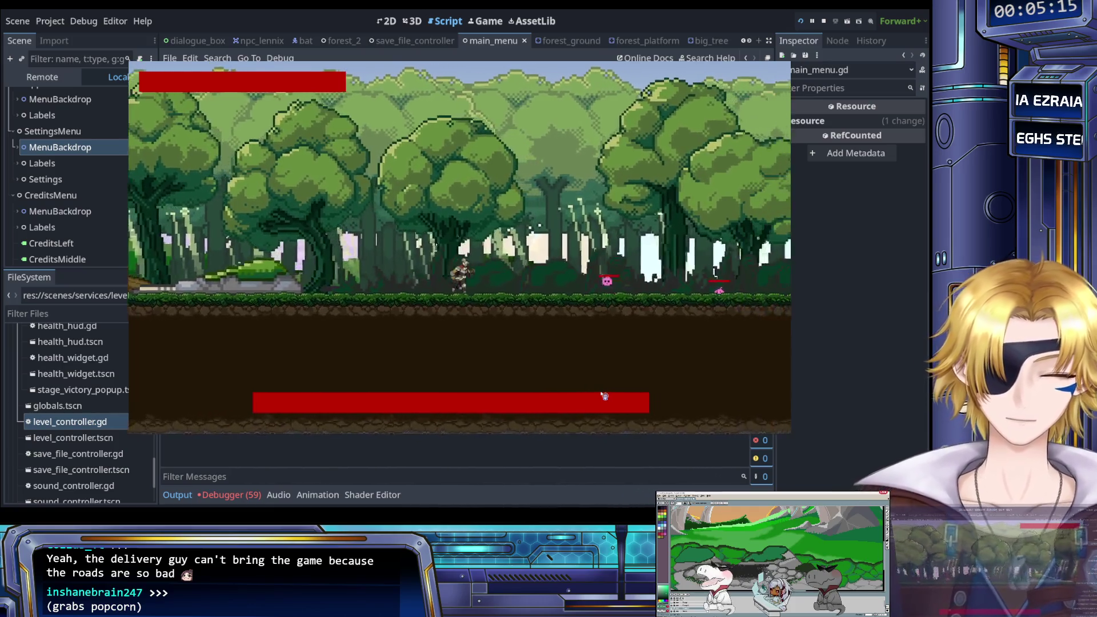
key("Left")
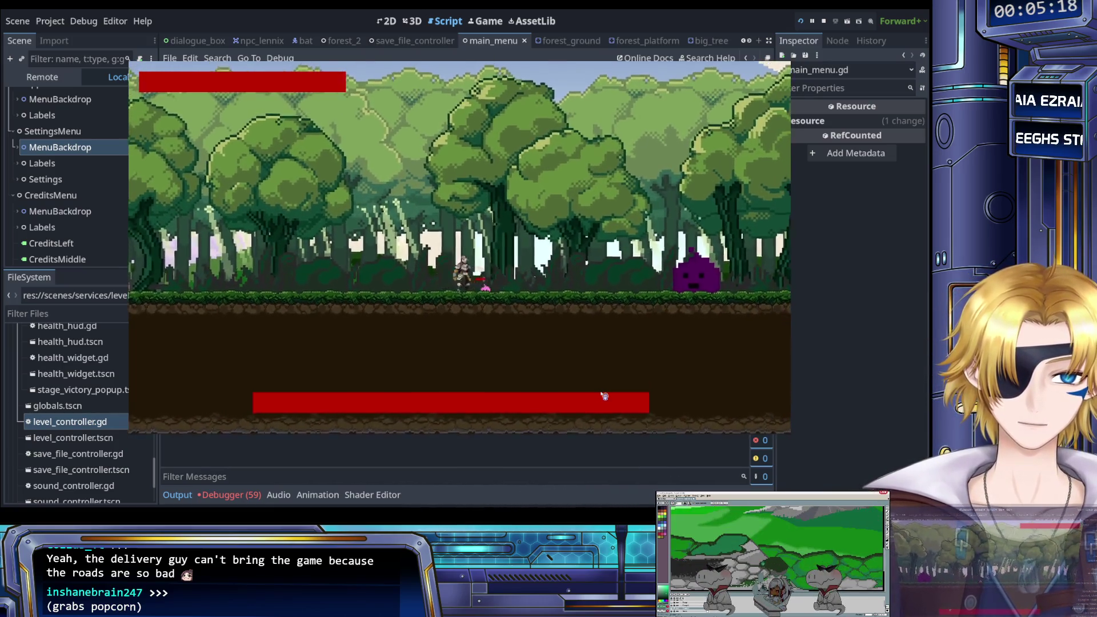
left_click(605, 395)
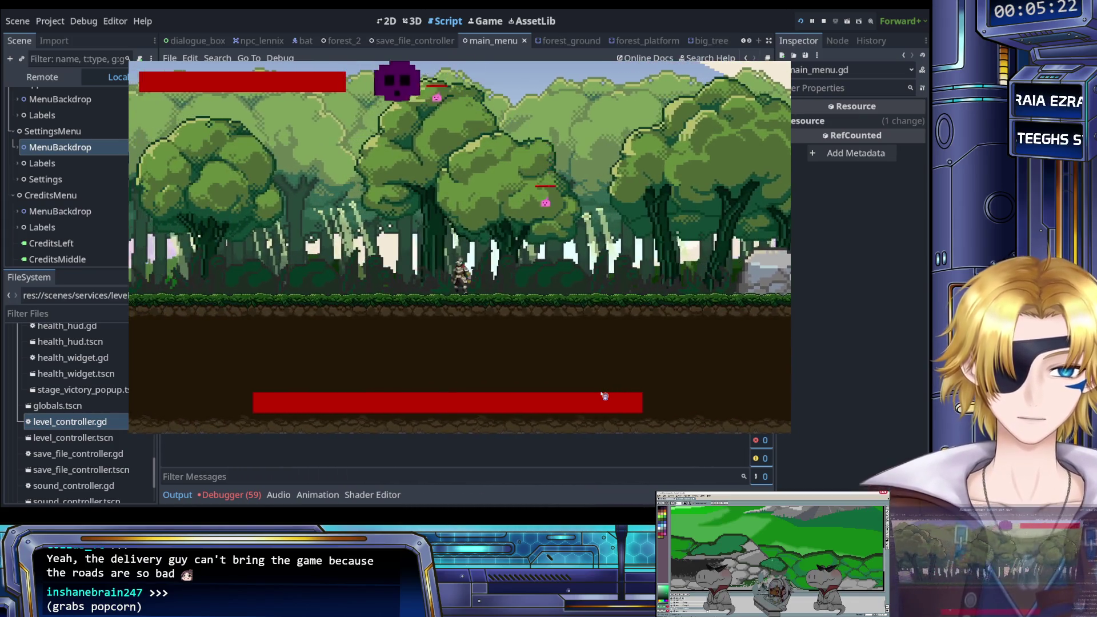
key("Left")
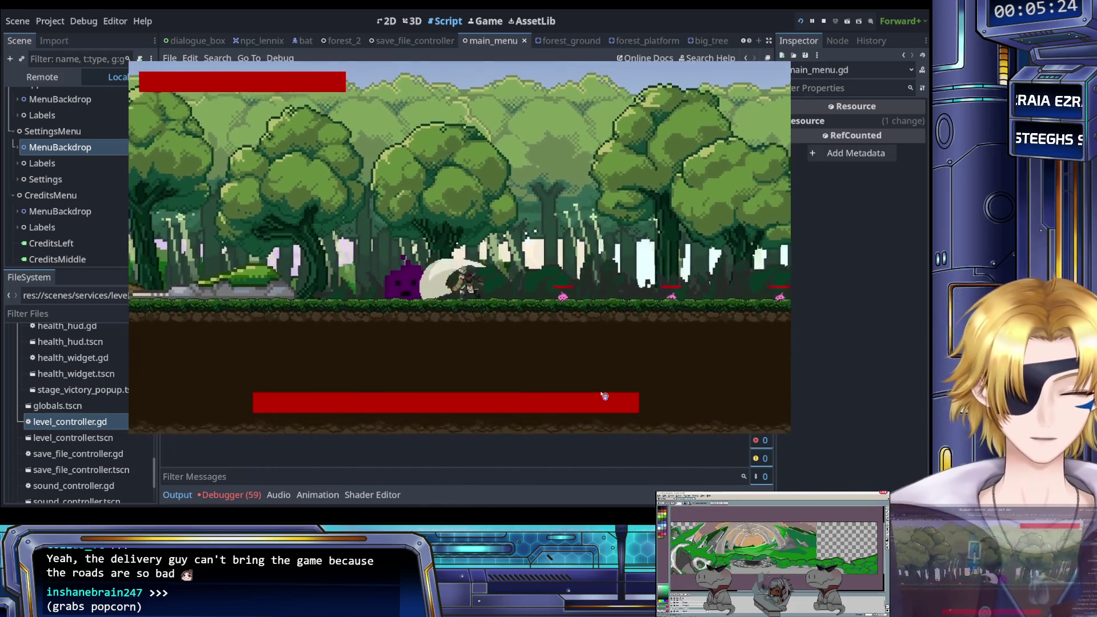
key("Left")
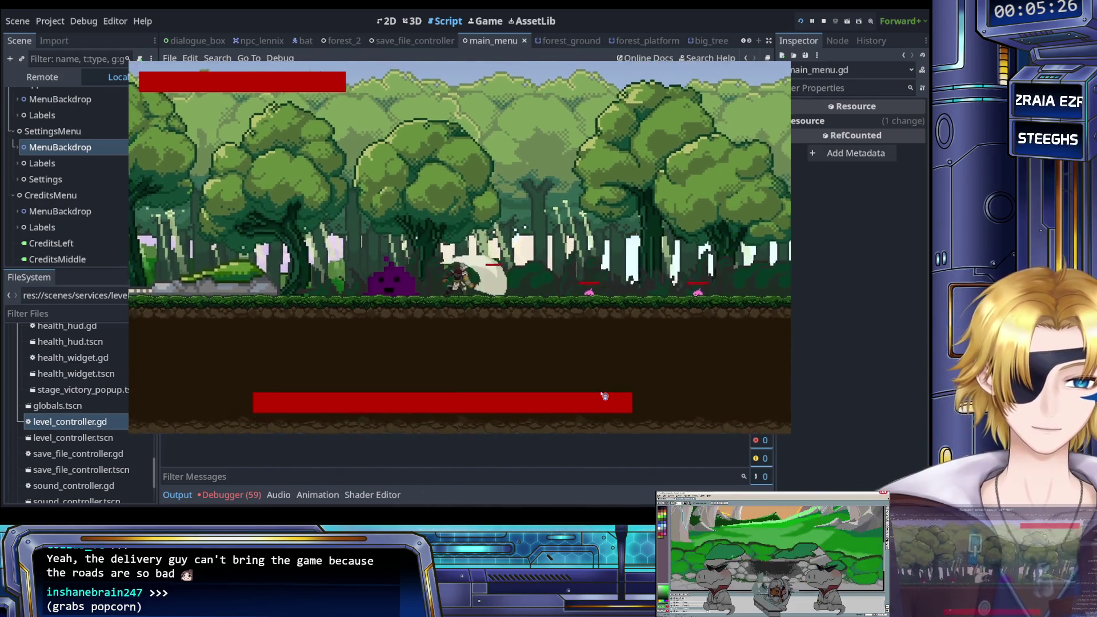
left_click(604, 395)
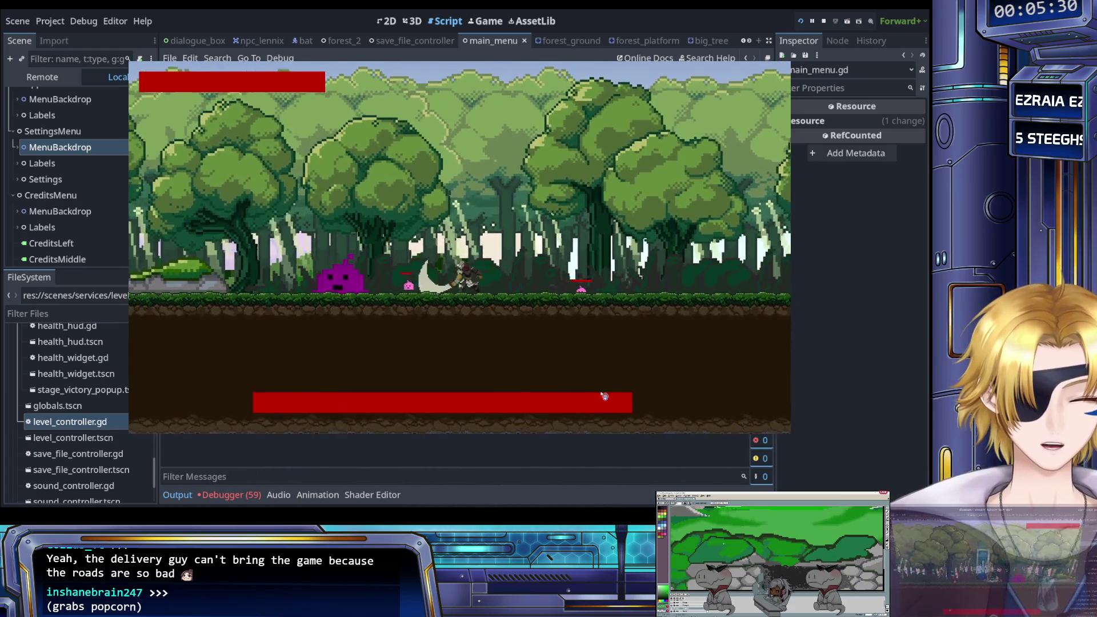
key("Right")
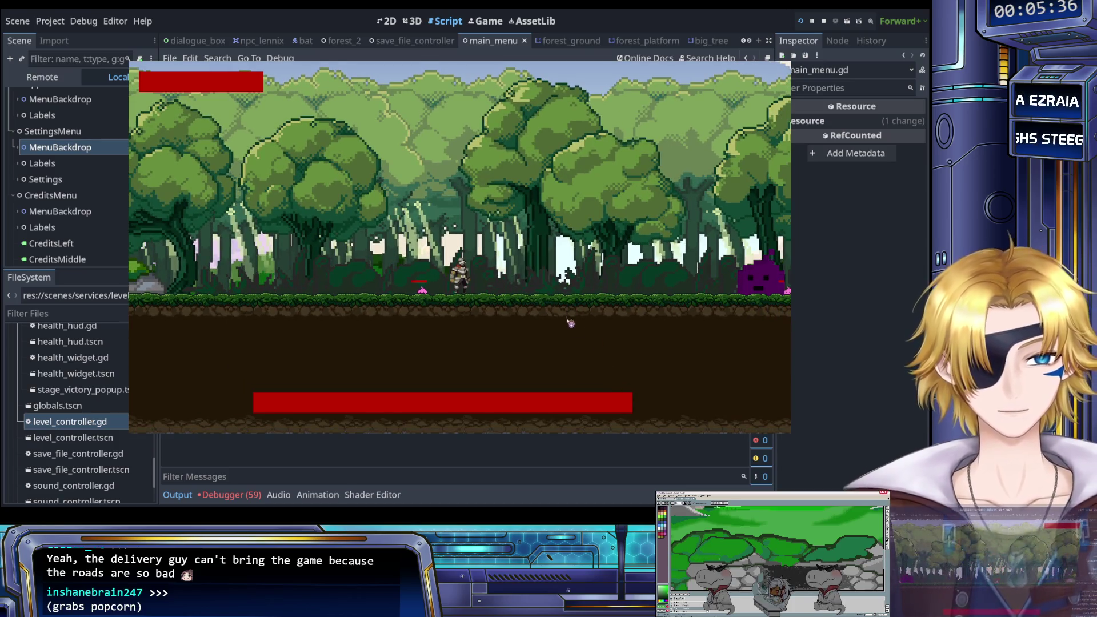
left_click(824, 21)
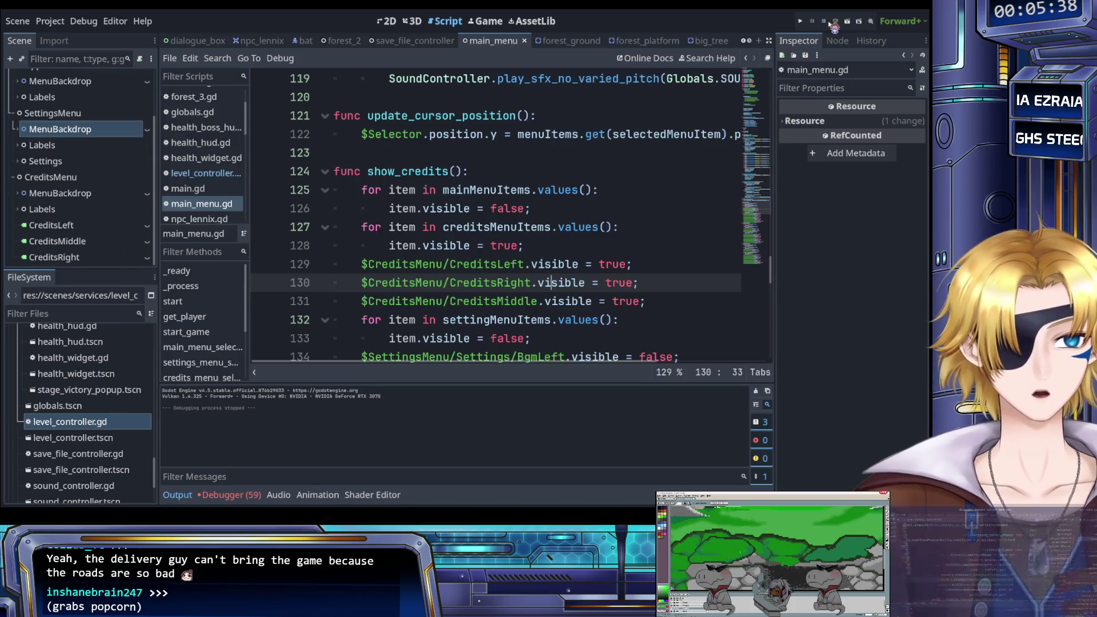
left_click(573, 249)
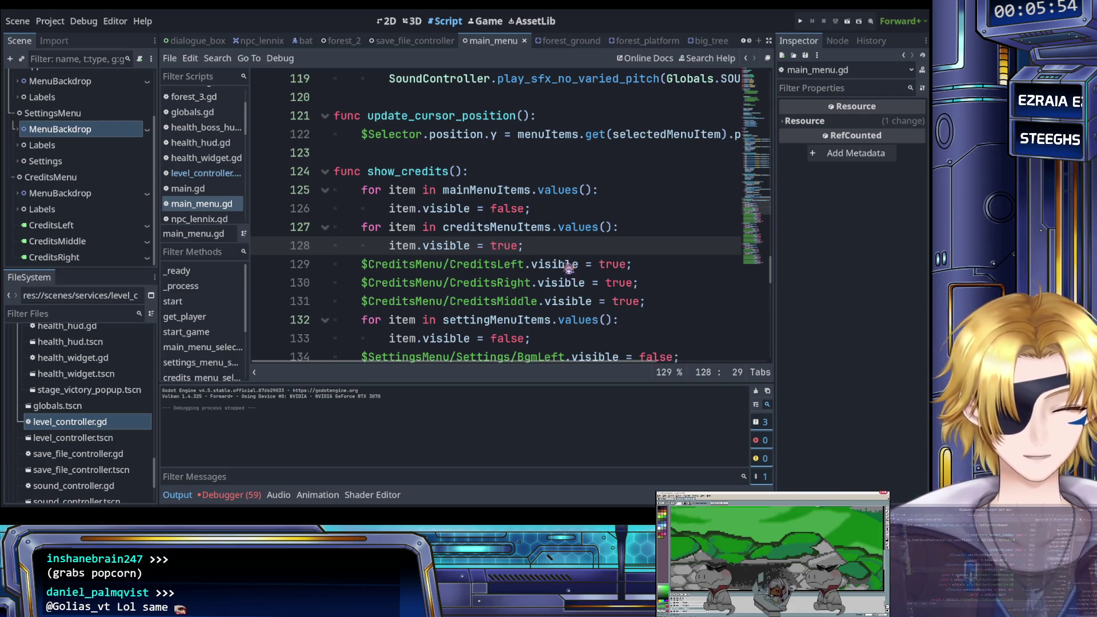
left_click(517, 319)
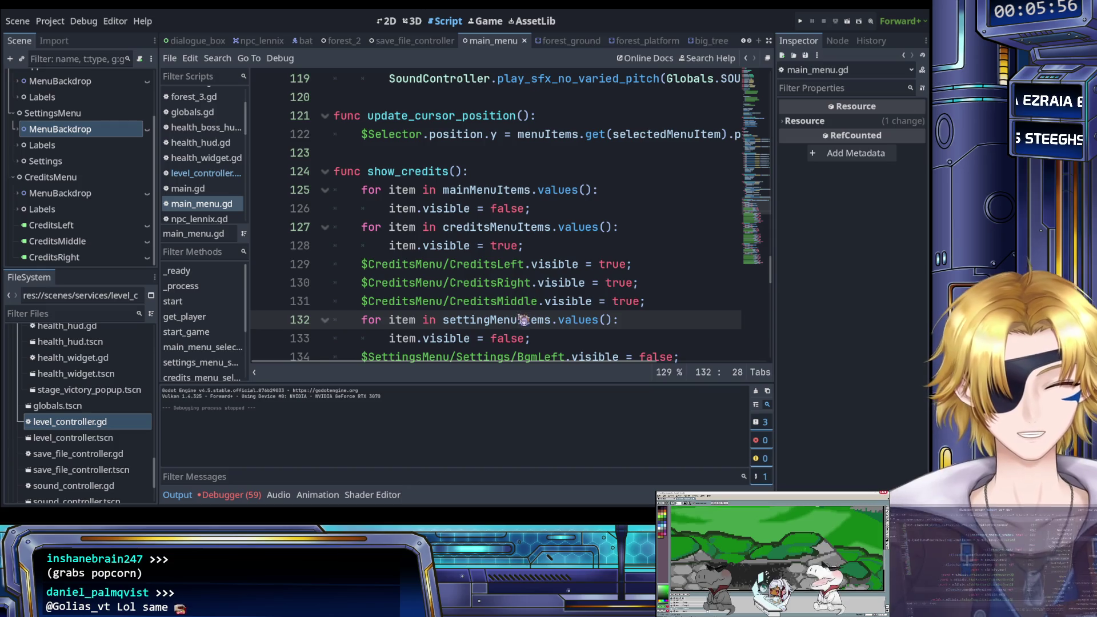